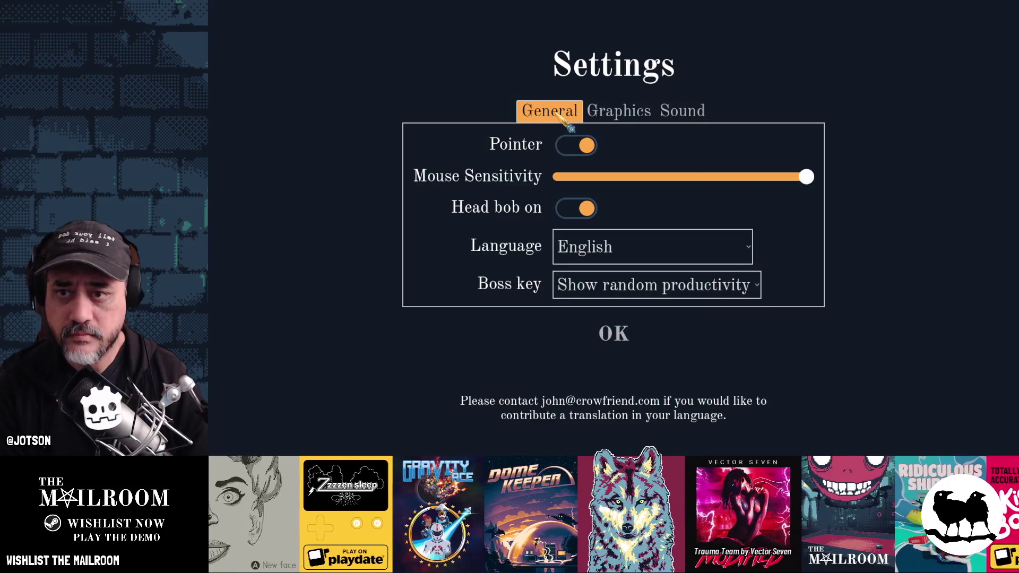
Switch between the General and Graphics tabs in the running game, then stop it with F8
click(682, 111)
click(557, 118)
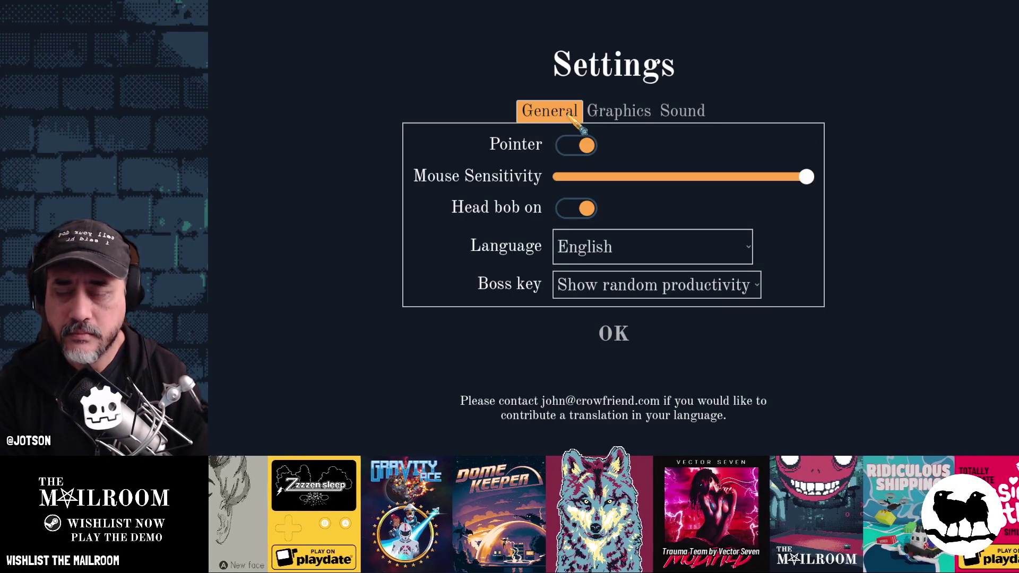
key(F8)
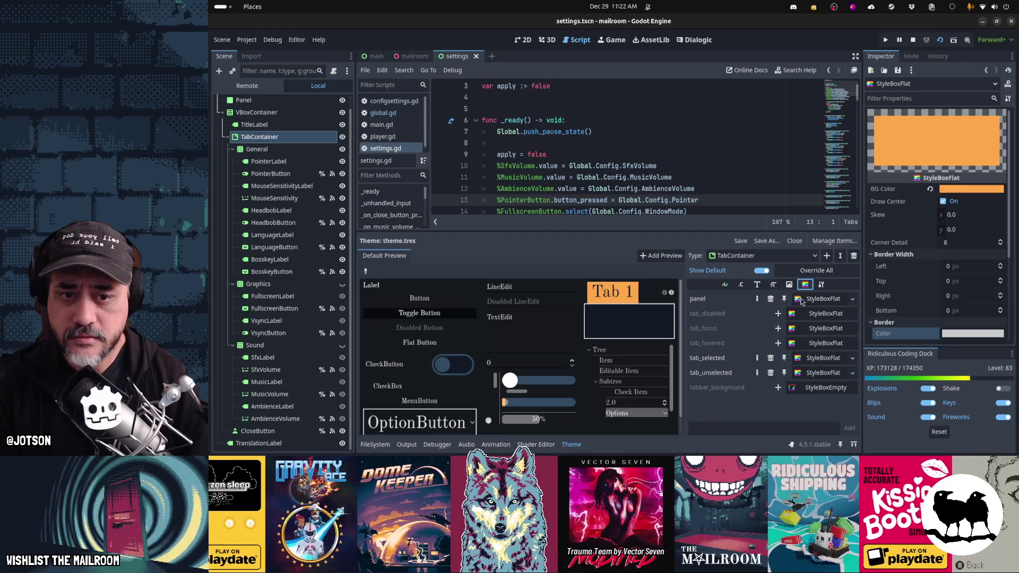
scroll(967, 270, down, 3)
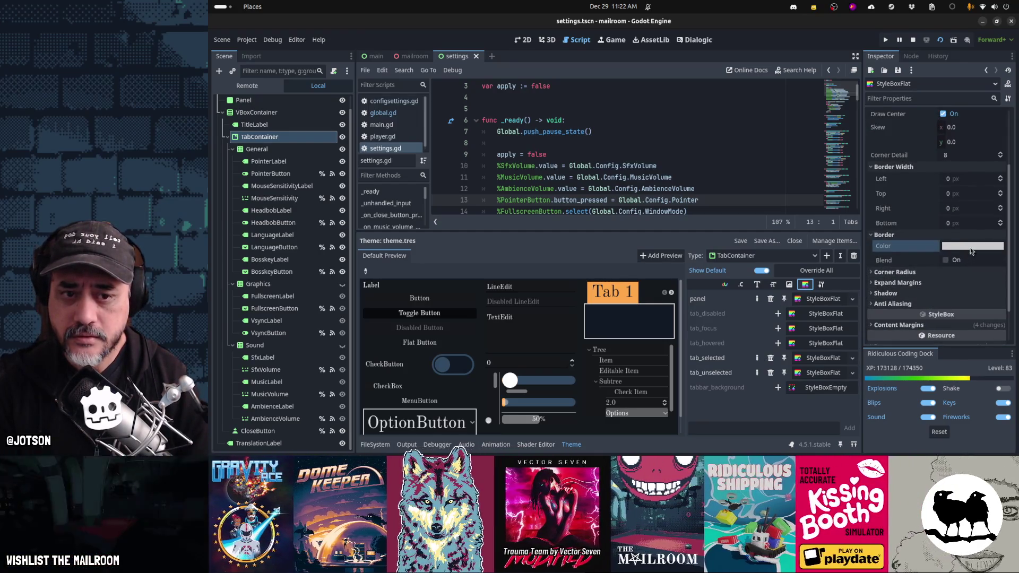
click(970, 248)
click(994, 264)
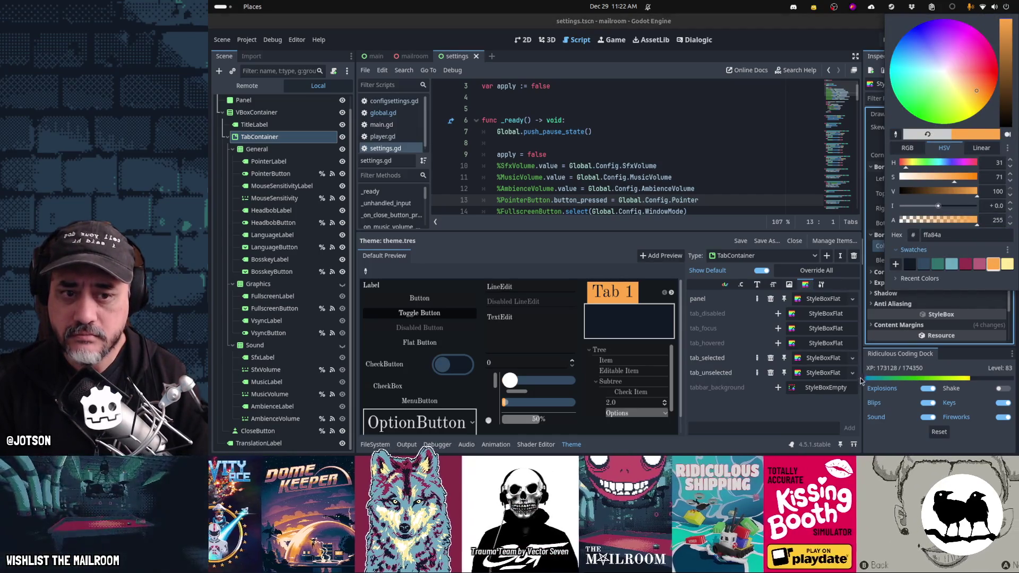
click(842, 408)
key(F6)
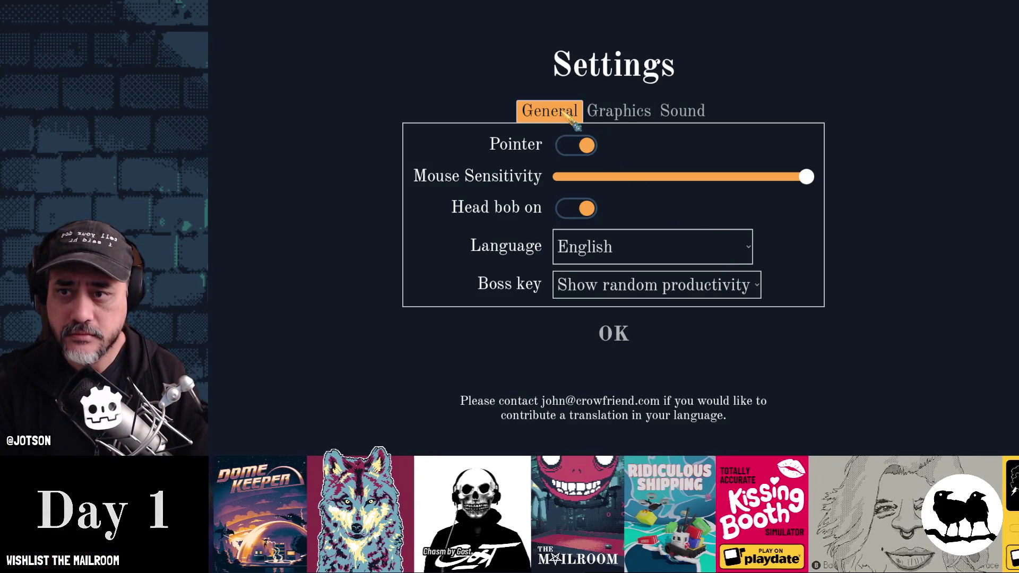
click(589, 112)
click(531, 110)
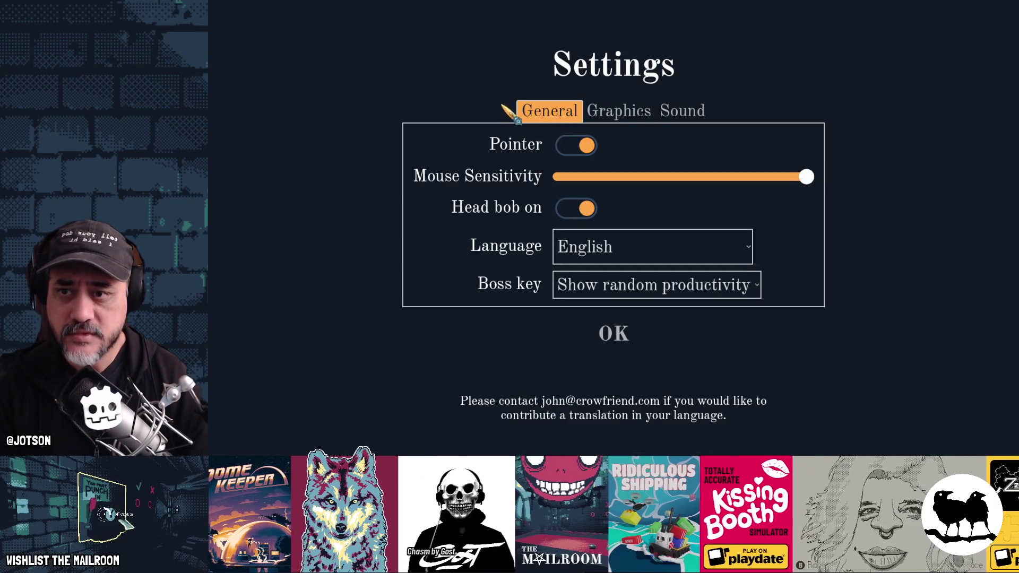
key(F8)
click(933, 246)
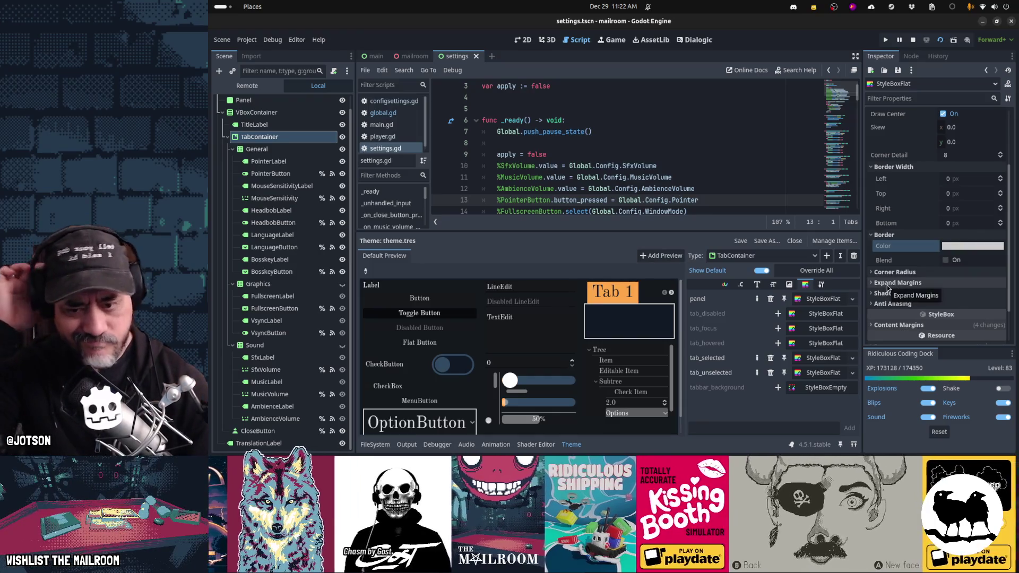
click(830, 300)
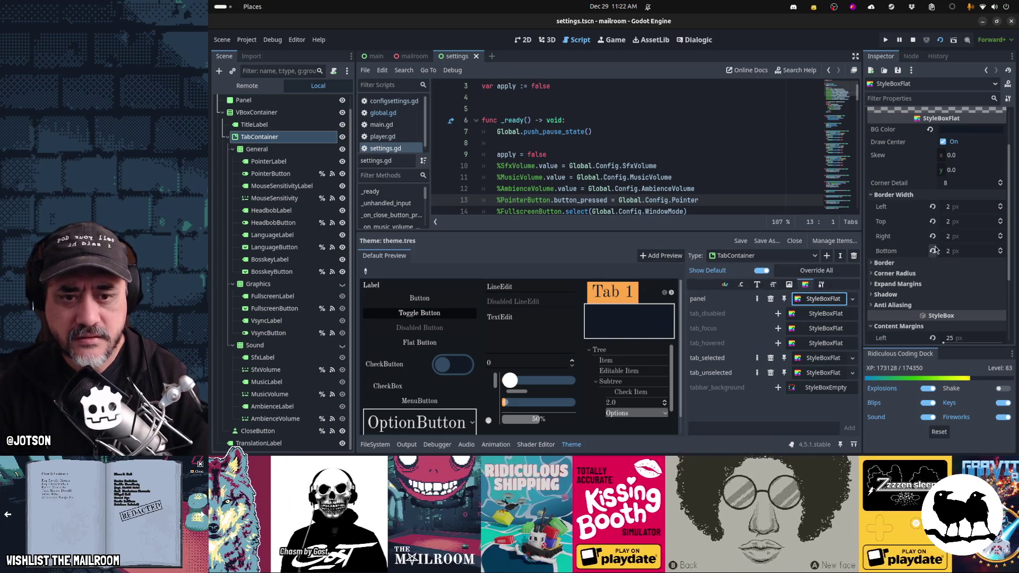
click(933, 206)
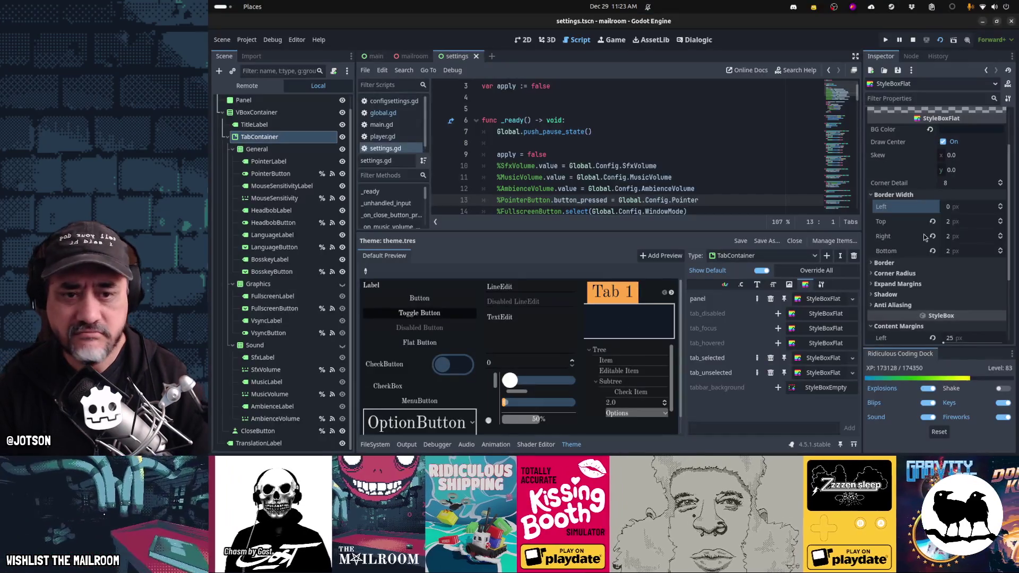
click(952, 213)
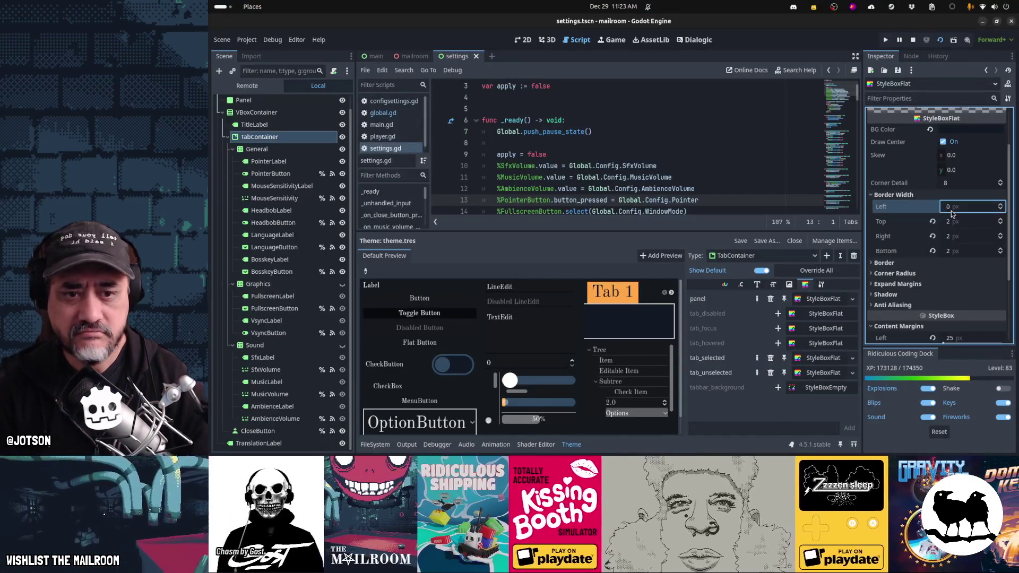
text(2)
click(949, 220)
key(ctrl+s)
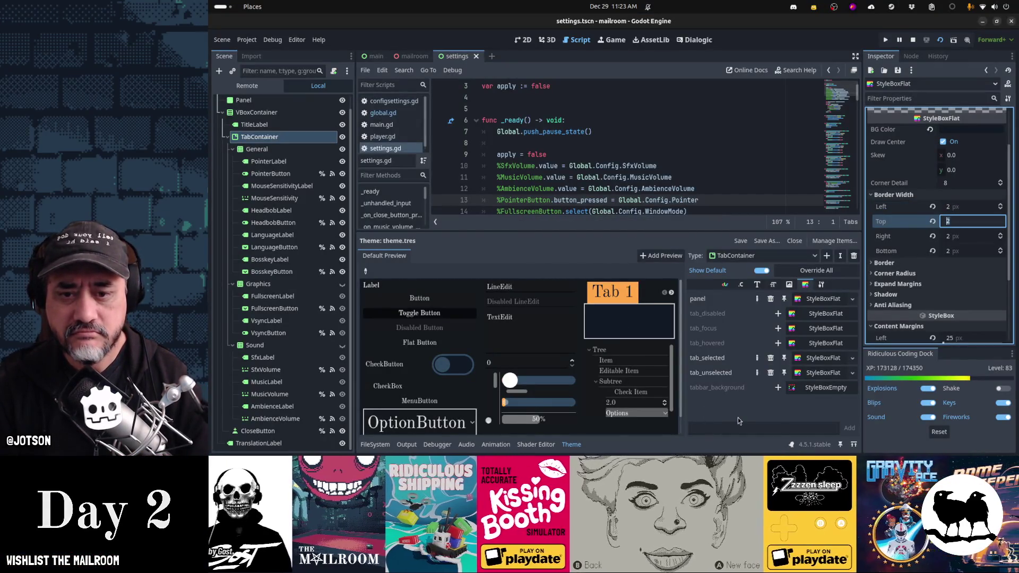
click(823, 300)
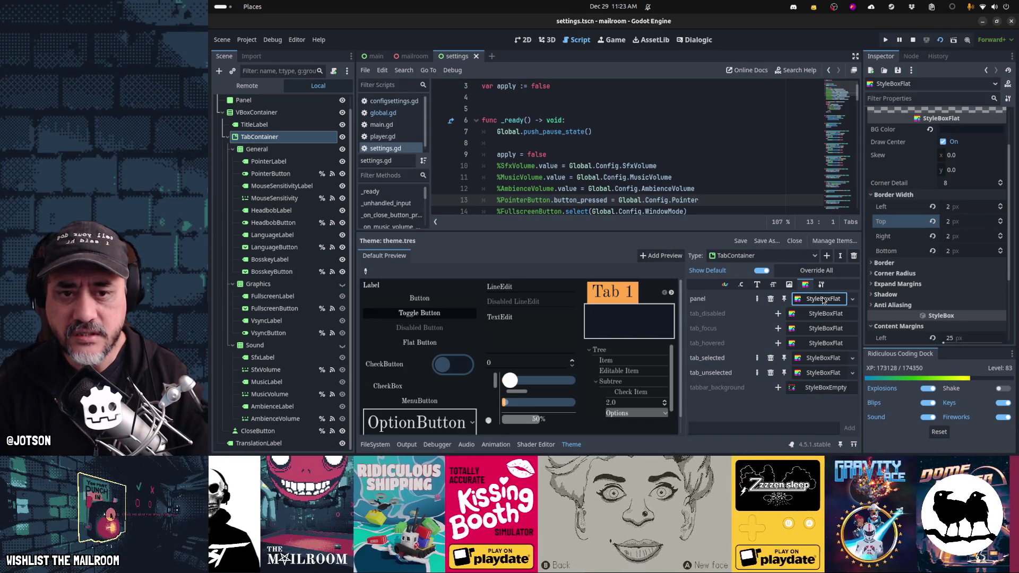
click(821, 359)
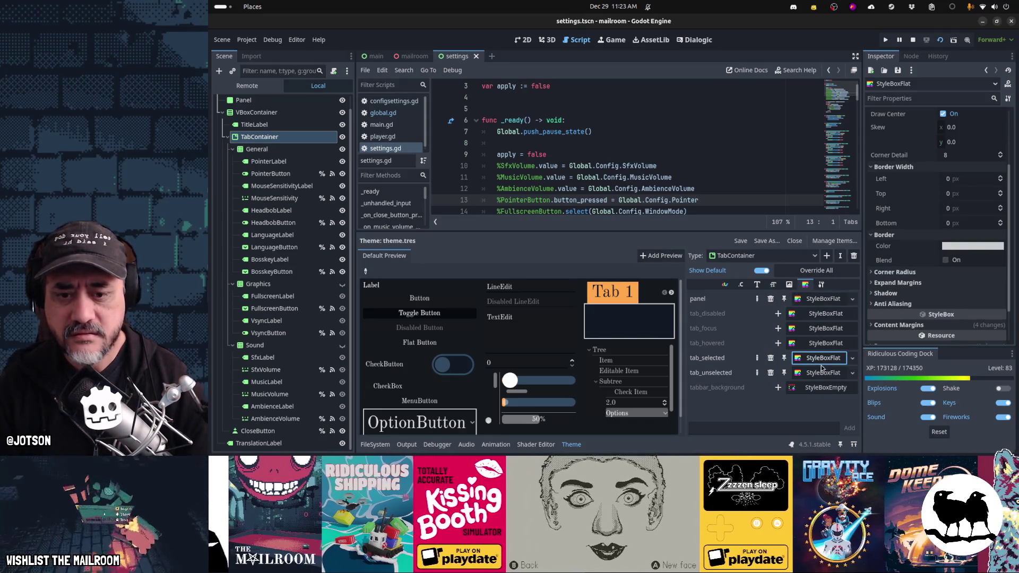
click(823, 374)
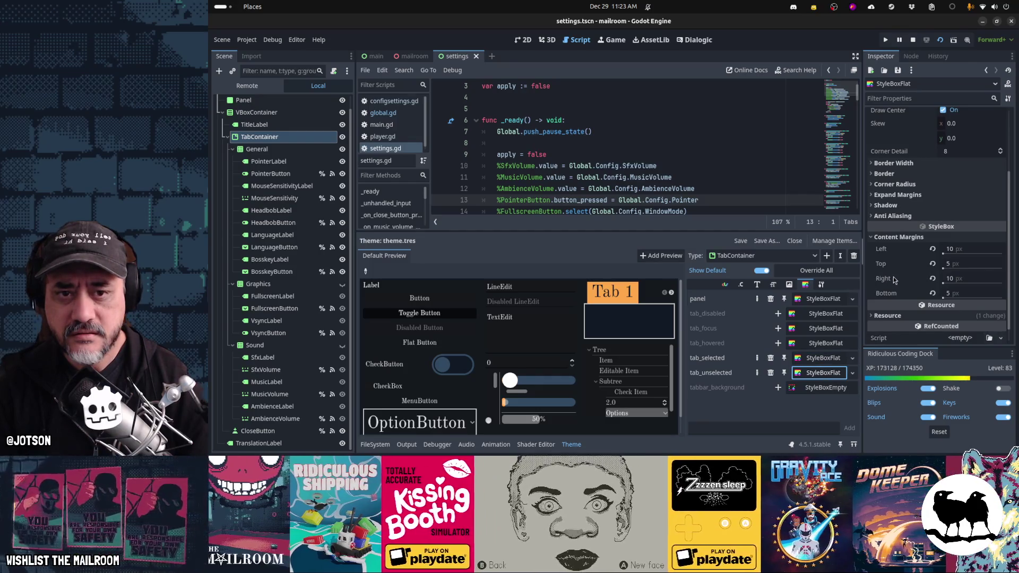
scroll(895, 280, up, 2)
click(895, 203)
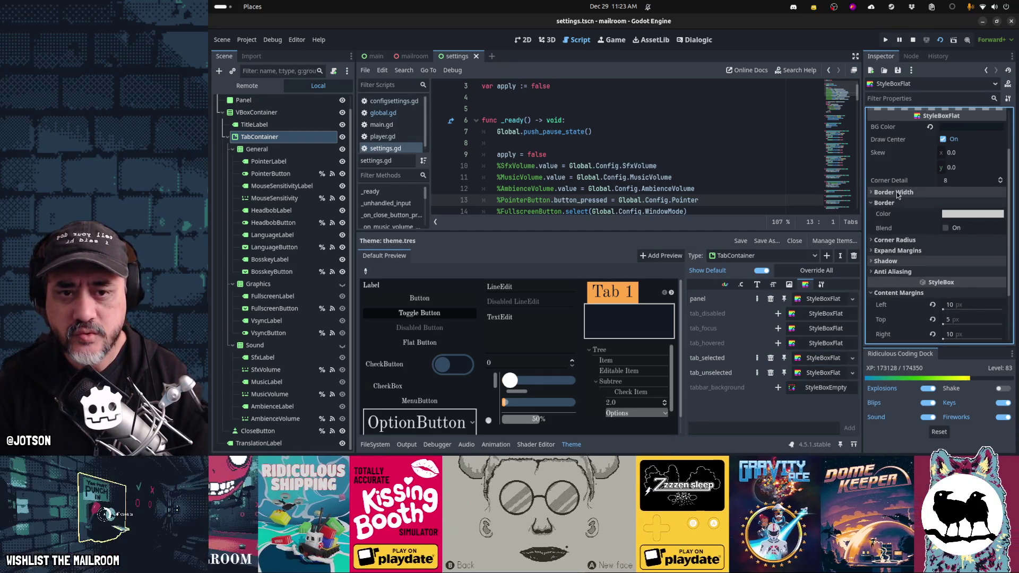
click(897, 192)
click(821, 358)
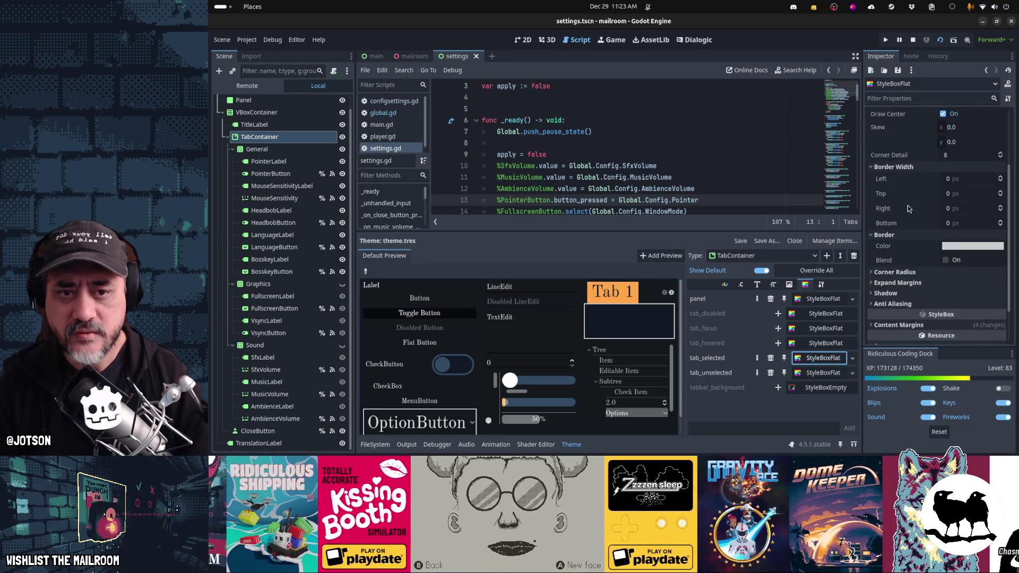
click(820, 360)
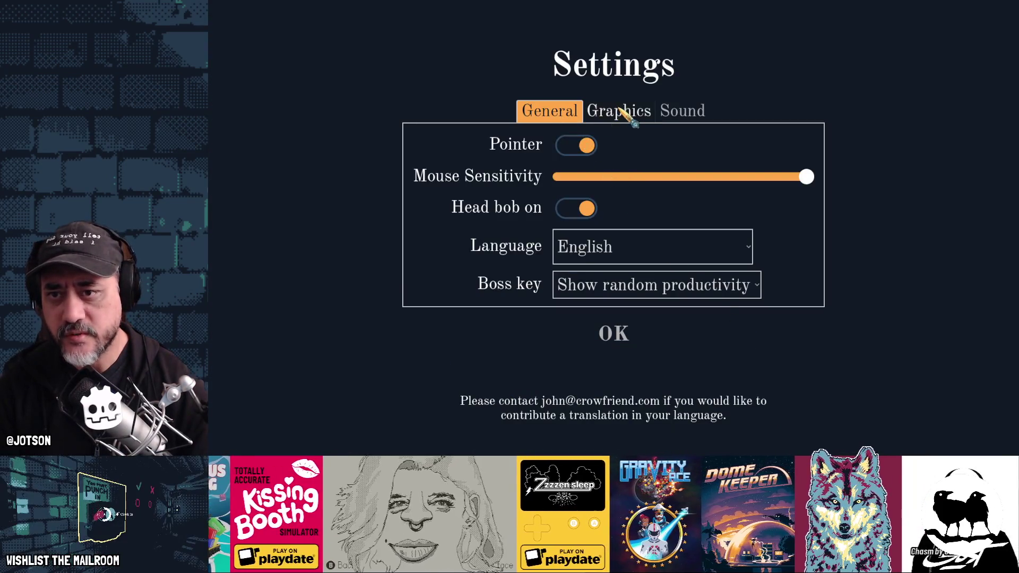
click(621, 112)
Click through the General, Graphics and Sound tabs in the running game, then stop it
click(679, 112)
click(597, 116)
click(570, 112)
click(614, 112)
click(666, 113)
click(618, 118)
click(557, 112)
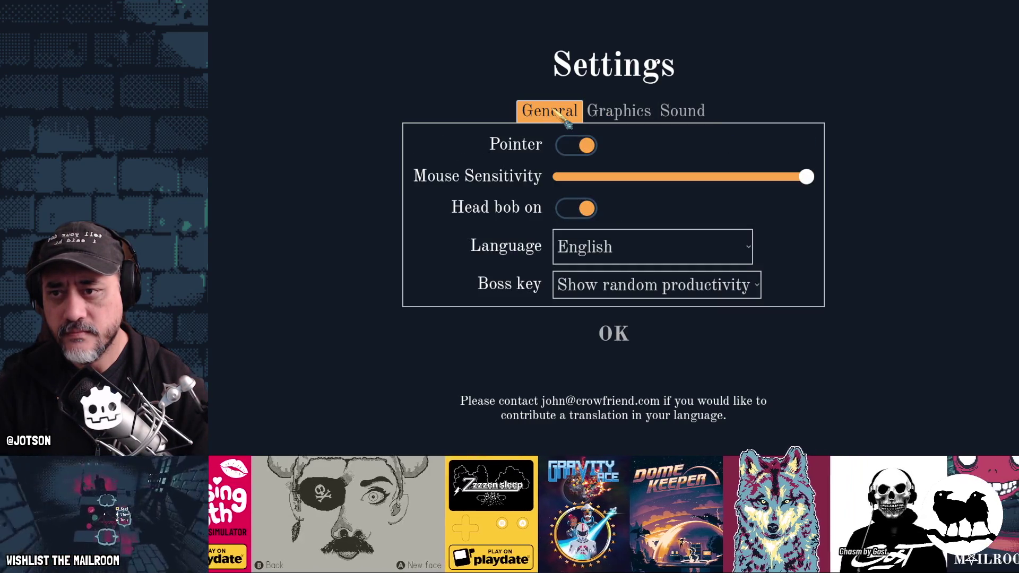
click(619, 112)
click(693, 117)
click(547, 118)
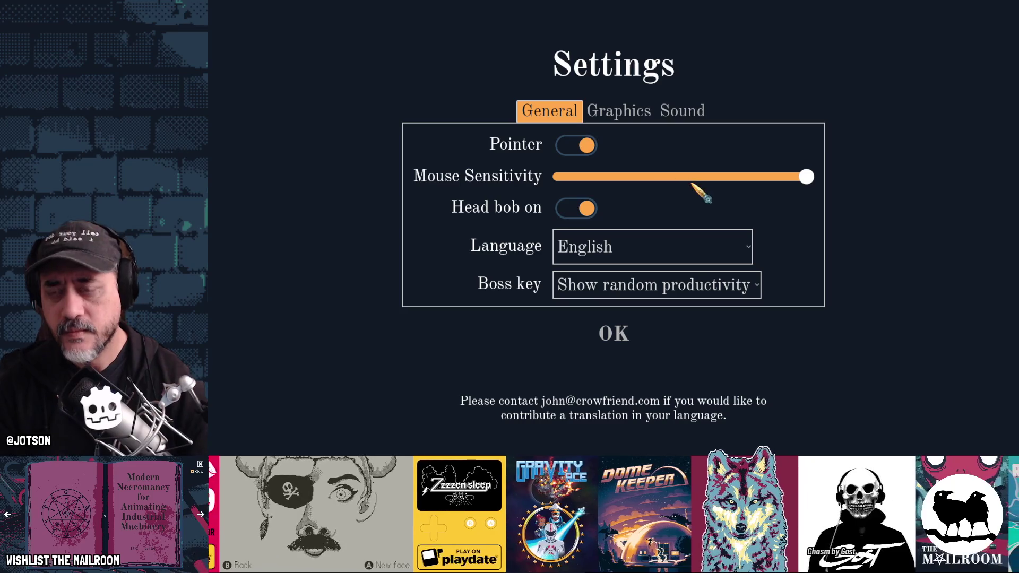
key(F8)
Set the tab_selected border colour to the orange swatch ffa84a
click(951, 248)
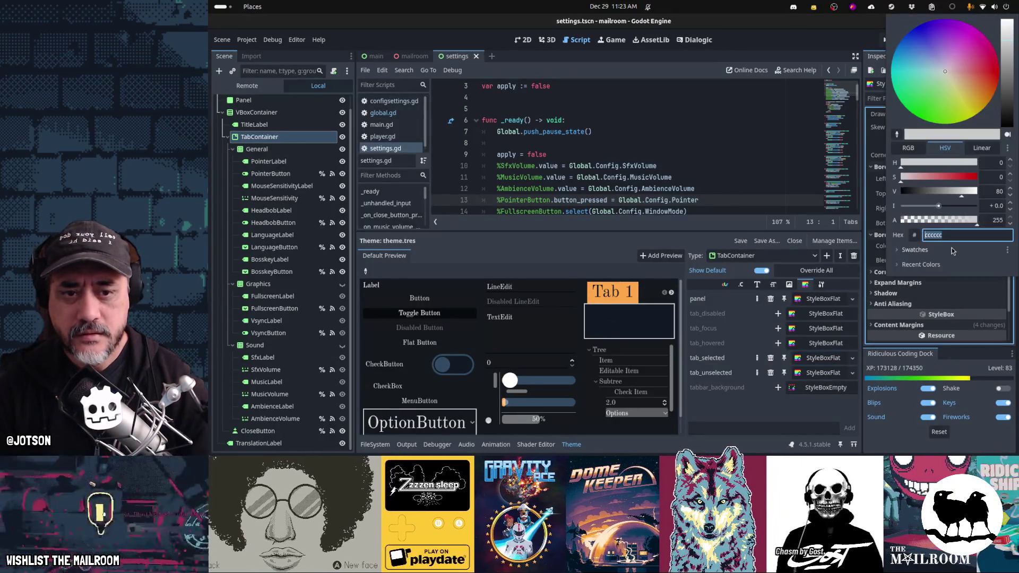
click(951, 248)
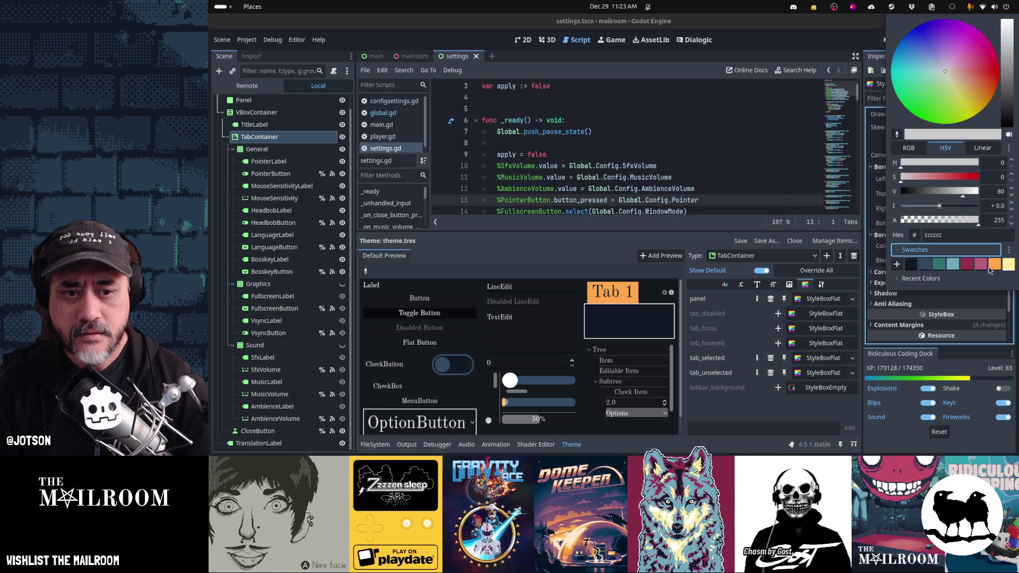
click(990, 265)
click(808, 417)
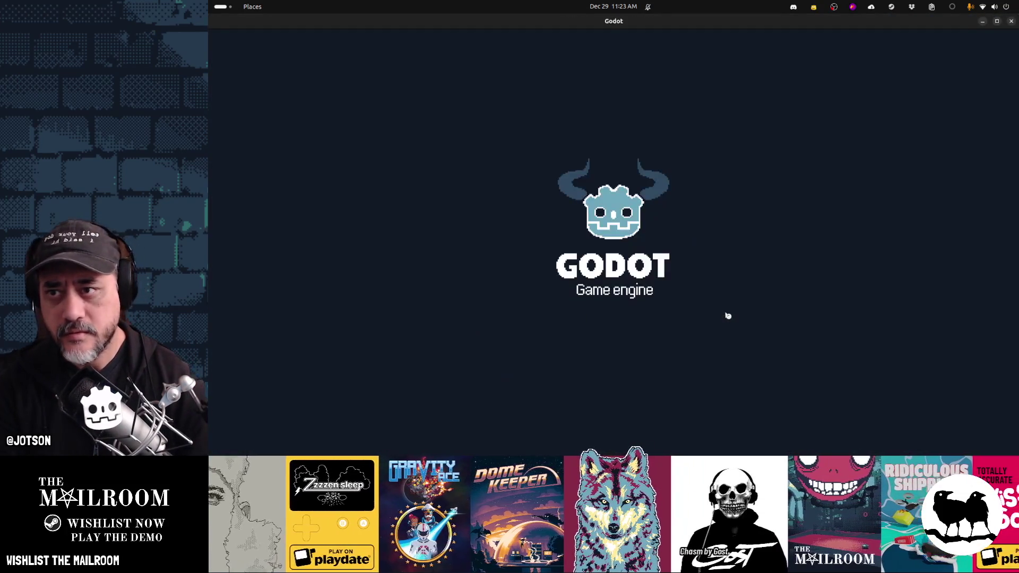
Relaunch the game, flip between the General and Graphics tabs, then confirm and close it
key(F8)
key(F5)
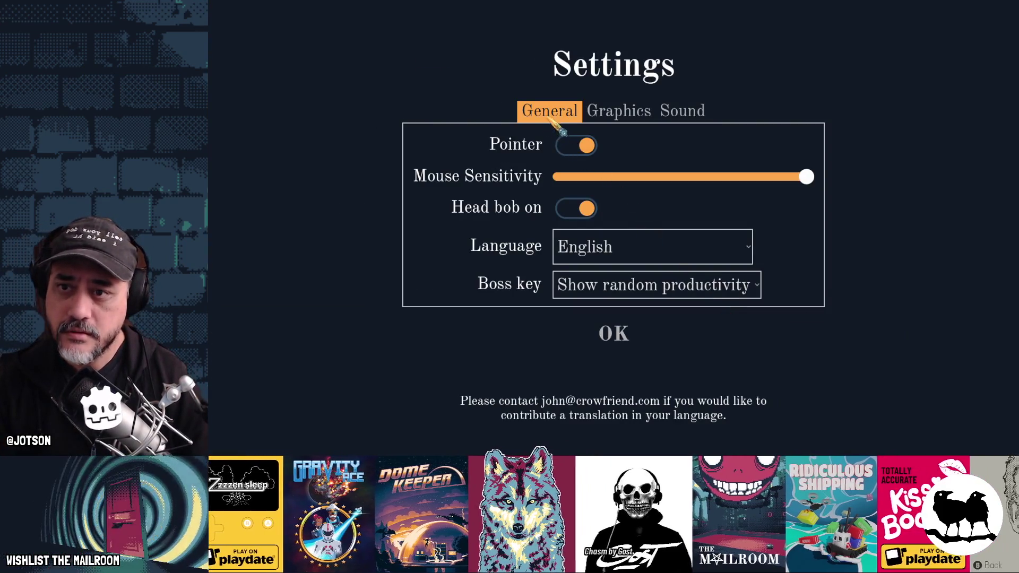
click(594, 111)
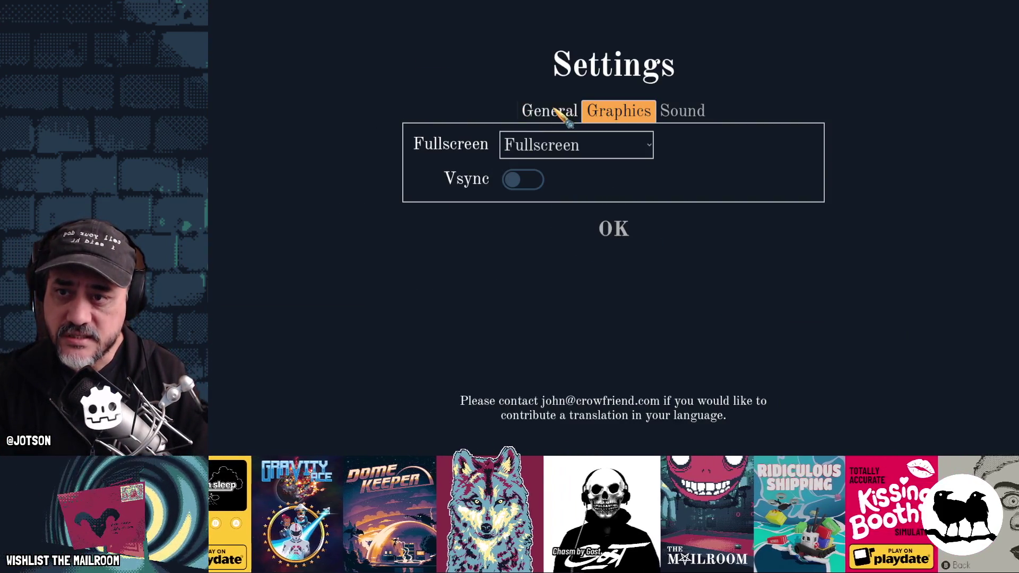
click(558, 111)
click(616, 110)
click(555, 111)
key(F5)
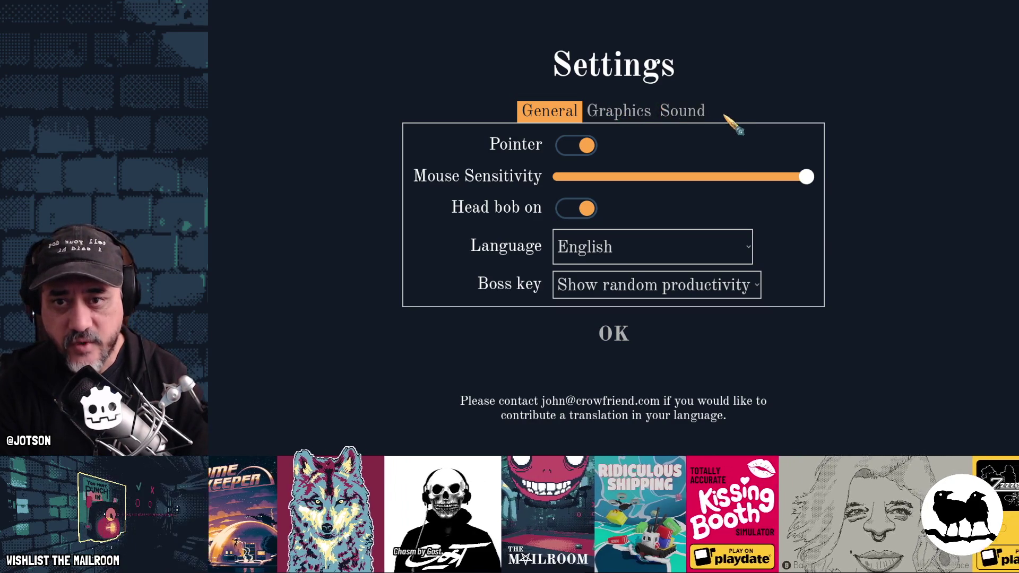
click(622, 113)
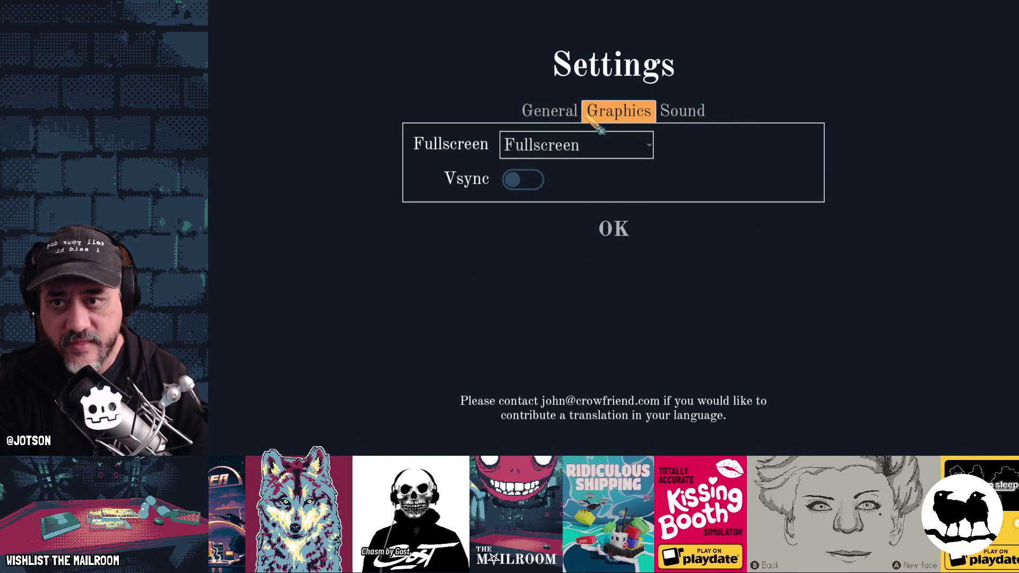
click(551, 115)
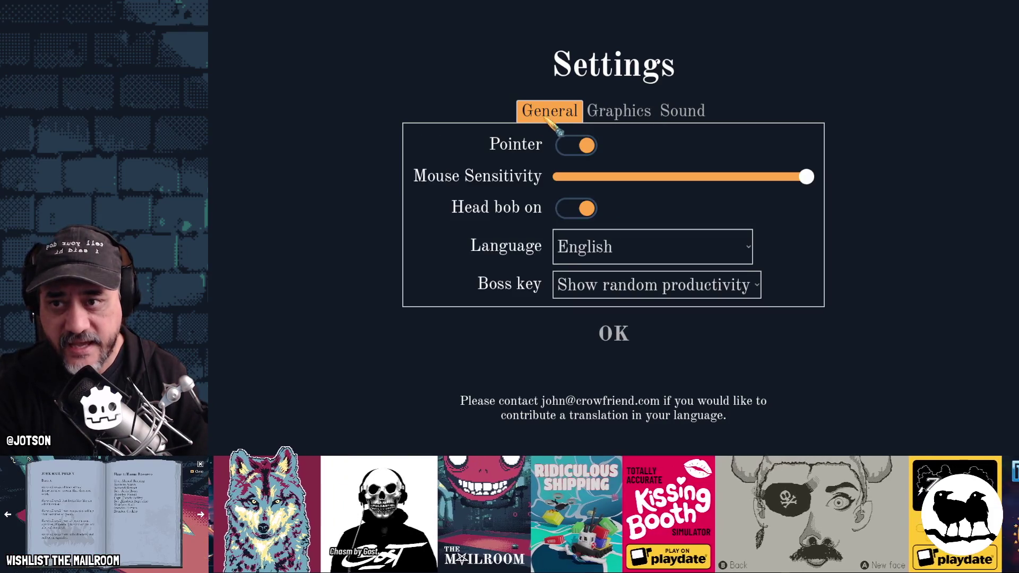
click(621, 332)
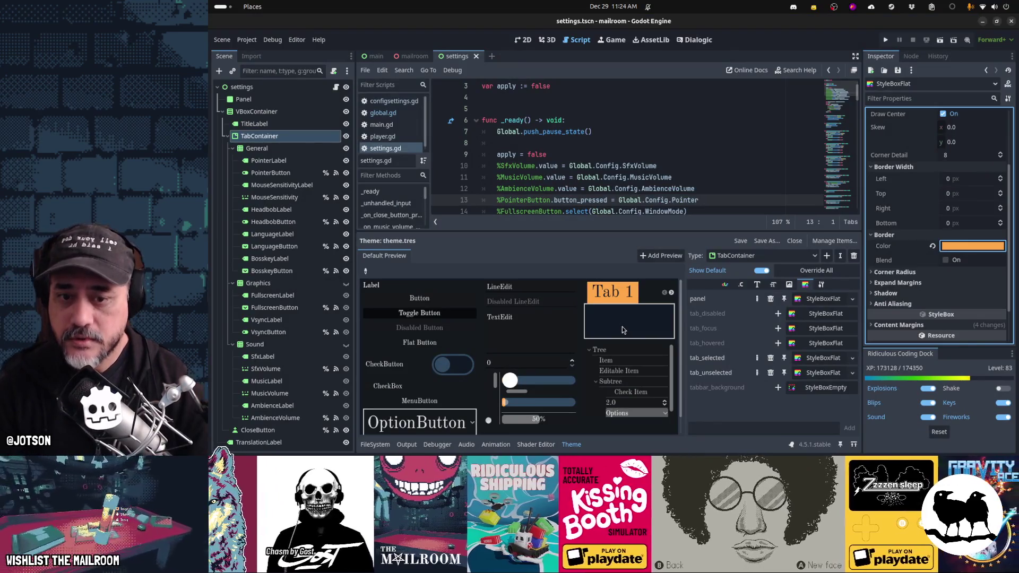
Set the unselected-tab StyleBoxFlat border colour to dark 101925, save, and run the game
click(822, 375)
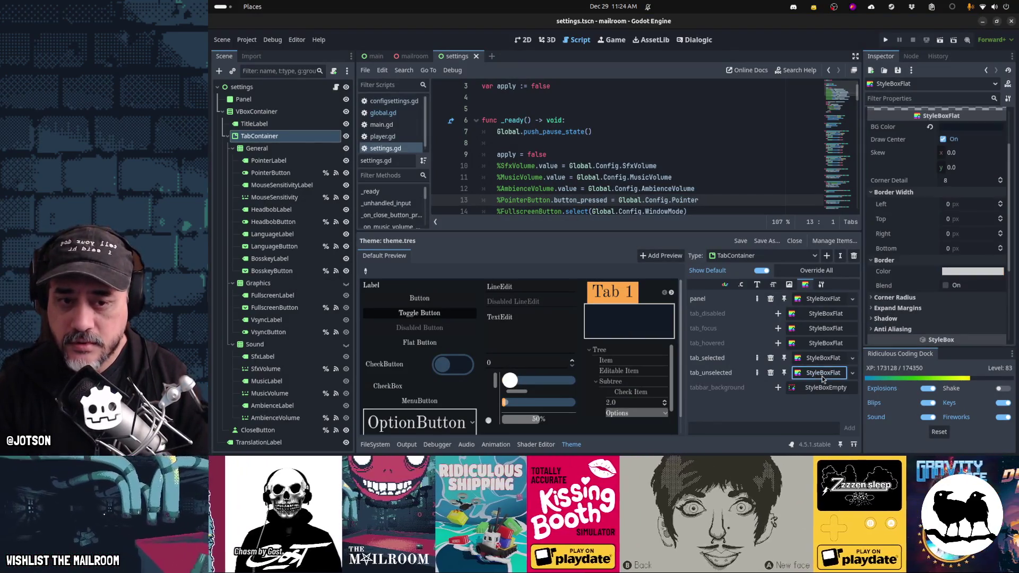
mouse_move(975, 277)
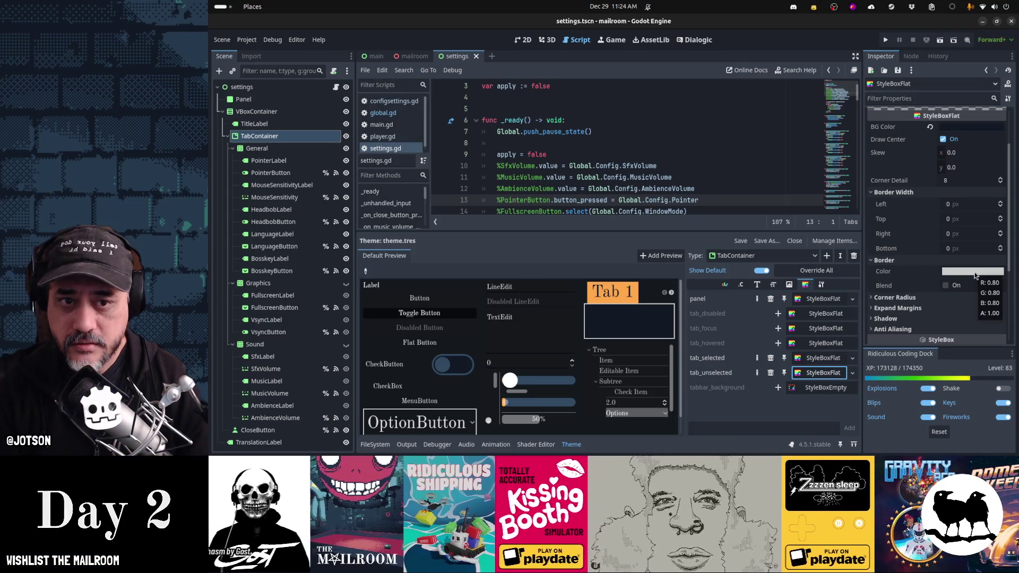
click(975, 272)
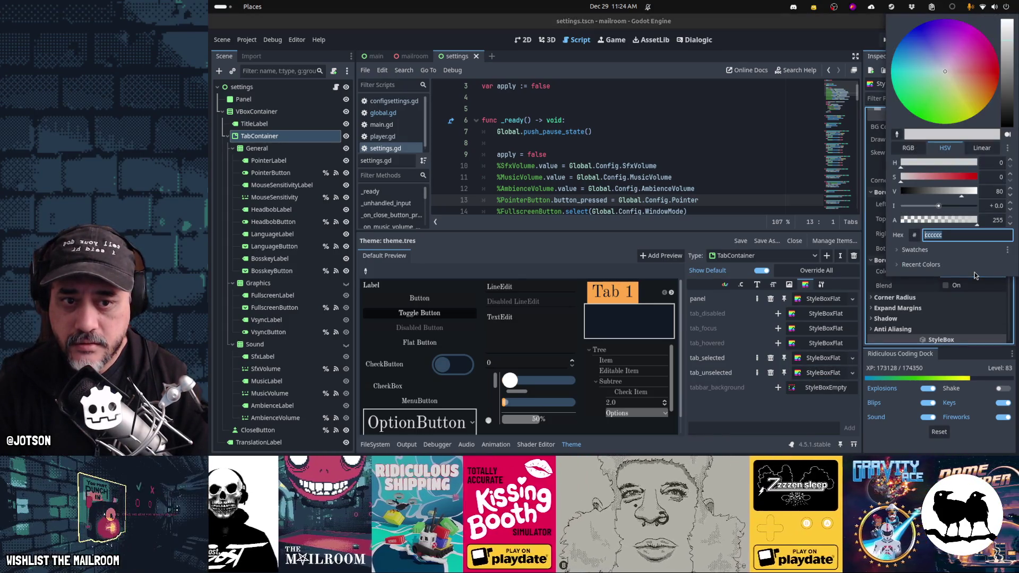
drag(952, 222, 863, 221)
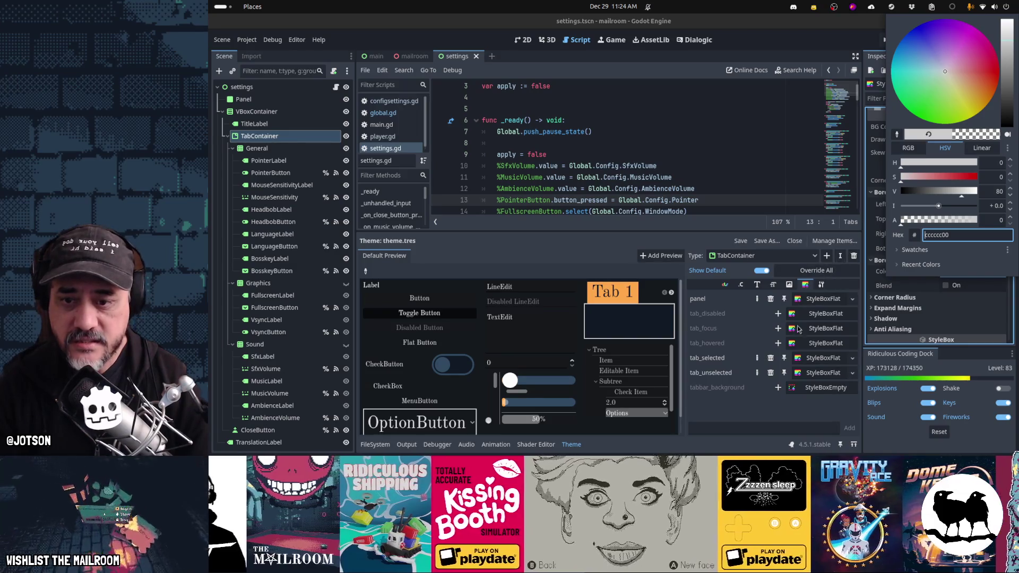
click(919, 250)
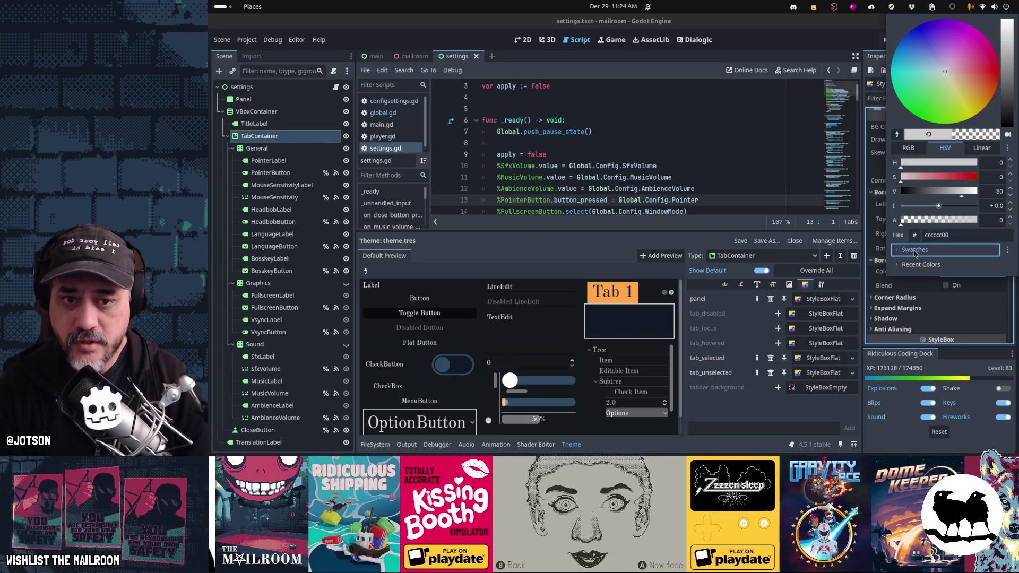
click(915, 268)
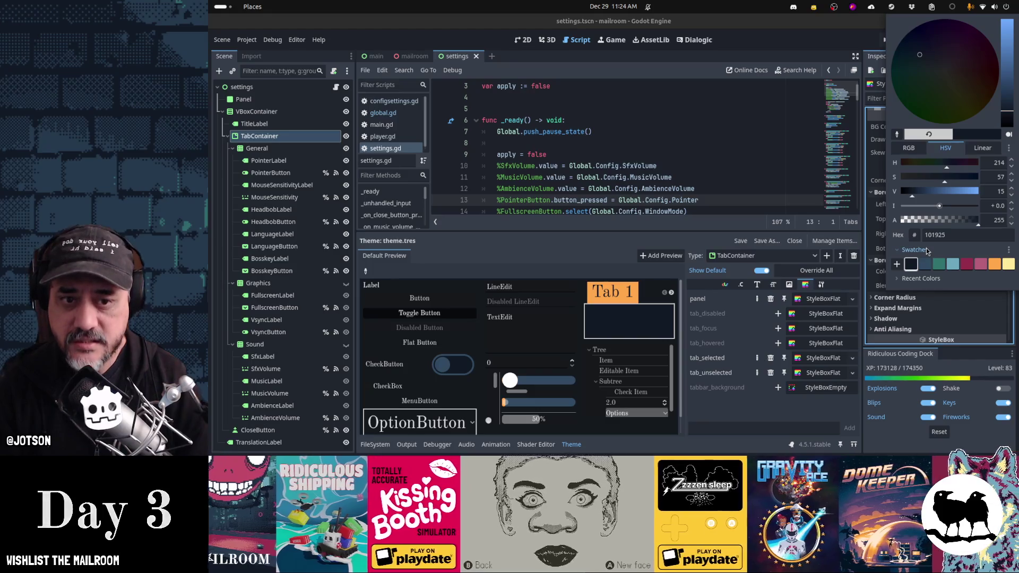
click(806, 412)
key(ctrl+s)
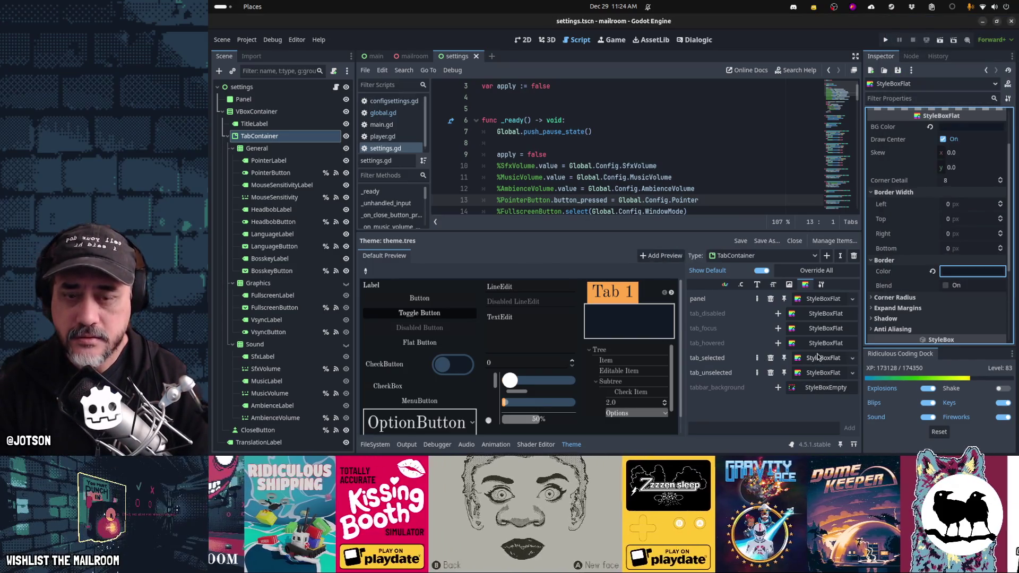
key(F5)
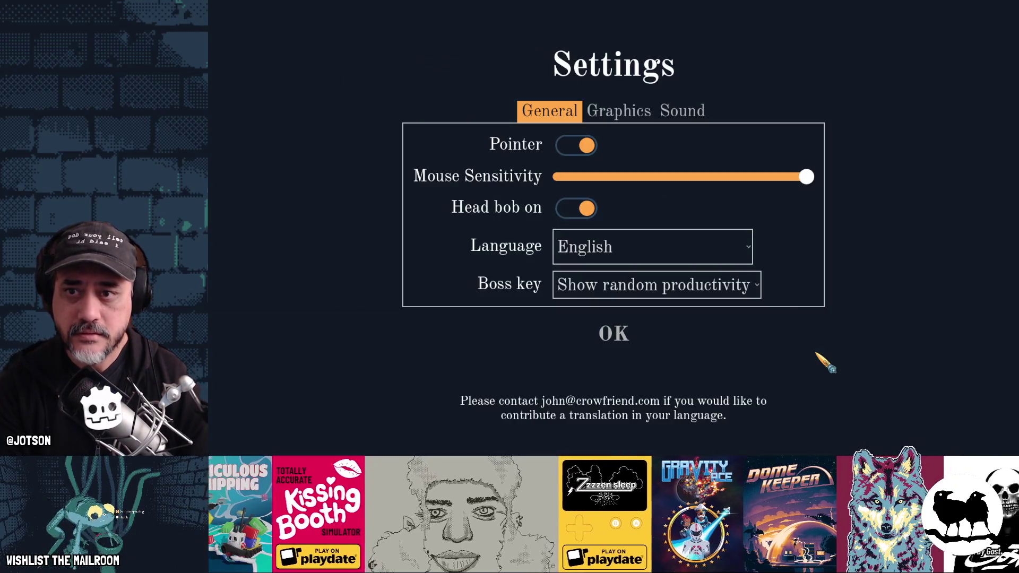
Flip between the Graphics and General tabs in the running game, then close it with F8
click(633, 120)
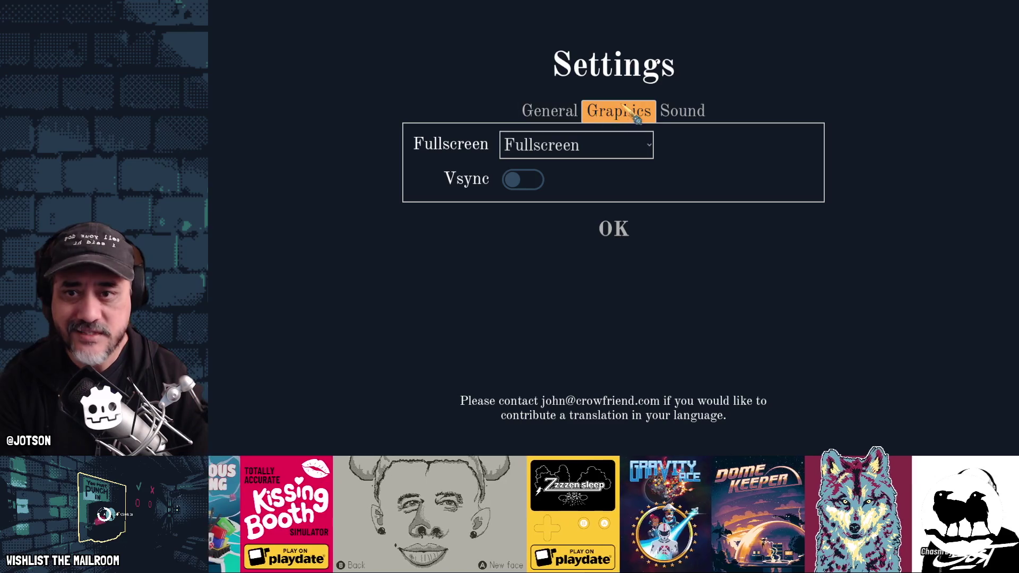
click(554, 112)
click(627, 116)
click(550, 110)
key(F8)
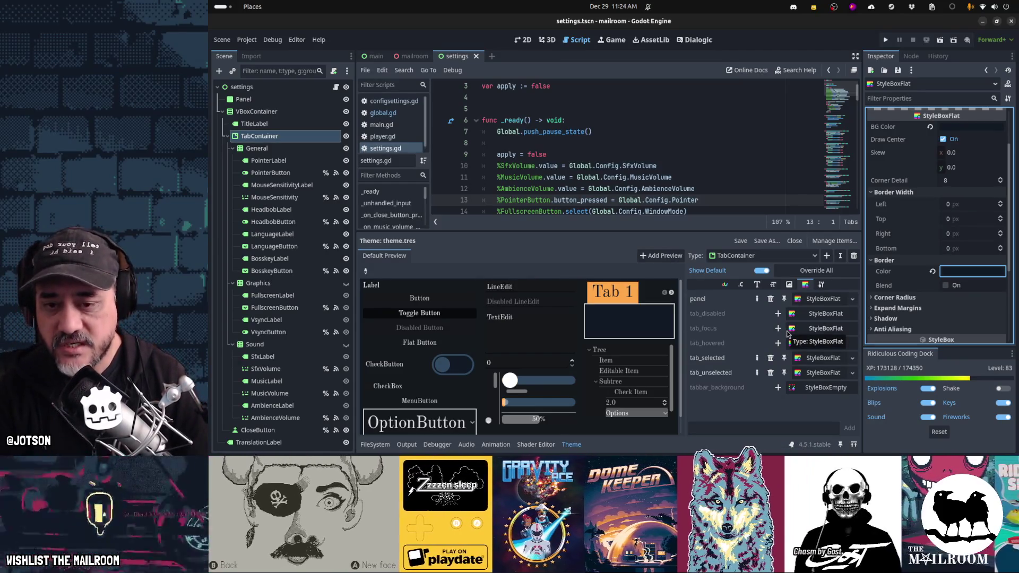
Copy the tab_selected StyleBoxFlat
right_click(822, 362)
click(799, 375)
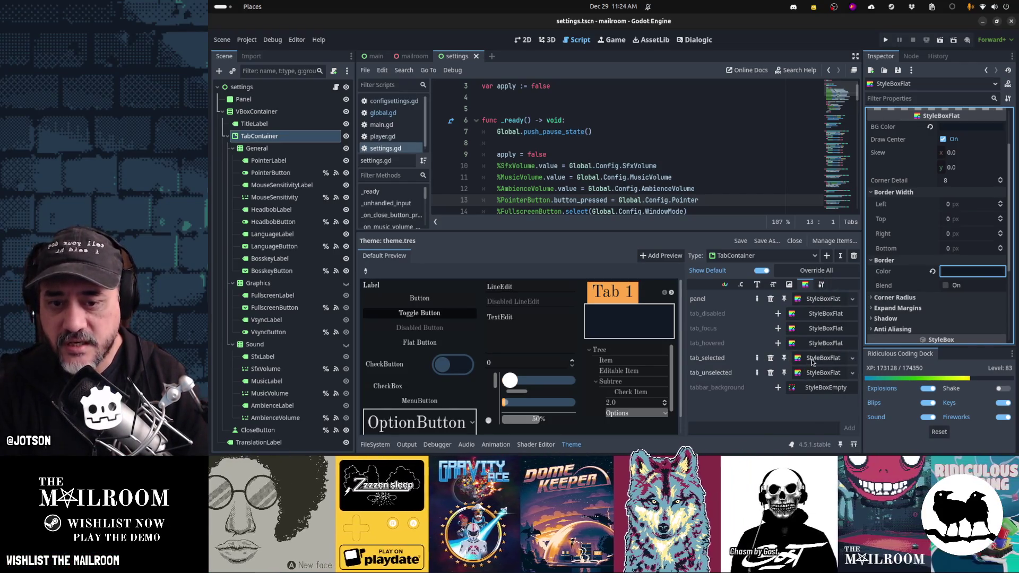
right_click(813, 363)
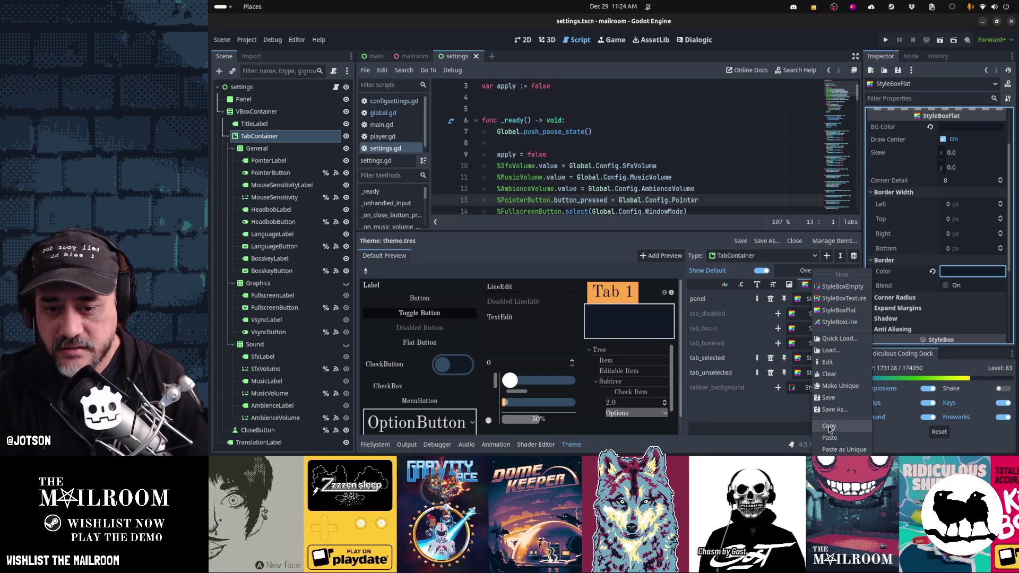
click(830, 429)
Paste the copied StyleBoxFlat into tab_focus and tab_hovered, then save the scene
click(779, 329)
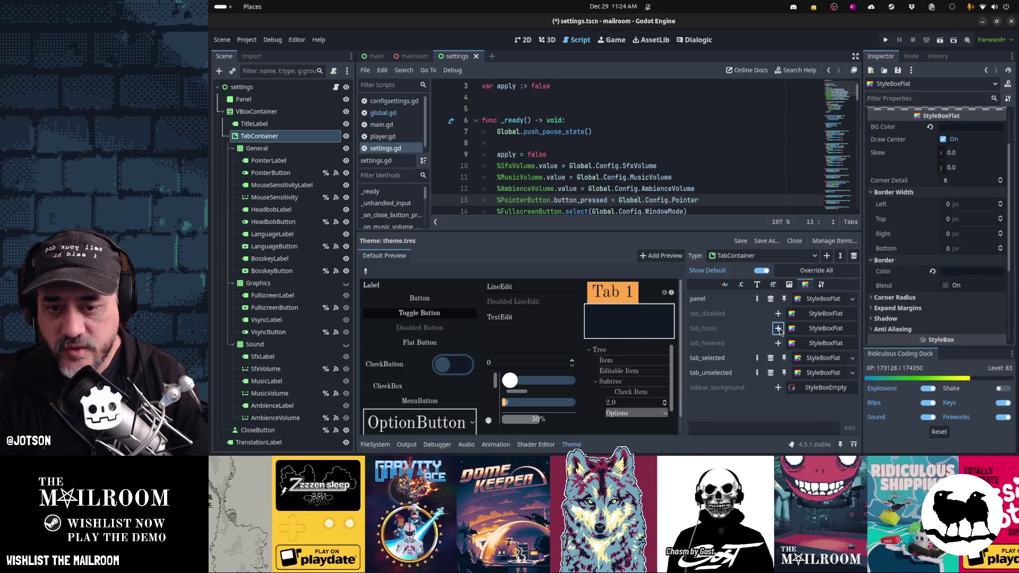
right_click(814, 332)
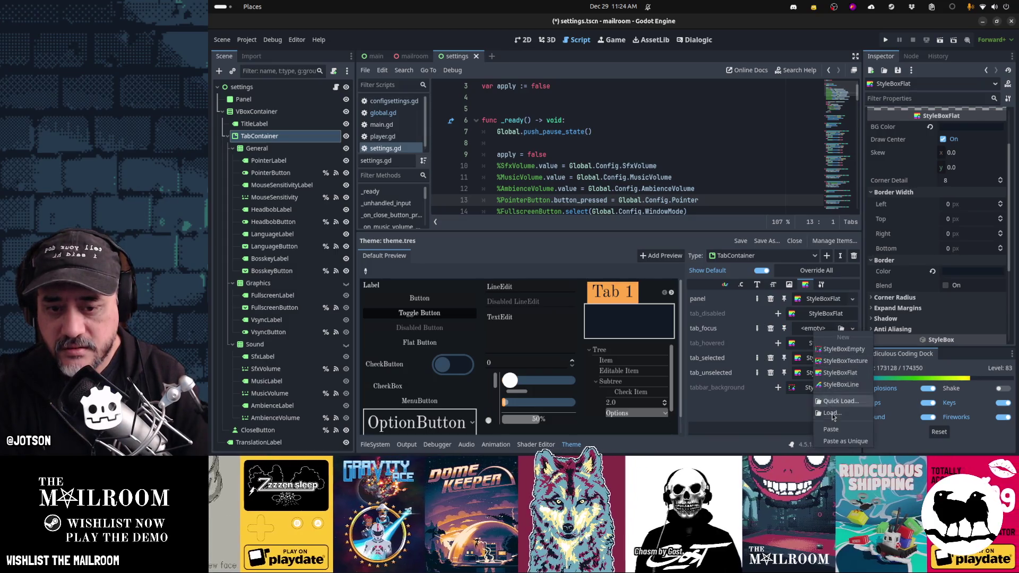
click(831, 429)
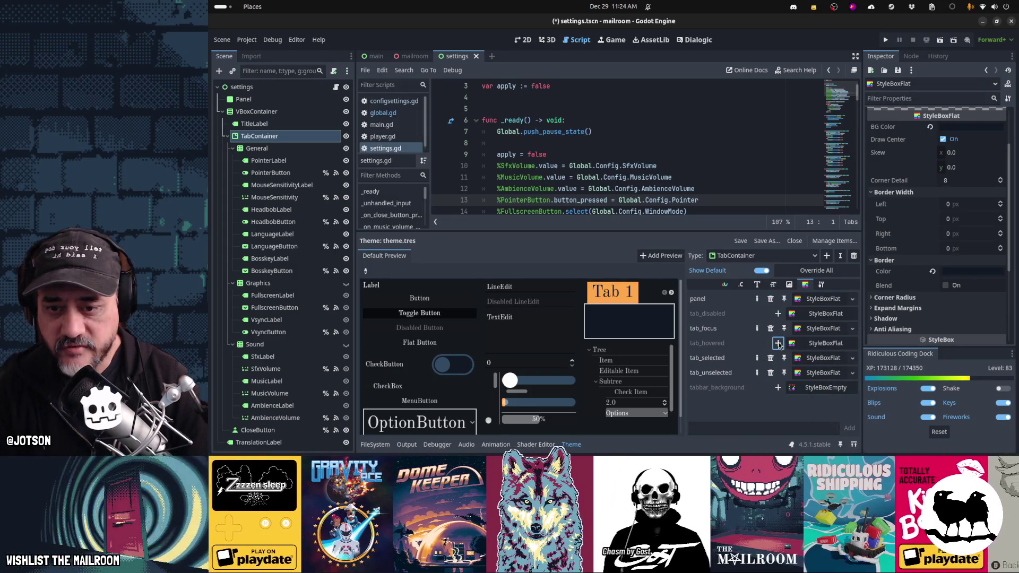
right_click(819, 345)
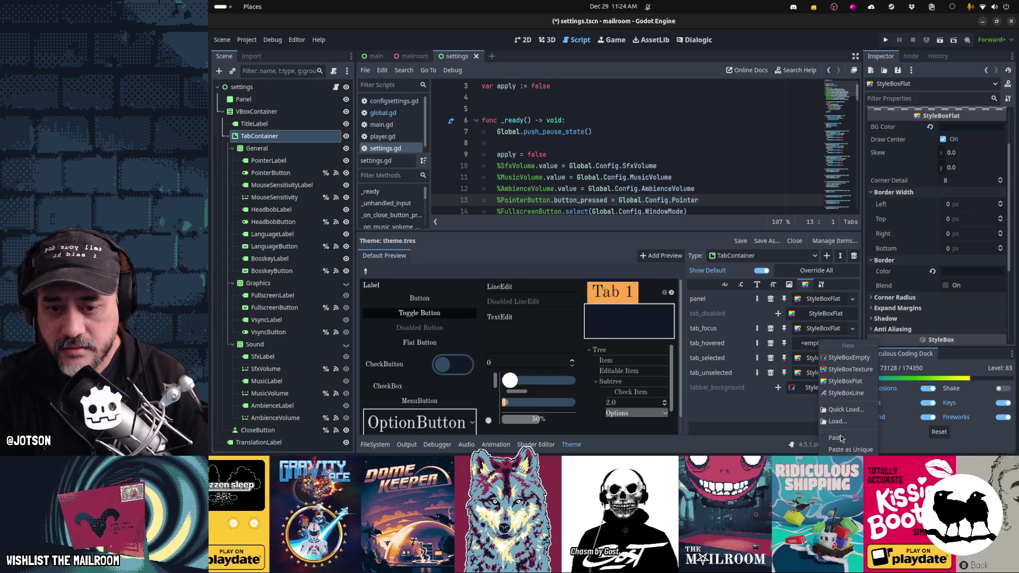
click(844, 439)
key(ctrl+s)
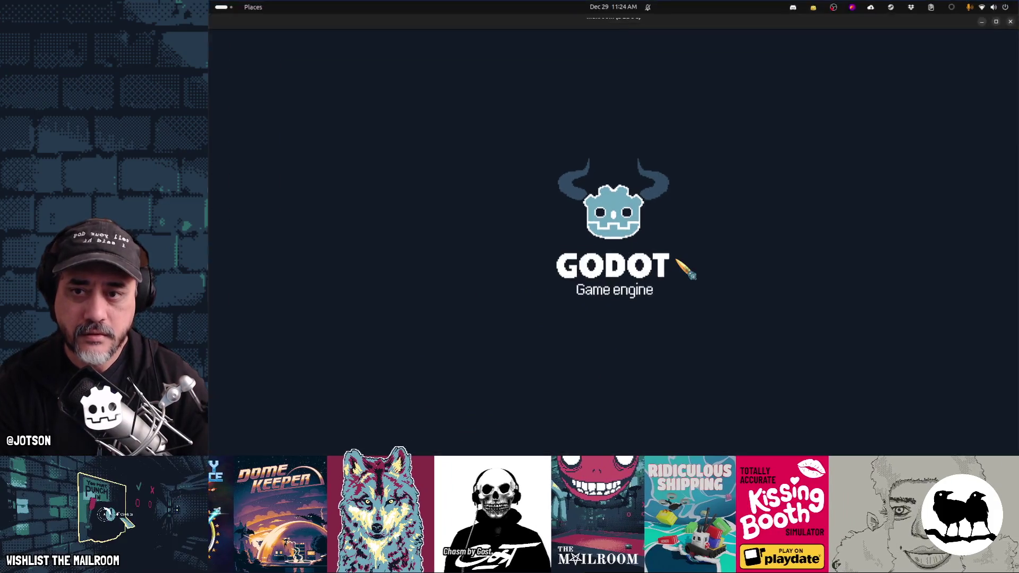
Click between the Graphics, General and Sound tabs, and cycle tabs with the Left/Right keys
click(631, 117)
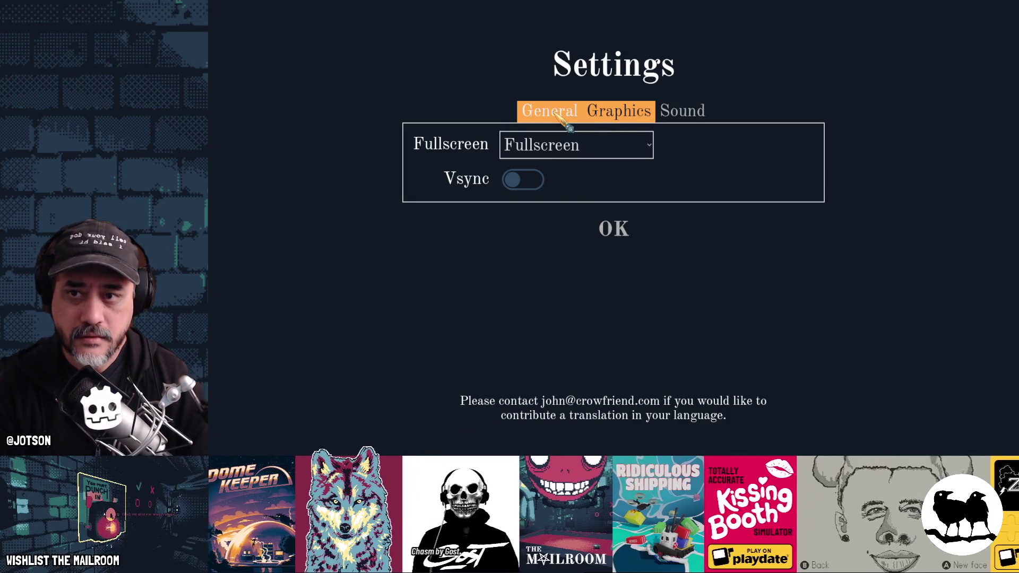
click(558, 116)
click(603, 114)
click(675, 117)
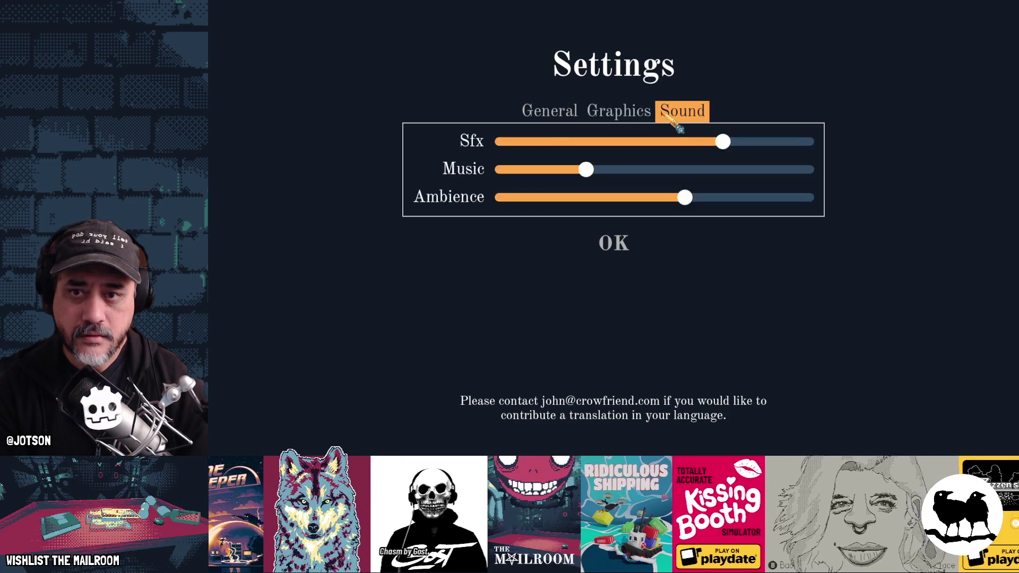
click(625, 118)
click(560, 118)
key(Left)
key(Left)
key(Left)
key(Left)
key(Left)
key(Left)
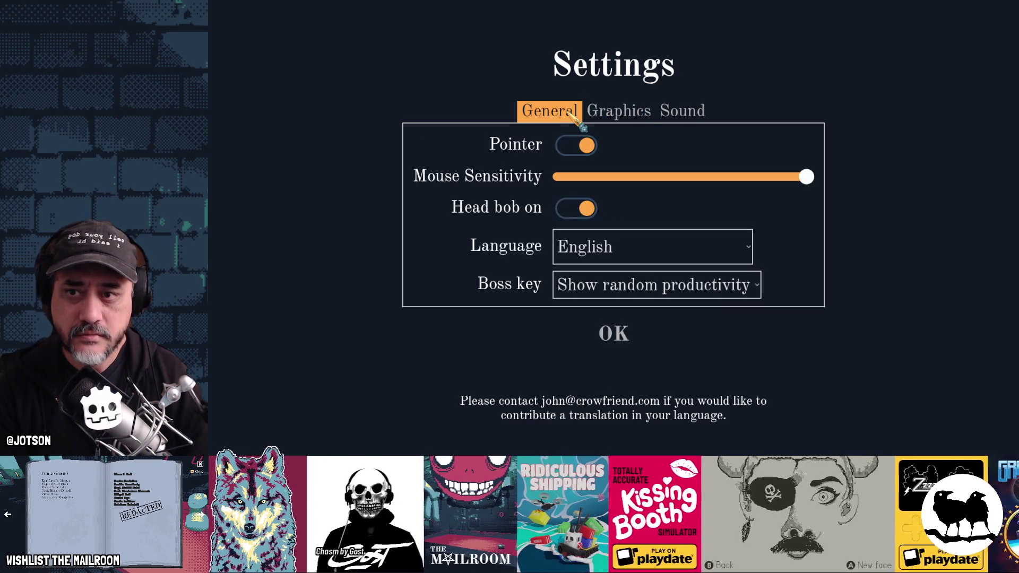
key(Right)
Click through the Graphics, General and Sound tabs again, then close the game with F8
click(687, 114)
click(626, 118)
click(565, 114)
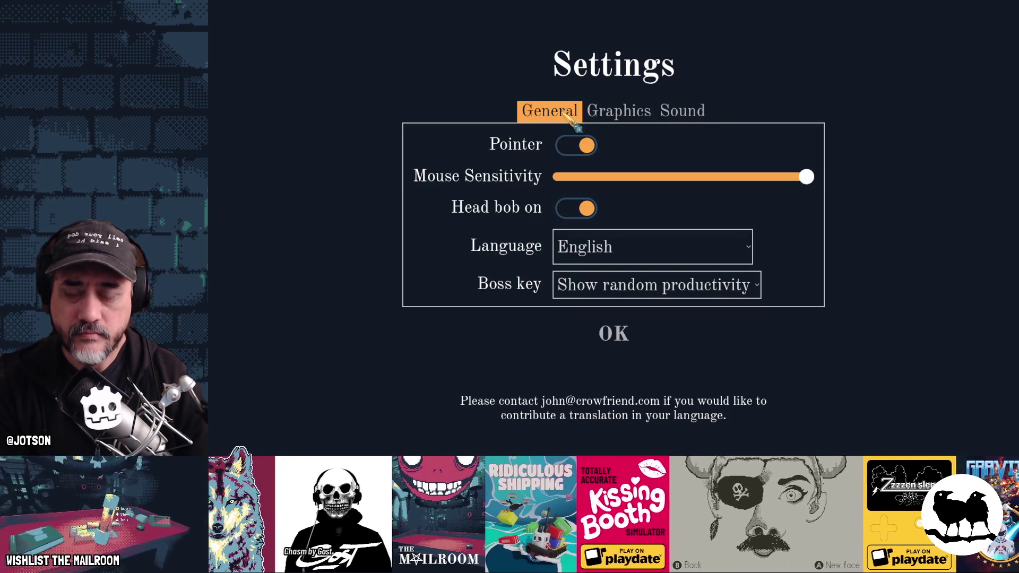
click(642, 112)
click(685, 118)
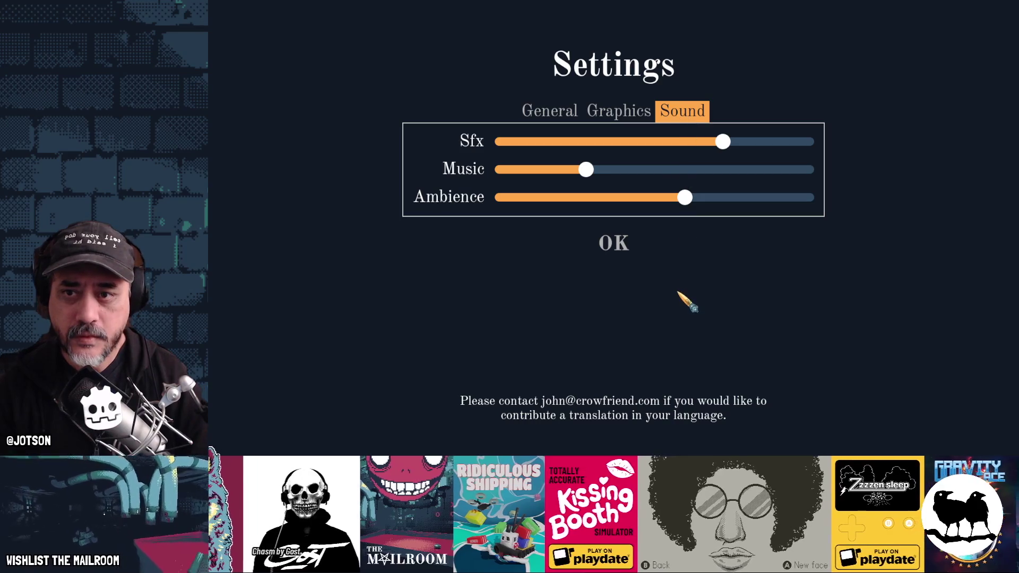
click(621, 121)
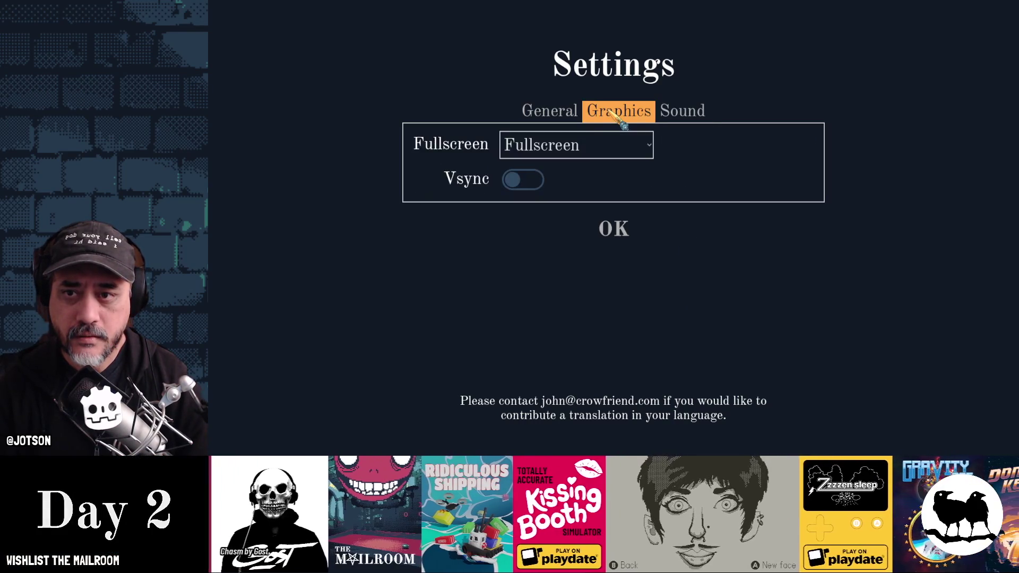
click(561, 113)
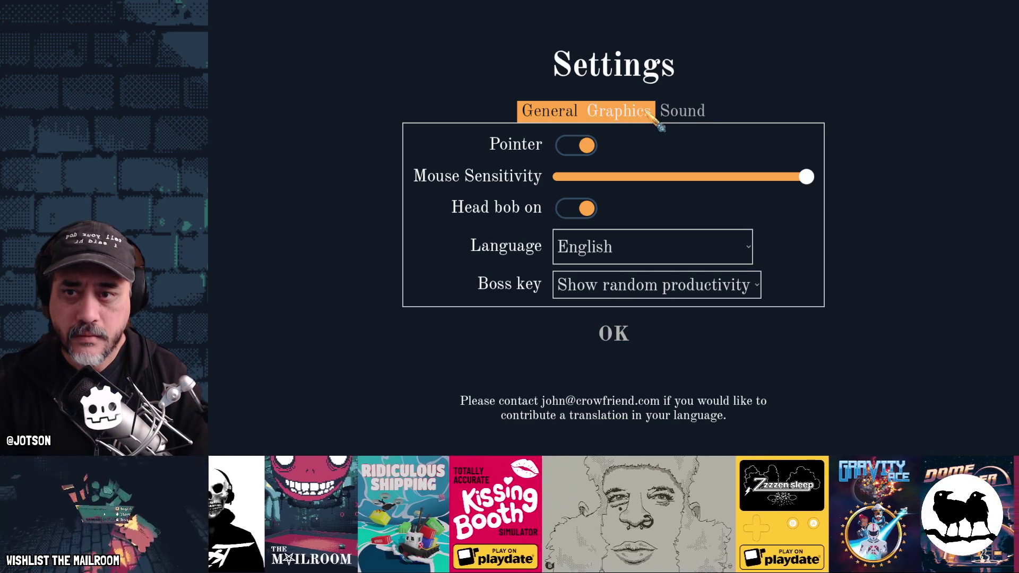
key(F8)
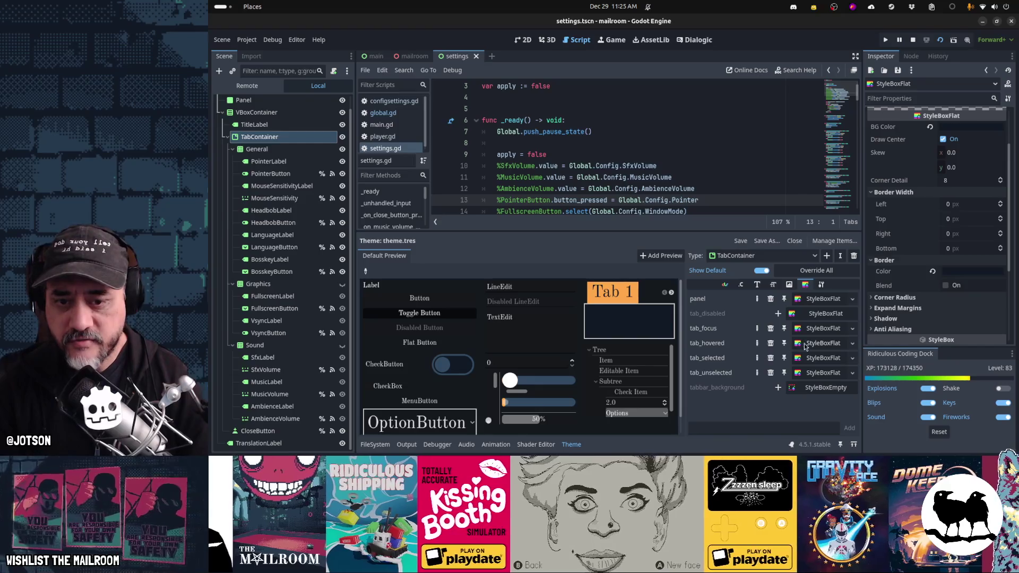
Make the tab_hovered style unique and give it a light yellow background colour
right_click(818, 345)
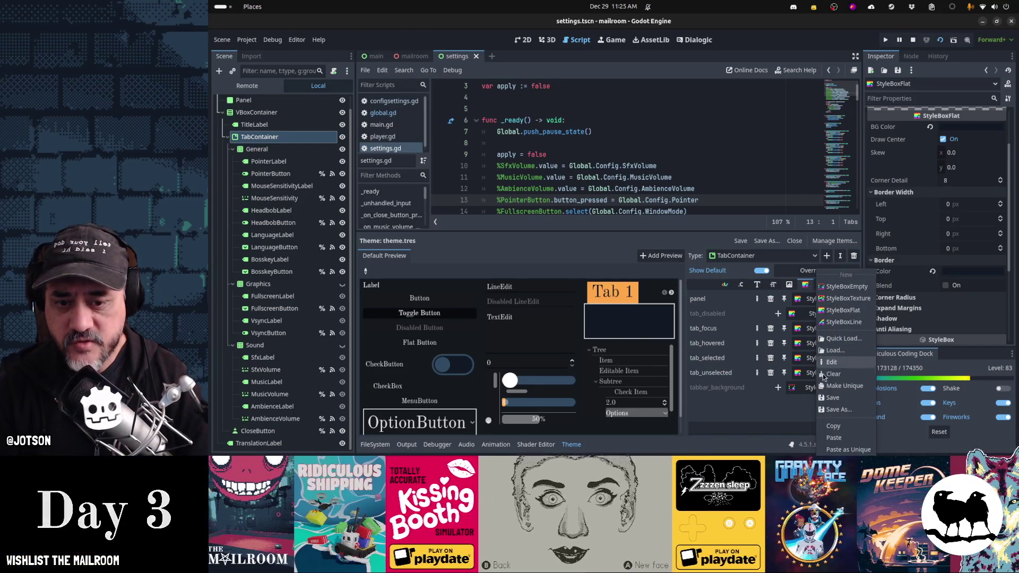
click(821, 384)
click(819, 342)
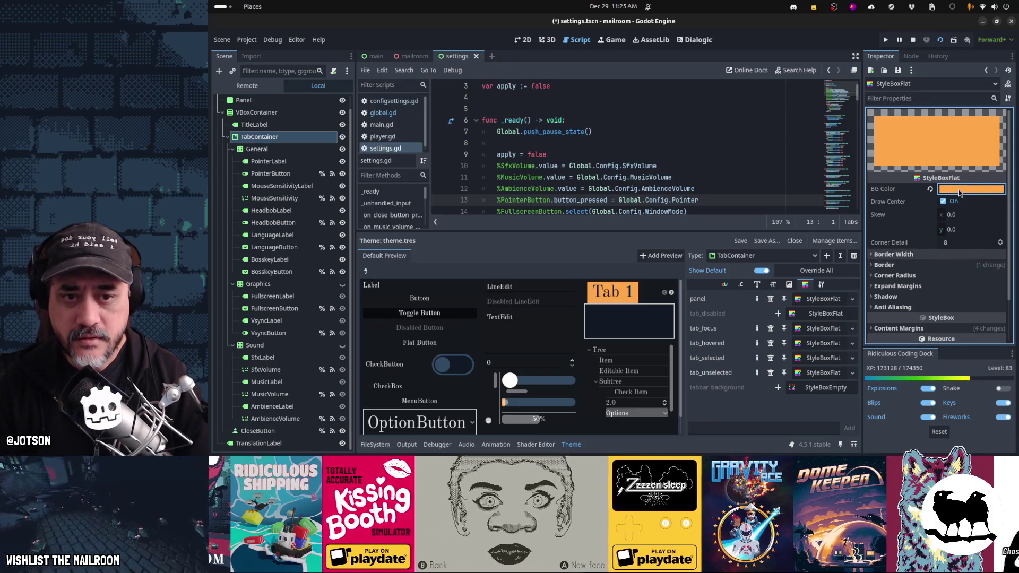
click(972, 189)
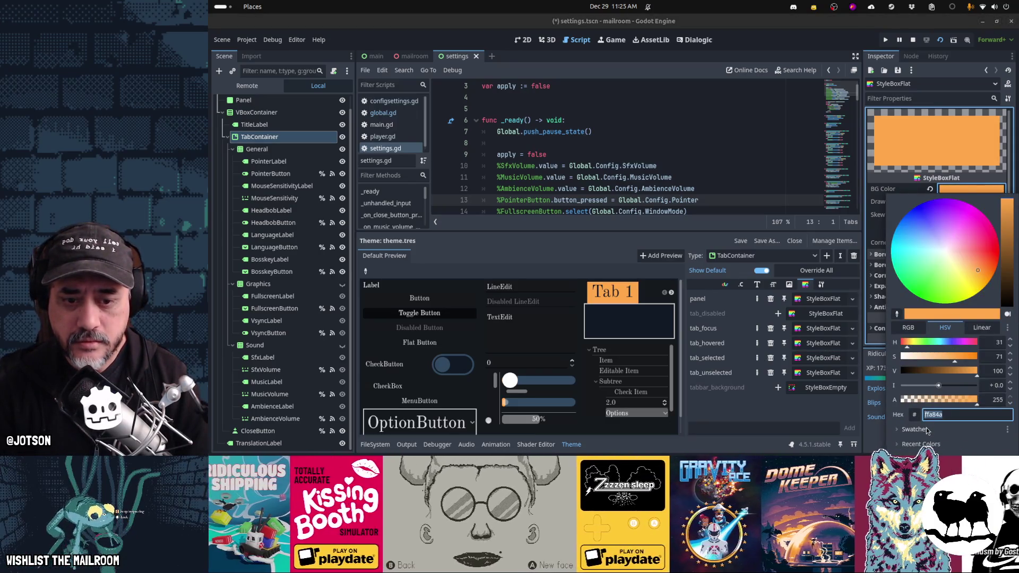
click(1008, 431)
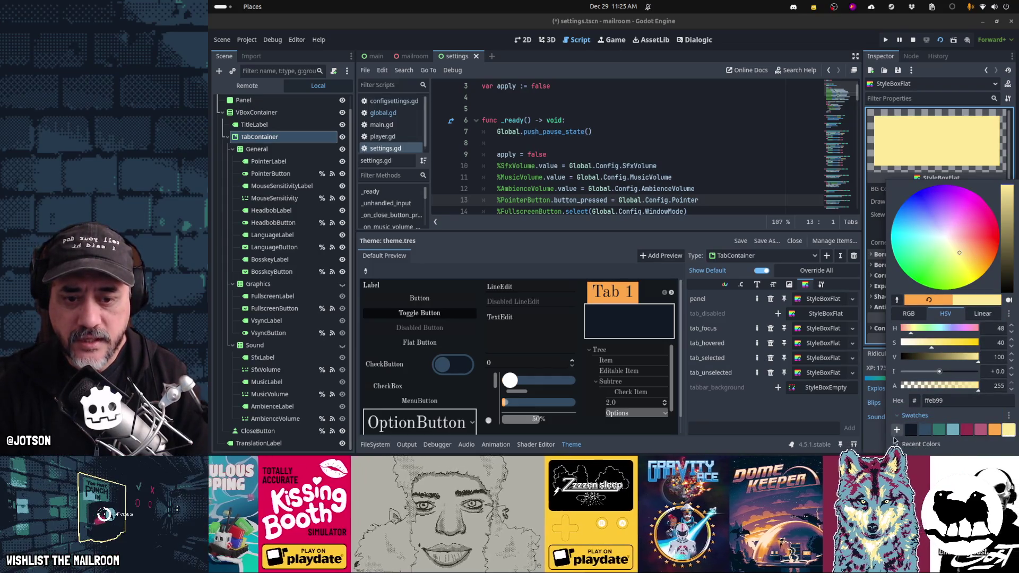
click(876, 414)
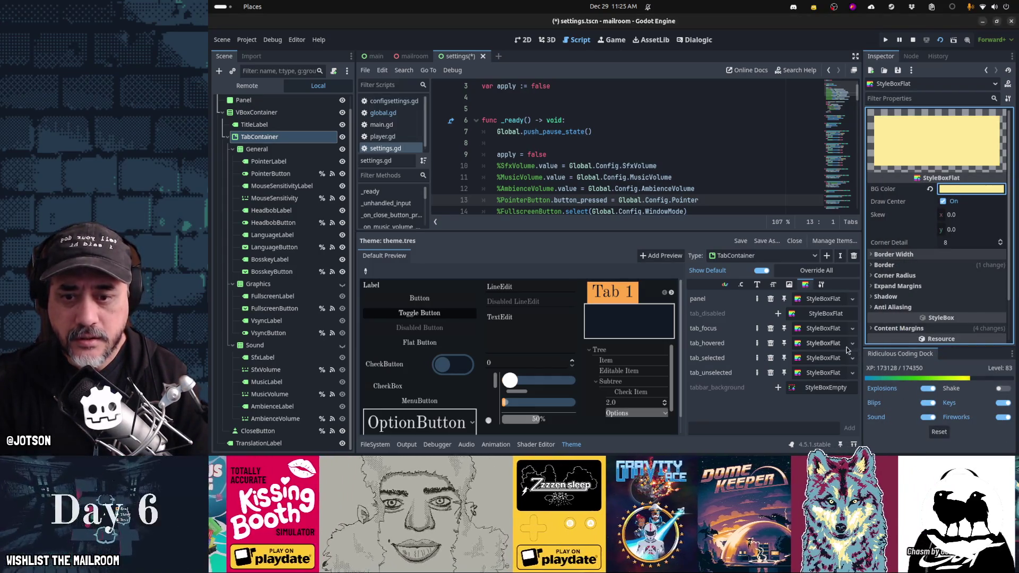
Add a font_hovered_color override set to the dark swatch, save, and check the Graphics tab
click(725, 285)
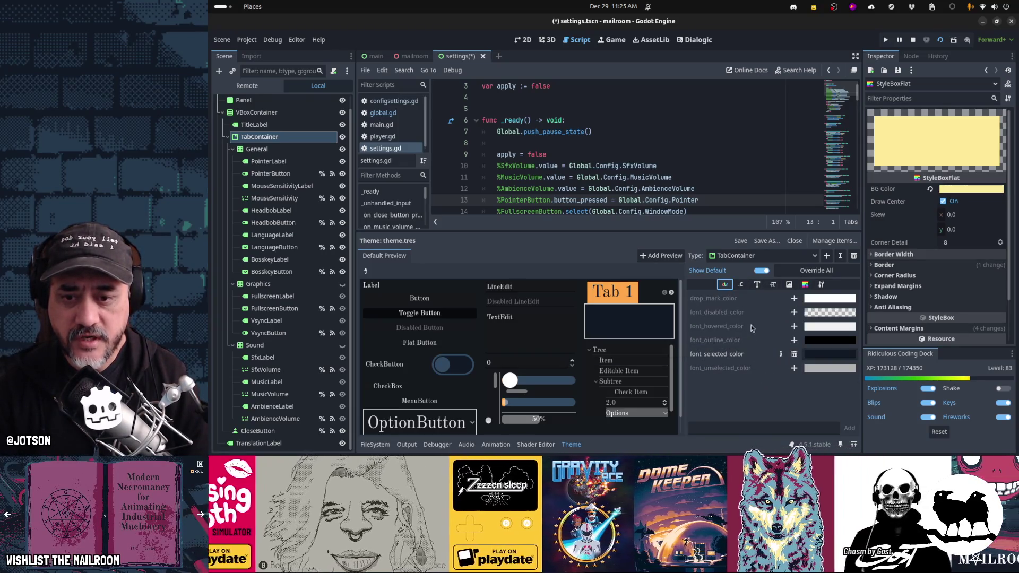
click(794, 326)
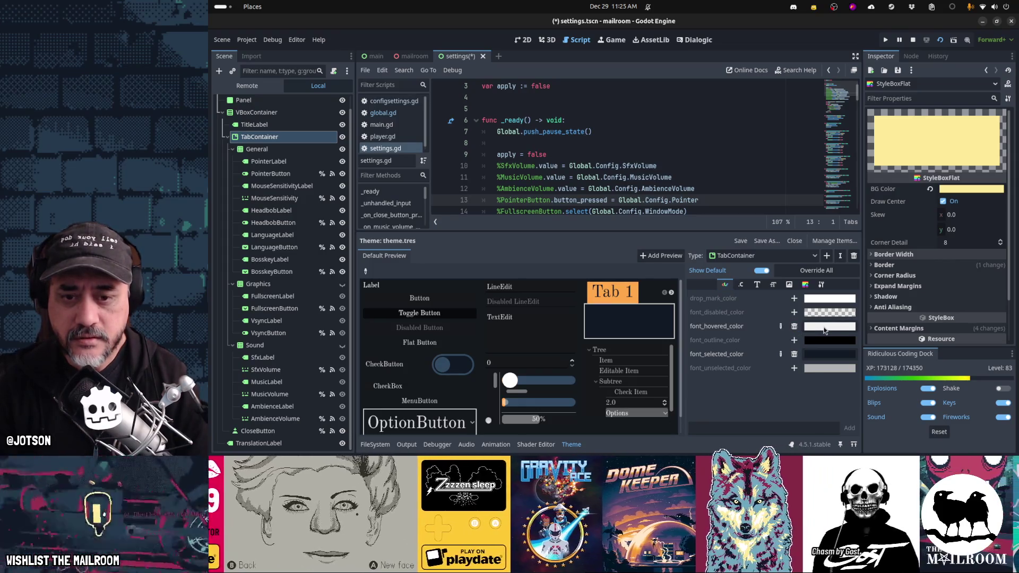
click(825, 327)
click(796, 293)
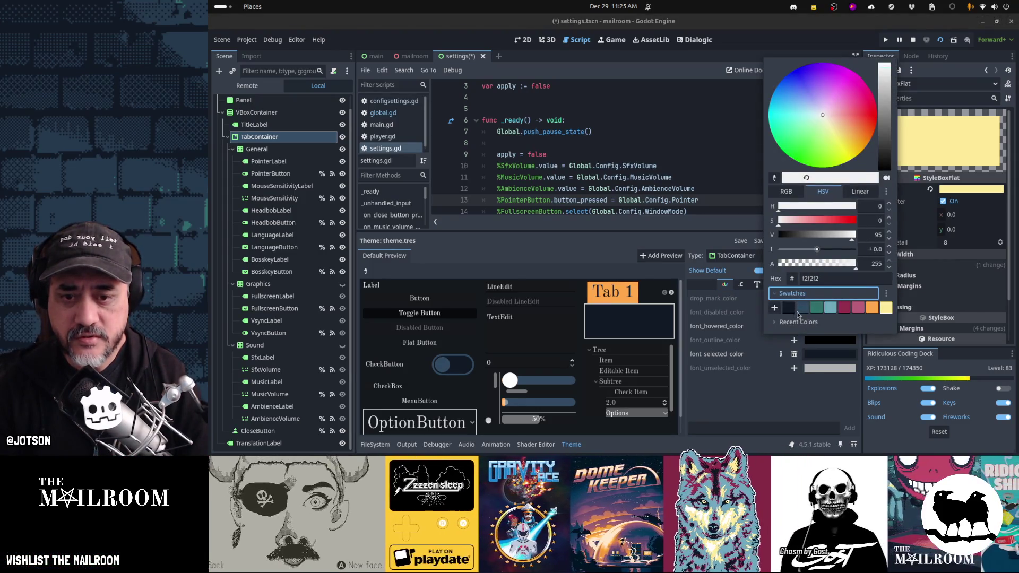
click(797, 311)
click(799, 420)
key(ctrl+s)
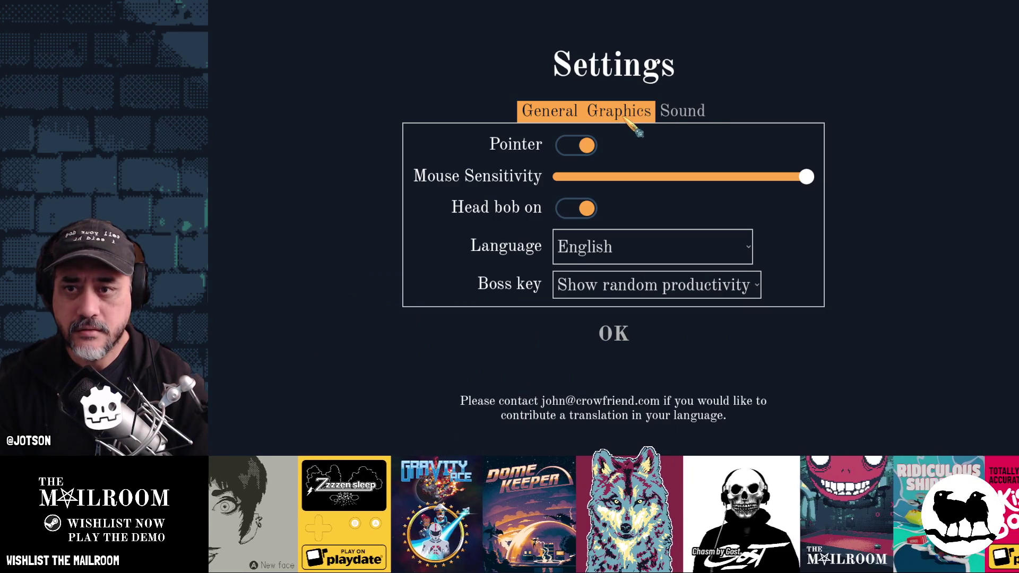
click(634, 117)
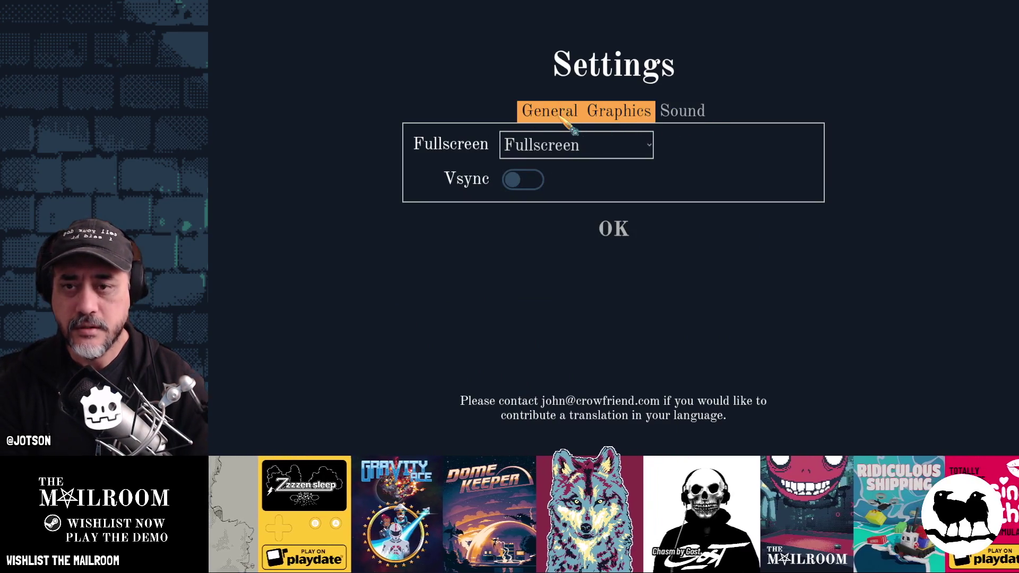
key(alt+F4)
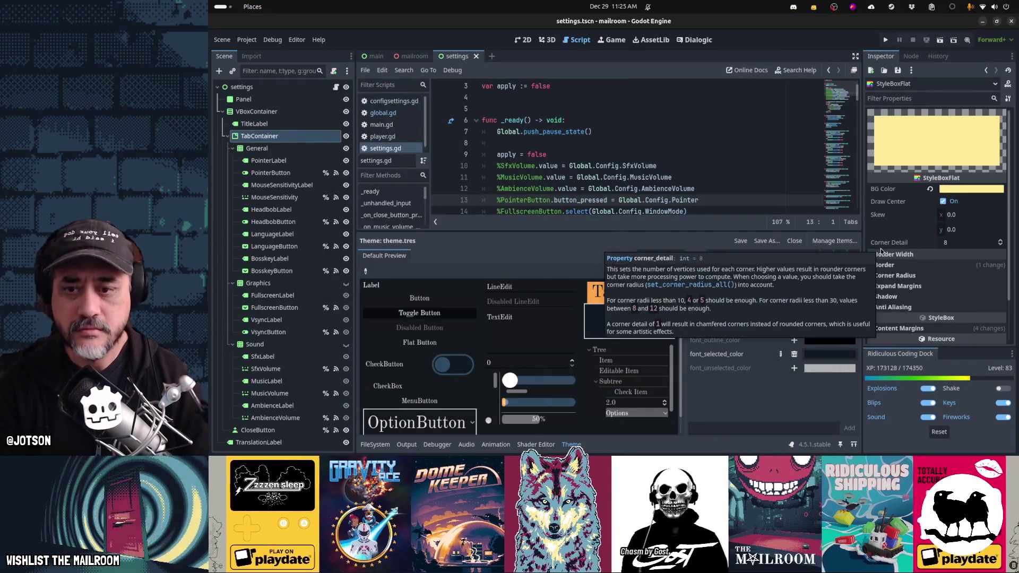
key(F5)
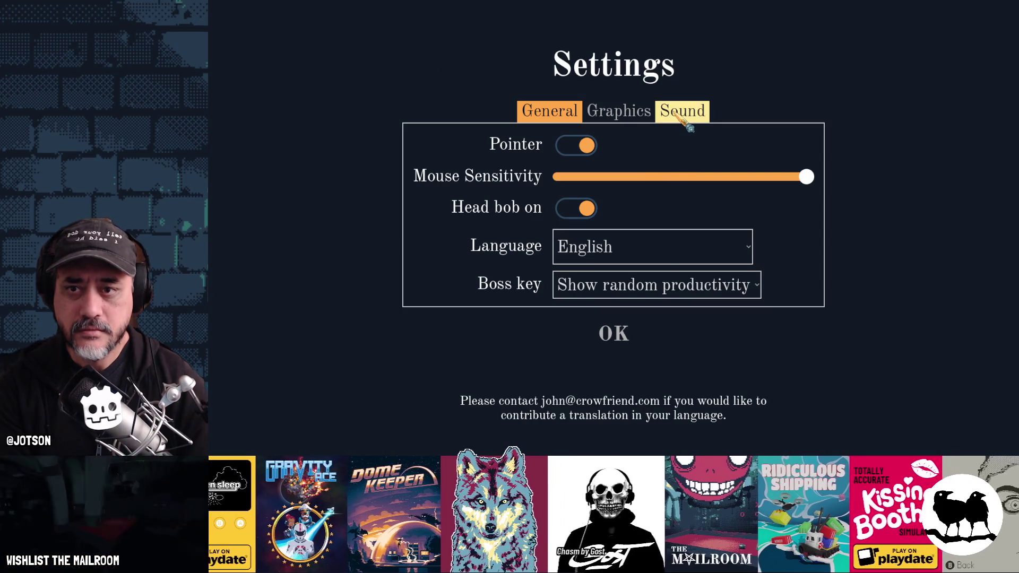
click(594, 113)
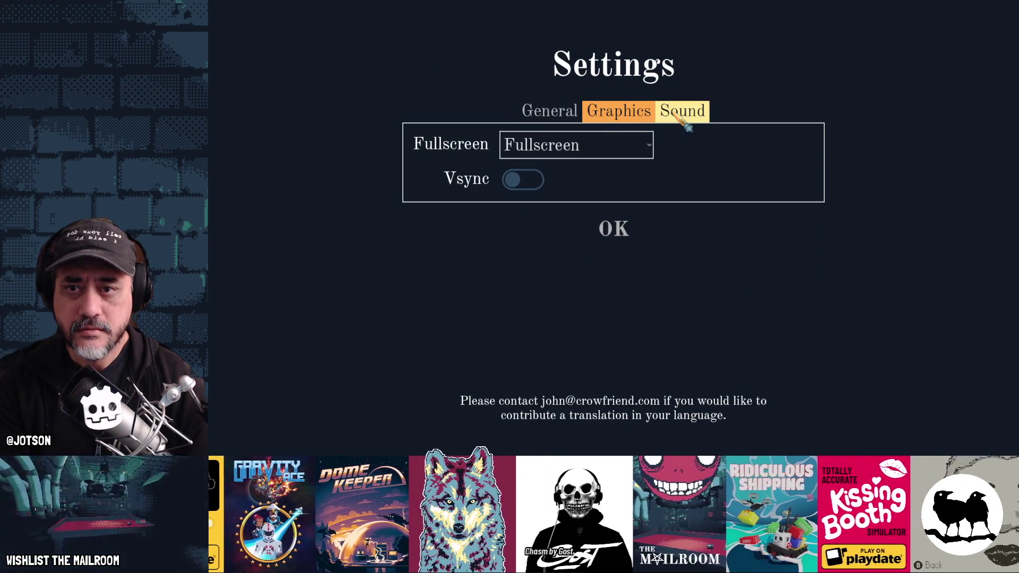
click(552, 117)
click(670, 113)
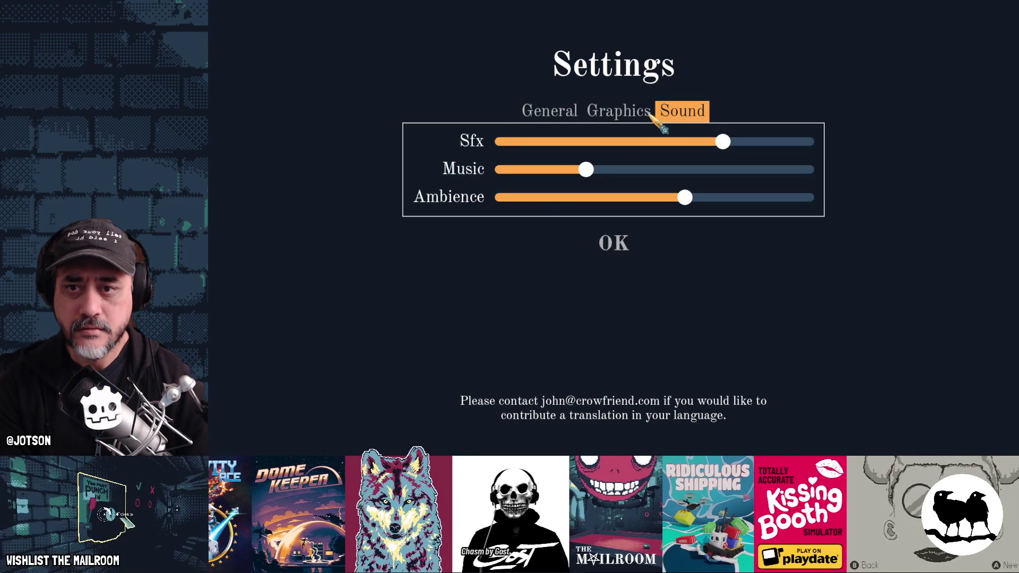
click(562, 118)
click(682, 111)
click(626, 111)
click(568, 112)
click(629, 114)
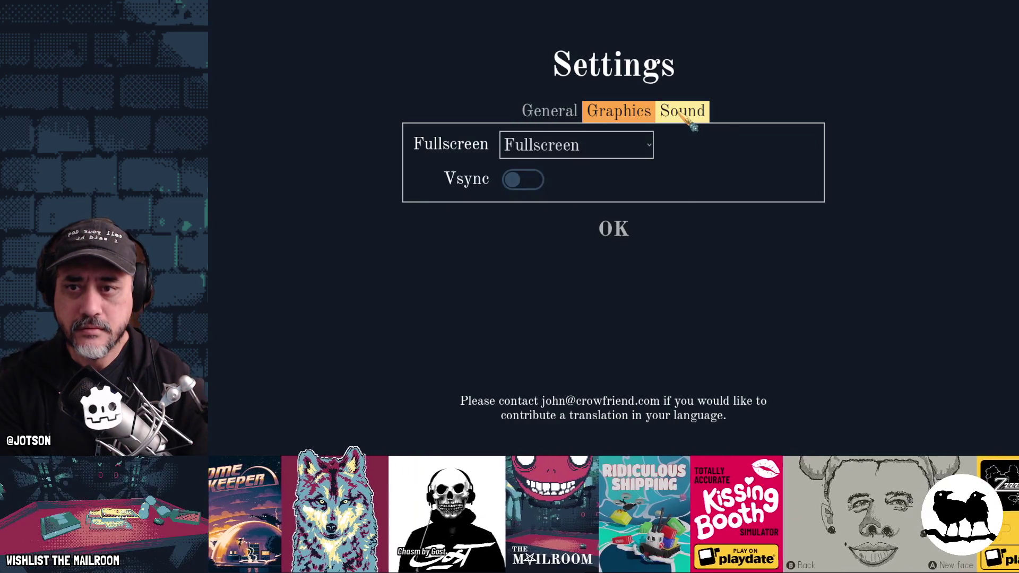
click(682, 115)
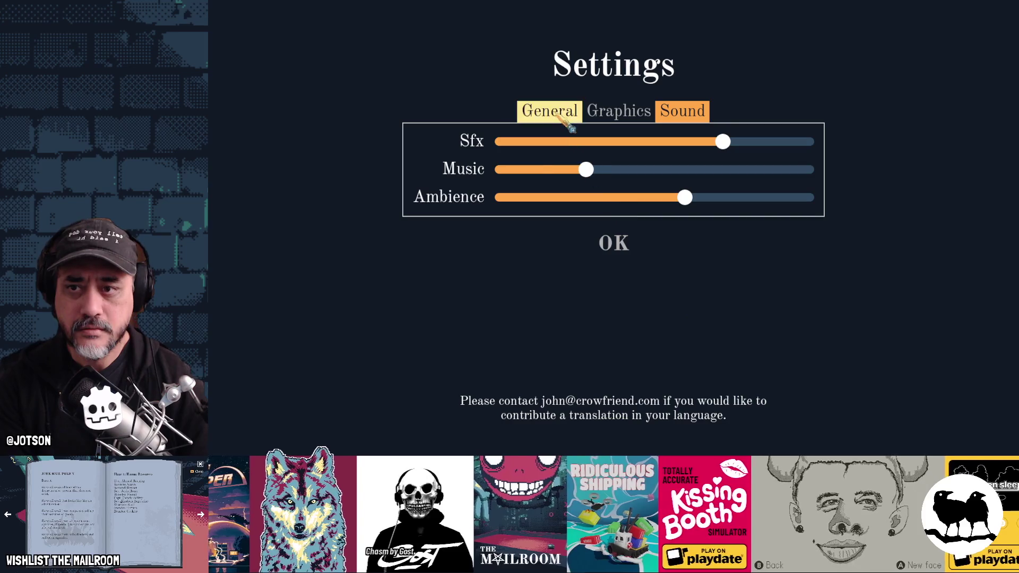
click(558, 116)
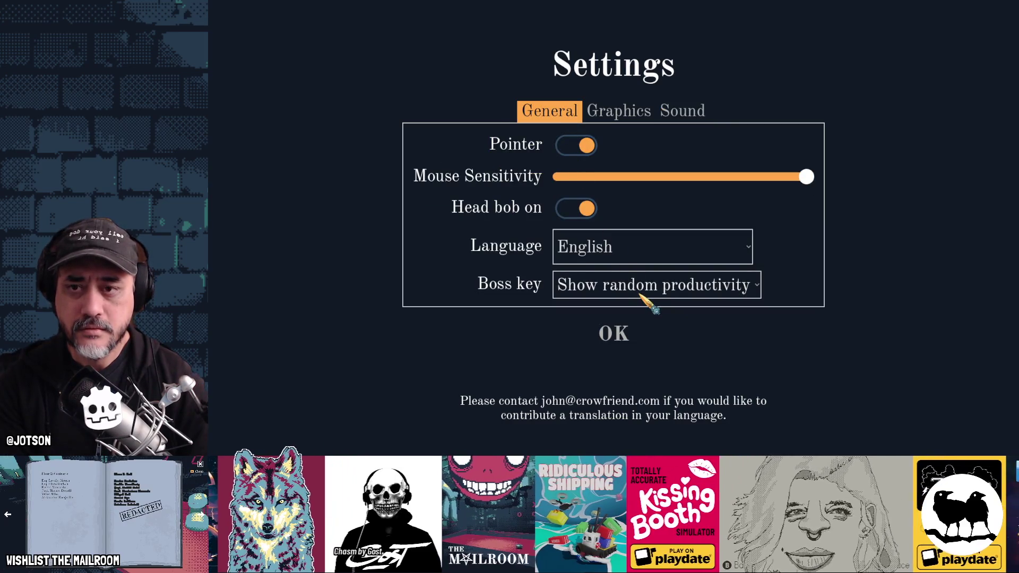
key(F8)
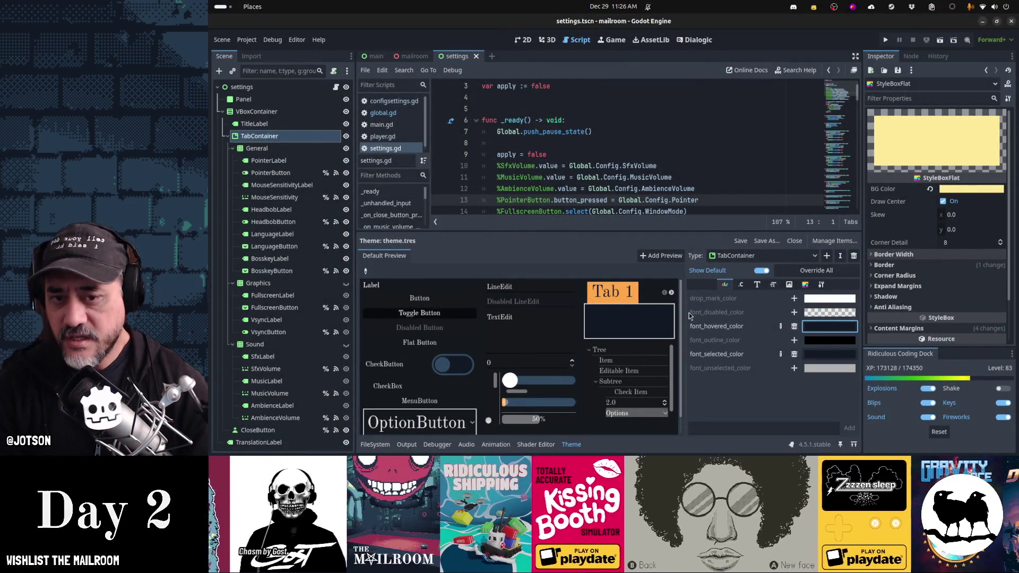
On the tab_selected StyleBoxFlat, reset the left, top and right border widths to 0
click(804, 285)
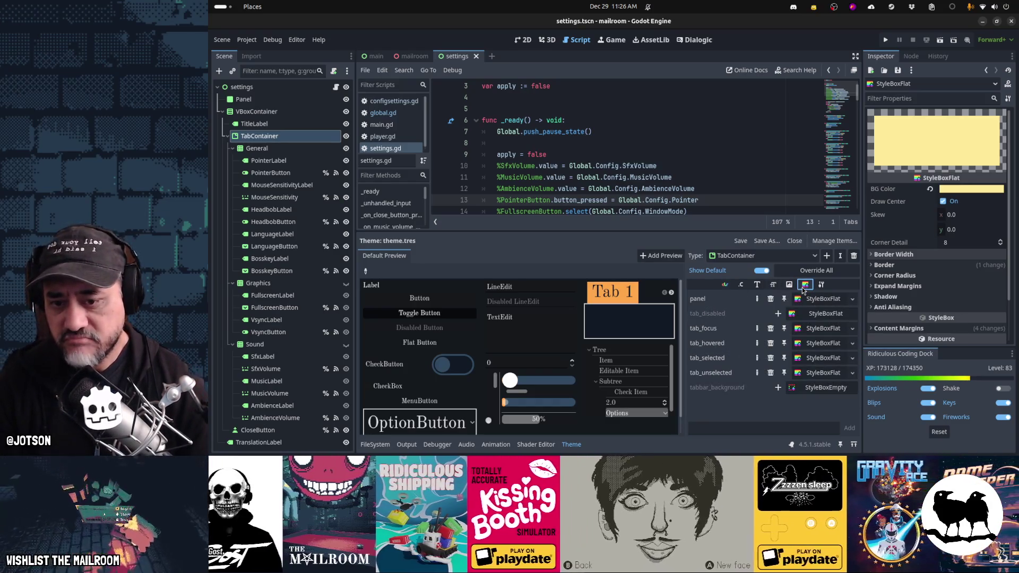
click(821, 359)
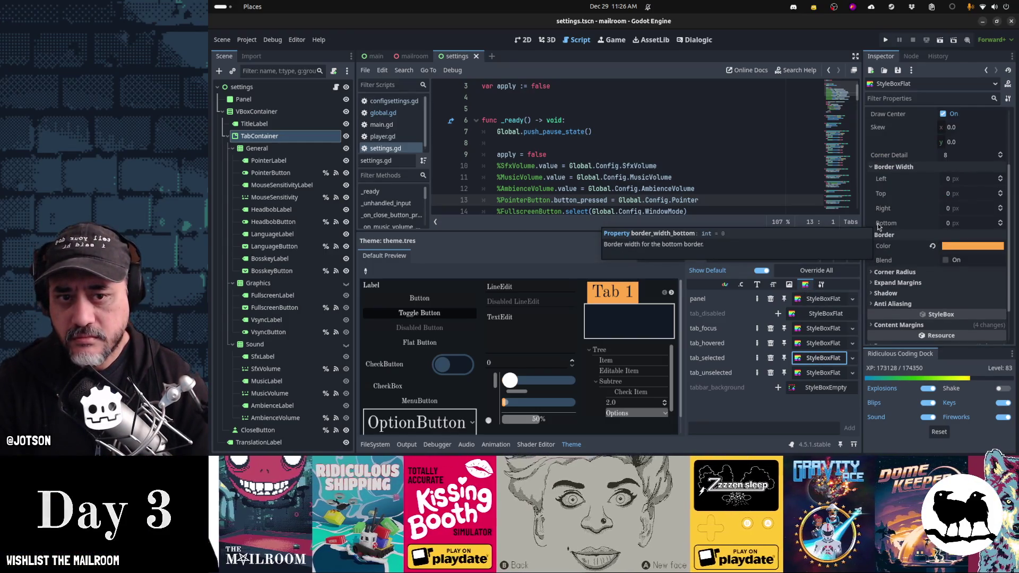
click(953, 182)
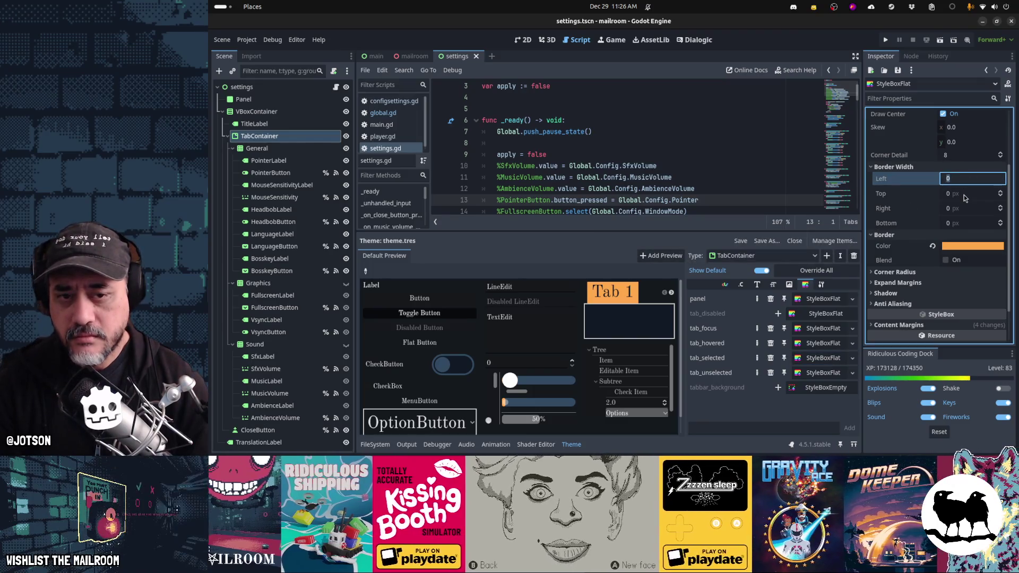
text(4)
key(Tab)
text(4)
key(Tab)
text(4)
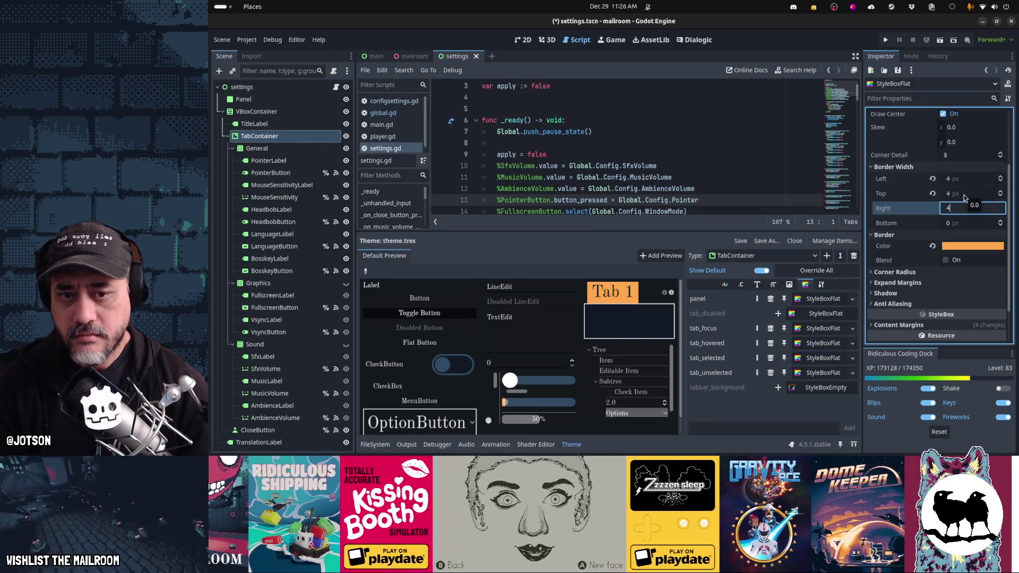
key(Tab)
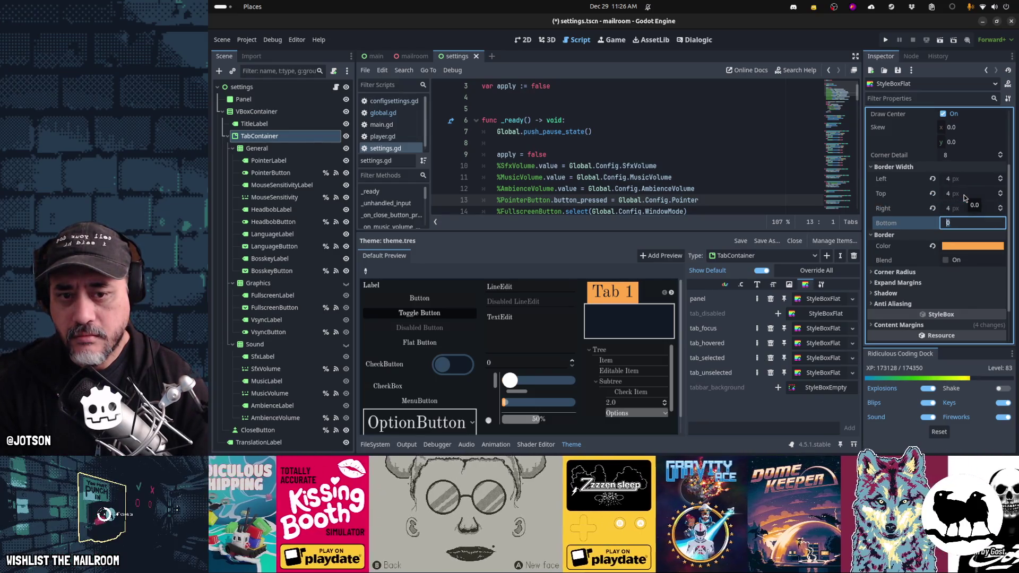
click(933, 179)
click(932, 194)
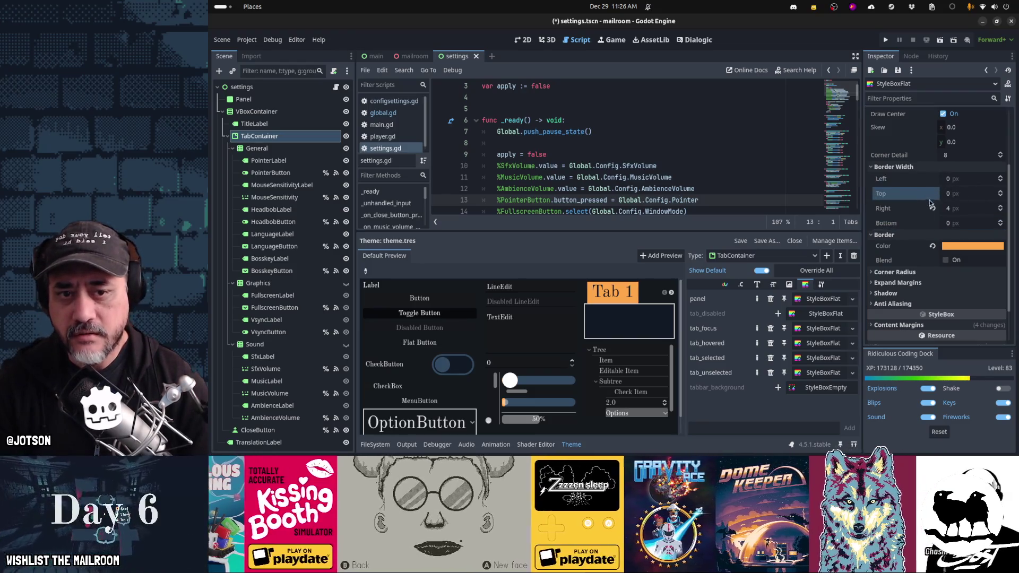
click(932, 208)
Set the tab_selected top-left and top-right corner radii to 5 px
click(902, 273)
click(972, 286)
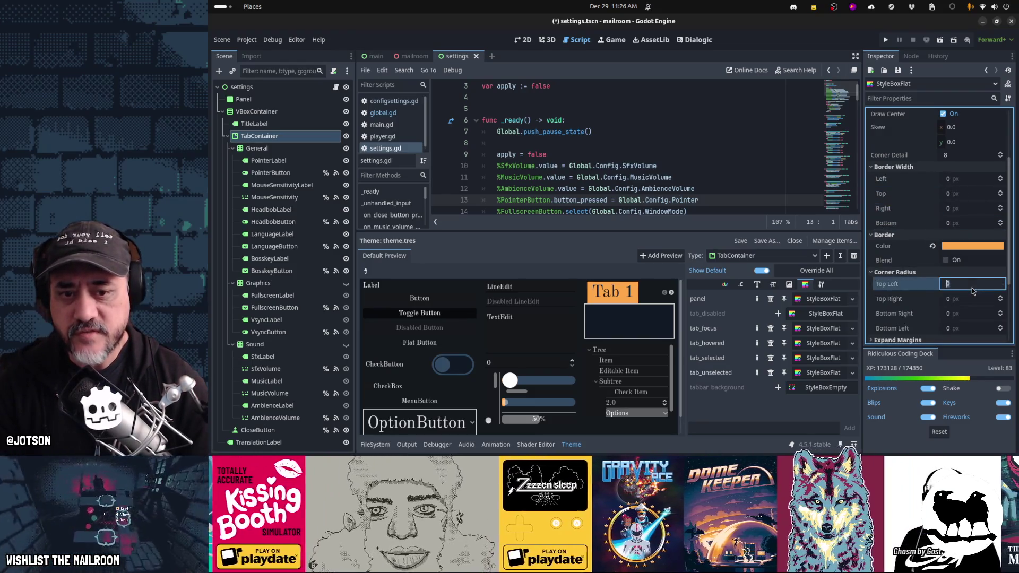
key(Tab)
text(4)
key(Tab)
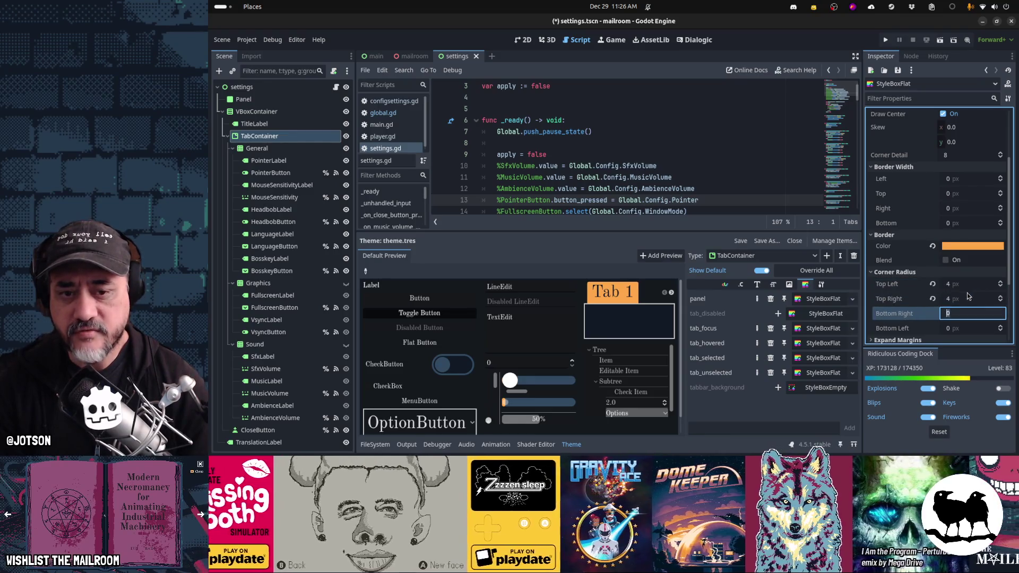
key(ctrl+s)
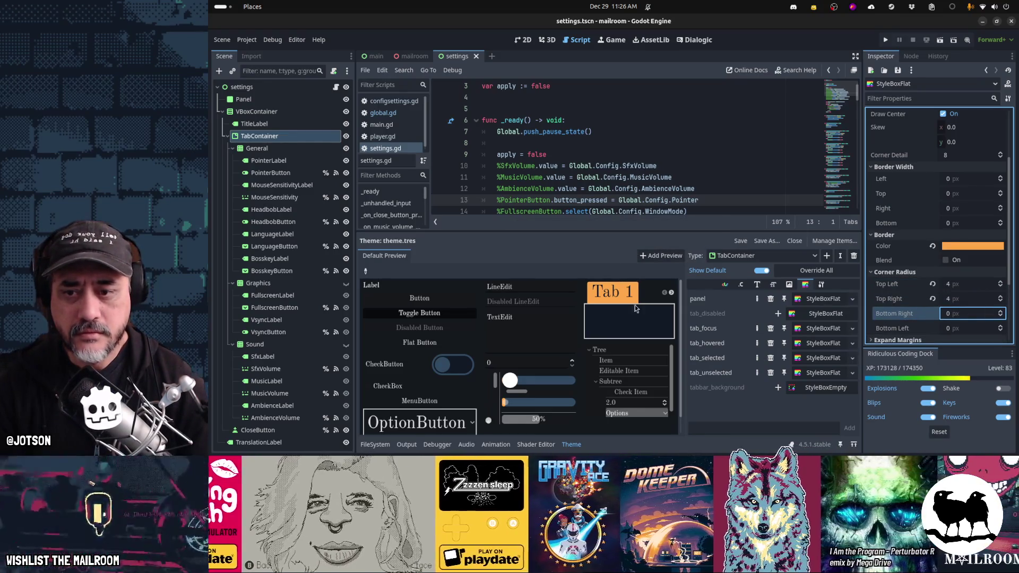
click(959, 286)
text(5)
key(Tab)
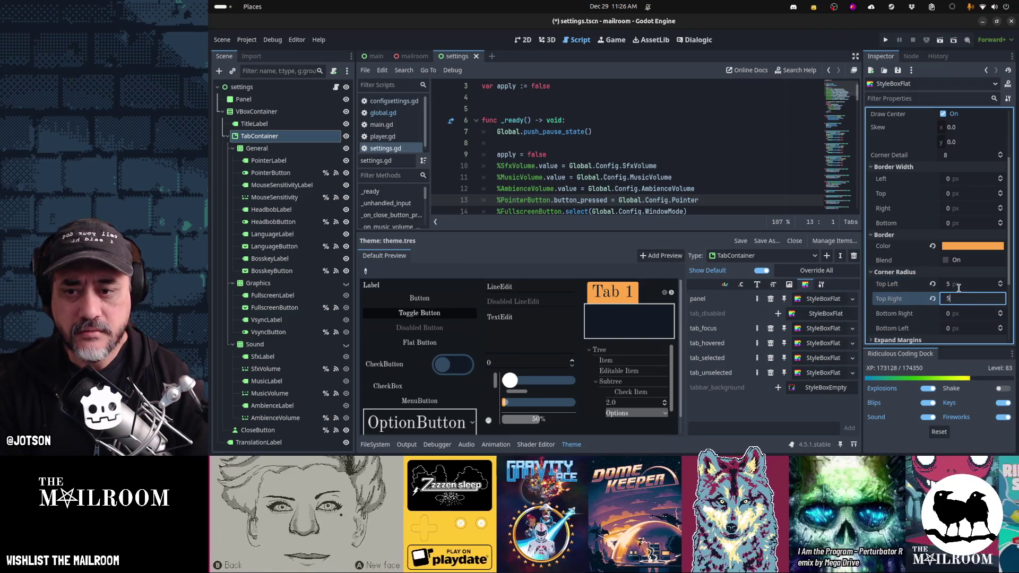
text(5)
key(Tab)
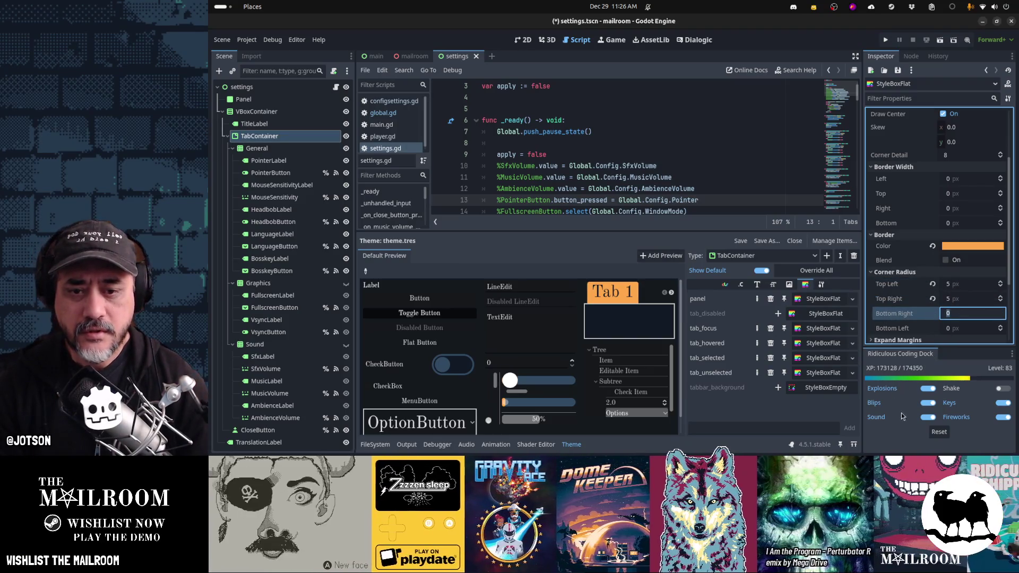
click(825, 359)
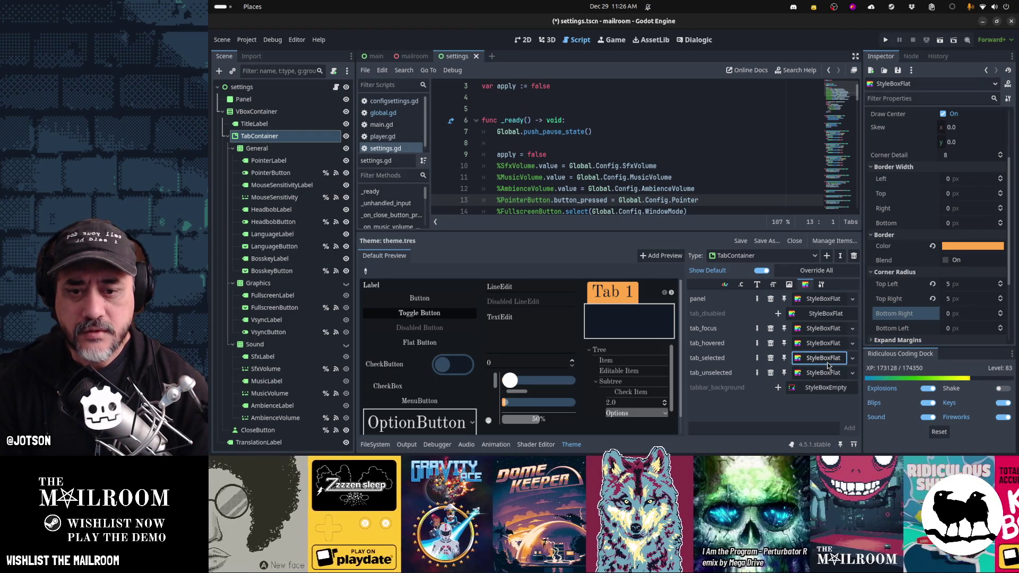
Give the tab_unselected and tab_hovered StyleBoxFlats 5 px top-left and top-right radii, then save
click(824, 371)
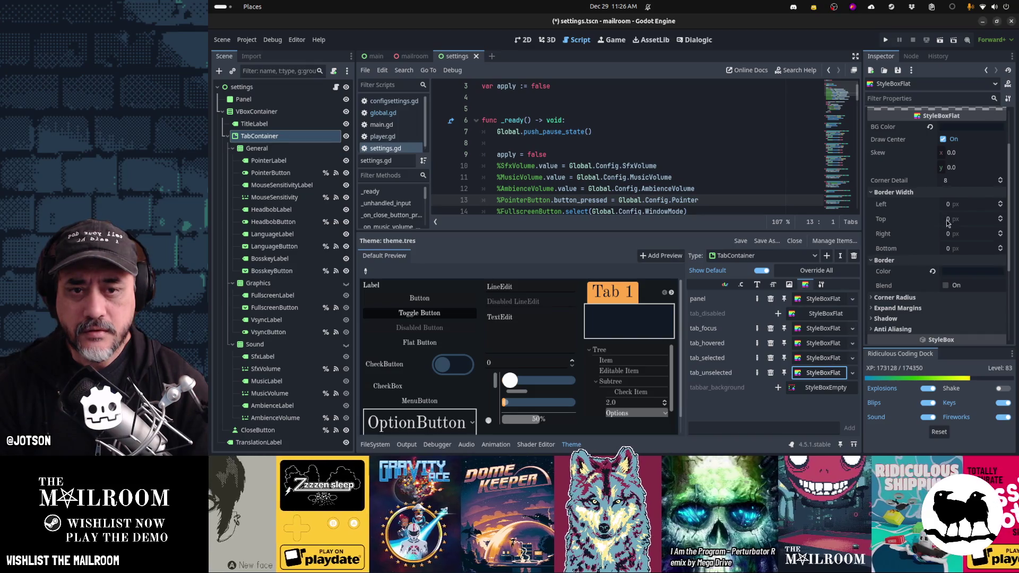
click(902, 298)
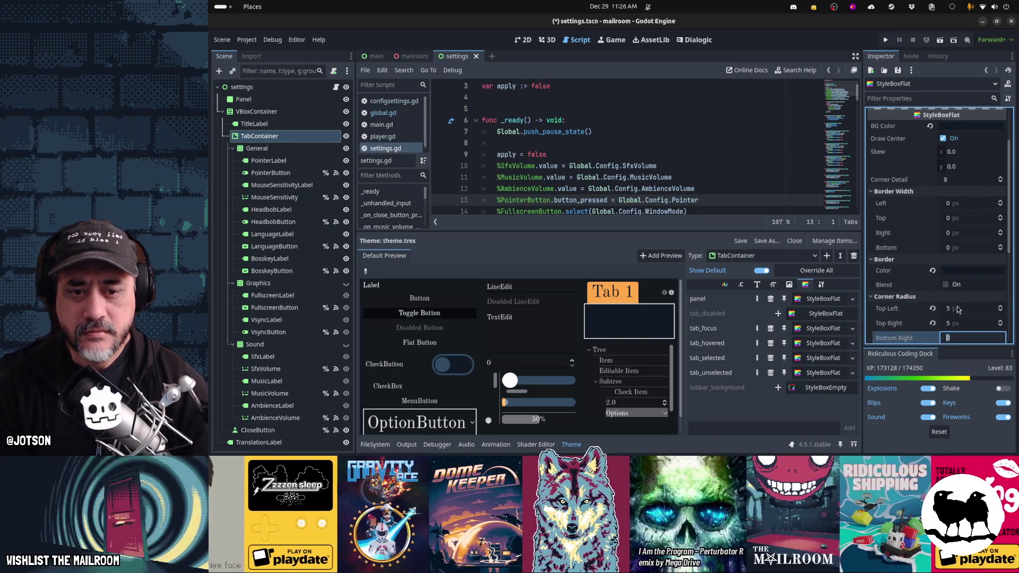
click(823, 343)
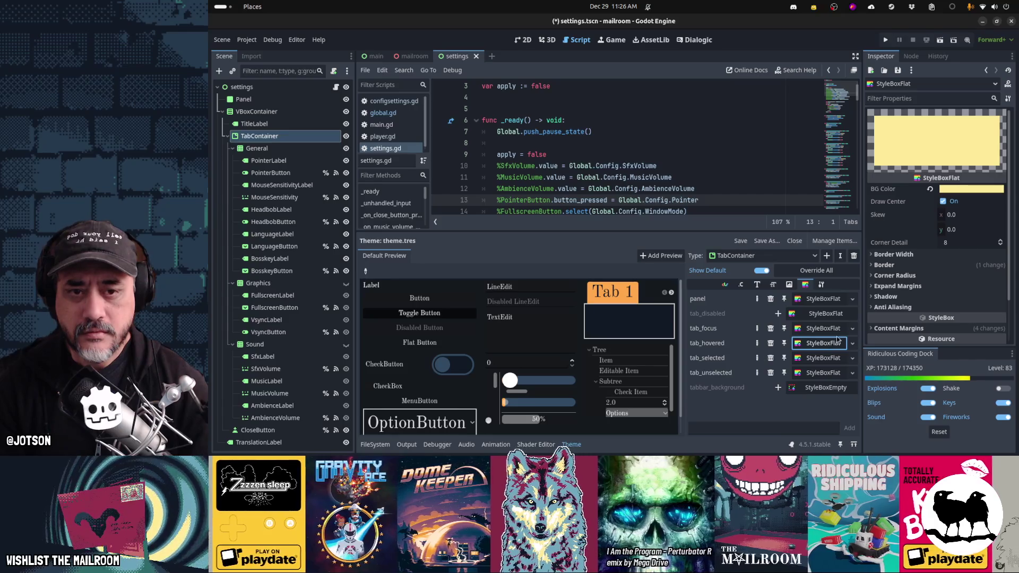
click(902, 276)
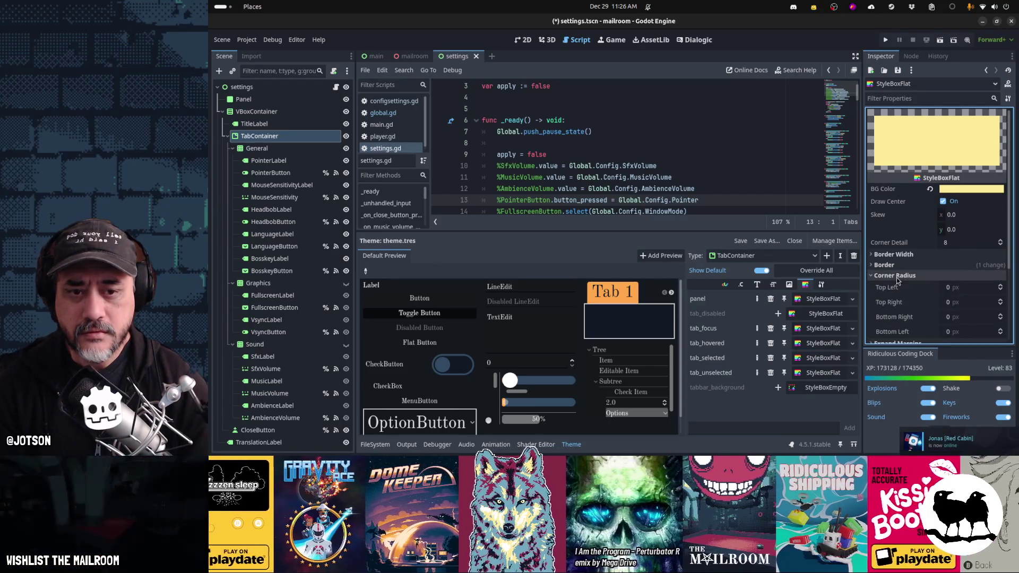
text(5)
key(Tab)
text(5)
key(Tab)
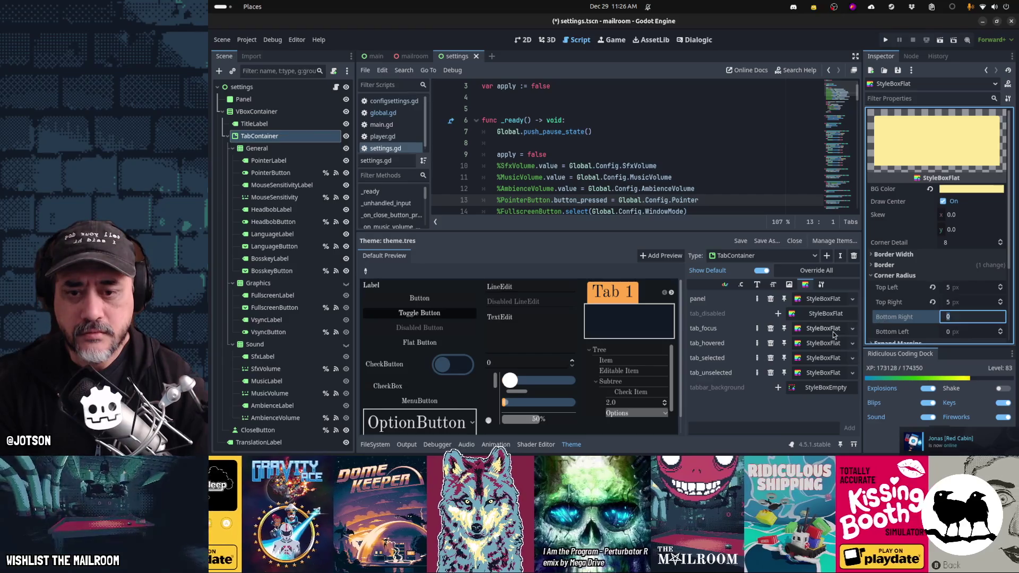
click(834, 330)
key(ctrl+s)
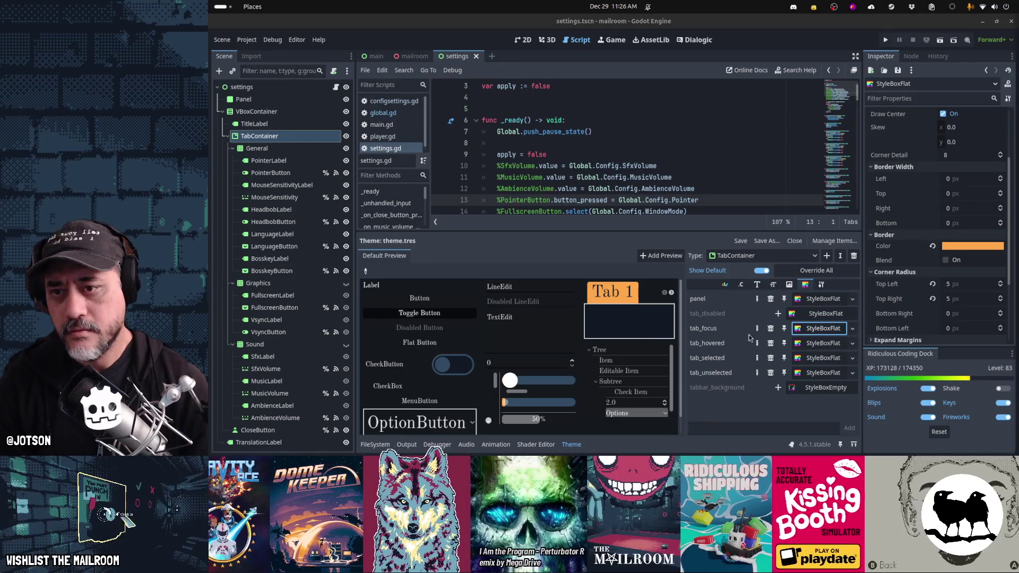
key(alt+Tab)
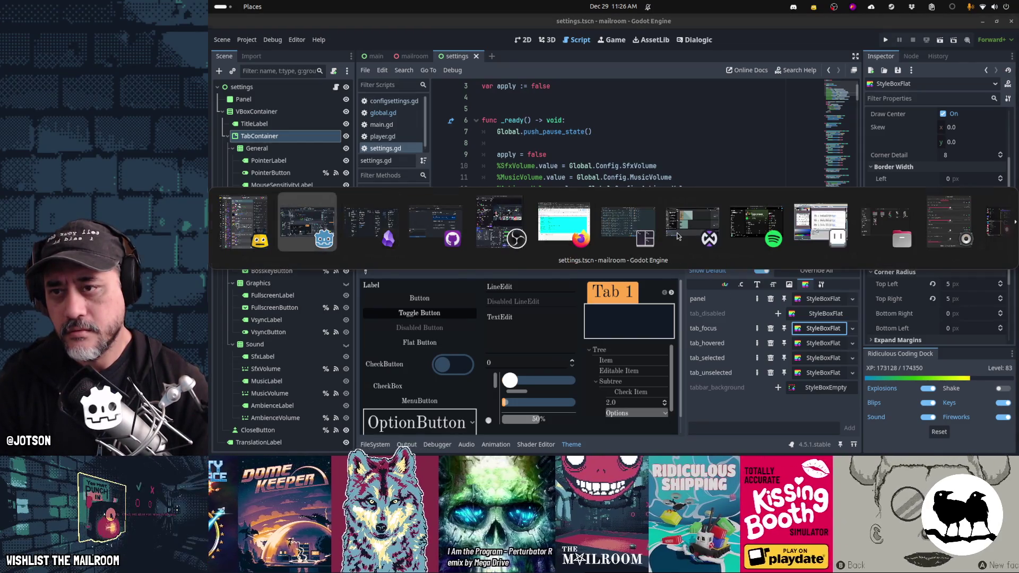
Dismiss the window switcher and launch the game with F5
key(Escape)
key(alt+Tab)
key(Escape)
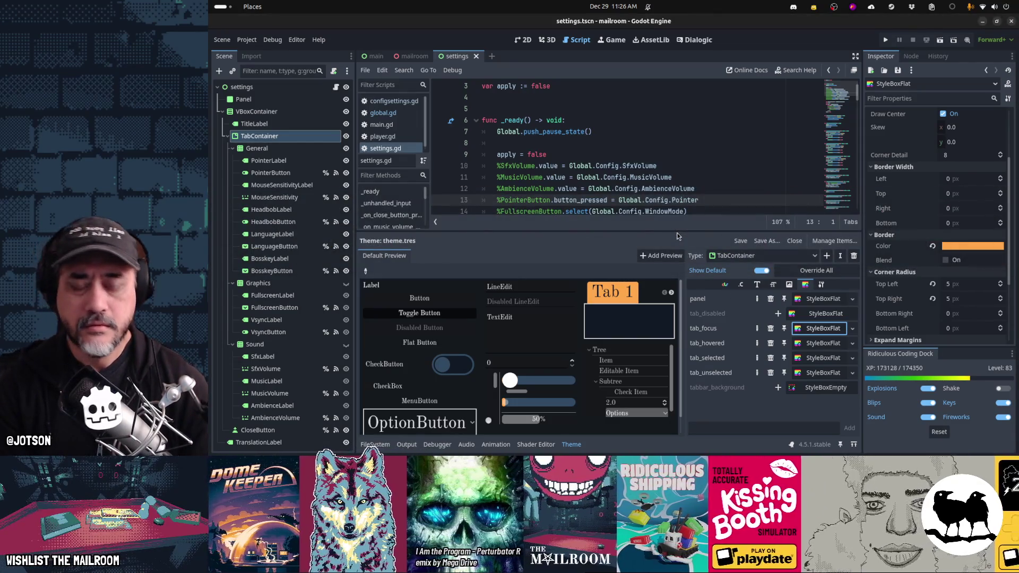
key(F5)
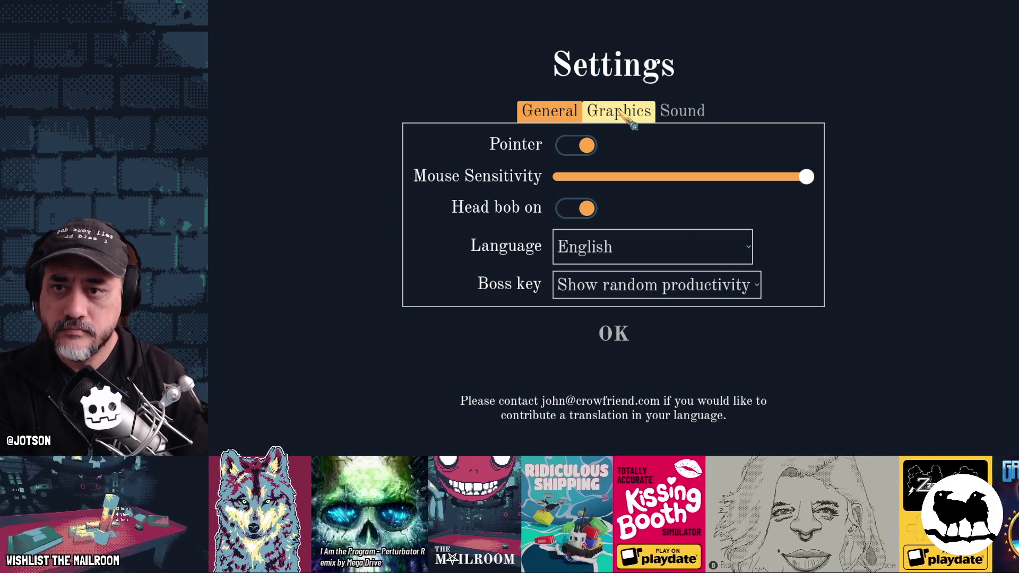
Click repeatedly through the Graphics, Sound and General tabs, then close the game with F8
click(637, 114)
click(683, 121)
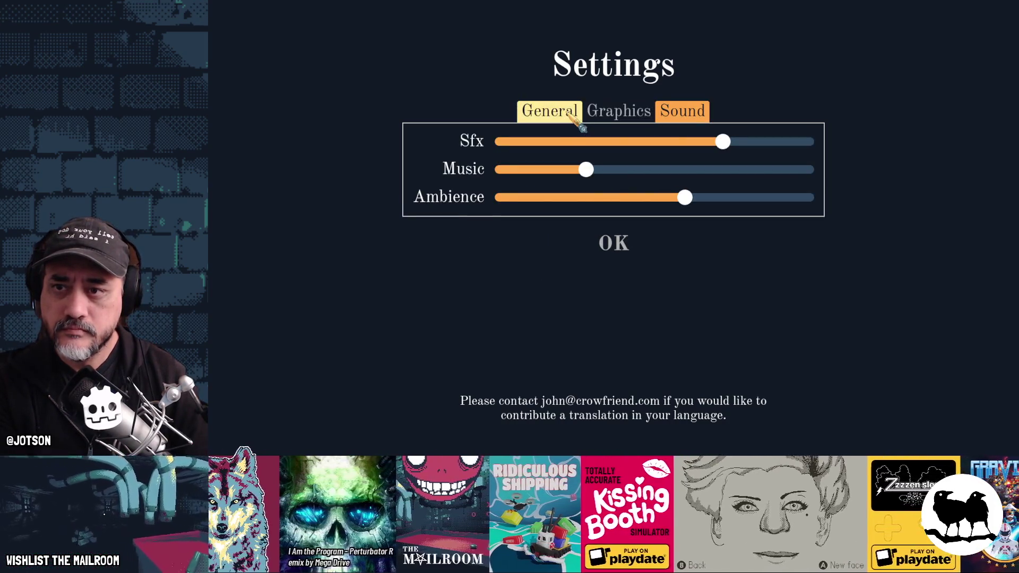
click(569, 116)
click(621, 117)
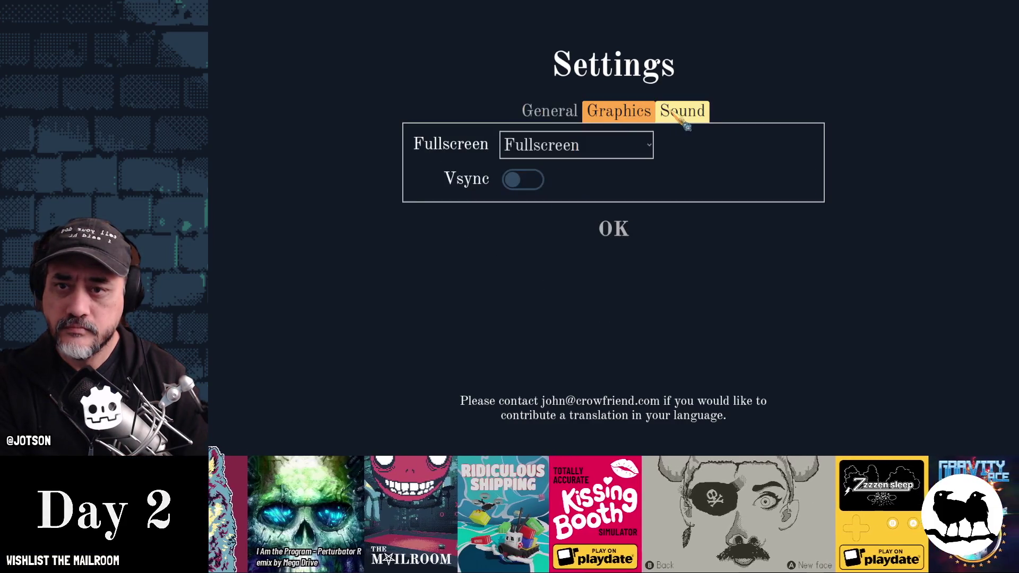
click(678, 118)
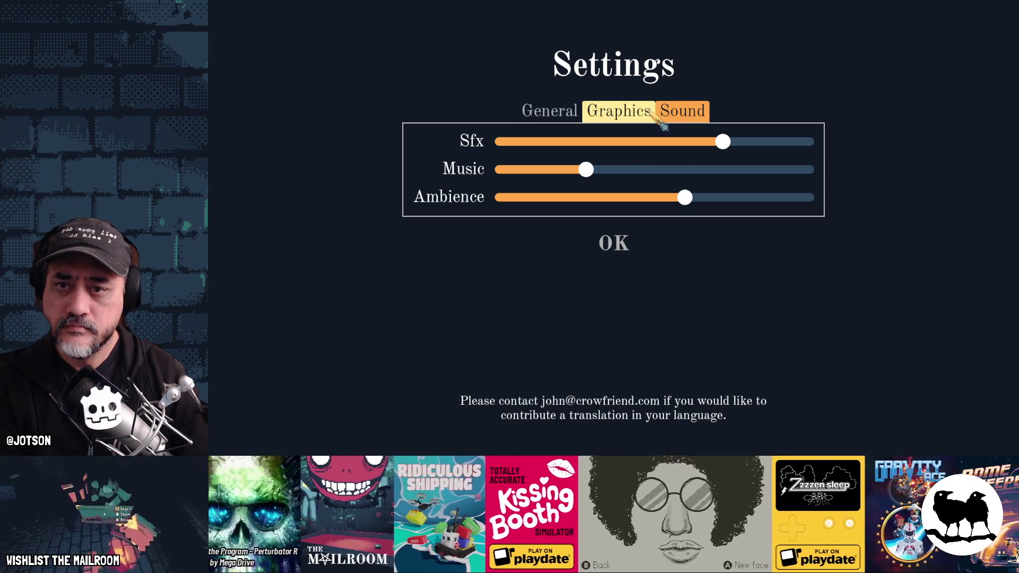
click(624, 112)
click(578, 115)
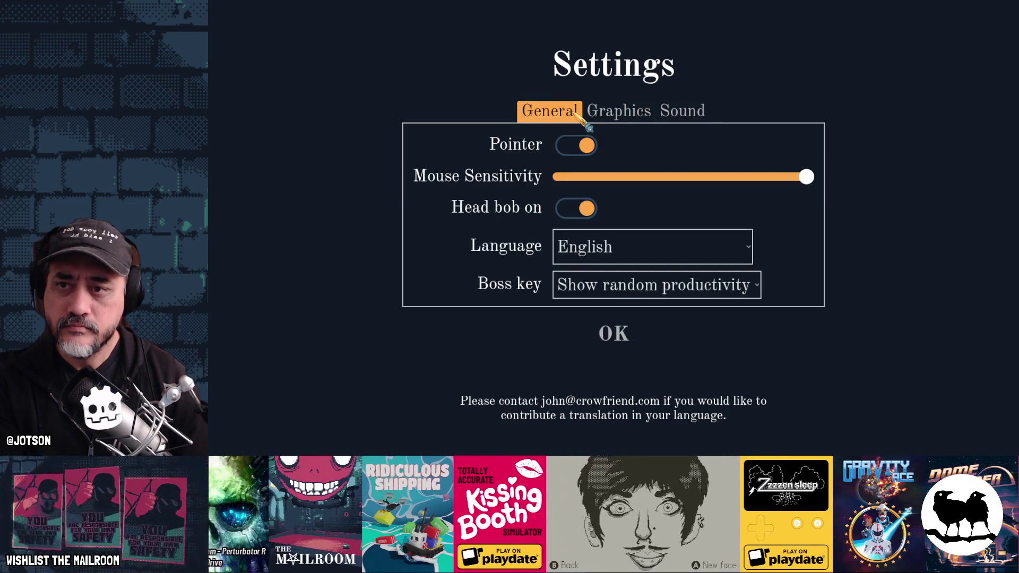
click(632, 115)
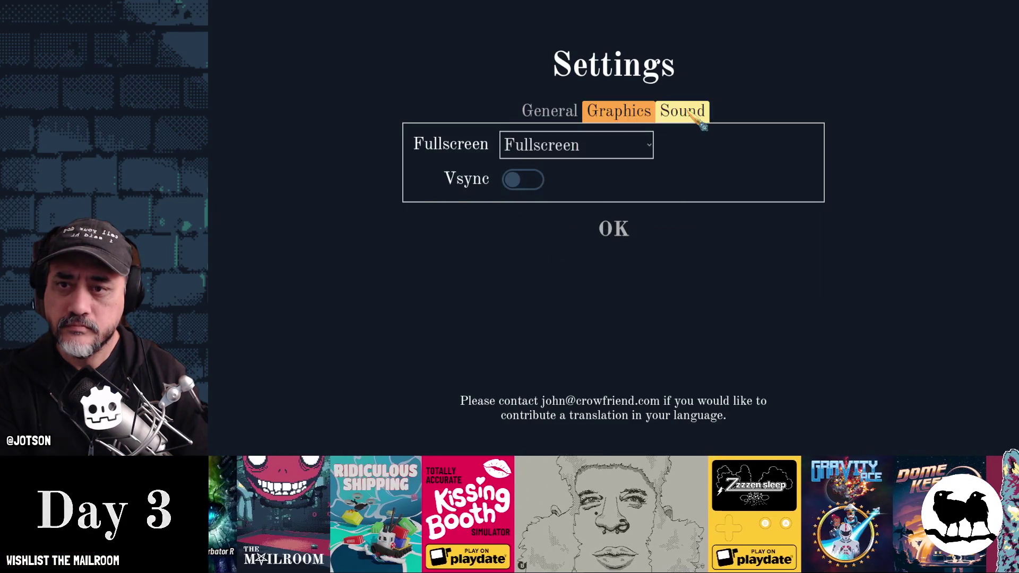
click(693, 114)
click(549, 110)
key(F8)
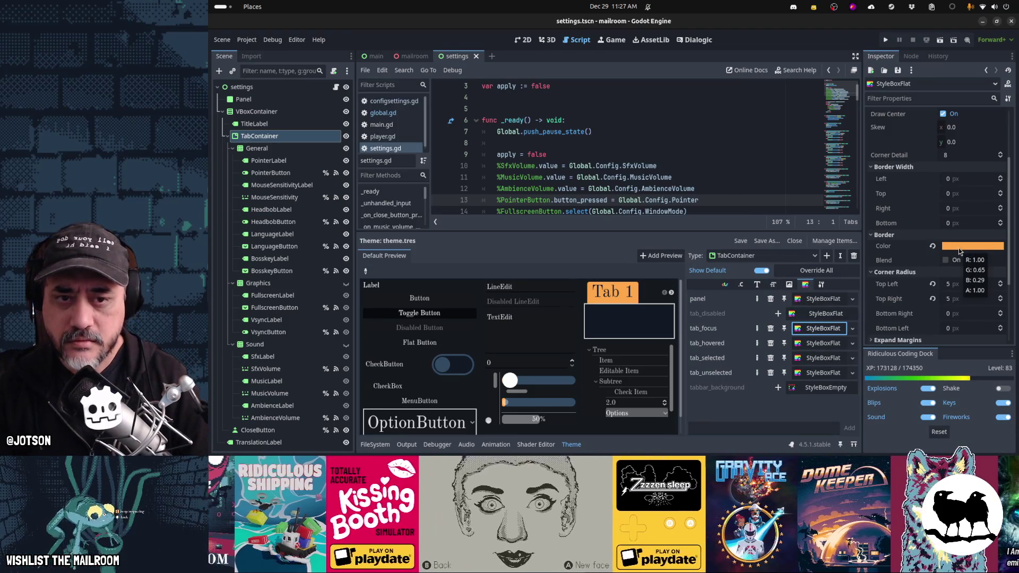
Revert the tab_focus style's border colour and set its background to pale yellow
scroll(959, 248, up, 3)
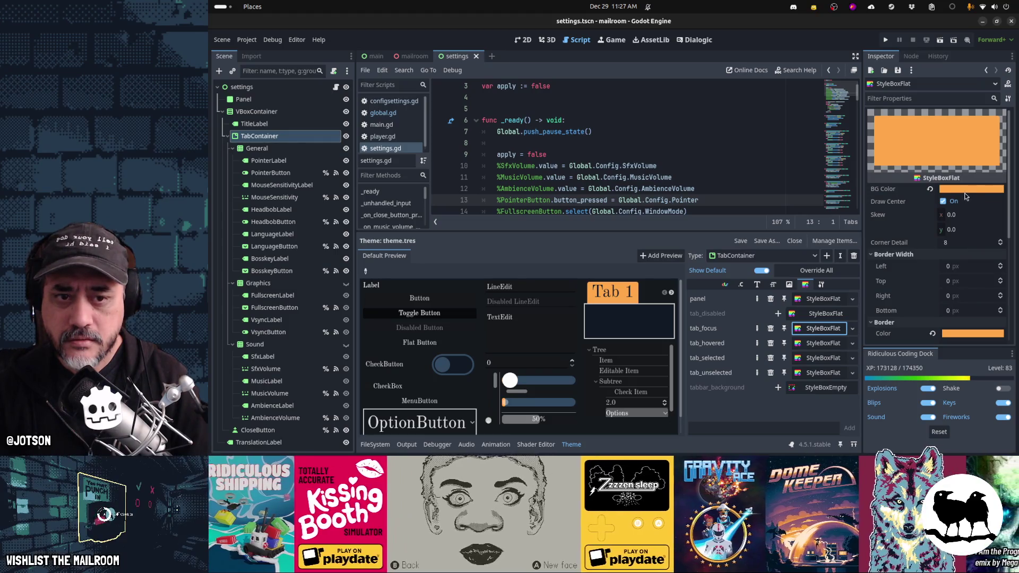
click(933, 333)
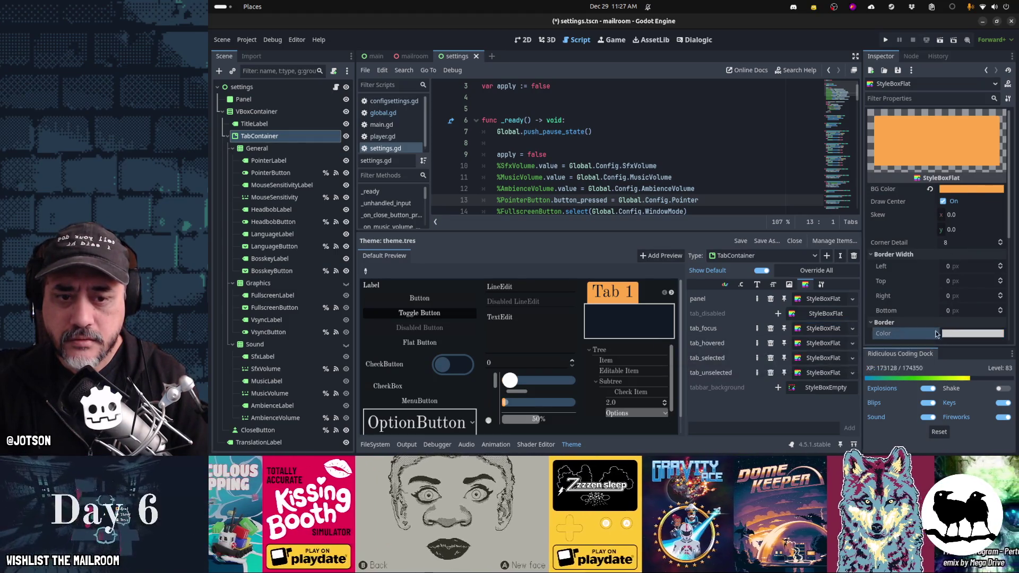
click(960, 191)
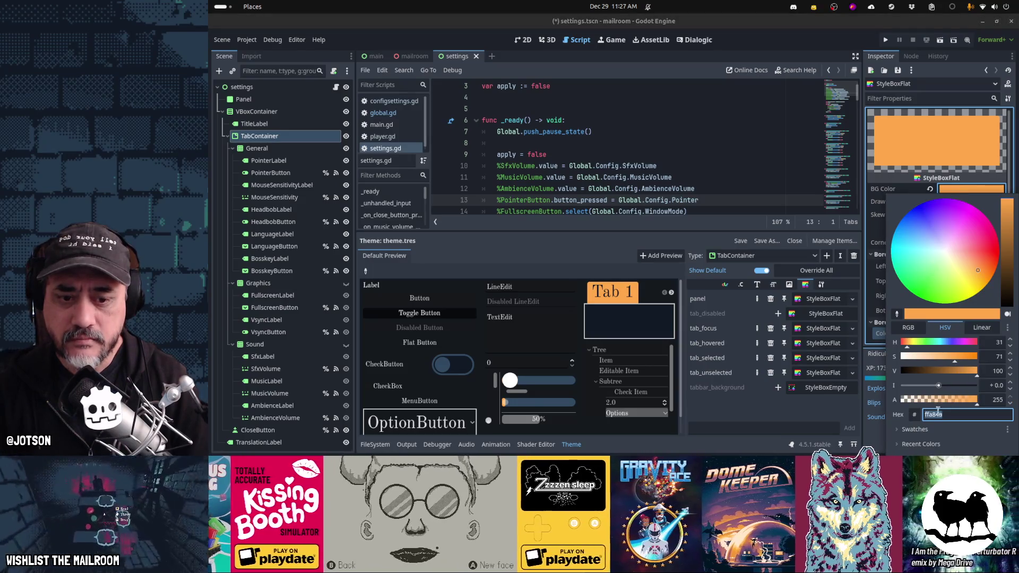
click(930, 430)
click(914, 444)
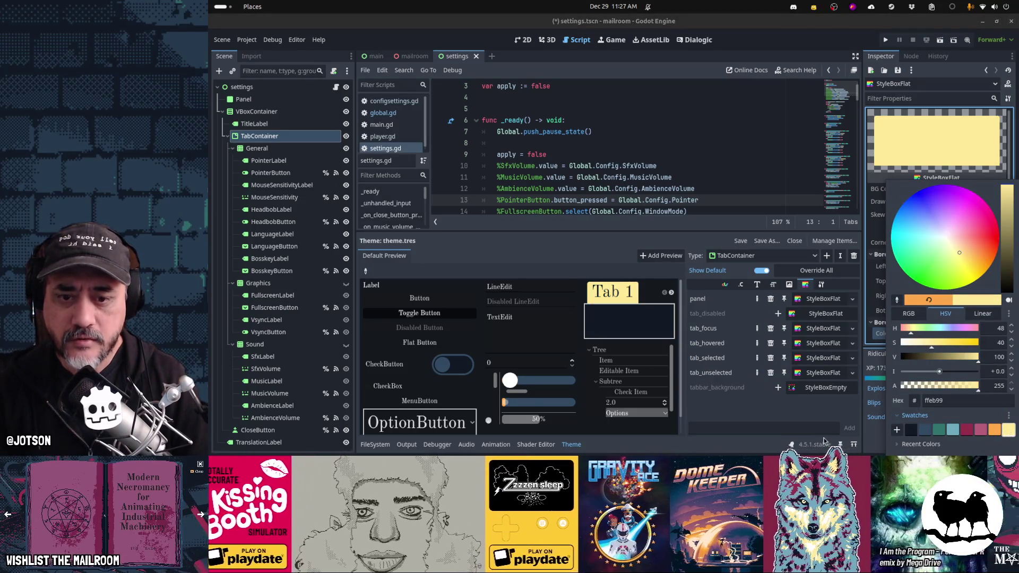
click(817, 425)
Give the tab_hovered style an orange background and revert its border colour
click(821, 344)
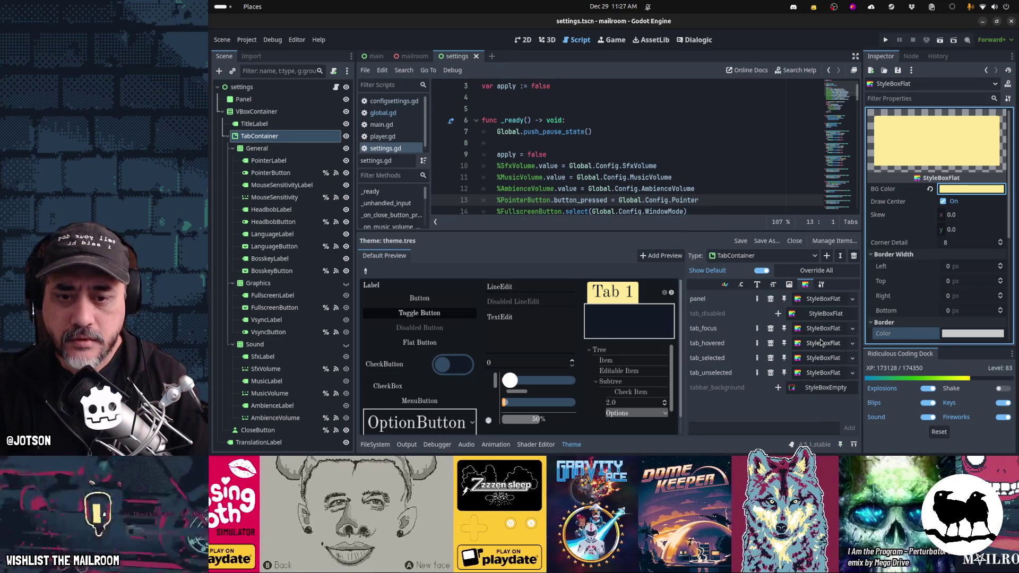
click(971, 189)
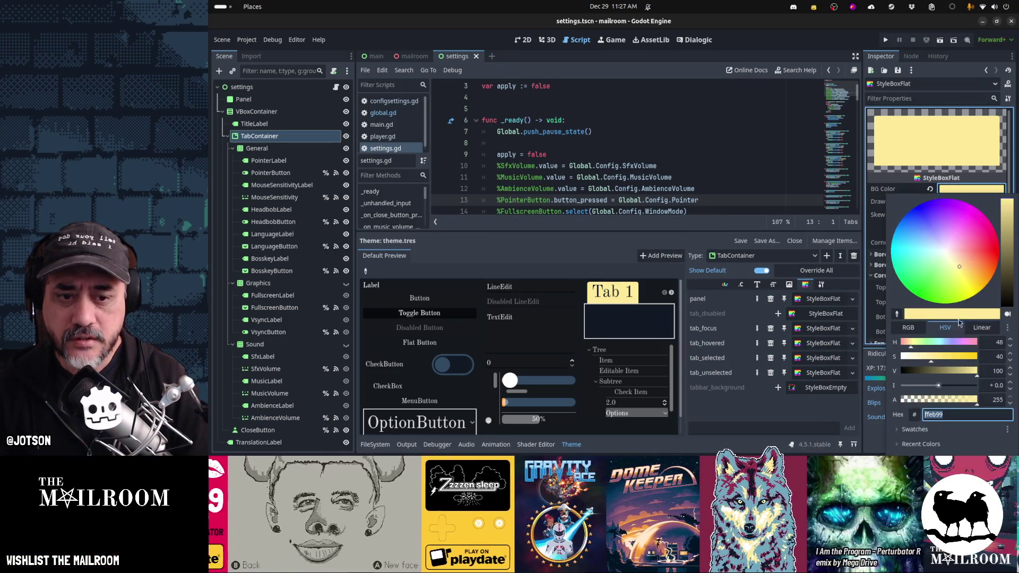
click(914, 429)
click(995, 430)
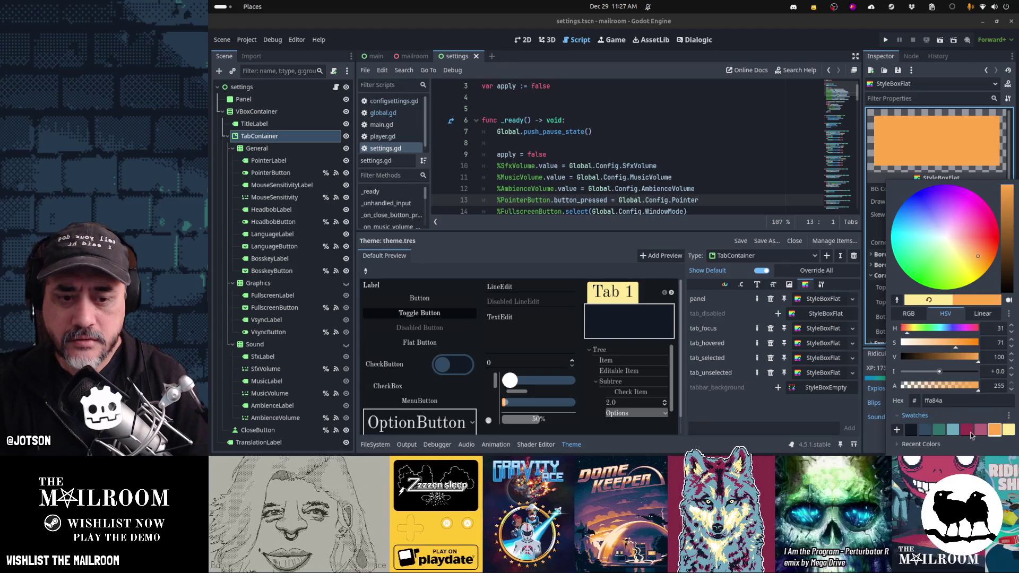
click(879, 438)
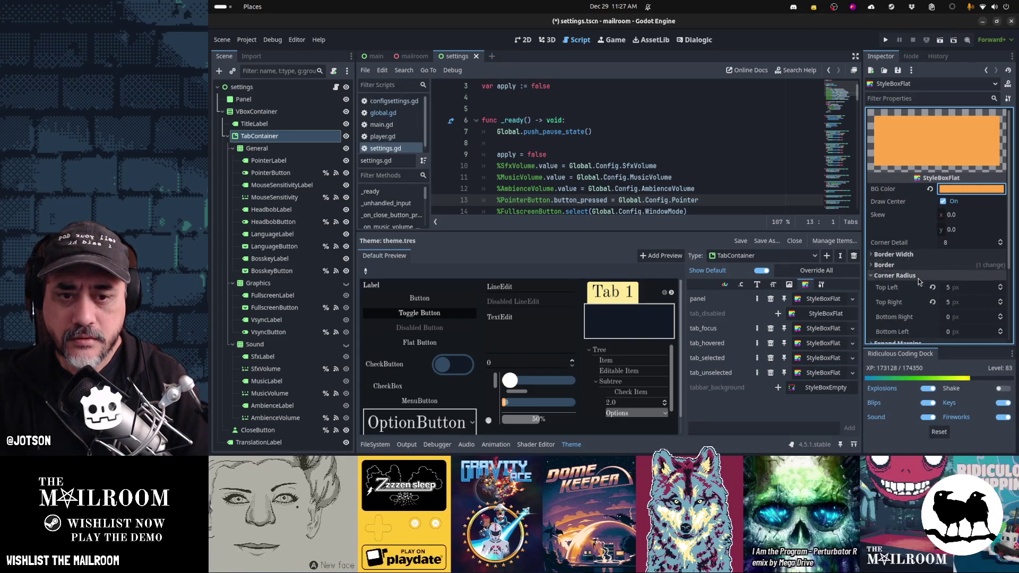
scroll(917, 289, down, 3)
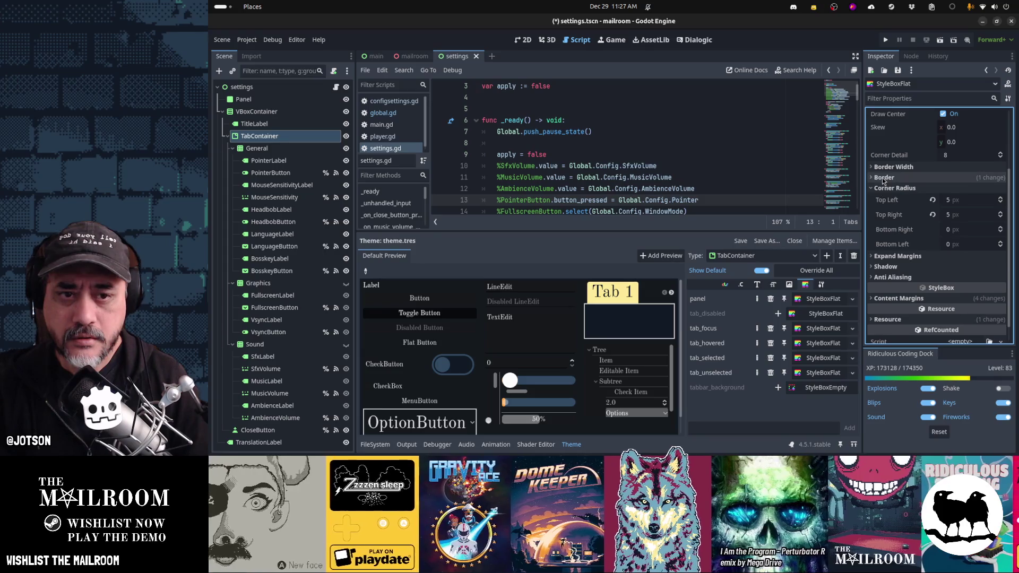
click(930, 178)
click(933, 189)
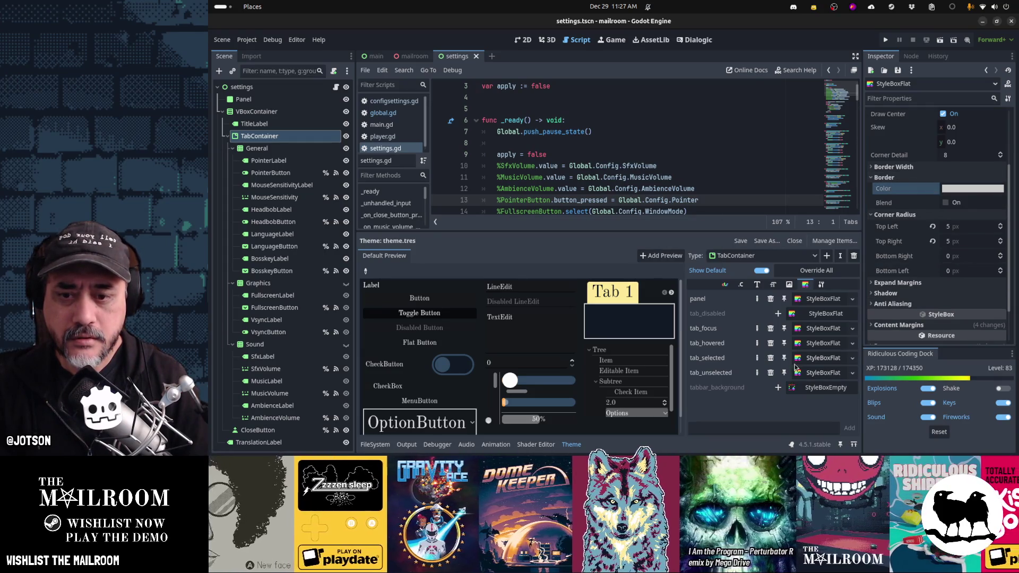
Revert the tab_unselected style's border colour, then run the game with F5
click(820, 358)
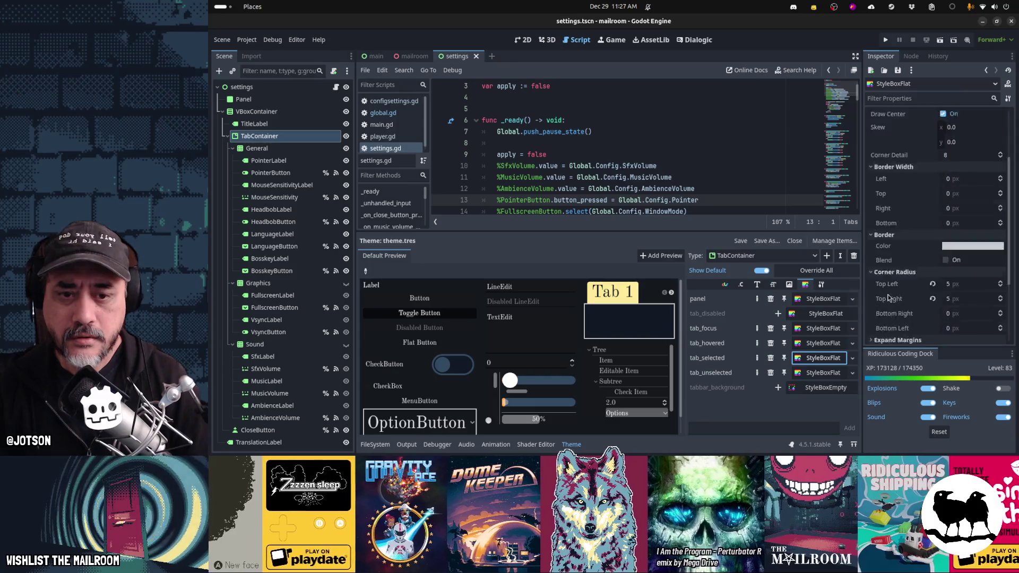
click(821, 373)
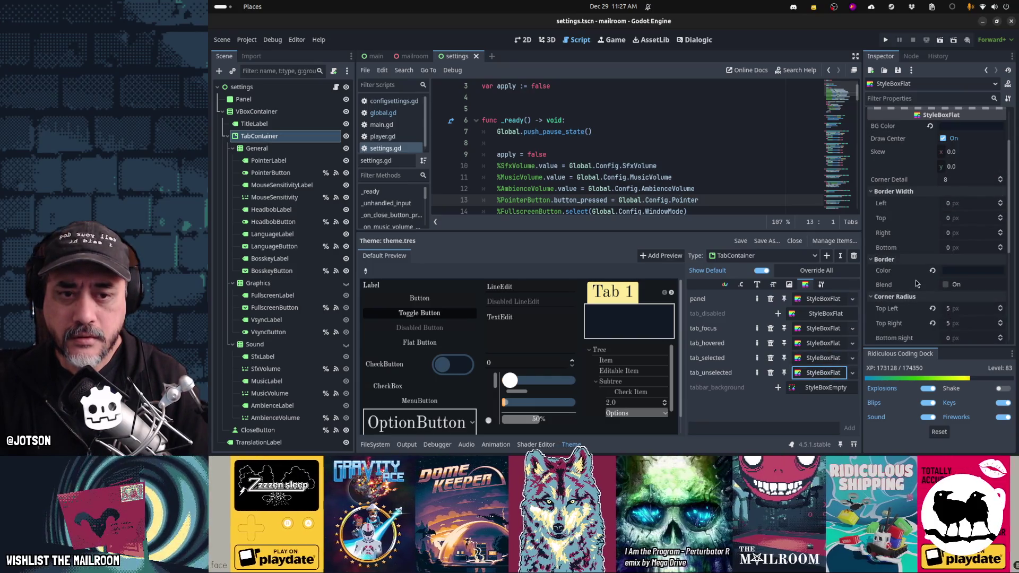
click(933, 271)
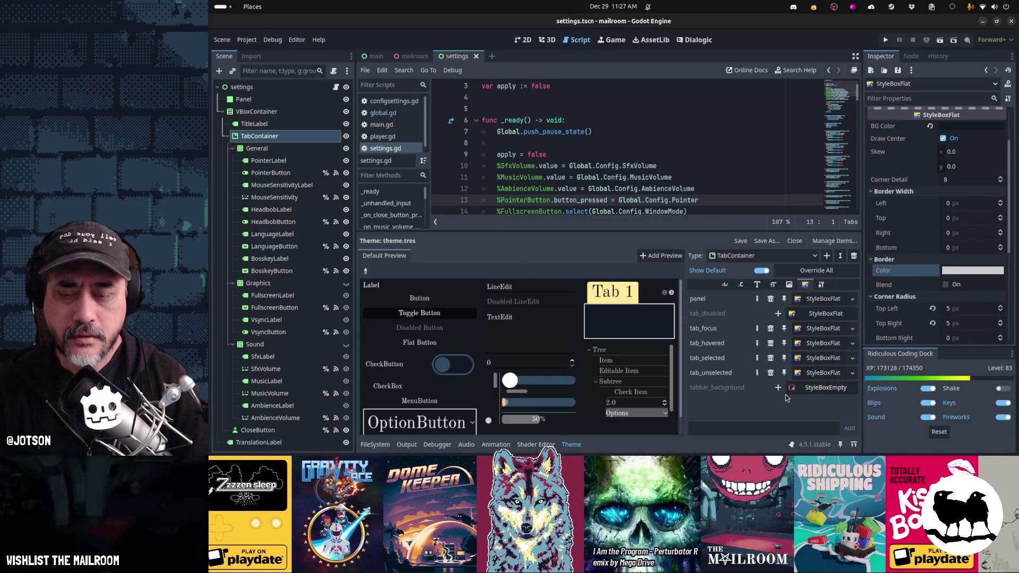
key(F5)
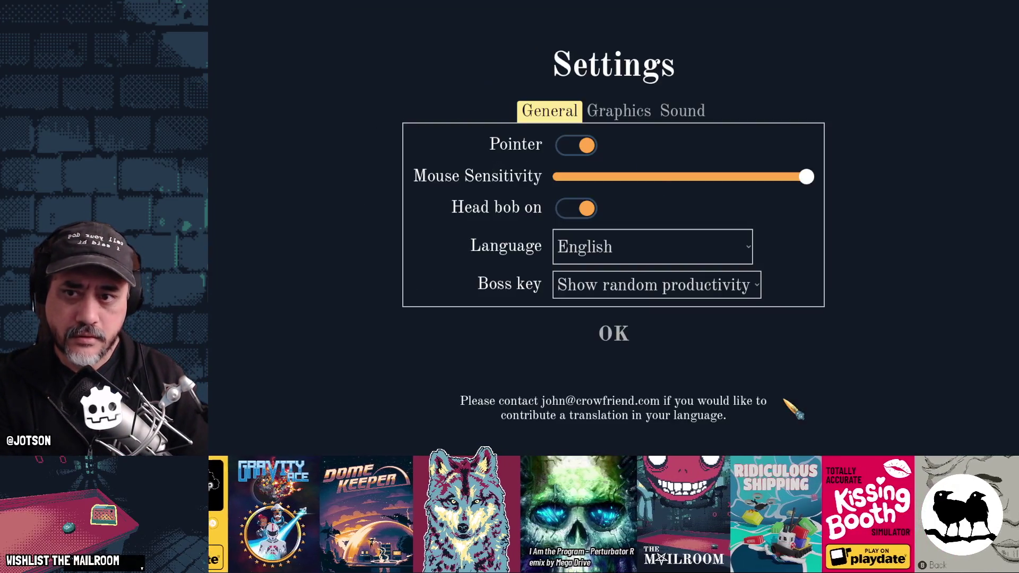
Cycle repeatedly through the Graphics, Sound and General tabs in the game, then stop it with F8
click(630, 118)
click(681, 113)
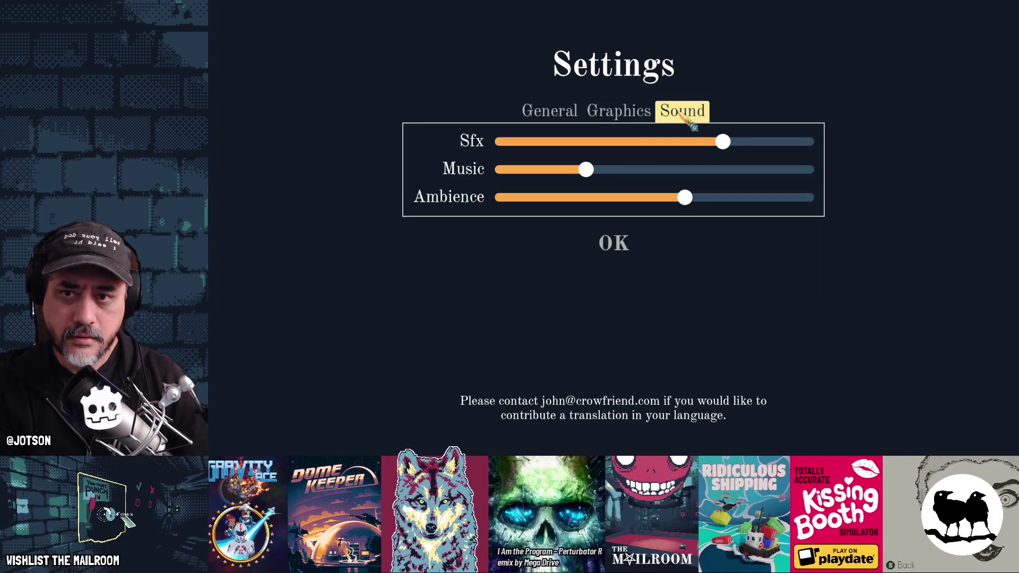
click(571, 114)
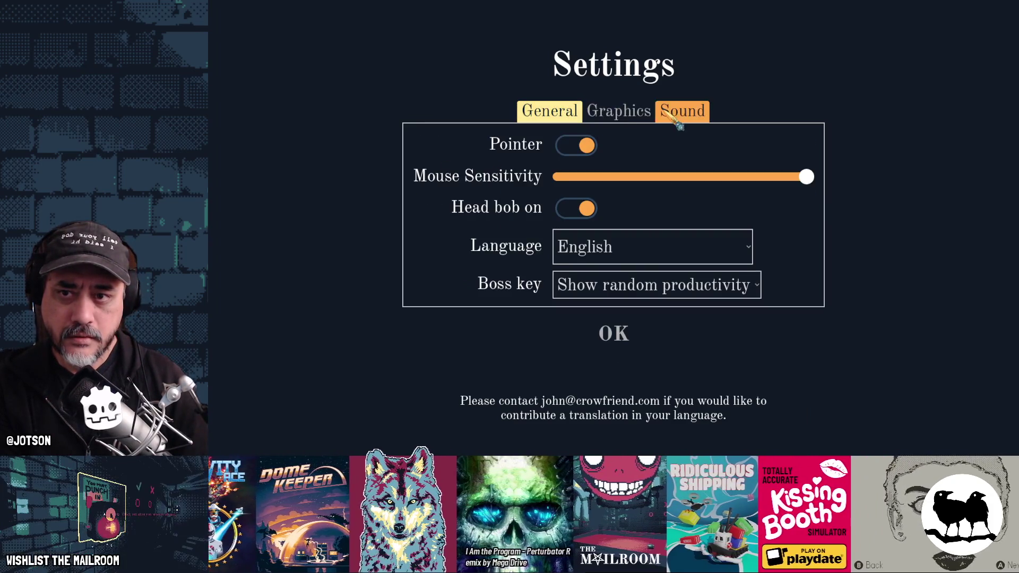
click(682, 115)
click(620, 115)
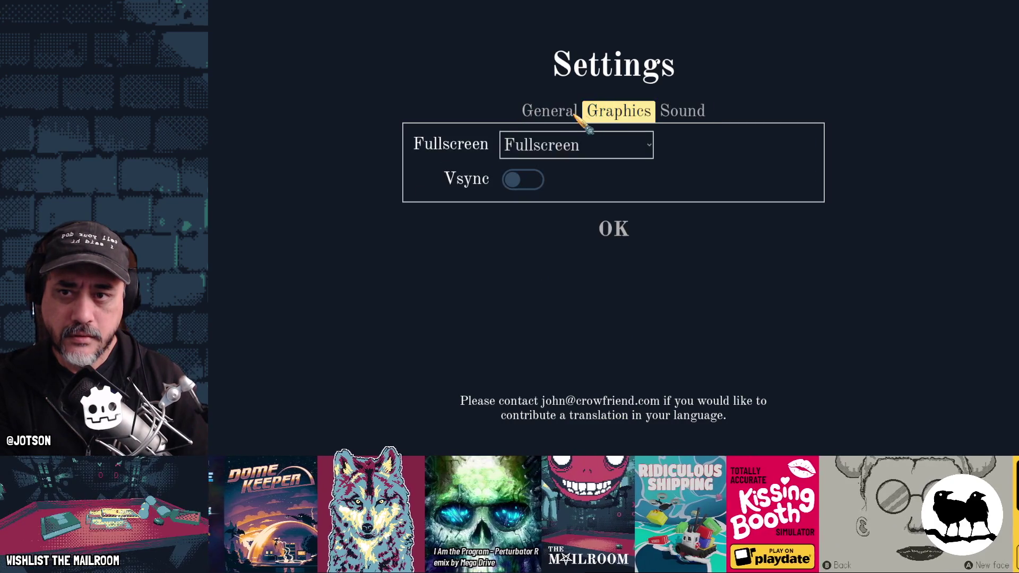
click(567, 117)
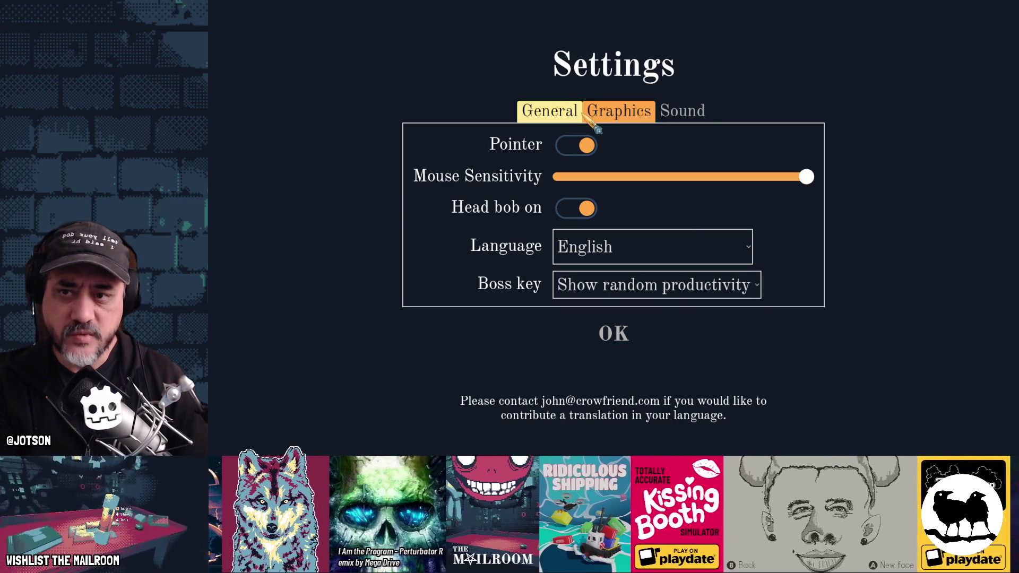
click(683, 112)
click(624, 113)
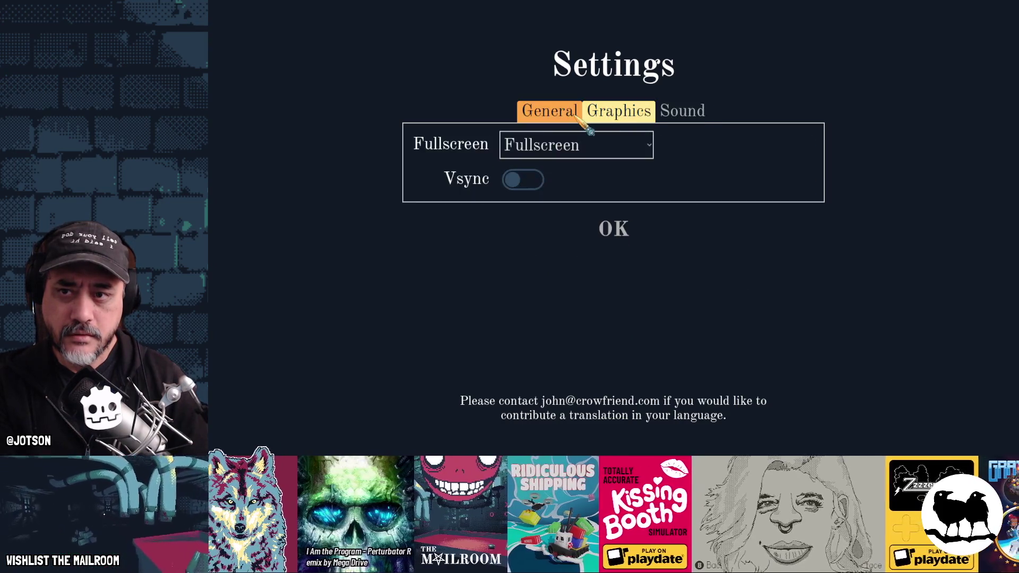
click(576, 114)
click(619, 113)
click(682, 112)
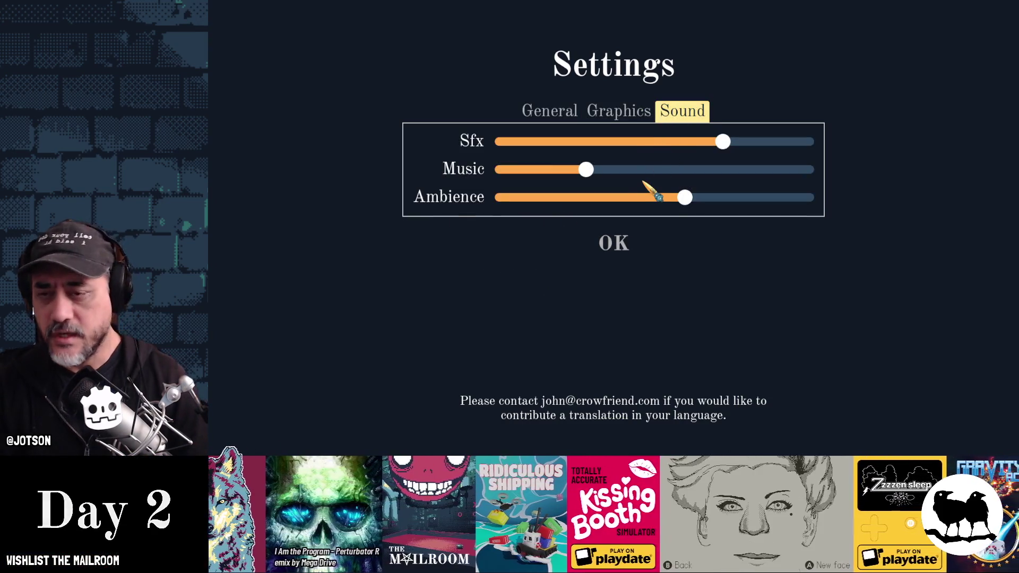
key(F8)
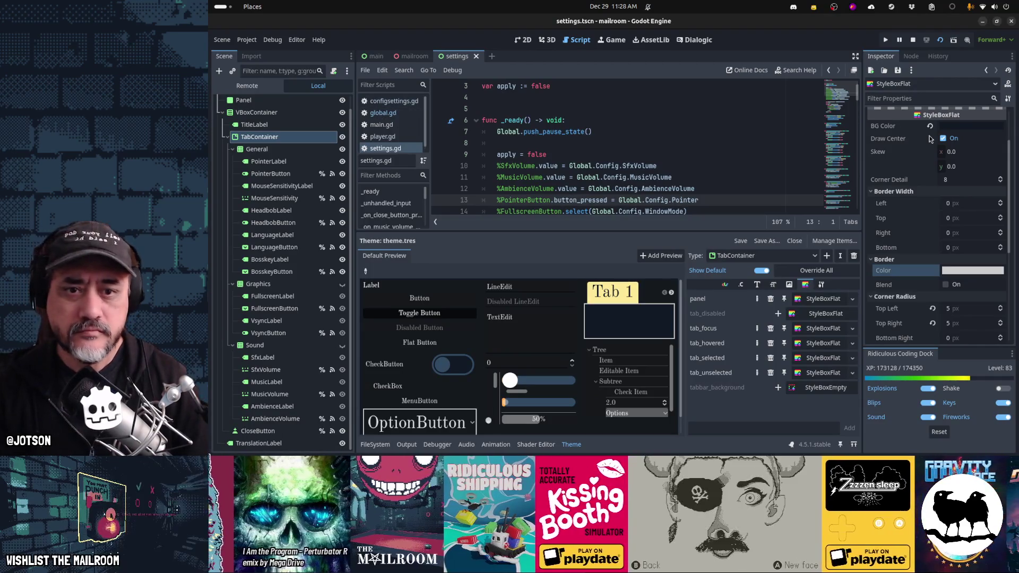
Override the TabContainer's tab_separation theme constant to 10
click(336, 138)
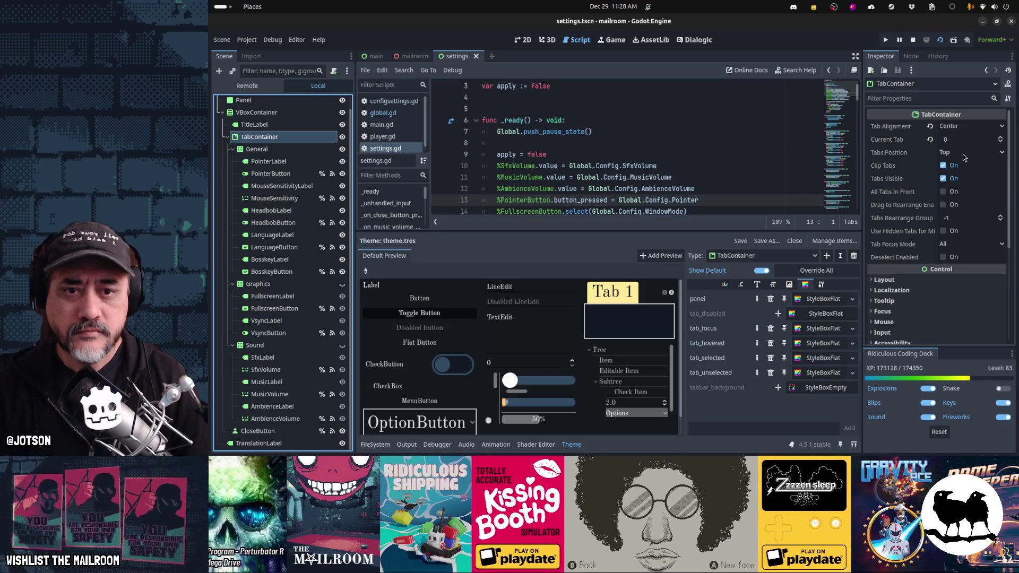
scroll(946, 263, down, 3)
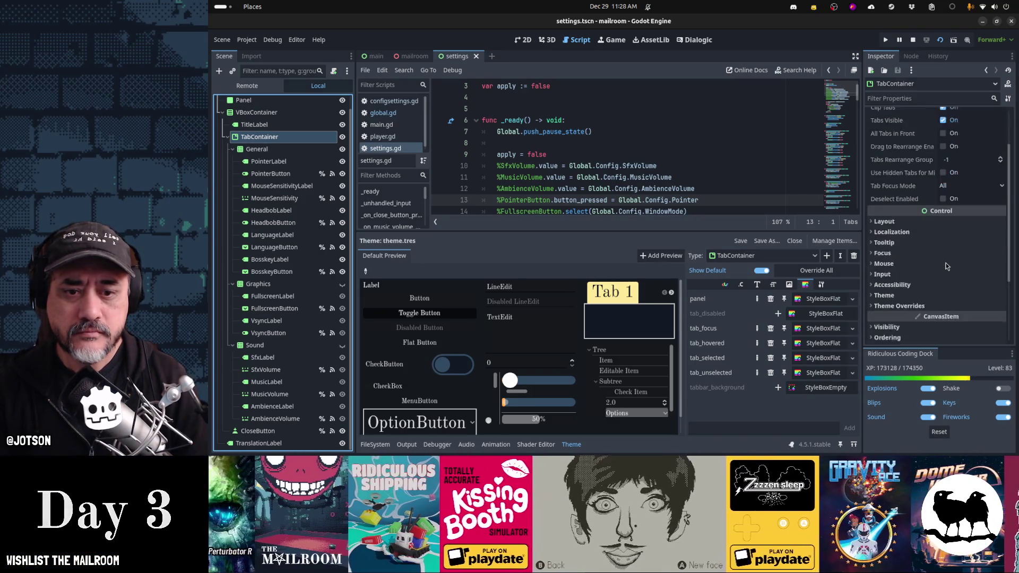
click(948, 275)
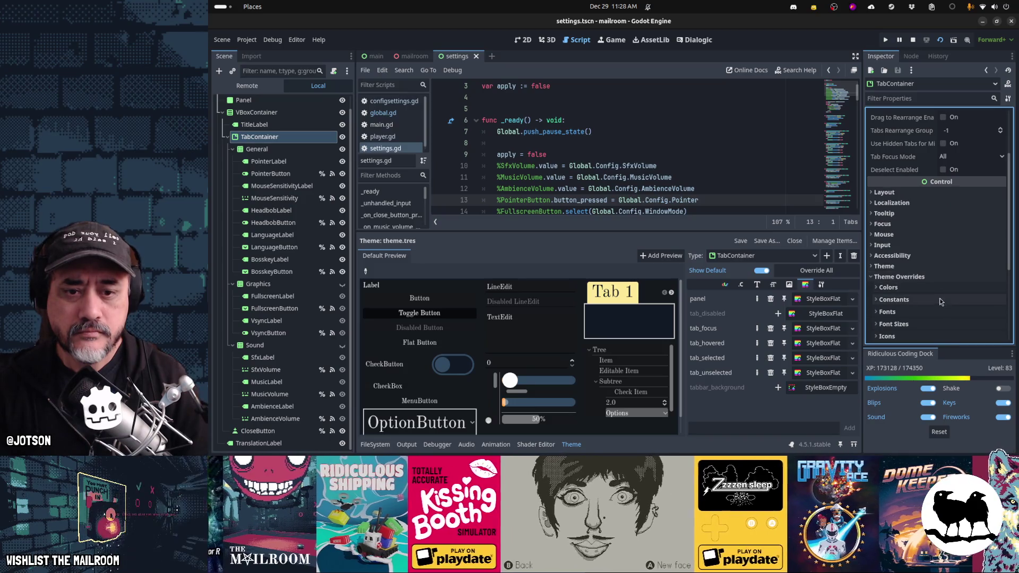
scroll(939, 302, down, 3)
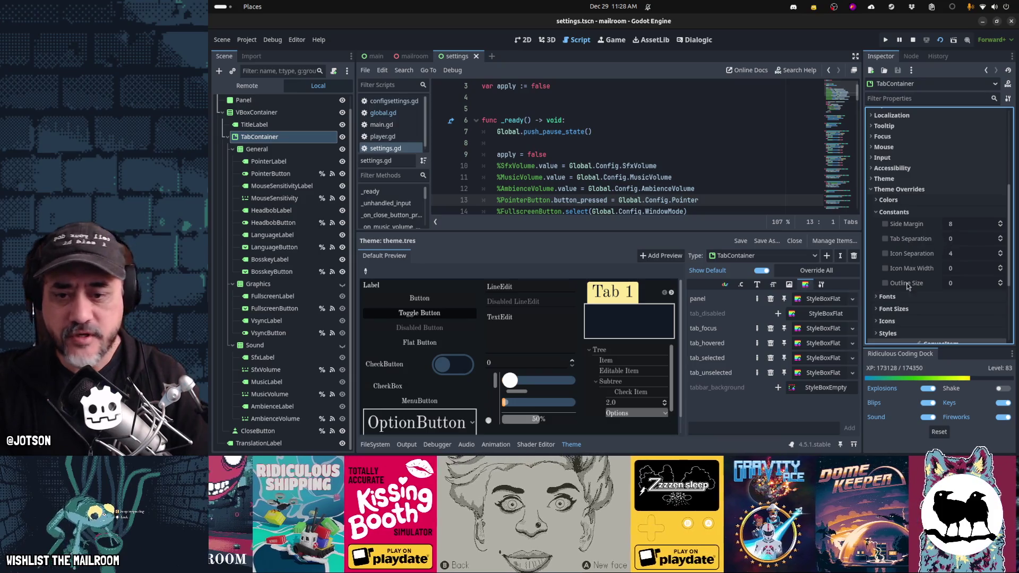
click(742, 285)
click(794, 358)
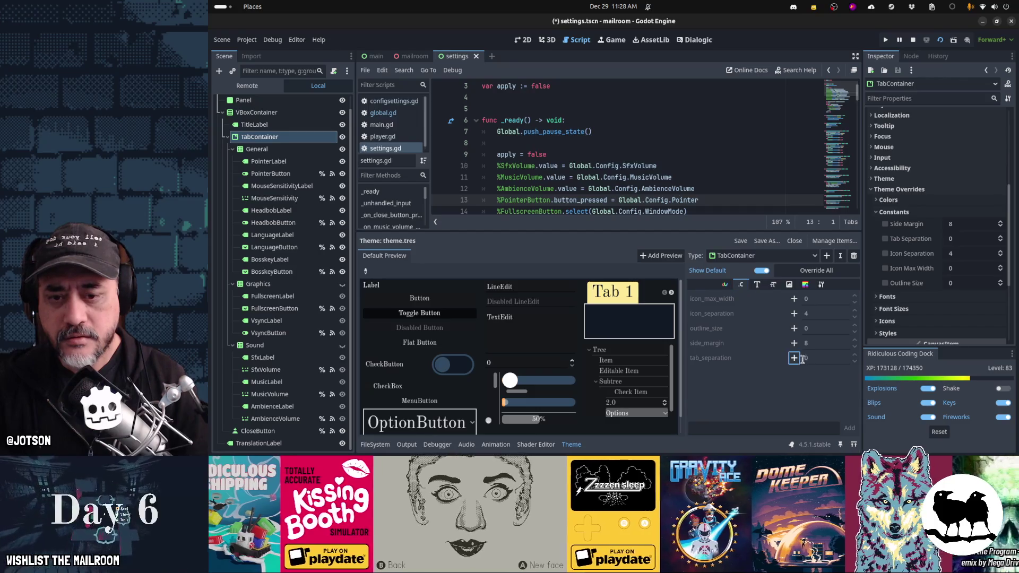
click(819, 360)
text(10)
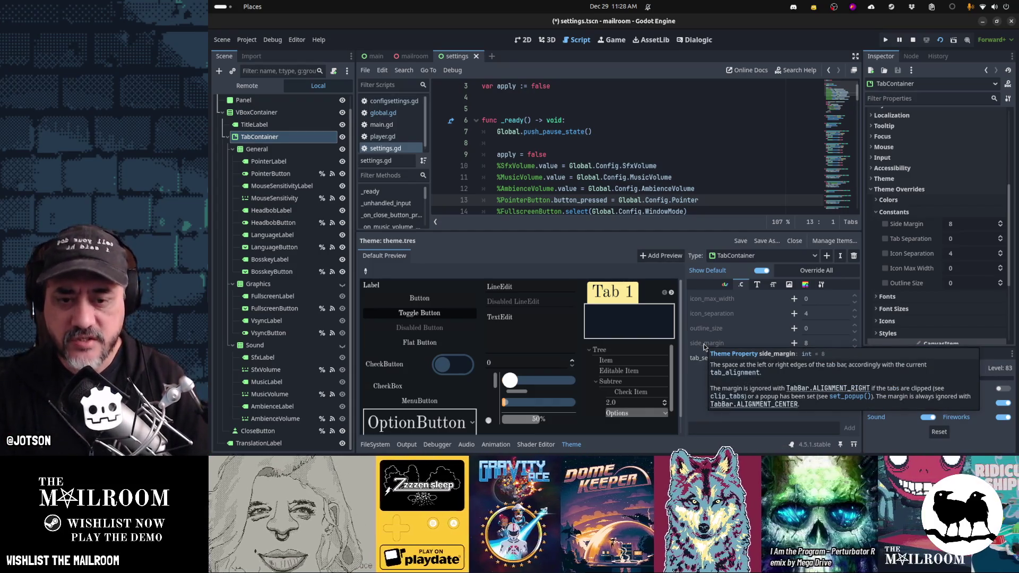
Save the settings scene with Ctrl+S and run the game with F5
key(ctrl+s)
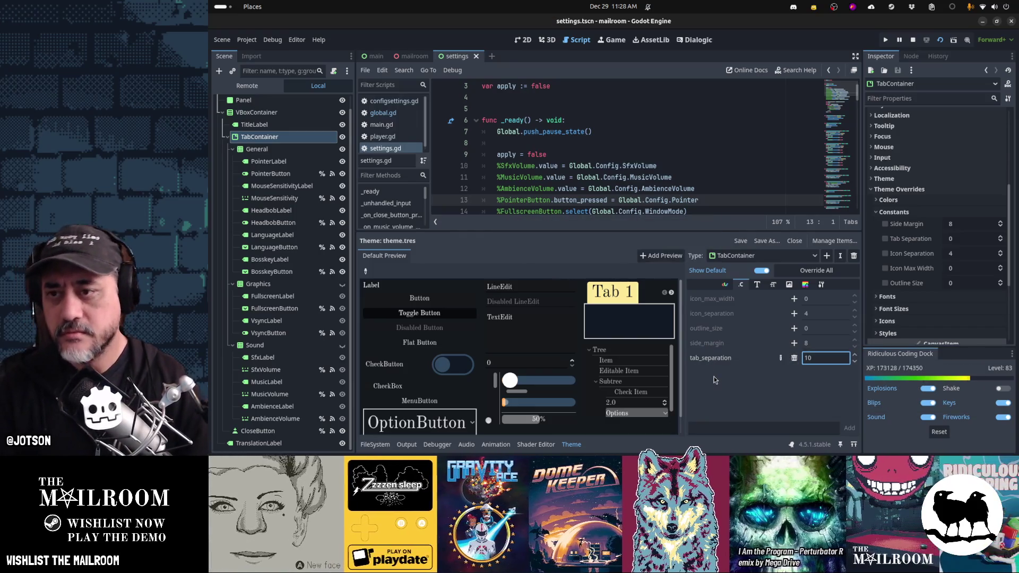
click(654, 159)
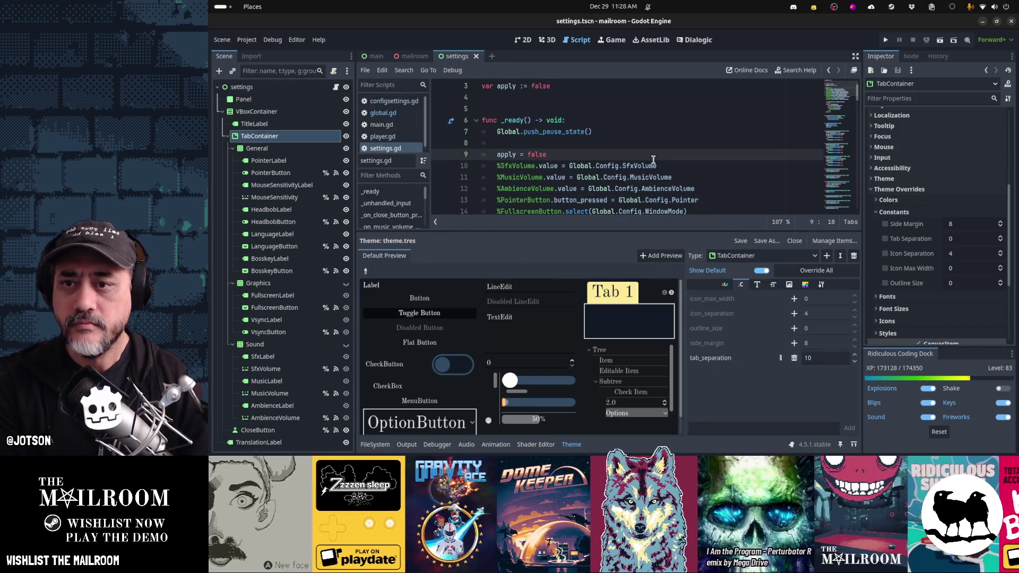
key(F5)
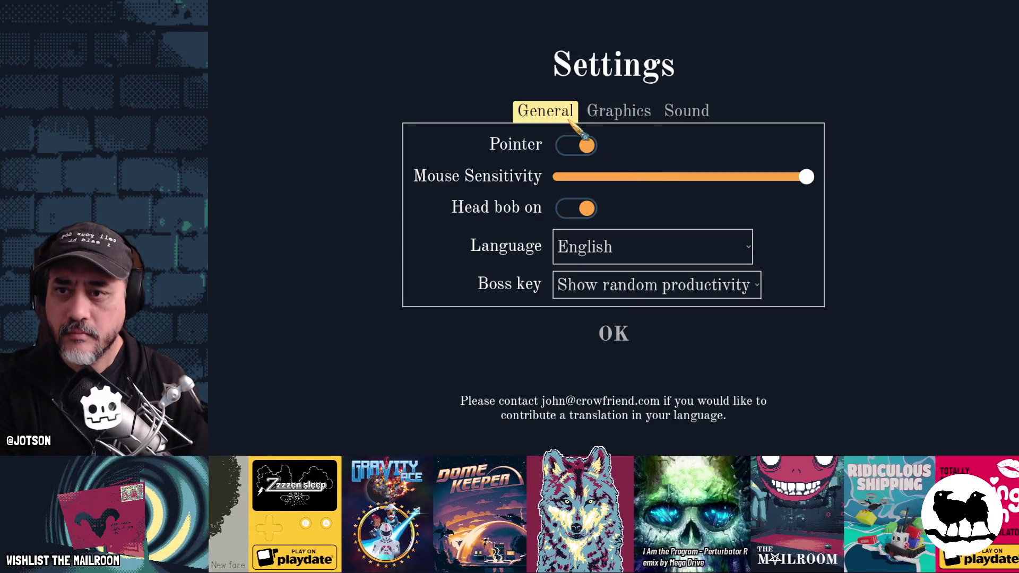
Switch repeatedly among the Sound, Graphics and General tabs, ending back on General
click(688, 113)
click(645, 114)
click(576, 113)
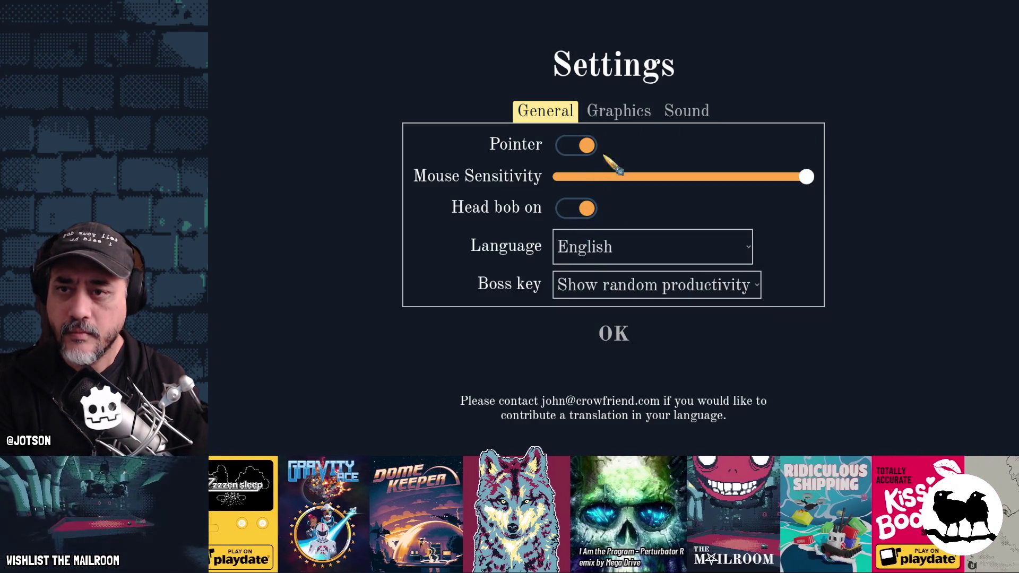
click(618, 119)
click(684, 120)
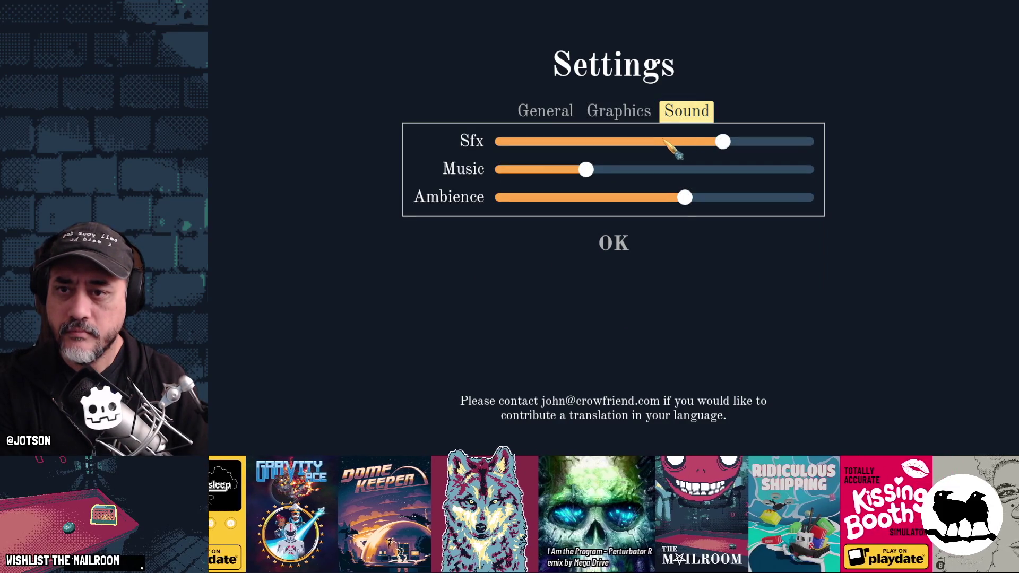
click(632, 120)
click(560, 120)
click(616, 120)
click(685, 118)
click(619, 119)
click(544, 119)
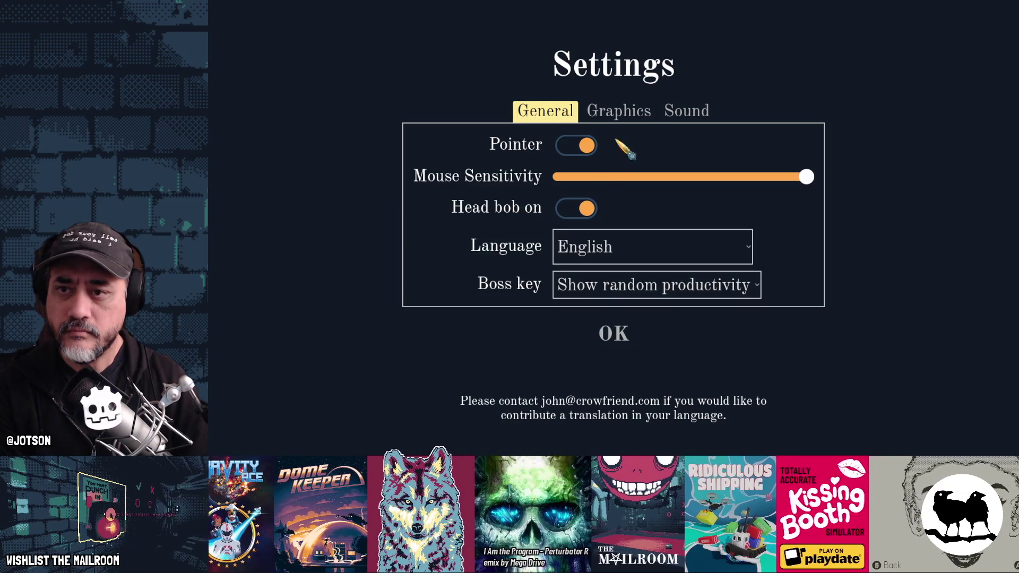
click(624, 113)
click(679, 113)
click(589, 119)
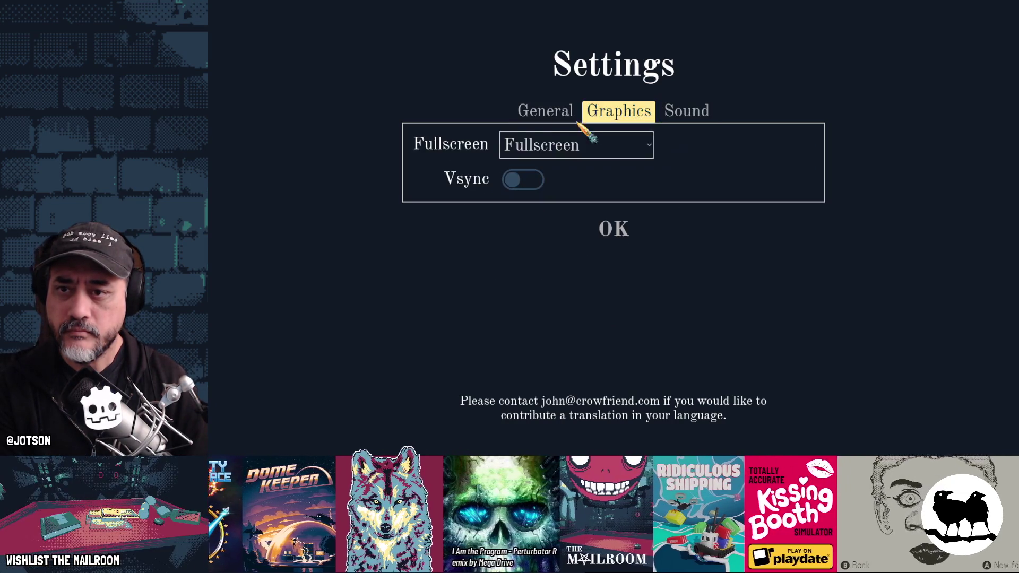
click(544, 118)
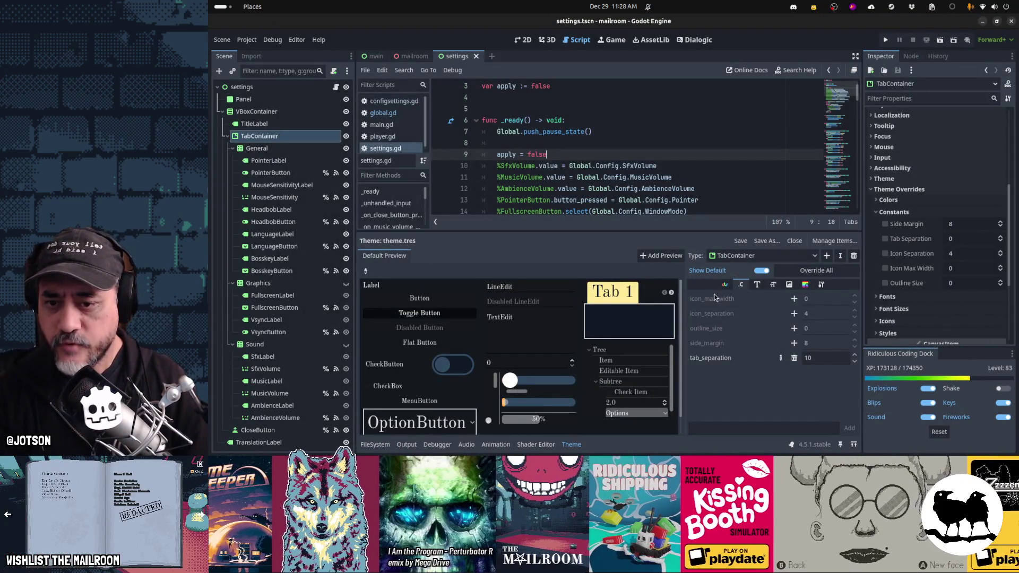
Set the tab_unselected stylebox's left, top and right border widths to 2
click(805, 285)
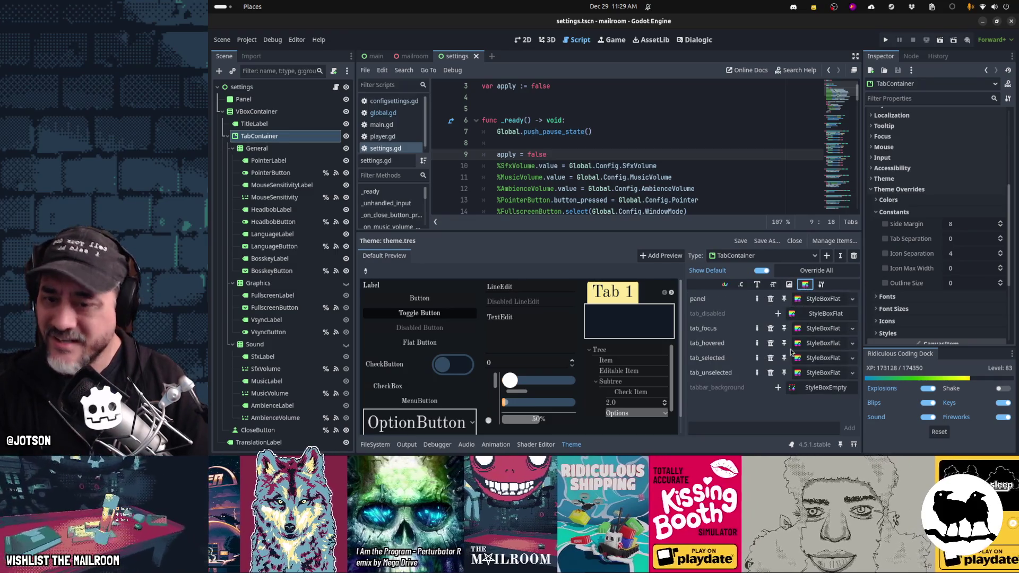
click(816, 373)
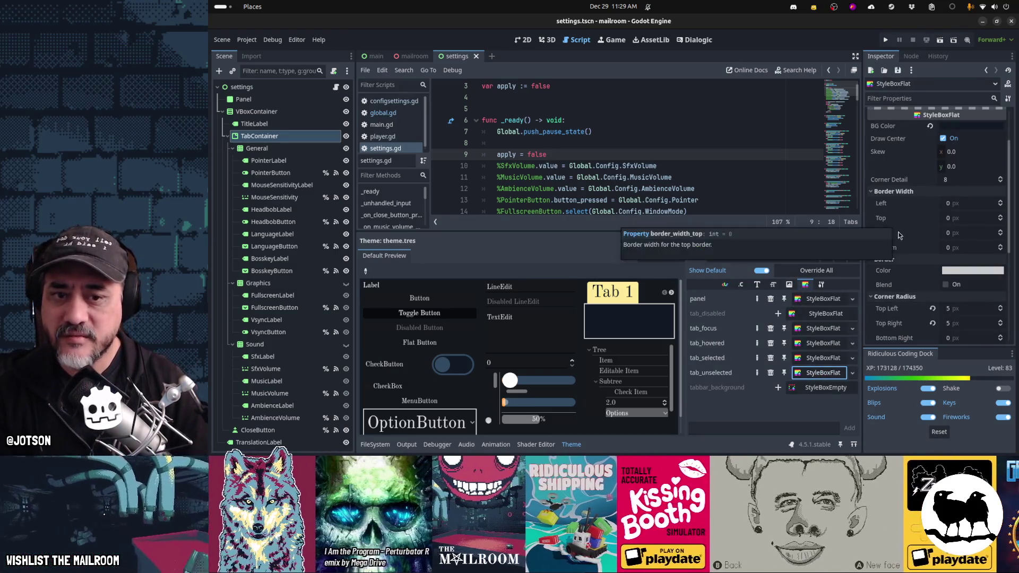
click(967, 205)
key(Tab)
text(2)
key(Tab)
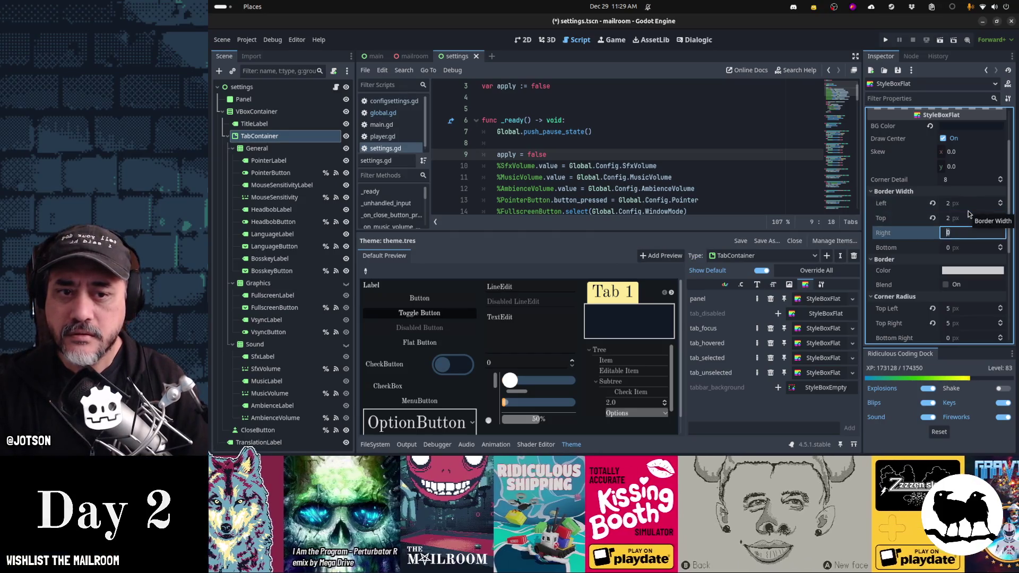
text(2)
key(Tab)
key(Tab)
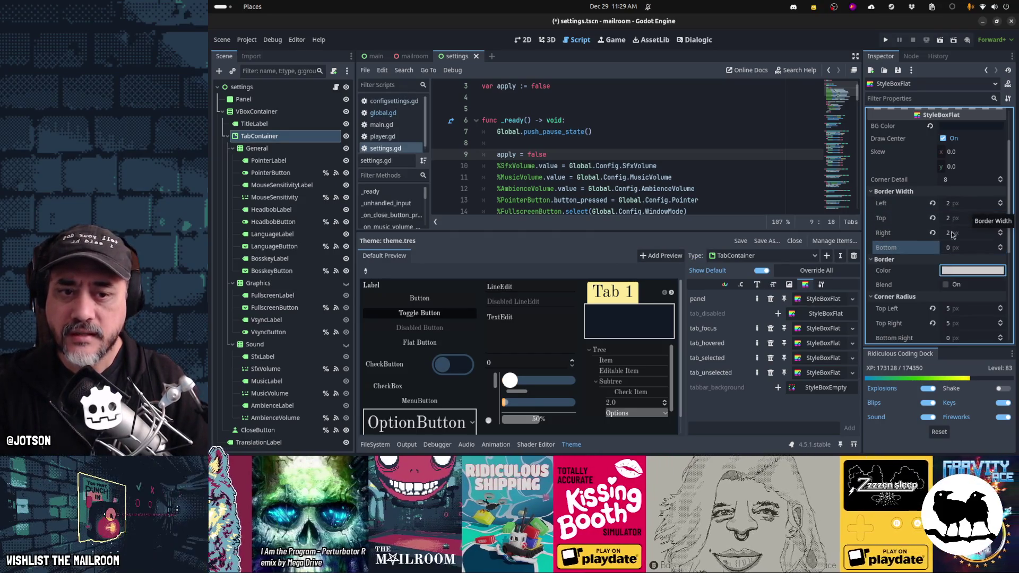
Save the scene with Ctrl+S and run it with F6 to check the borders
key(ctrl+s)
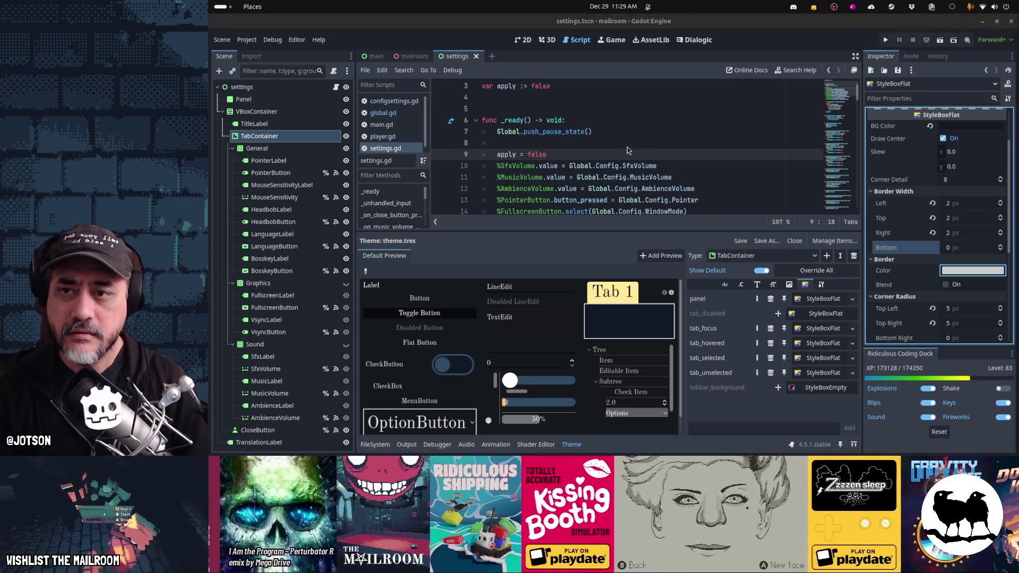
key(alt+Tab)
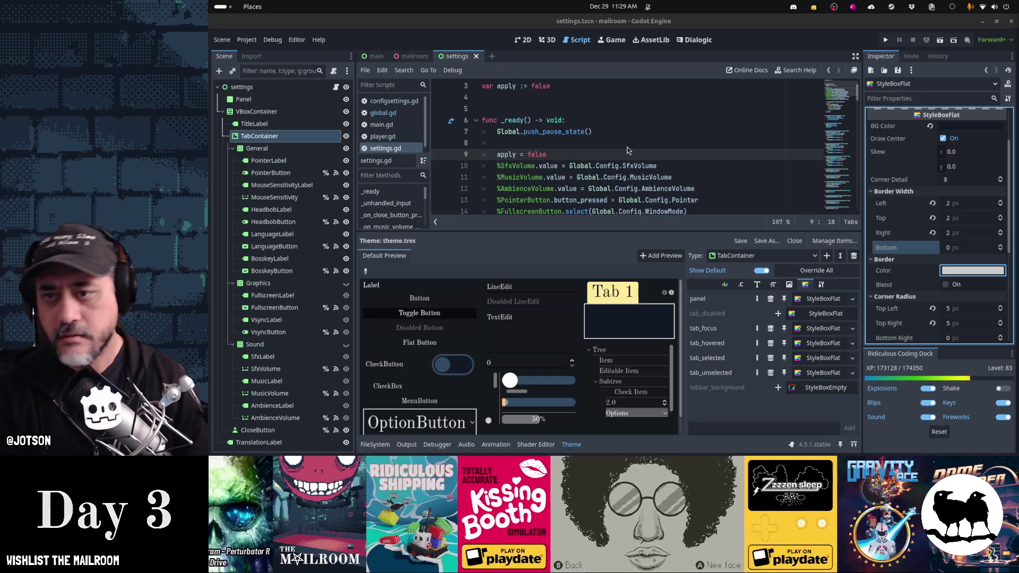
click(628, 148)
key(F6)
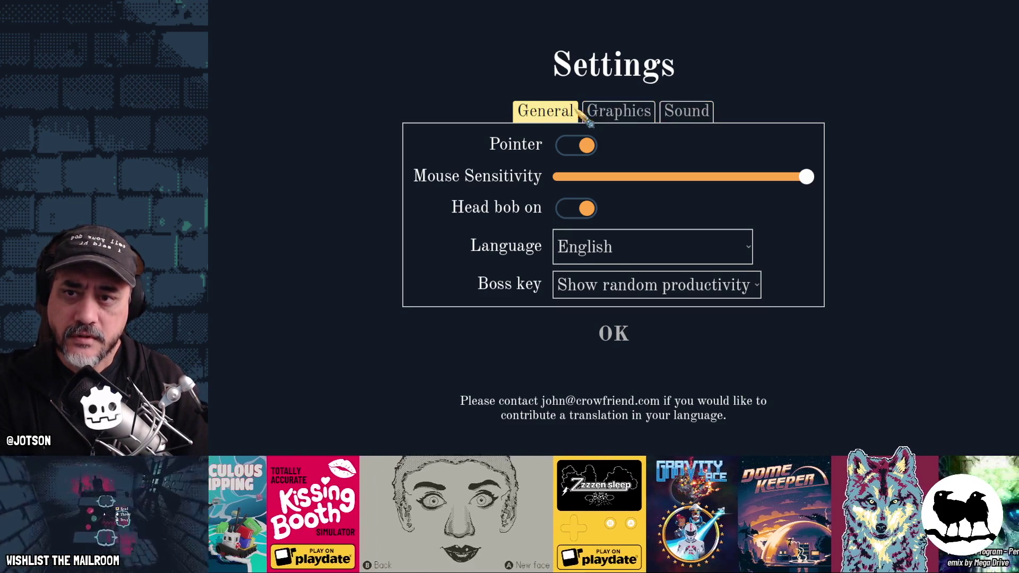
Stop the running game with F8 after checking the outlined unselected tabs
key(F8)
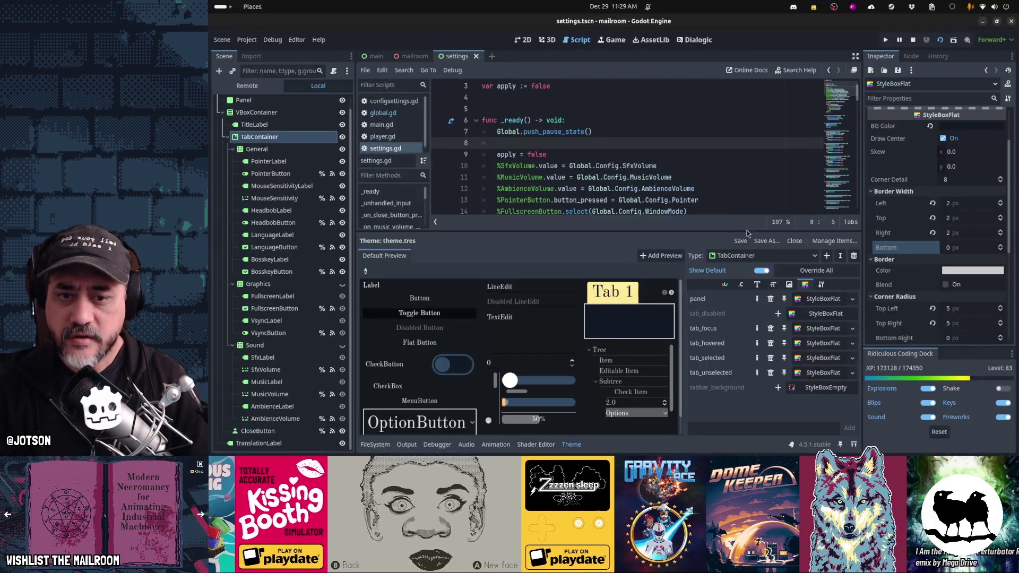
Set the tab_selected stylebox's top content margin to 12 px, after trying 15 and 10
click(824, 358)
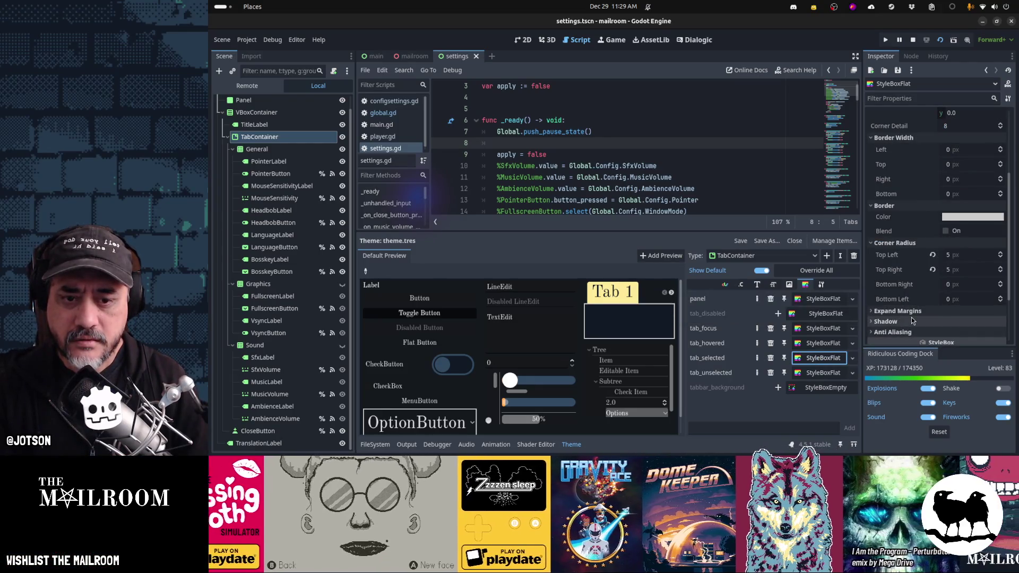
scroll(916, 314, down, 3)
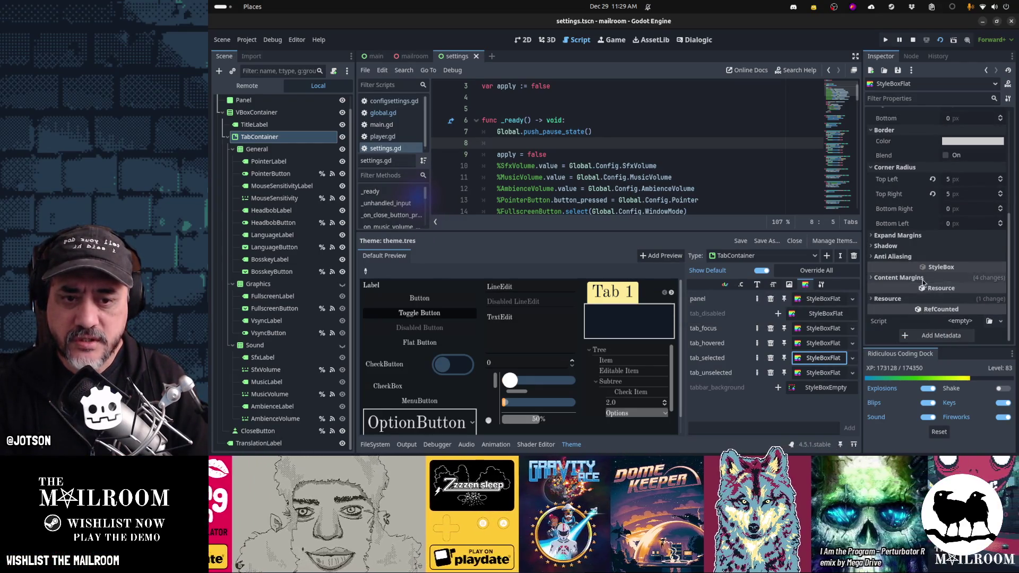
click(973, 292)
key(Tab)
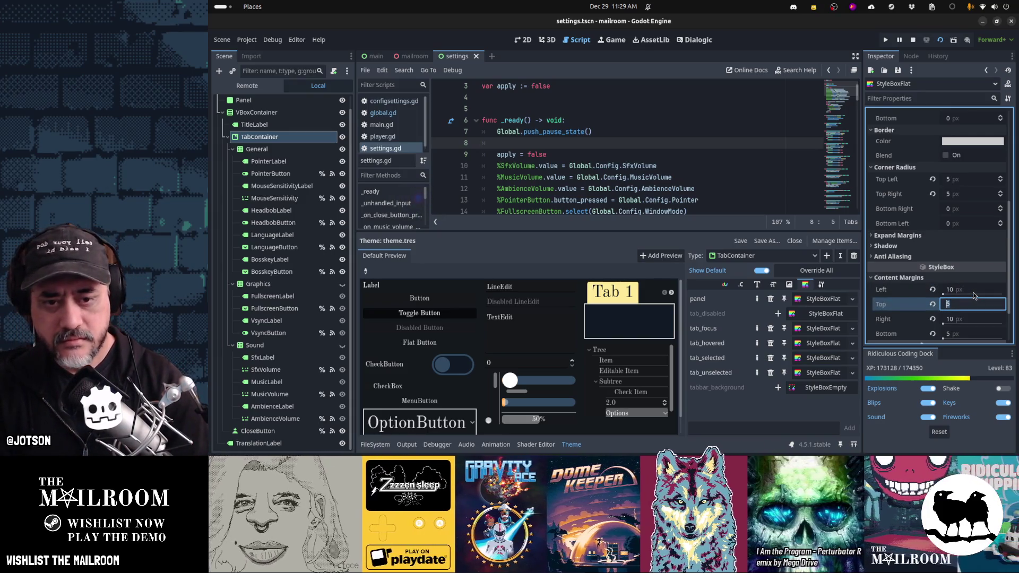
text(15)
key(Return)
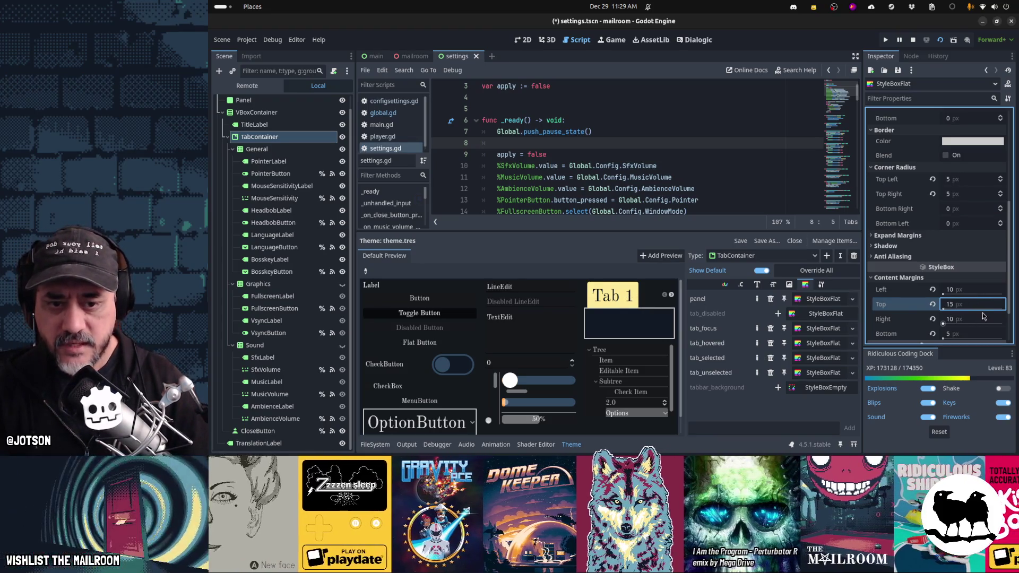
text(10)
key(Return)
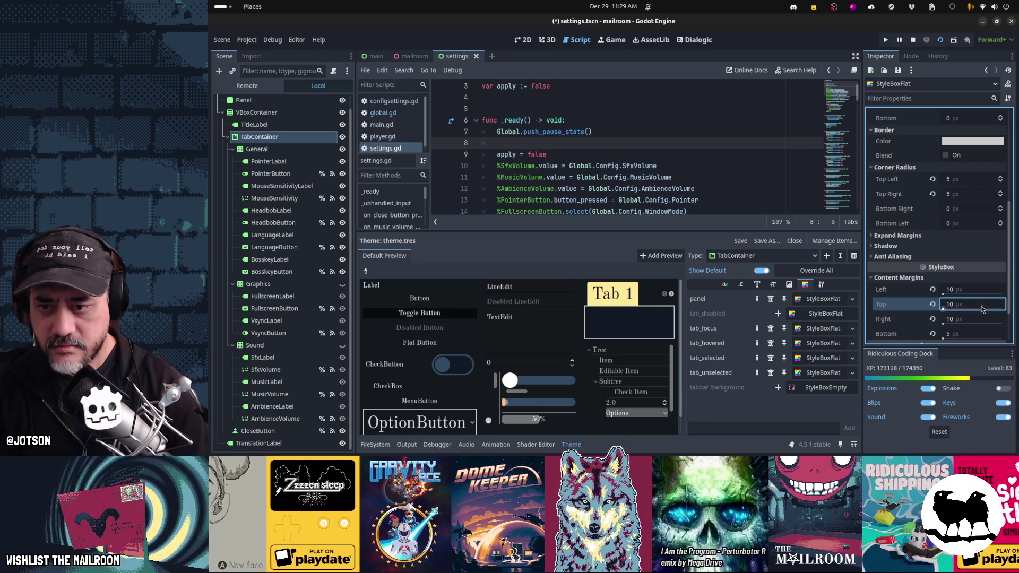
text(12)
key(Return)
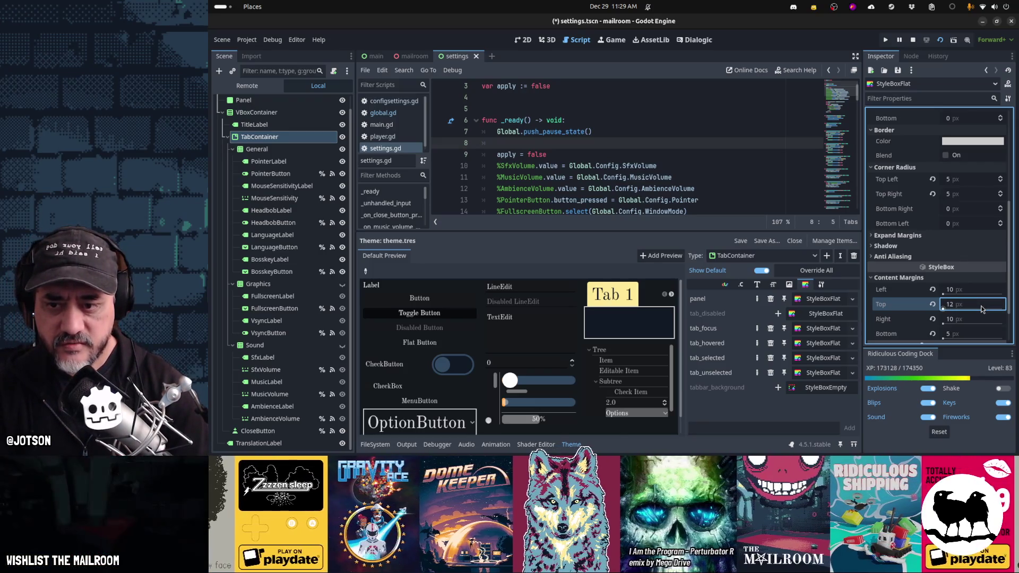
Keep the right margin at 10 and bottom at 5, then run the game with F5
key(Tab)
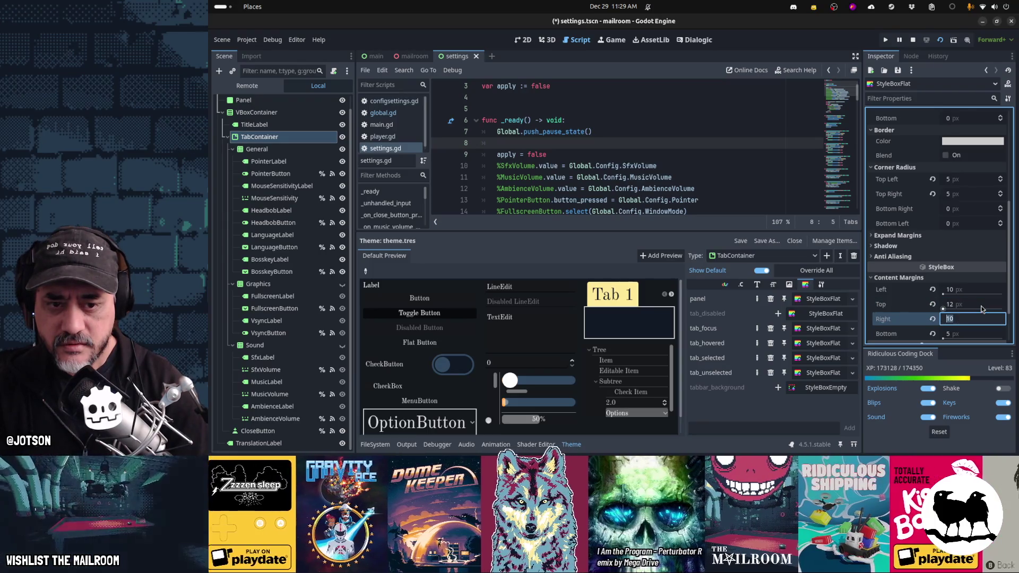
key(Tab)
key(Return)
key(F5)
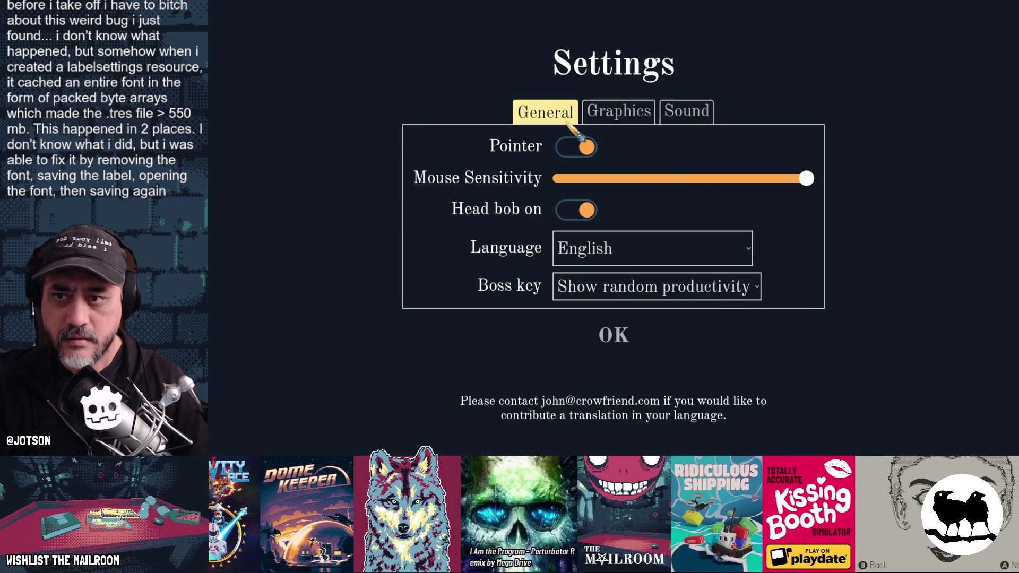
Close the running game with F8 after viewing the taller selected tab
key(F8)
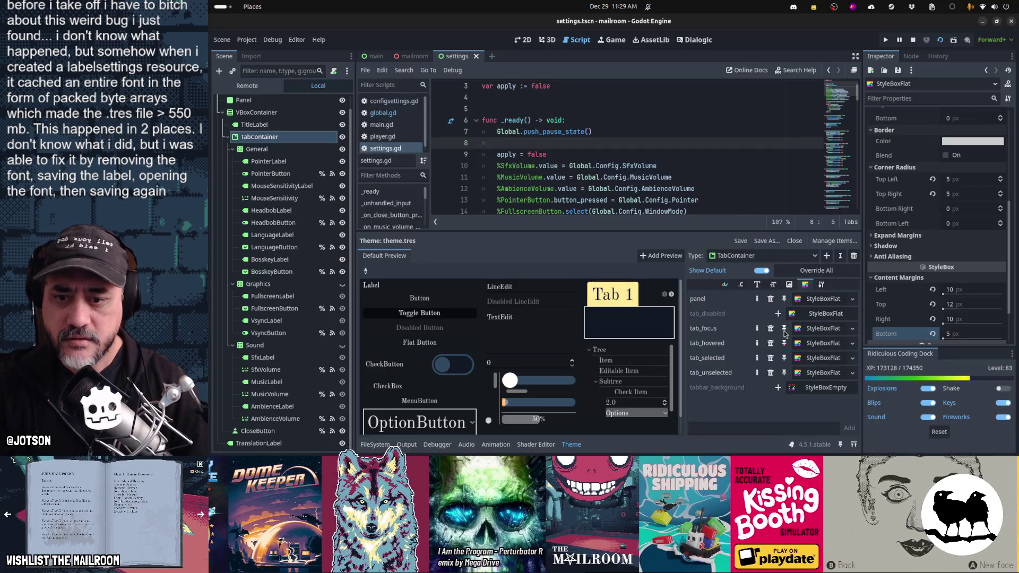
Set the tab_unselected stylebox's top content margin to 12 px
click(823, 374)
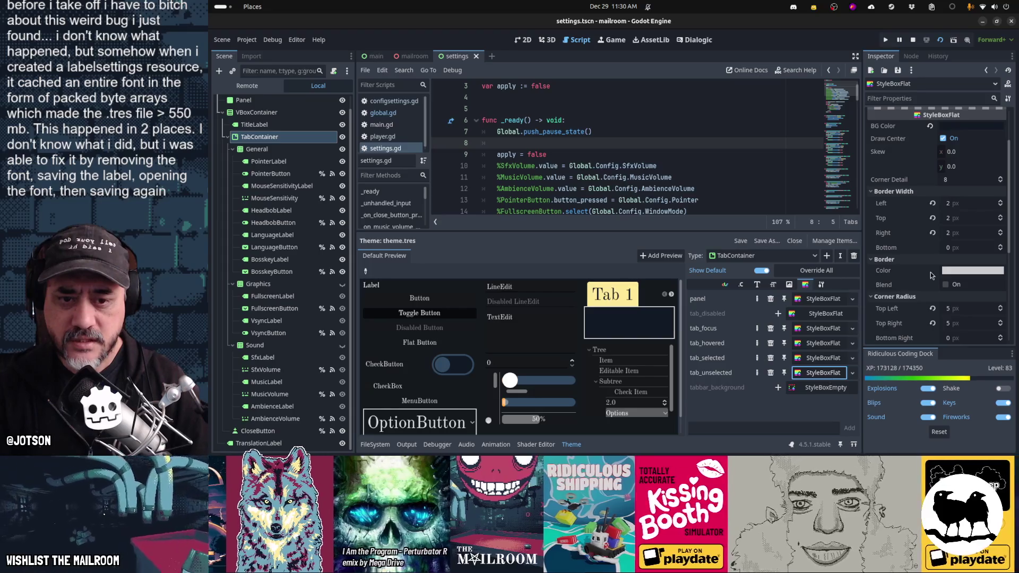
scroll(931, 272, down, 3)
click(956, 259)
text(12)
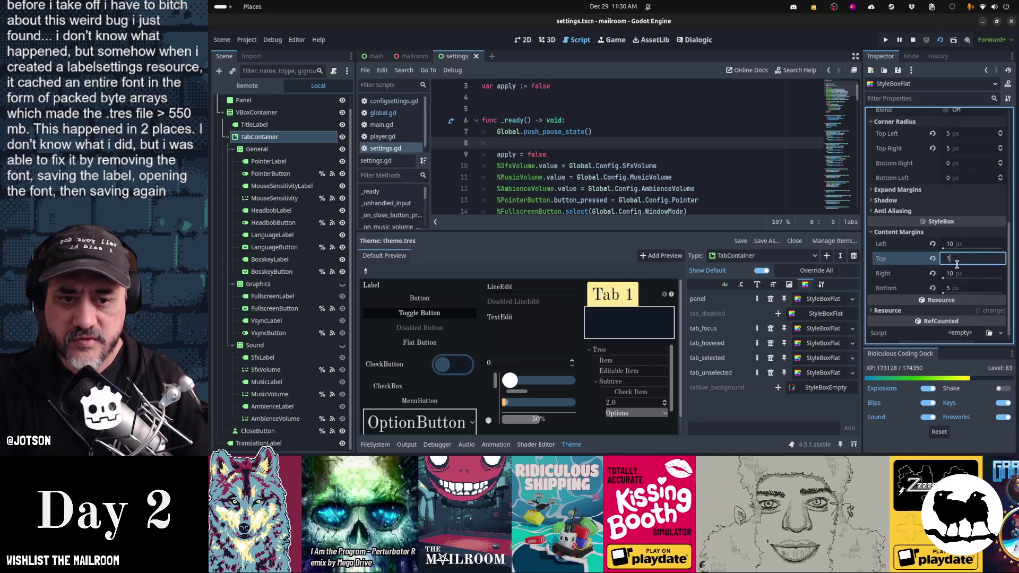
key(Return)
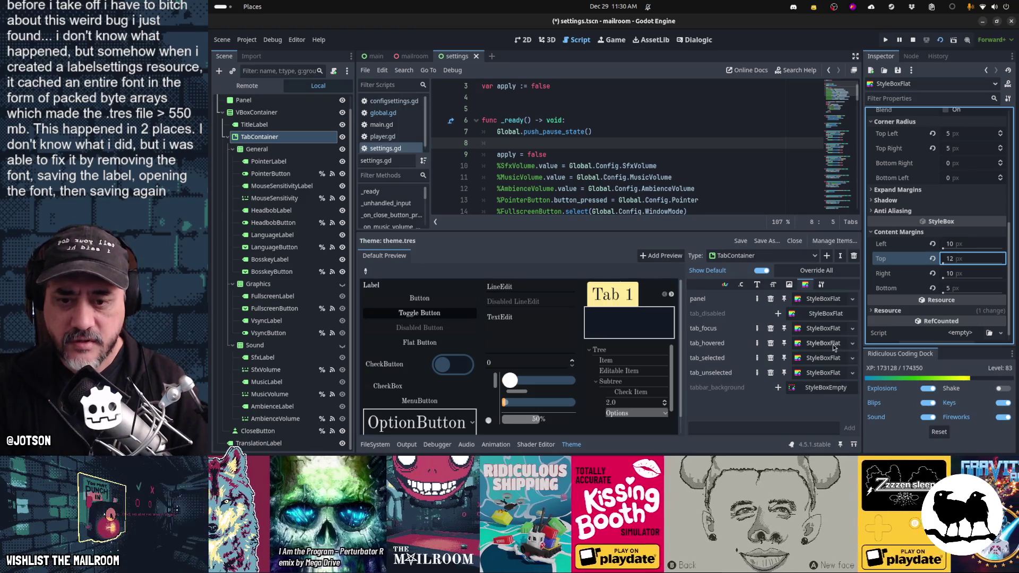
Set the tab_hovered stylebox's top content margin to 12 px, then run with F6
click(834, 346)
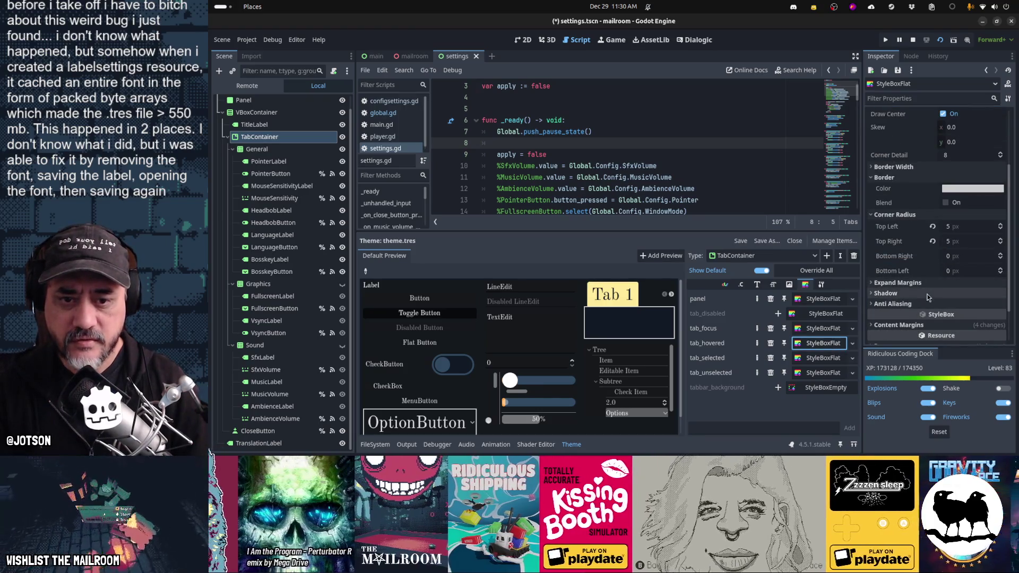
click(945, 324)
scroll(942, 311, down, 3)
click(964, 249)
text(12)
key(Tab)
click(820, 329)
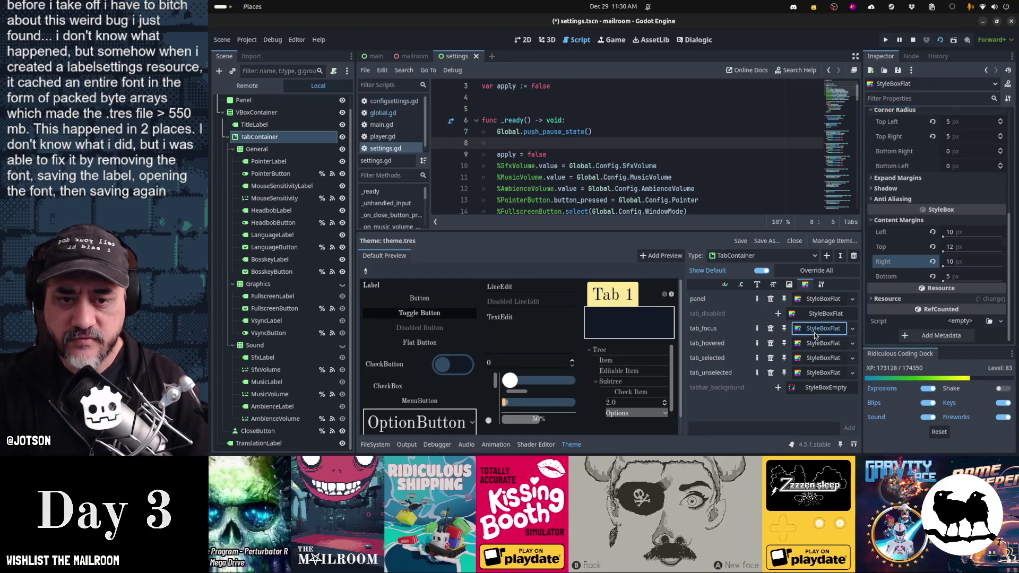
key(F6)
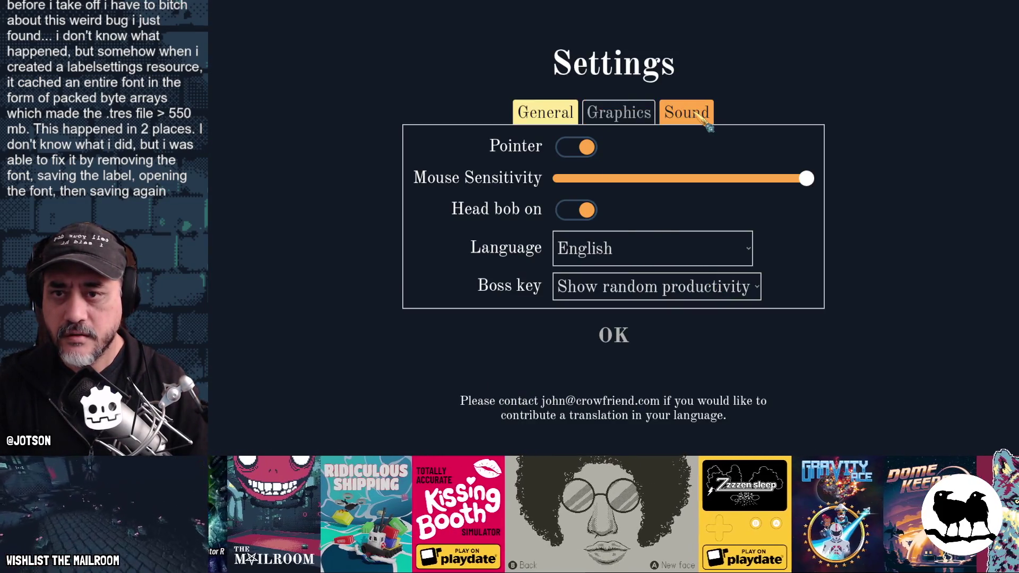
Click and arrow-key through the Graphics, Sound and General tabs, then stop the game with F8
click(618, 119)
key(Right)
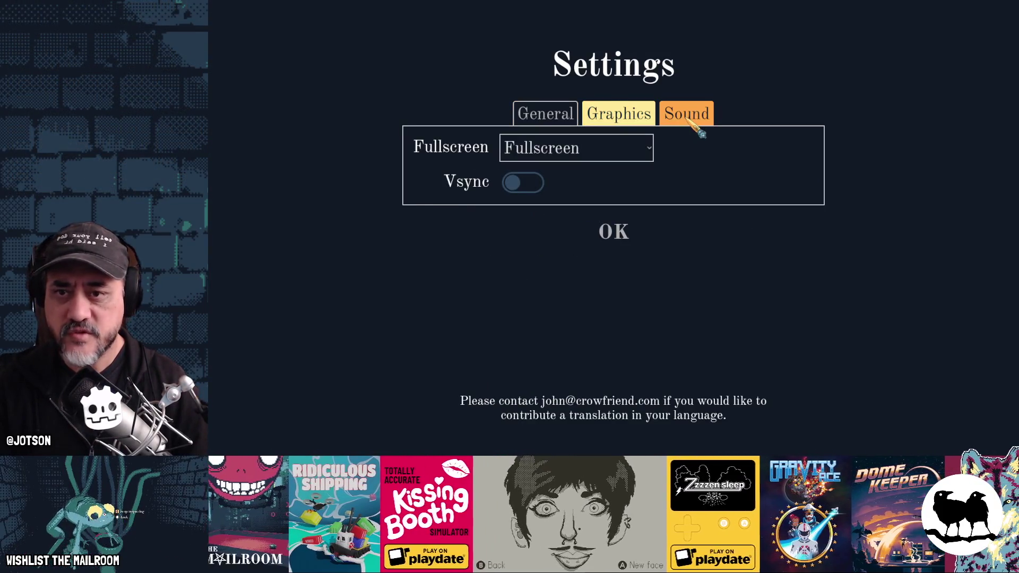
key(Right)
click(629, 117)
click(706, 118)
click(616, 117)
click(549, 115)
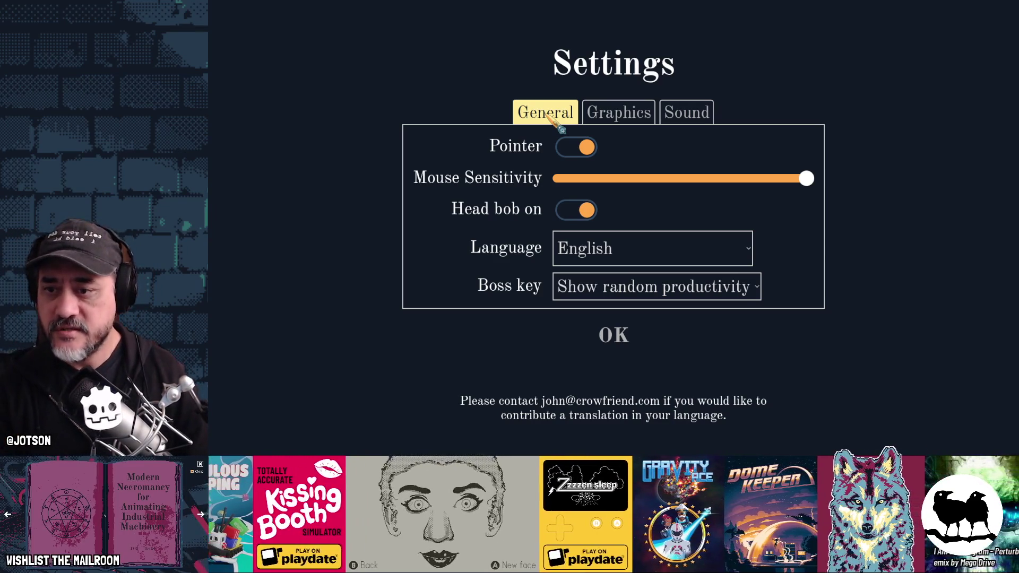
click(616, 113)
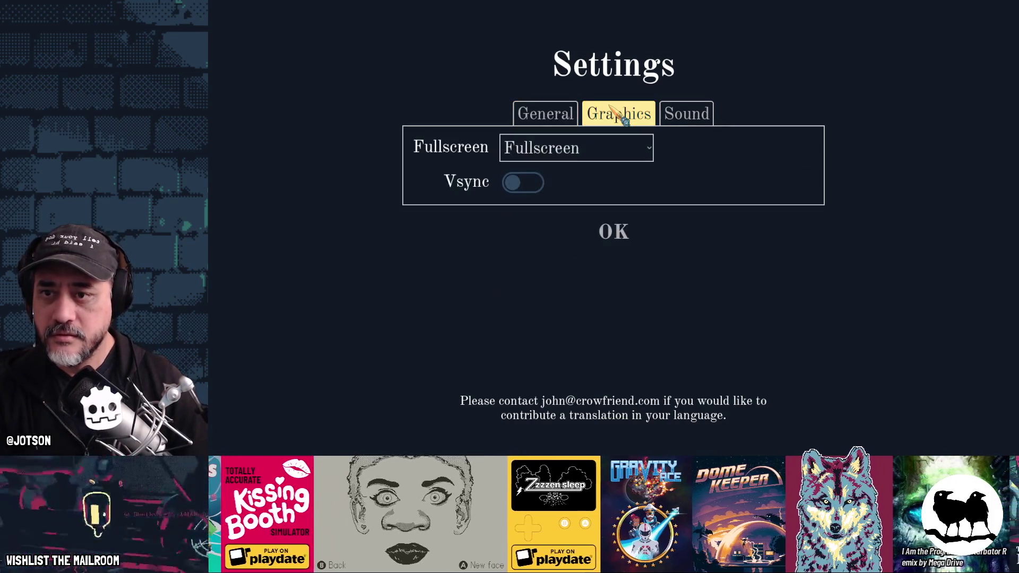
click(679, 114)
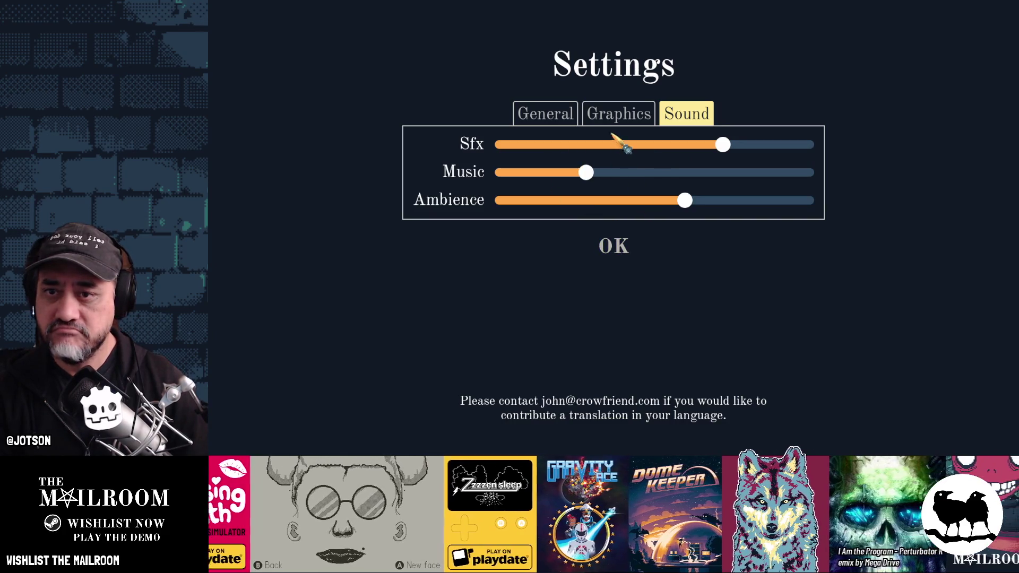
click(619, 114)
click(547, 114)
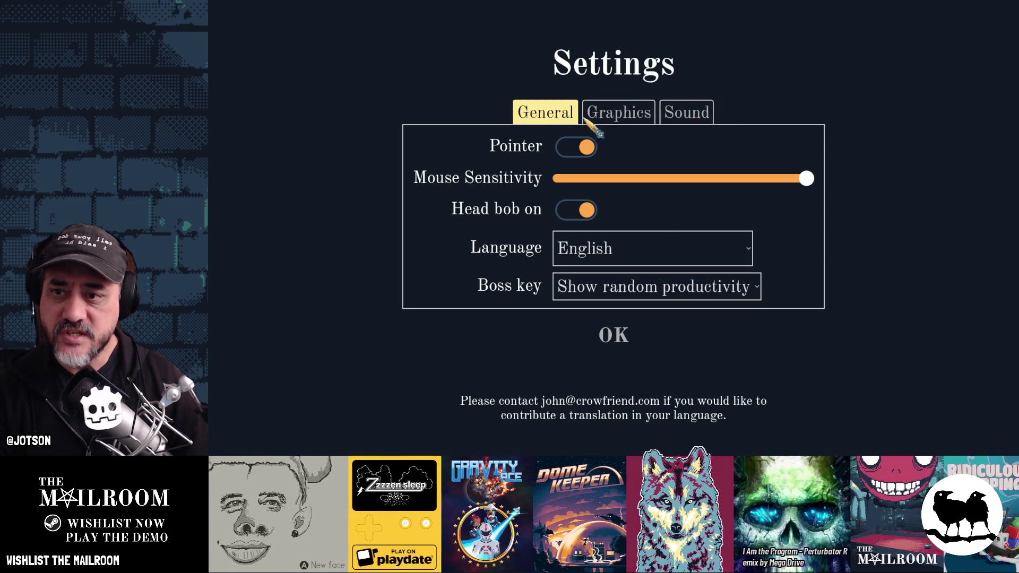
key(F8)
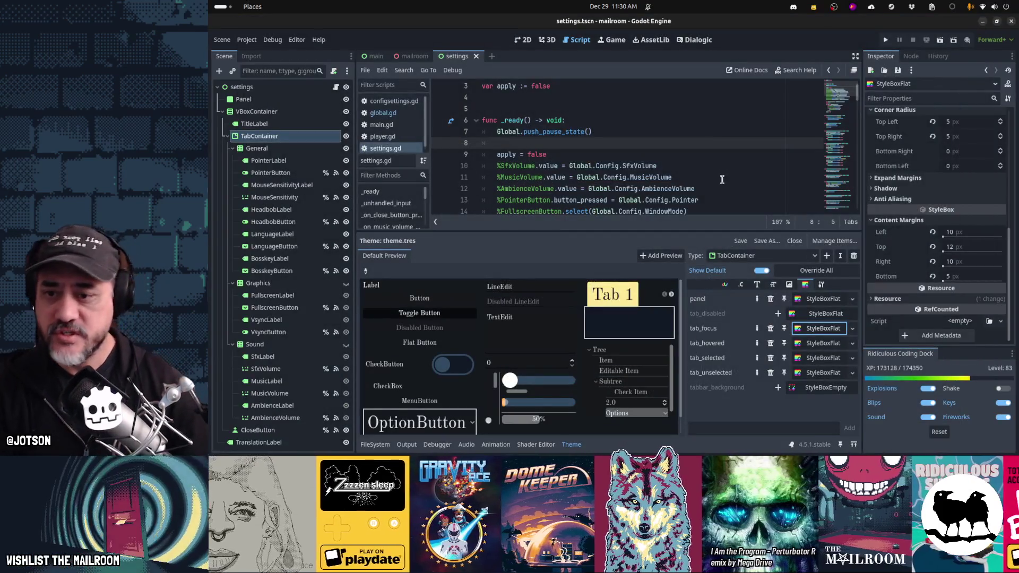
Collapse the Theme panel to give the script area more room
click(571, 445)
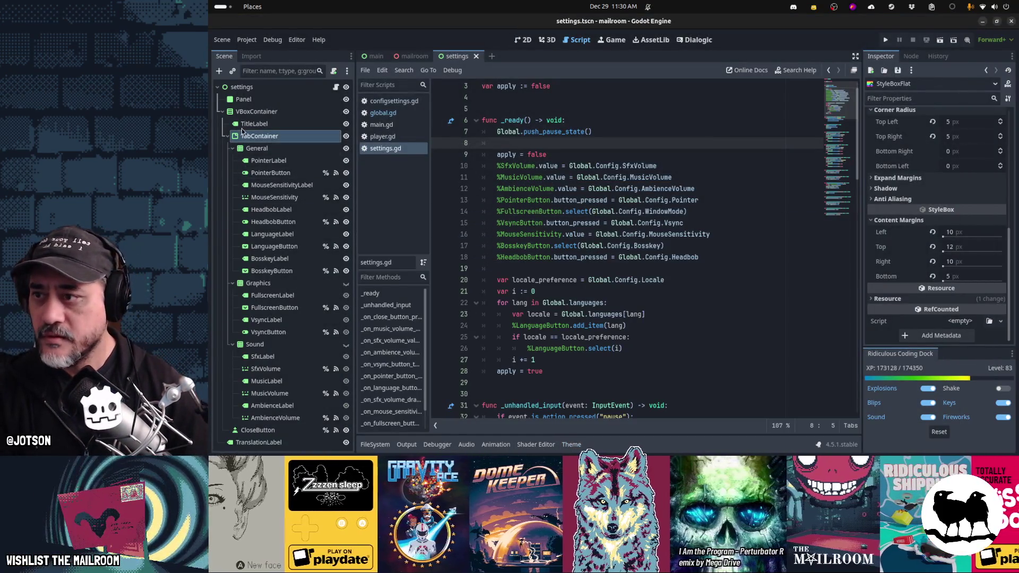
scroll(906, 143, up, 5)
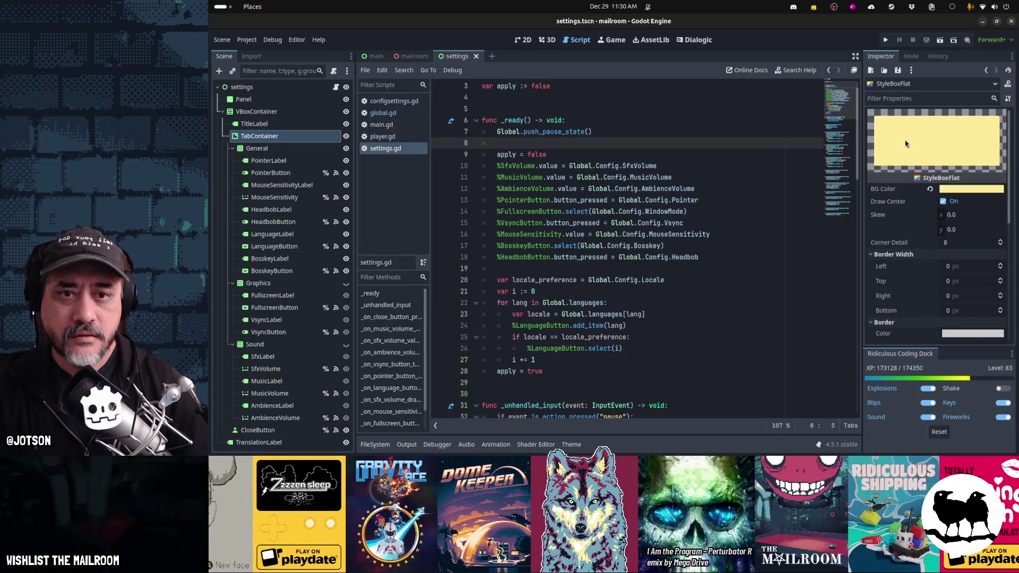
scroll(911, 154, down, 5)
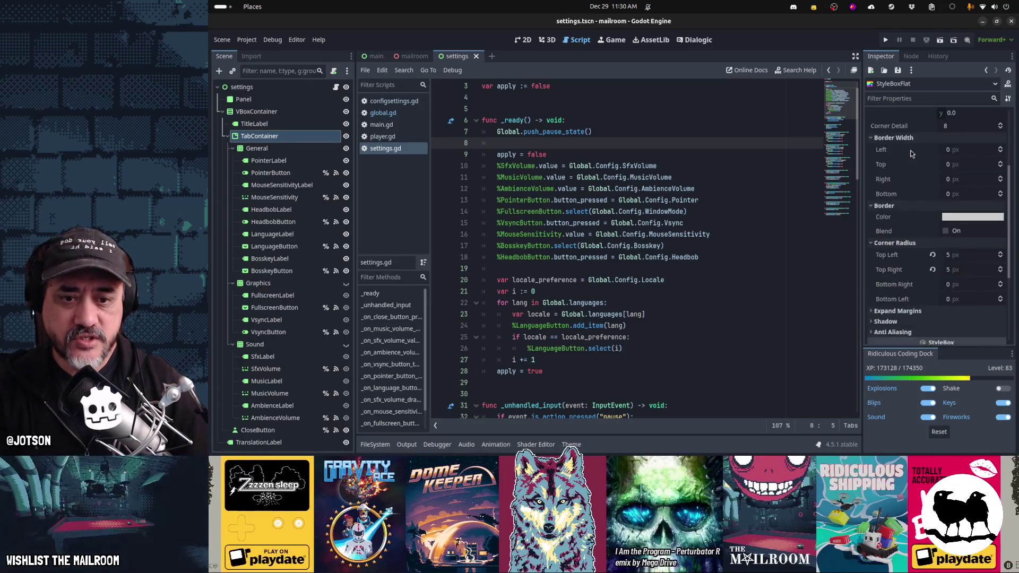
scroll(911, 153, down, 4)
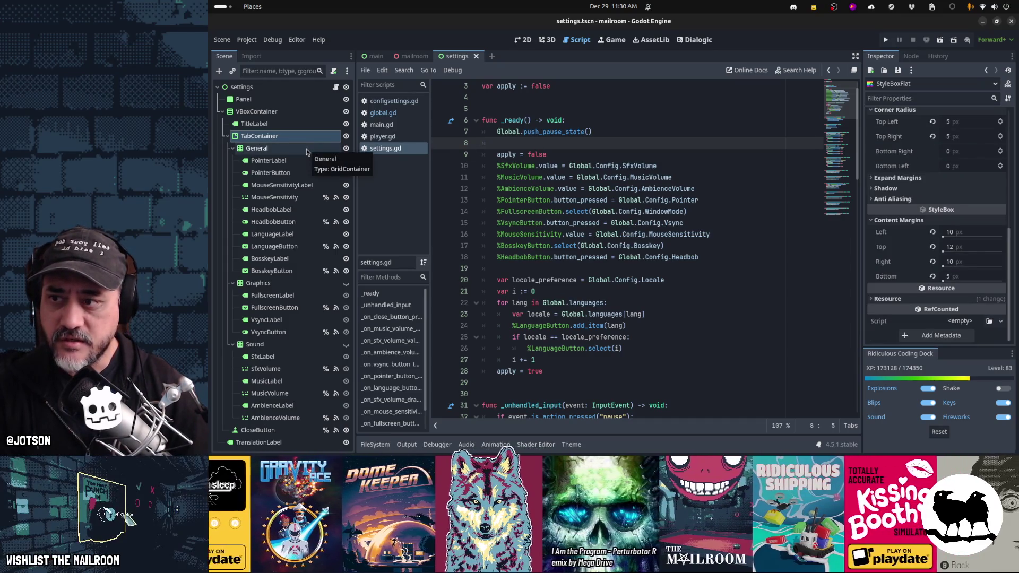
Rename the General tab container node to TabGeneral
click(307, 149)
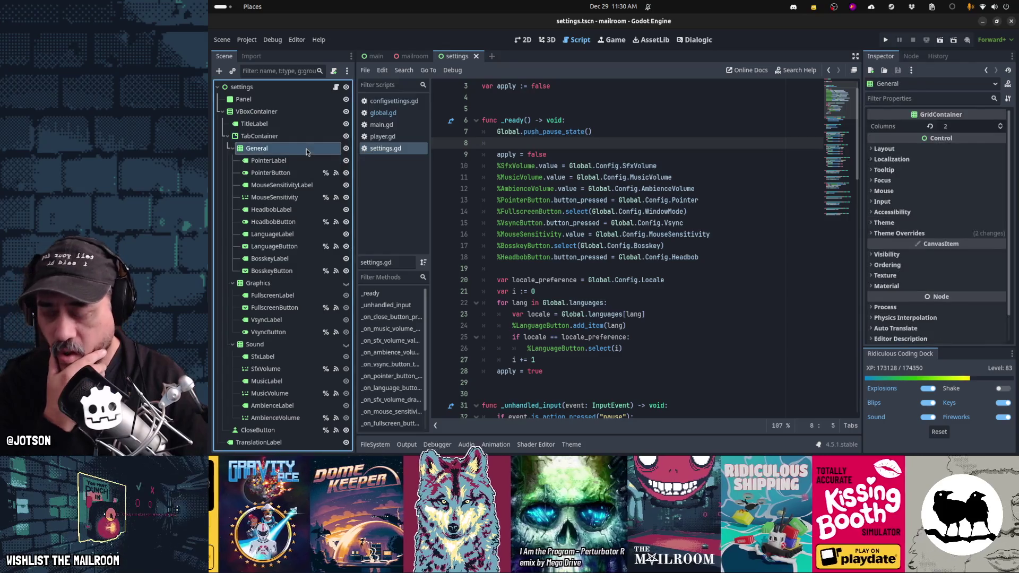
double_click(307, 149)
text(Tab)
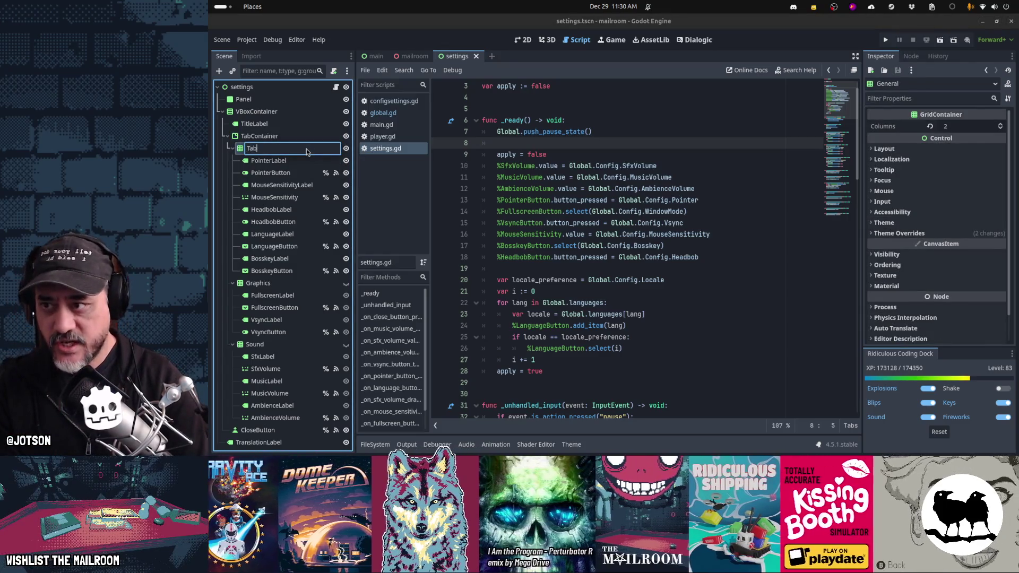
key(Return)
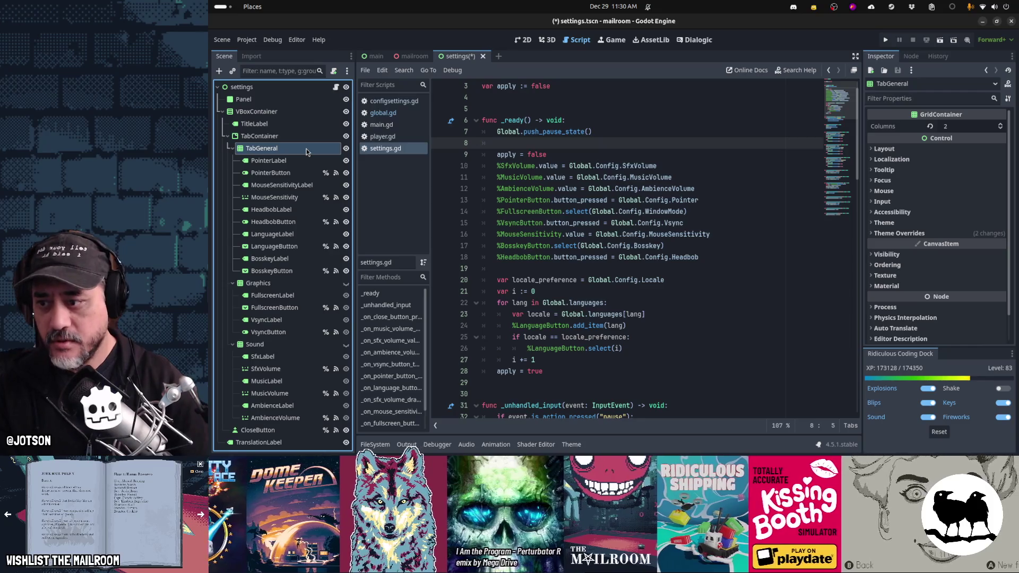
Rename the Sound tab container node to TabSound
double_click(296, 344)
text(Tab.)
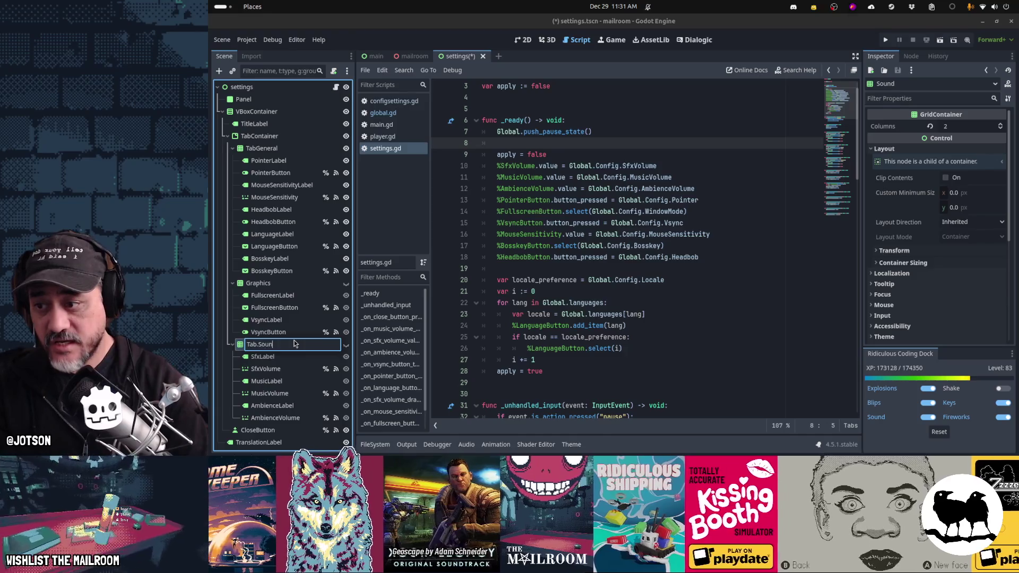
text(d)
key(Return)
key(Return)
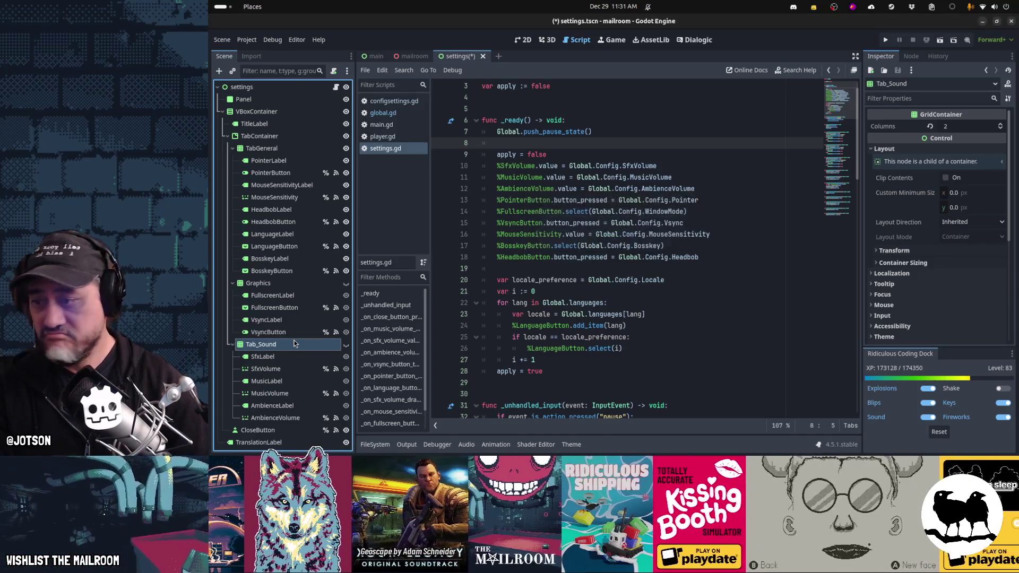
double_click(295, 344)
text(TabSound)
key(Return)
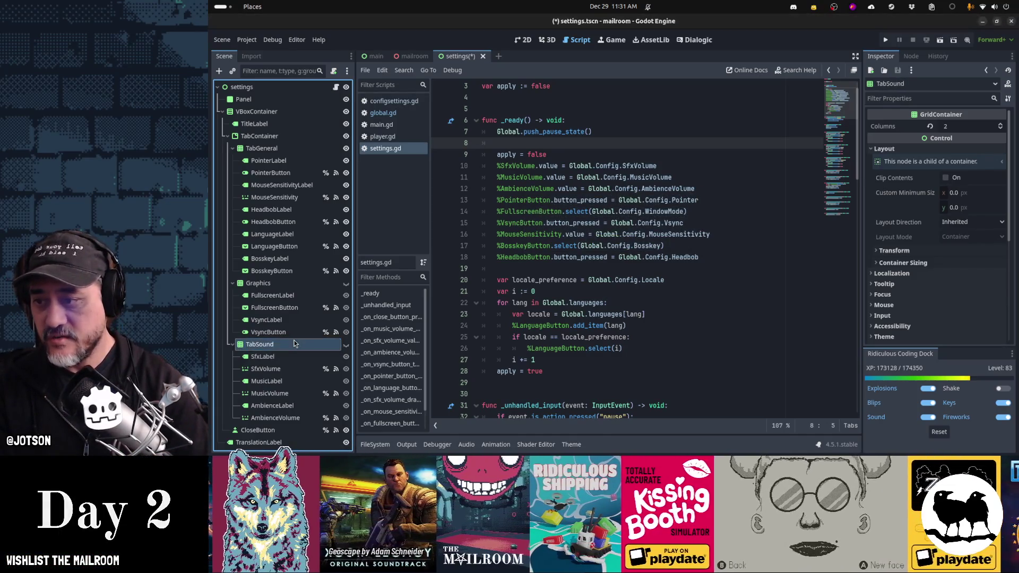
key(Up)
key(Up)
key(Up)
Rename the Graphics node to SettingsTabGraphics and cancel a SettingsTabGeneral rename
key(Down)
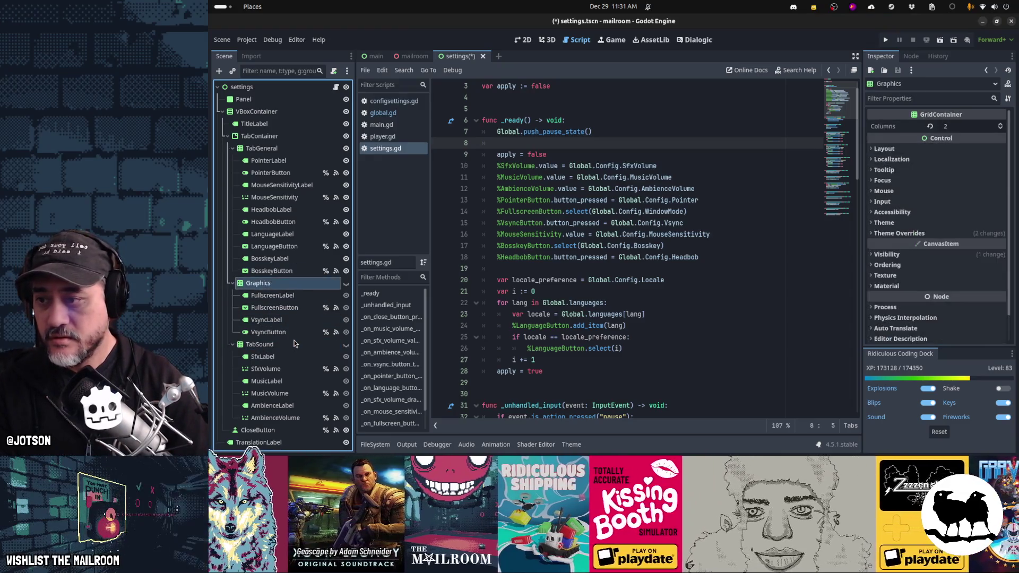
key(F2)
text(Setting)
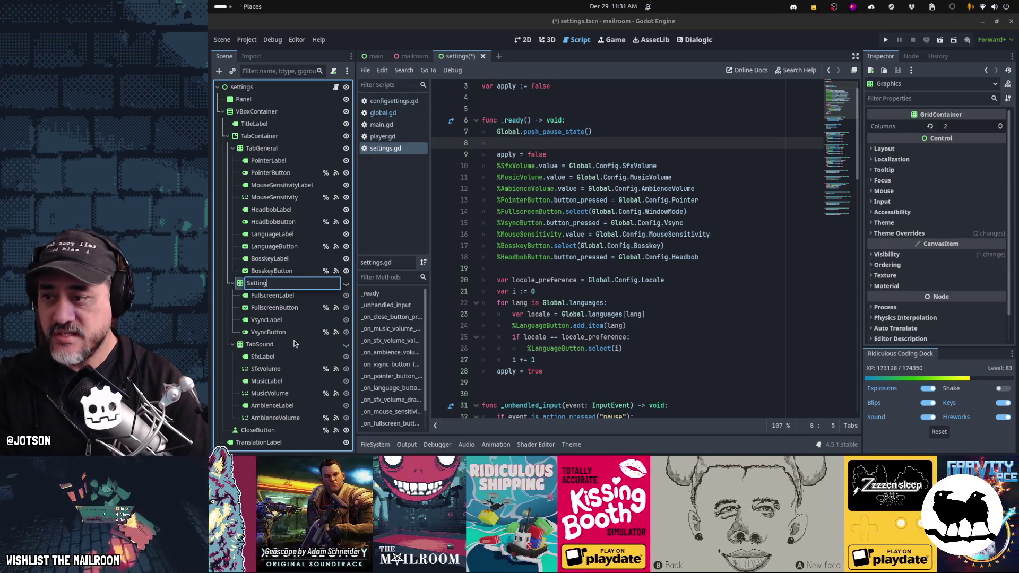
text(sTabGraphics)
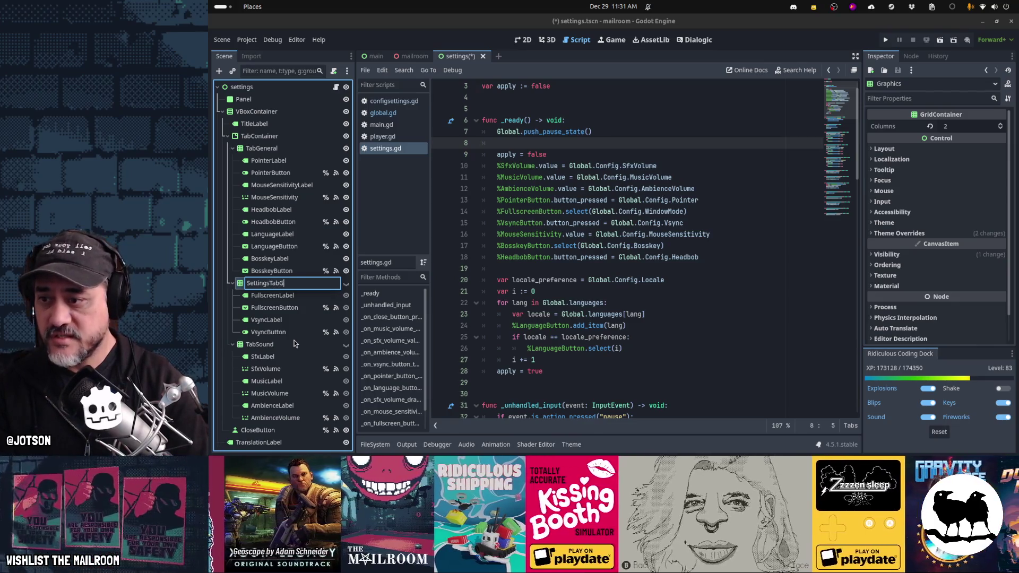
key(Return)
key(Up)
key(Up)
key(Up)
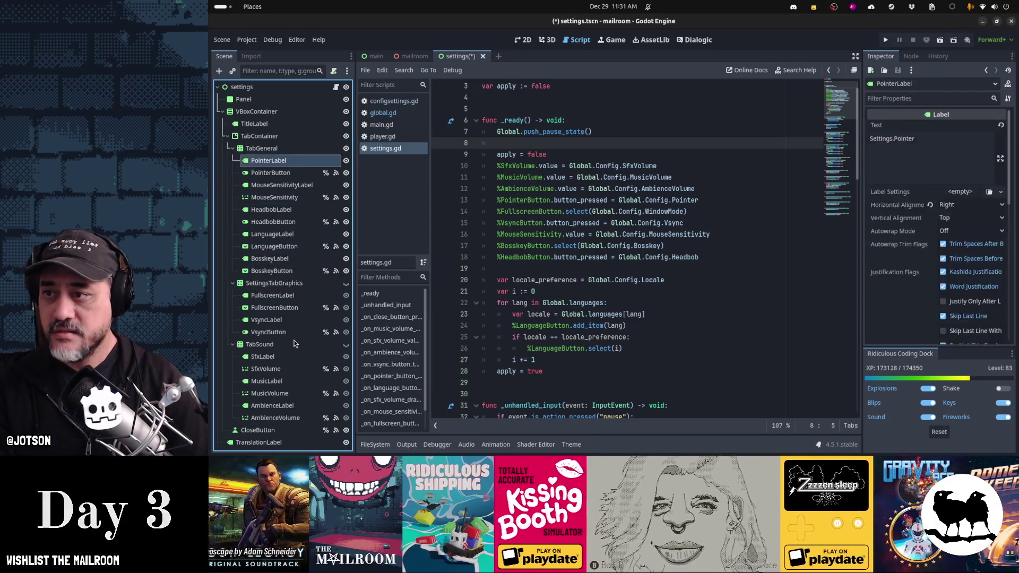
key(F2)
key(Home)
text(Settings)
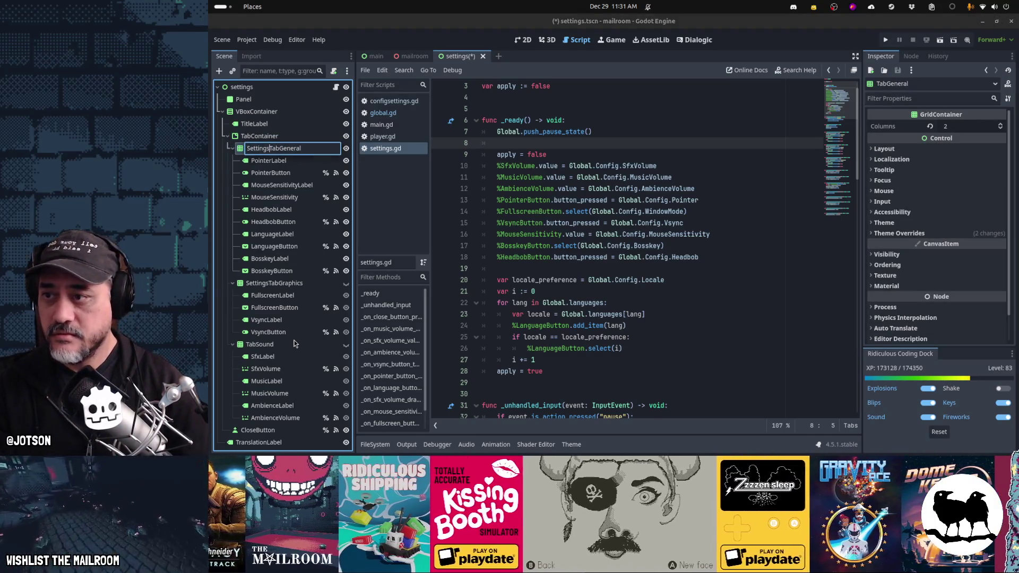
key(Escape)
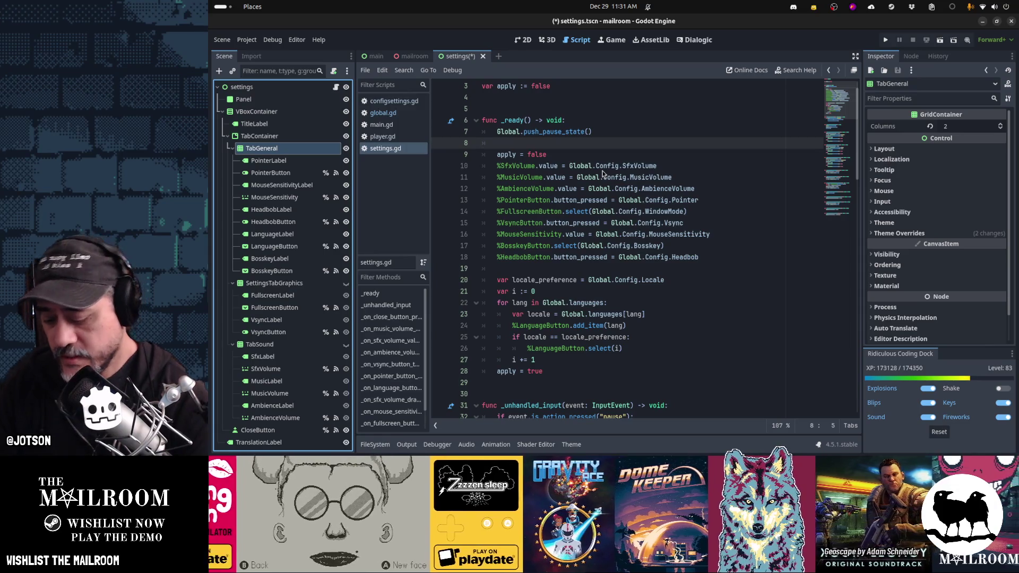
key(ctrl+alt+t)
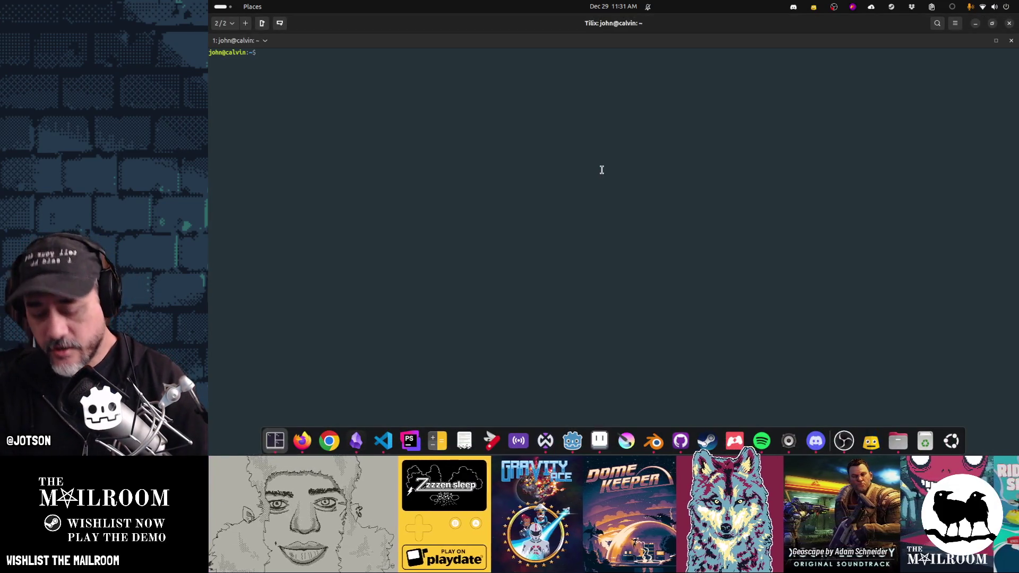
text(pkill Godot)
Kill Godot with pkill, exit the terminal, and reopen the mailroom project
key(Return)
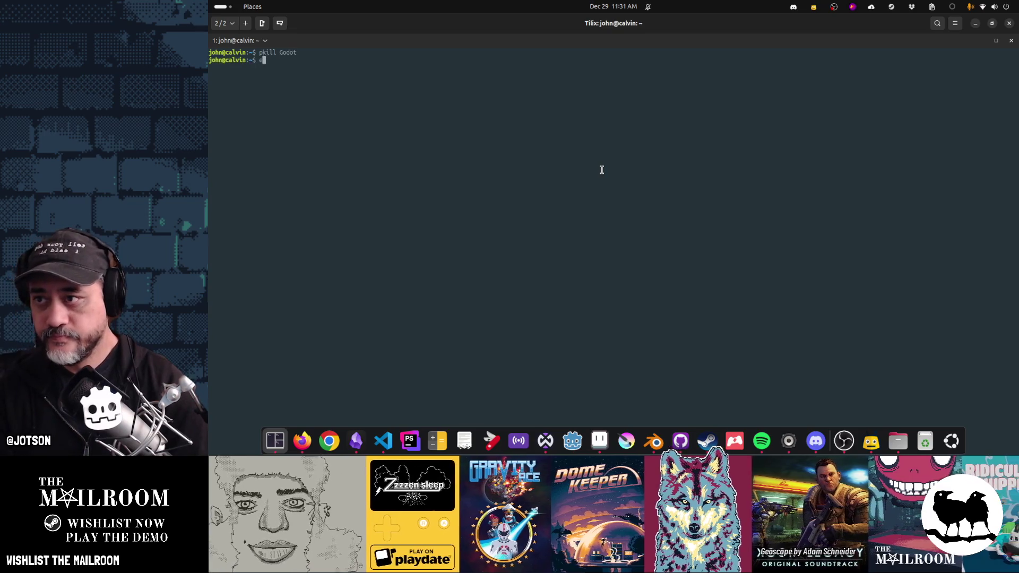
text(exit)
key(Return)
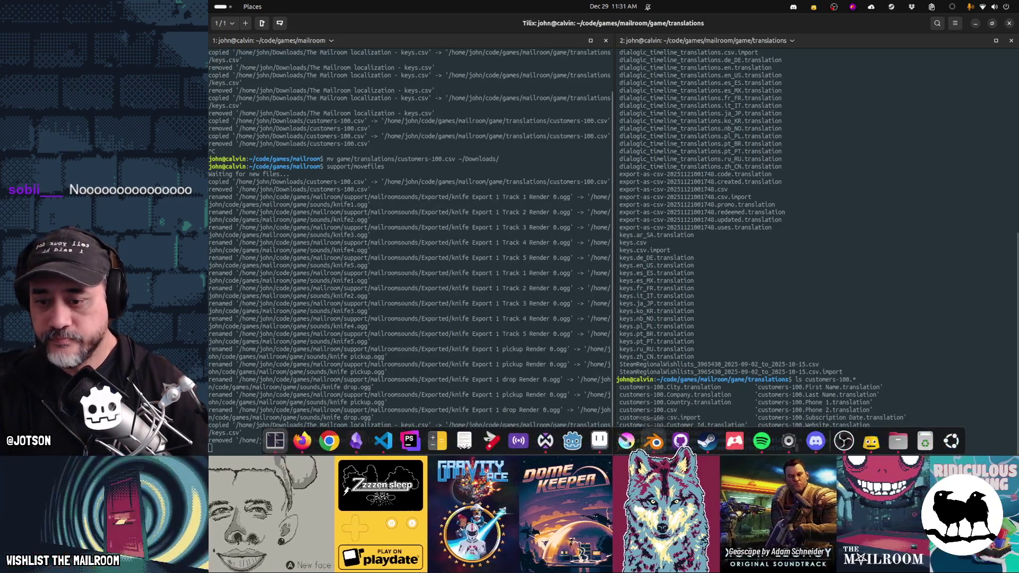
click(586, 441)
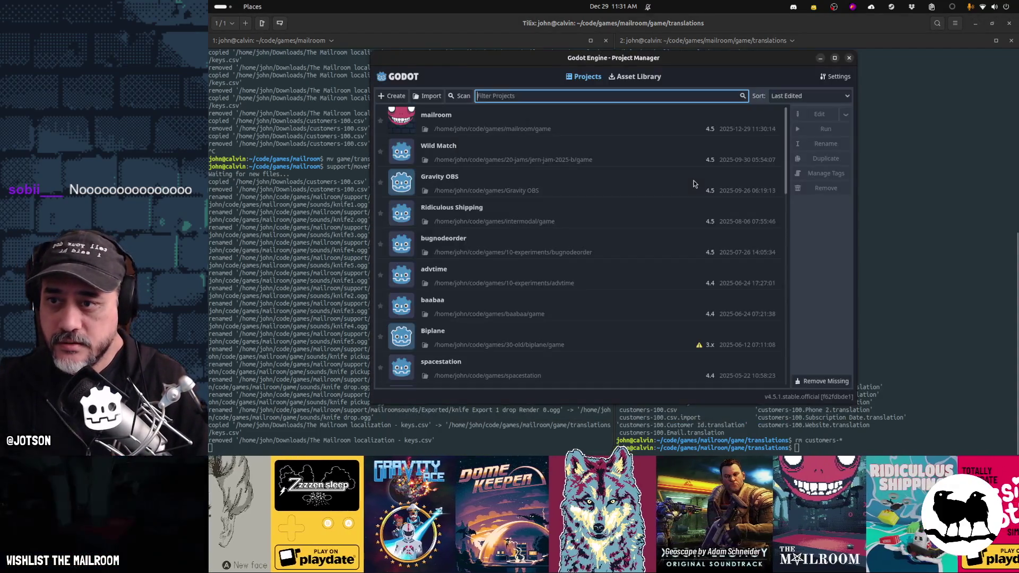
double_click(627, 119)
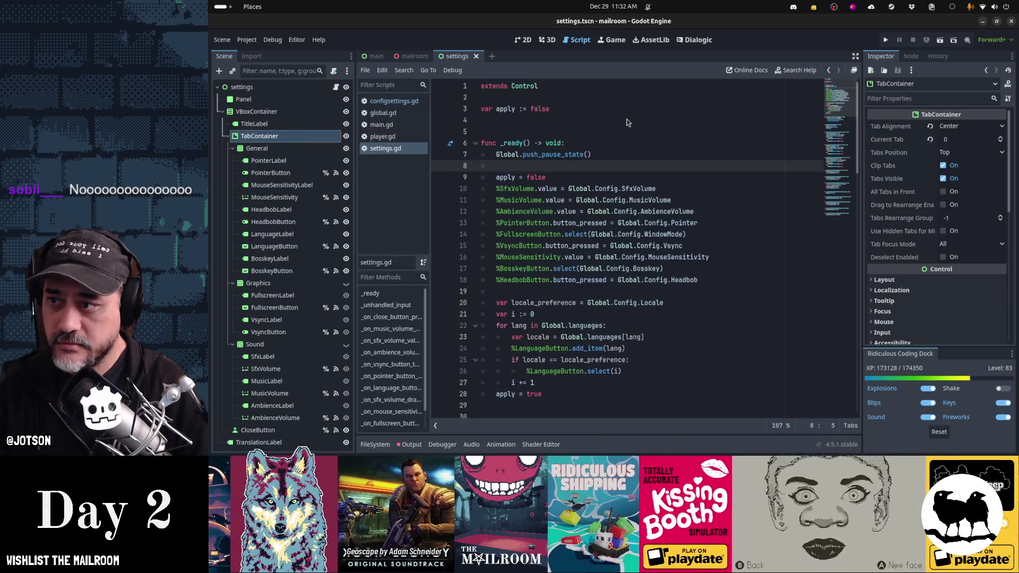
Rename the General tab container to SettingsTabGeneral
click(286, 150)
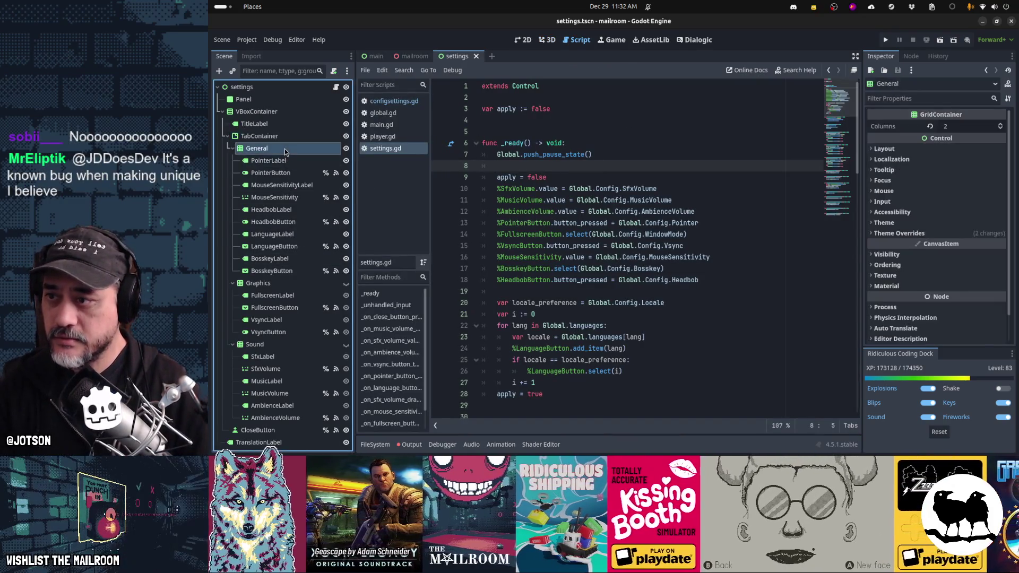
click(285, 151)
key(Home)
text(SettingsT)
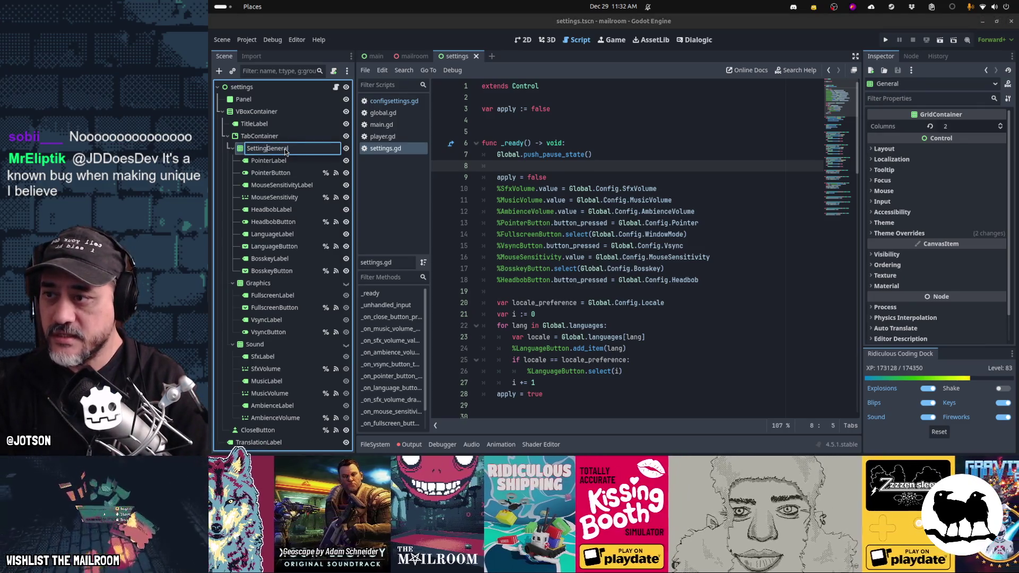
text(ab)
key(Return)
Rename Graphics and Sound to SettingsTabGraphics and SettingsTabSound, then select TabContainer
key(Down)
key(Down)
key(Down)
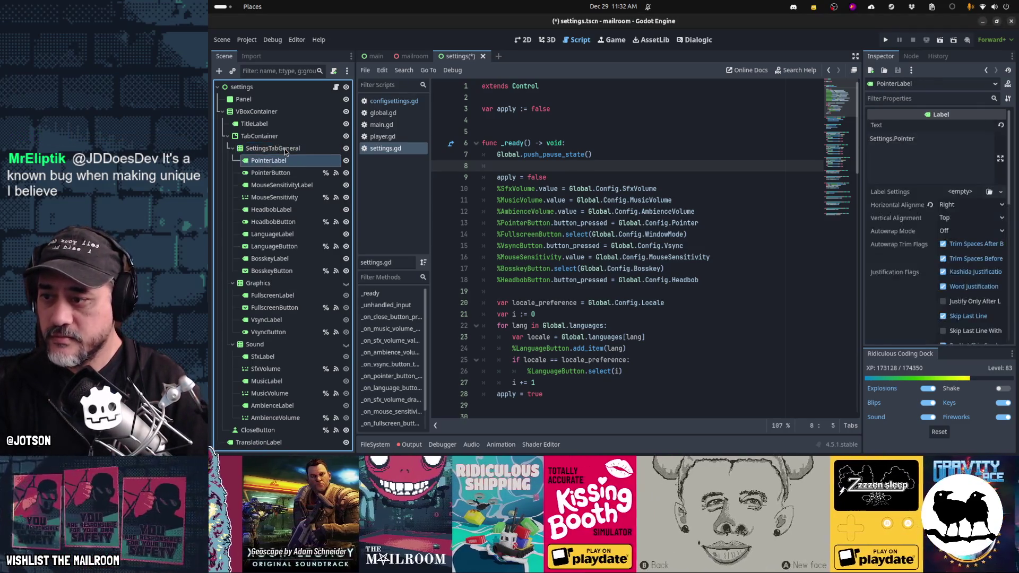
key(F2)
key(Home)
text(SettingsTab)
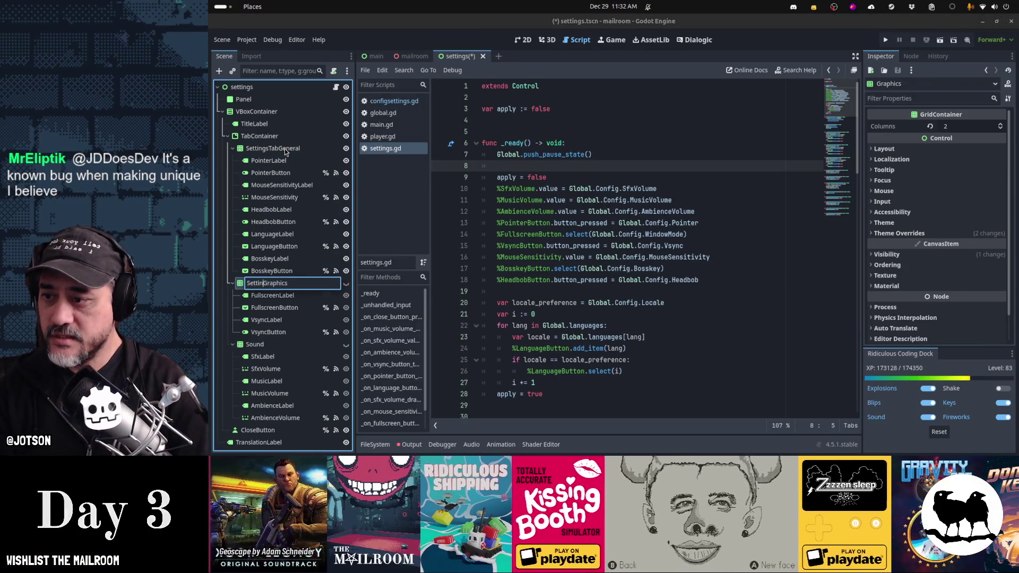
key(Return)
key(Down)
key(Down)
key(Down)
key(Down)
key(Down)
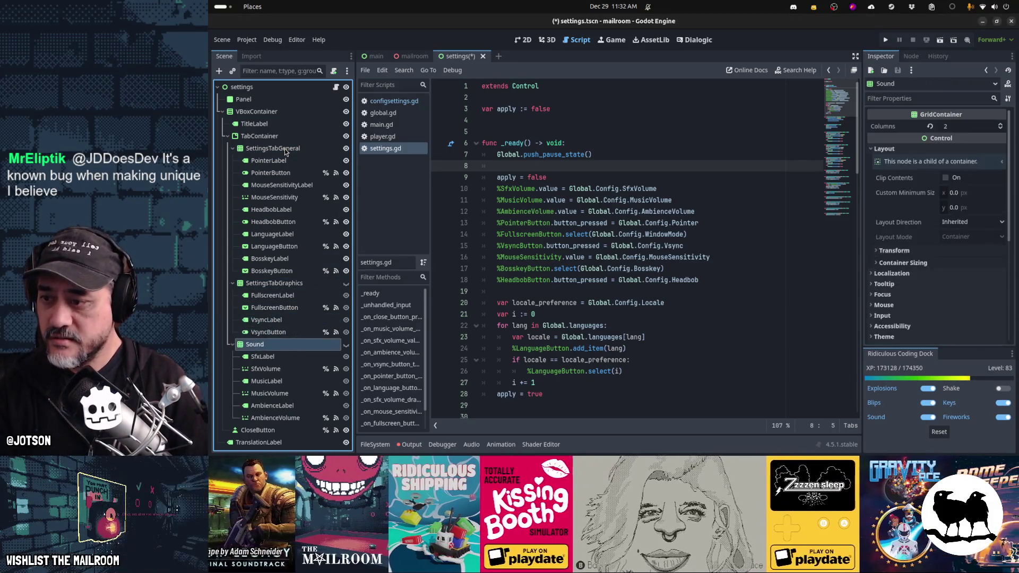
key(F2)
key(Home)
text(ingsT)
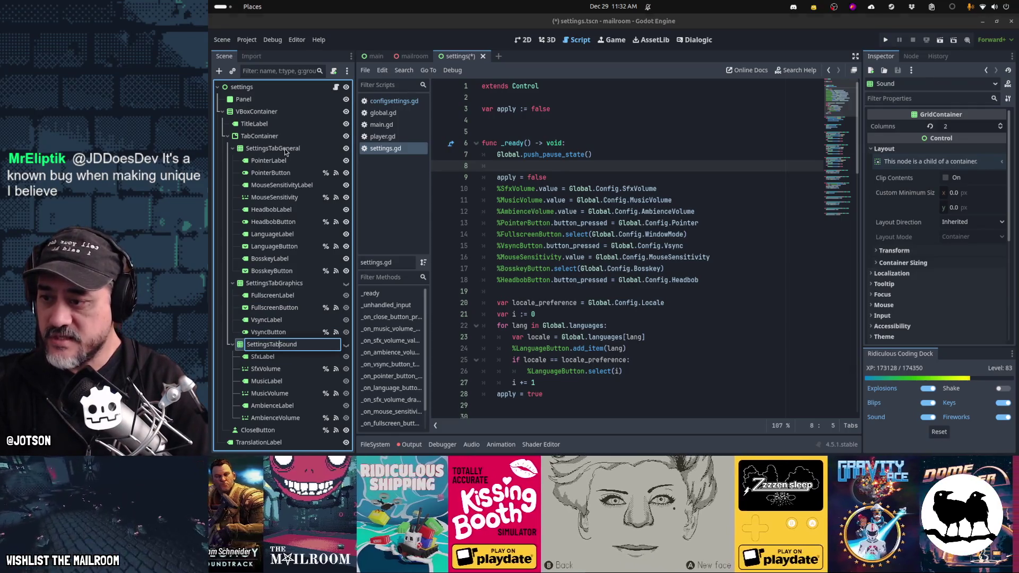
key(Return)
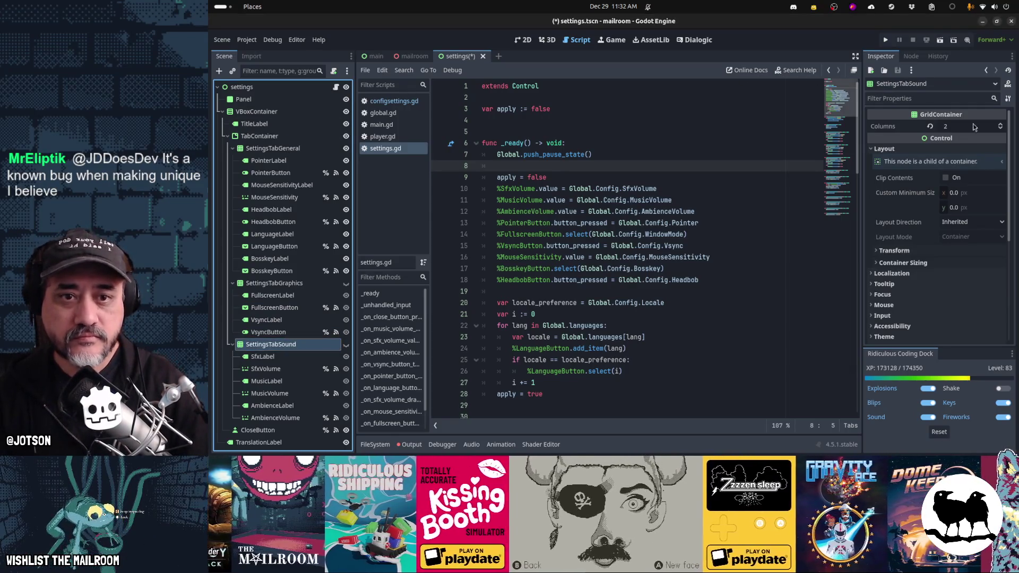
scroll(944, 277, down, 3)
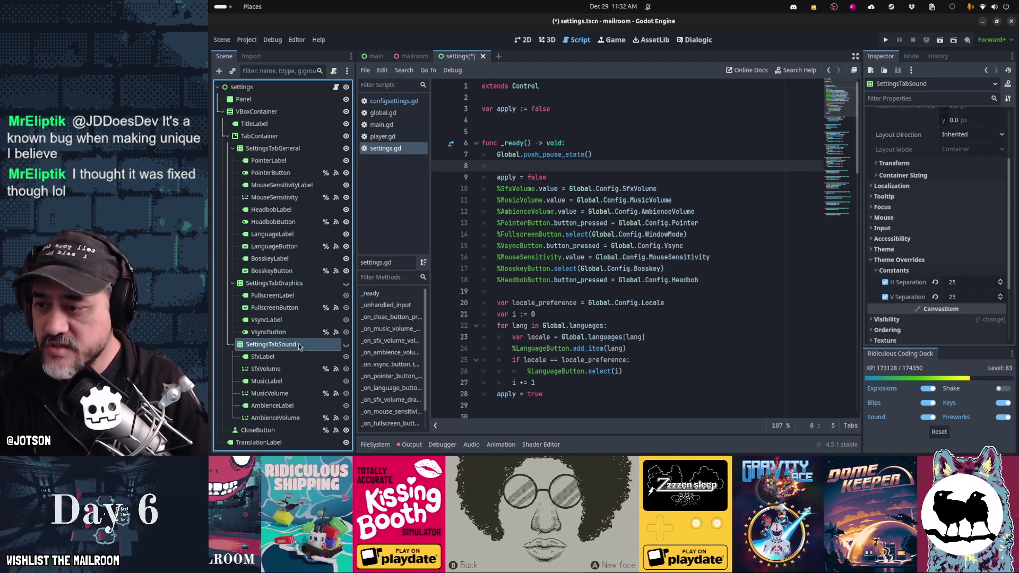
click(263, 139)
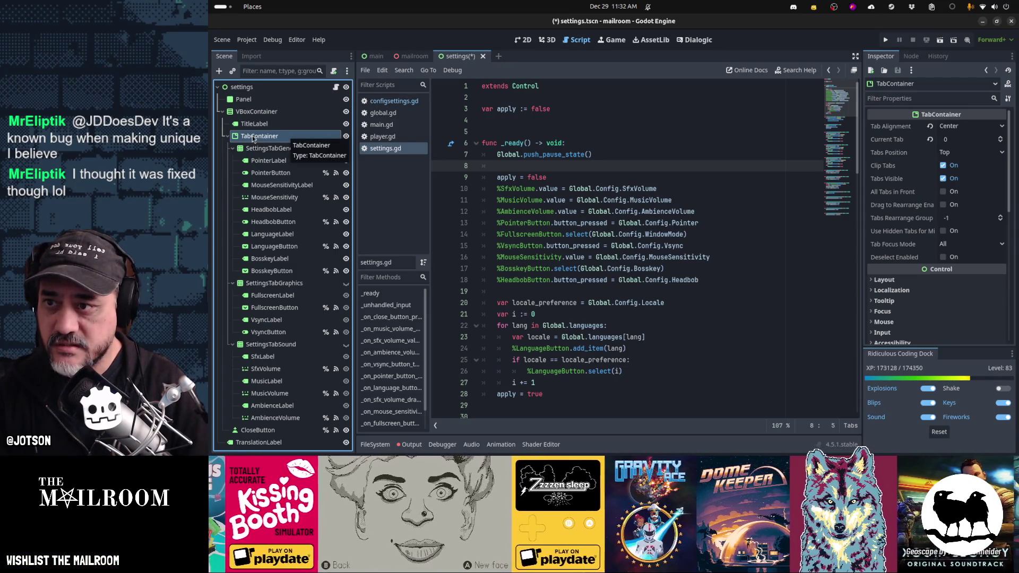
Open the TabContainer docs via Search Help and save settings.tscn
click(795, 71)
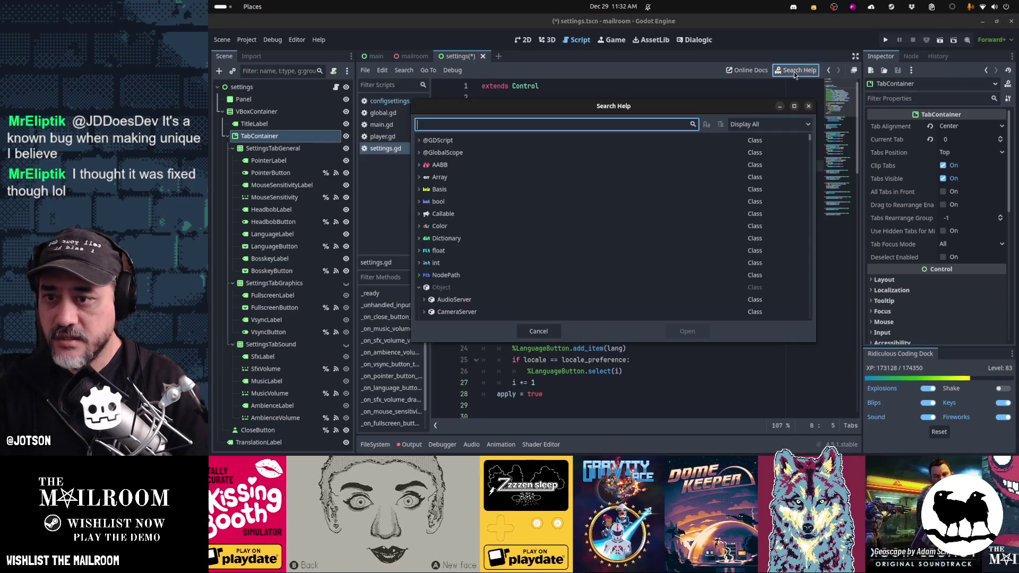
text(tabcontainer)
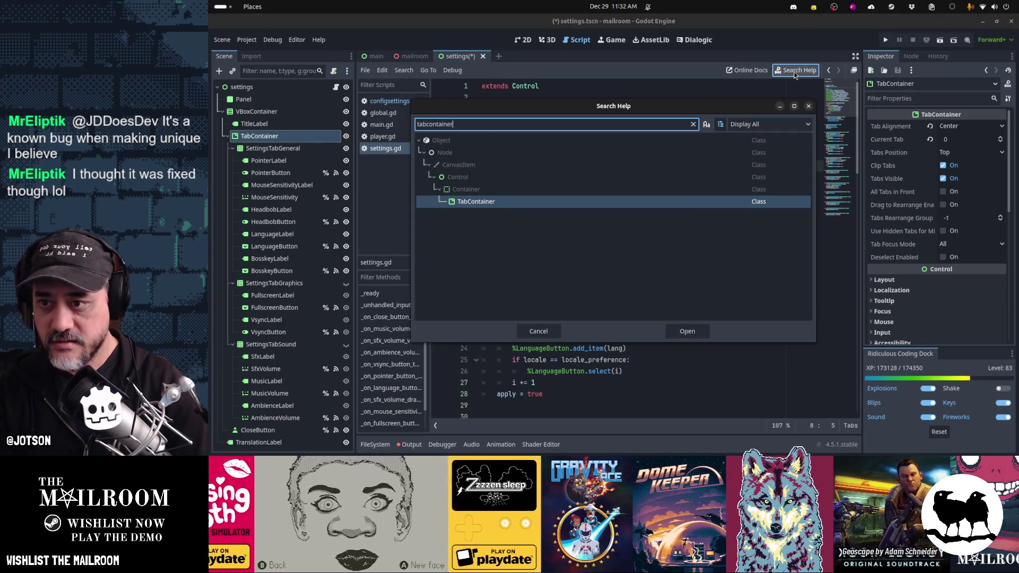
key(Return)
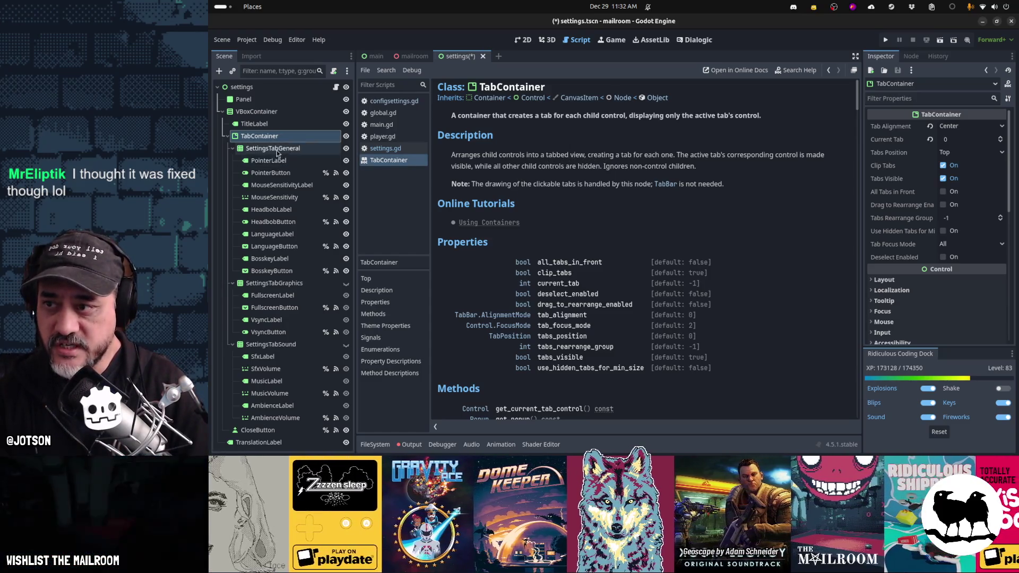
click(276, 149)
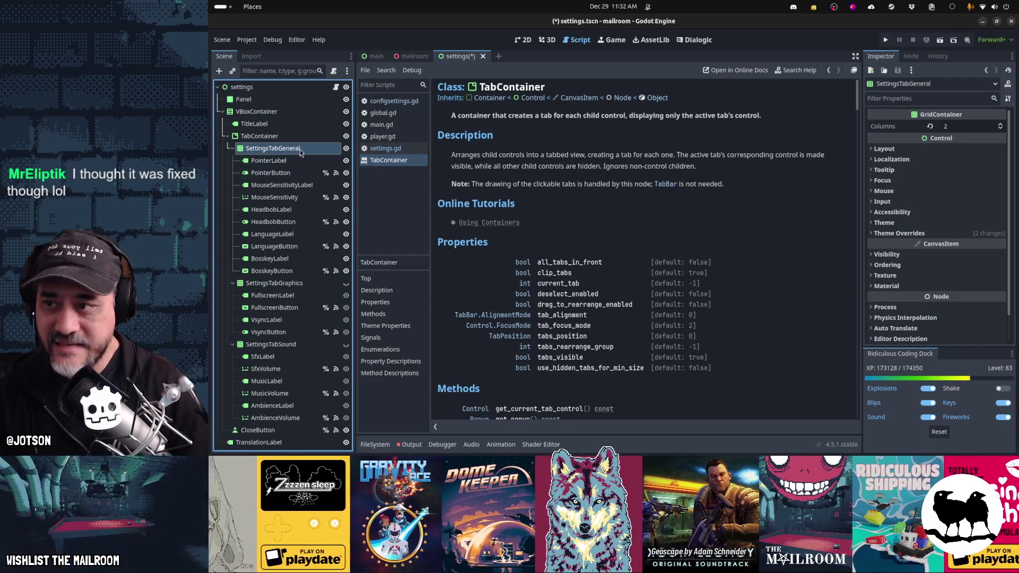
key(ctrl+s)
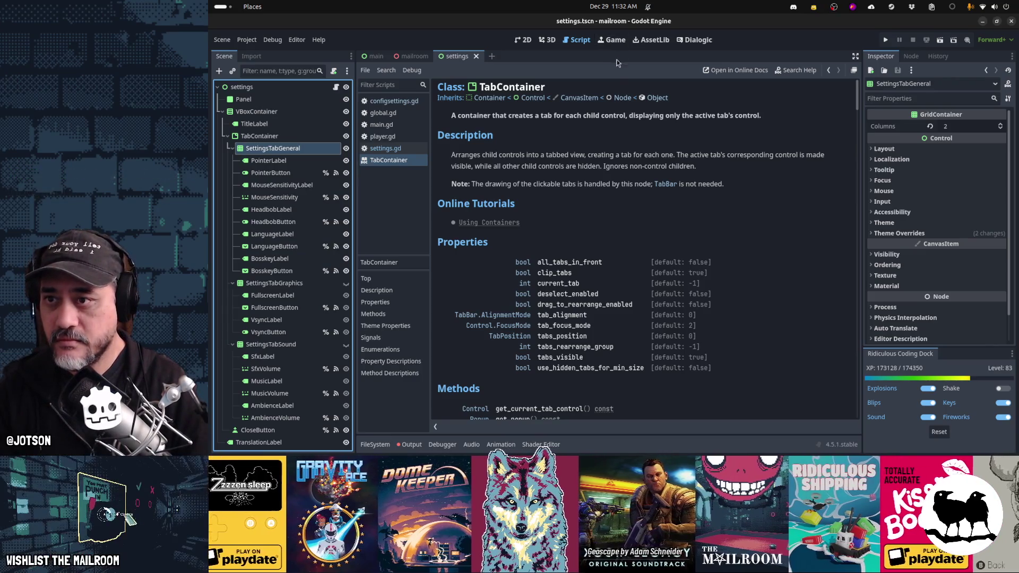
key(F5)
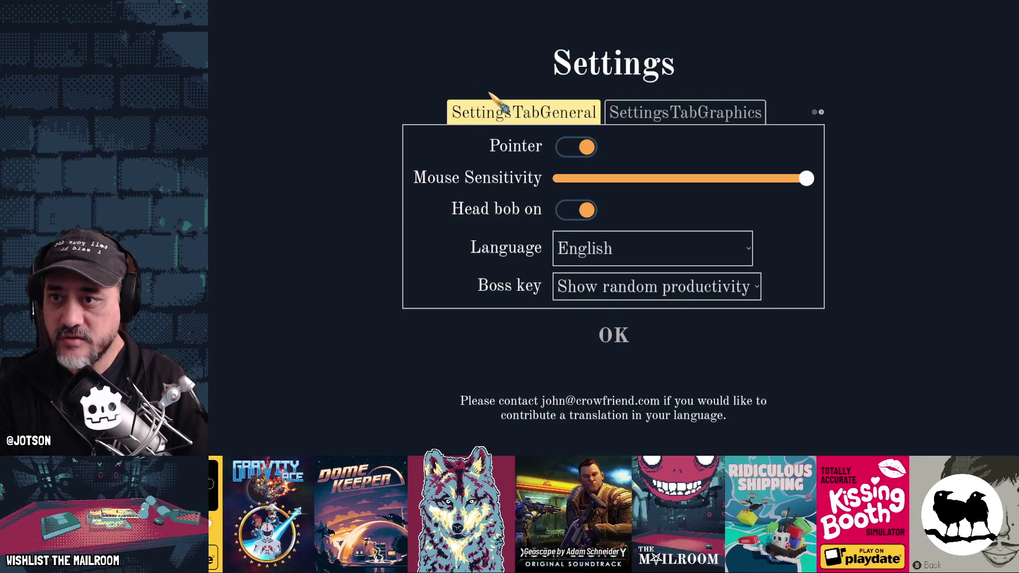
click(725, 114)
click(820, 113)
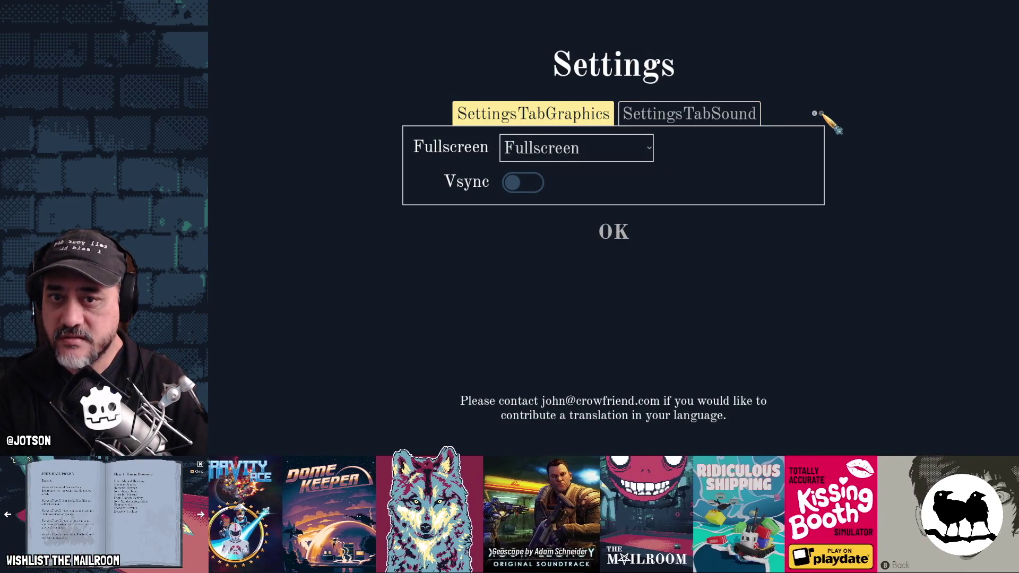
click(815, 113)
key(alt+F4)
key(alt+Tab)
key(Tab)
key(Tab)
key(Tab)
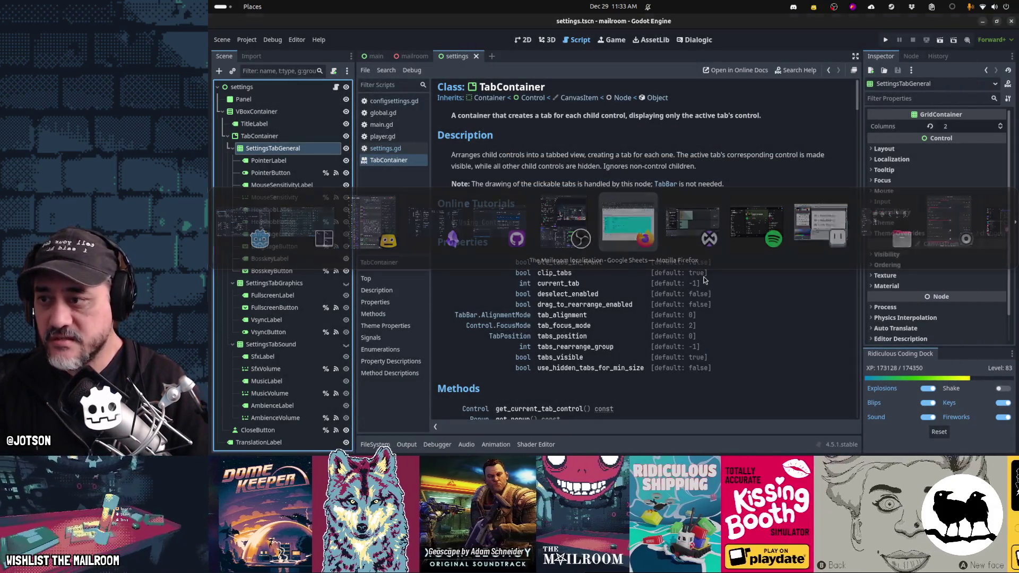
key(Escape)
mouse_move(518, 449)
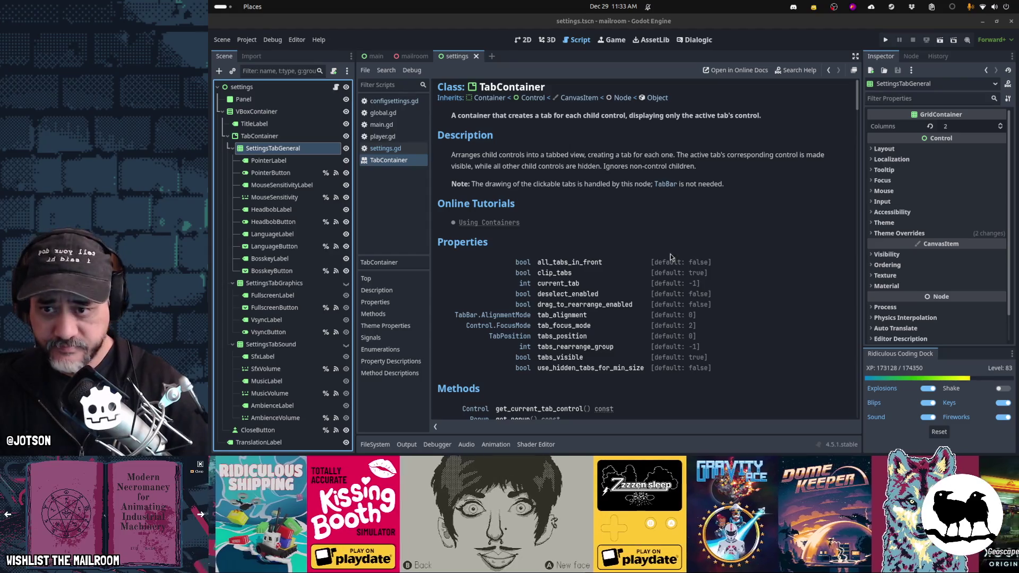
Close the TabContainer reference page from the script list
mouse_move(521, 212)
mouse_down()
mouse_move(584, 223)
mouse_move(415, 163)
mouse_up()
middle_click(415, 163)
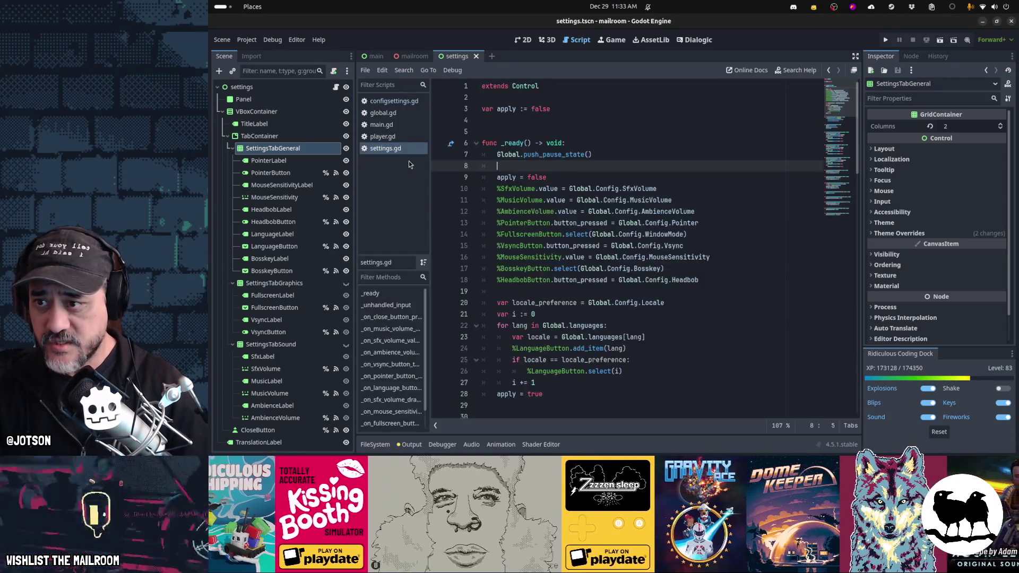
Run the game, cycle through the General, Graphics and Sound tabs, confirm with OK, then stop
click(582, 174)
key(F6)
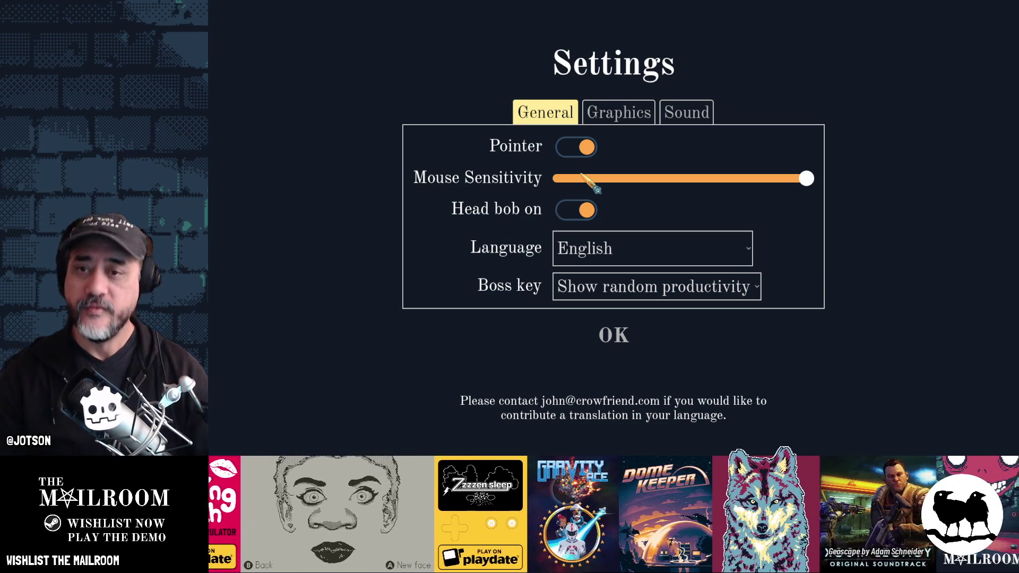
click(616, 112)
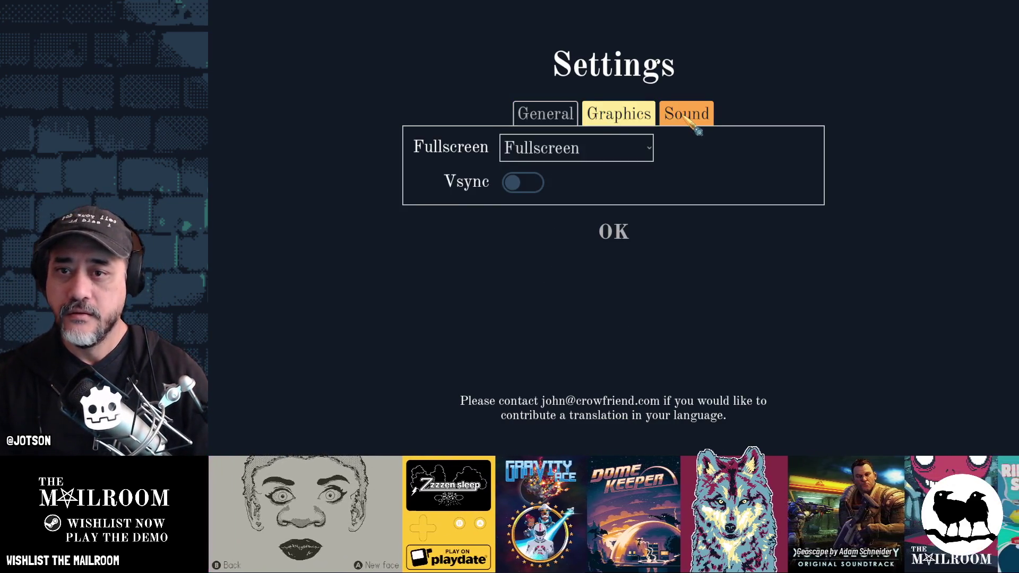
click(684, 112)
click(617, 113)
click(552, 114)
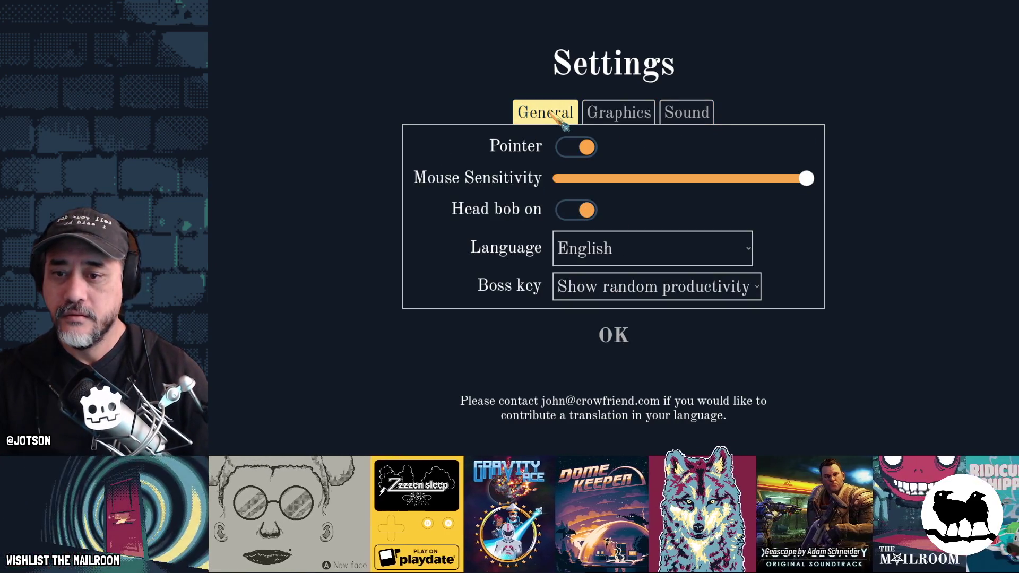
click(619, 113)
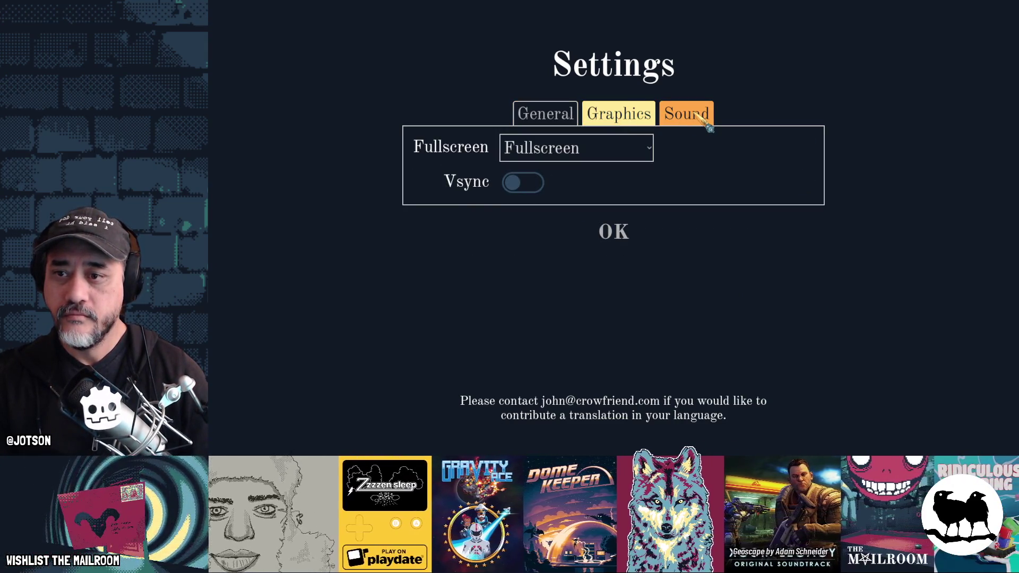
click(700, 117)
click(623, 124)
click(555, 121)
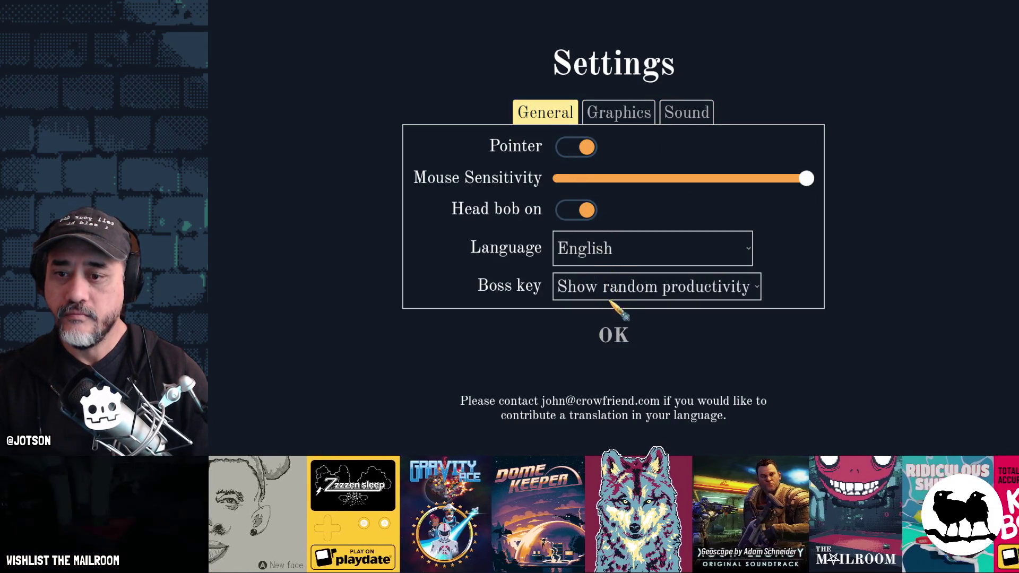
click(616, 338)
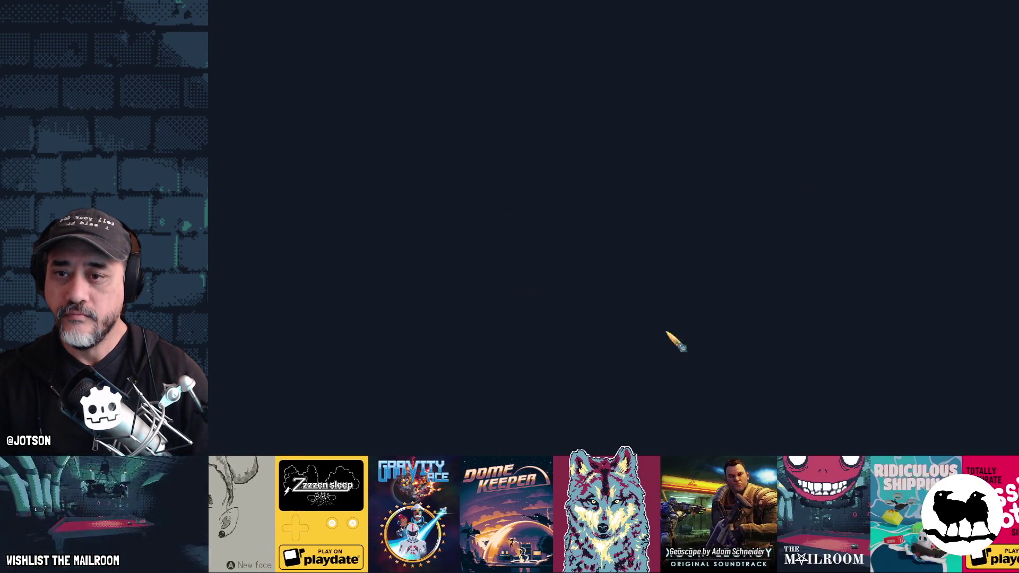
key(F8)
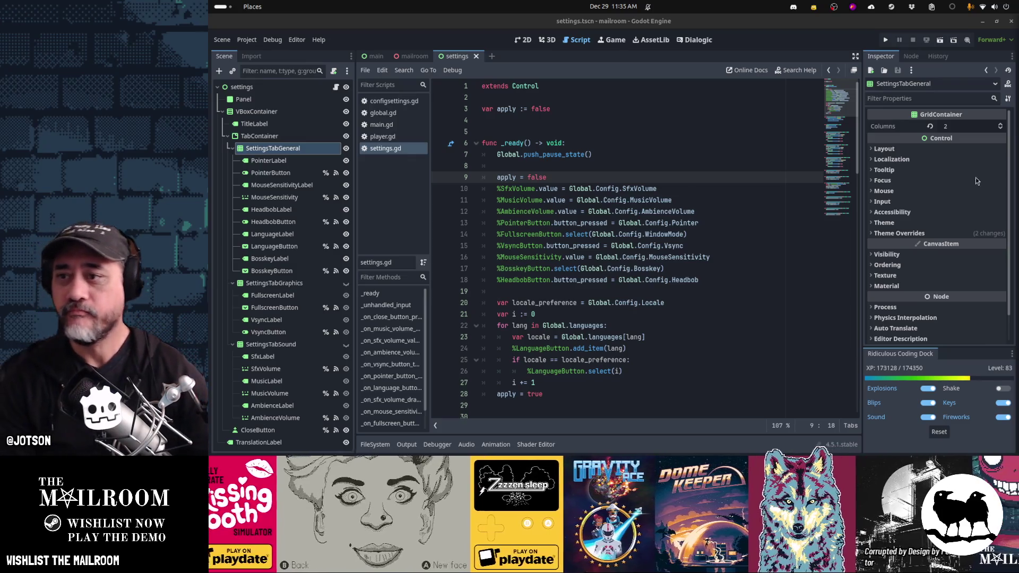
Relaunch the game, switch repeatedly among General, Graphics and Sound tabs, then stop it
click(641, 291)
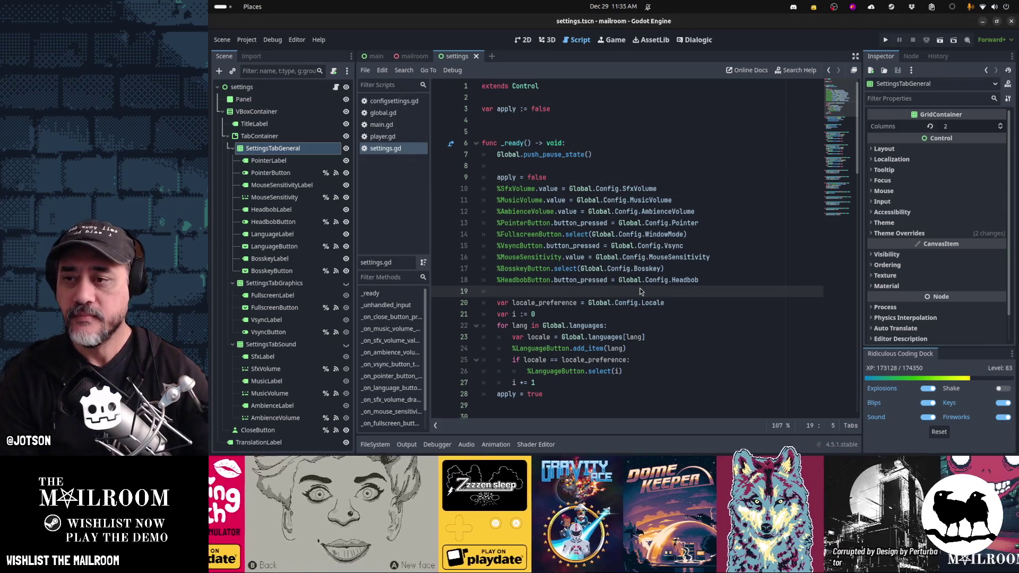
key(F5)
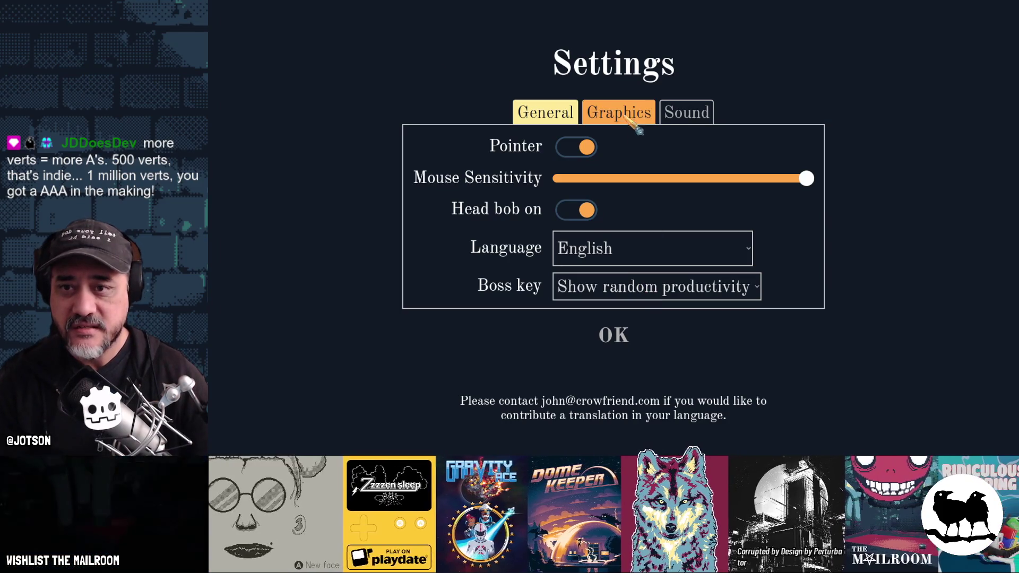
click(628, 118)
click(688, 112)
click(640, 119)
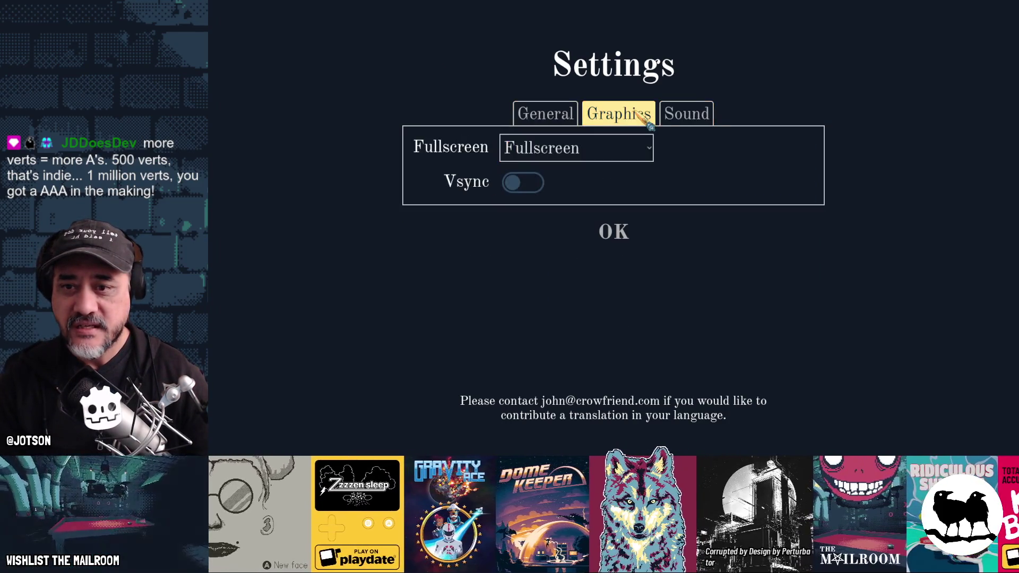
click(574, 115)
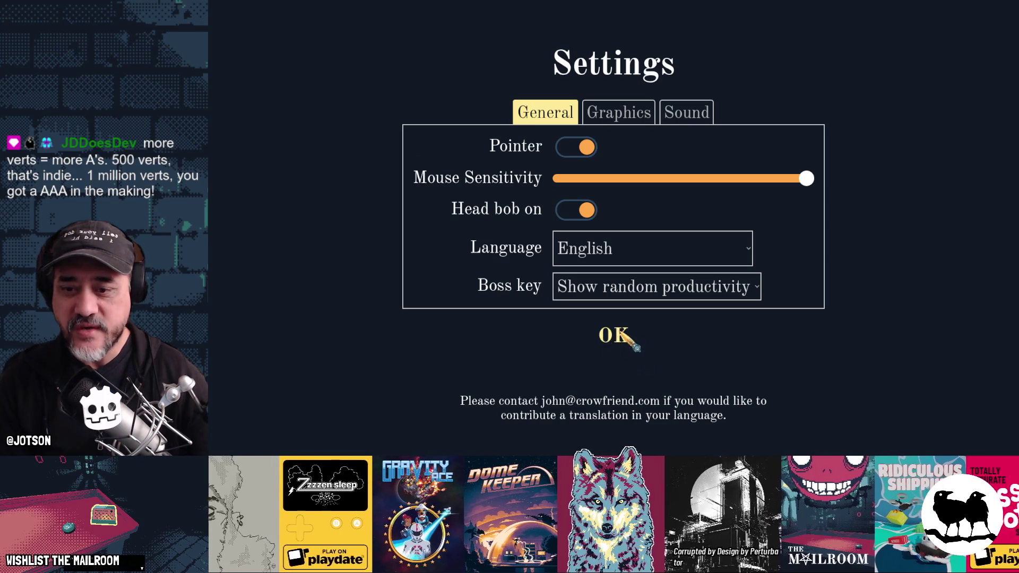
click(621, 116)
click(683, 119)
click(637, 123)
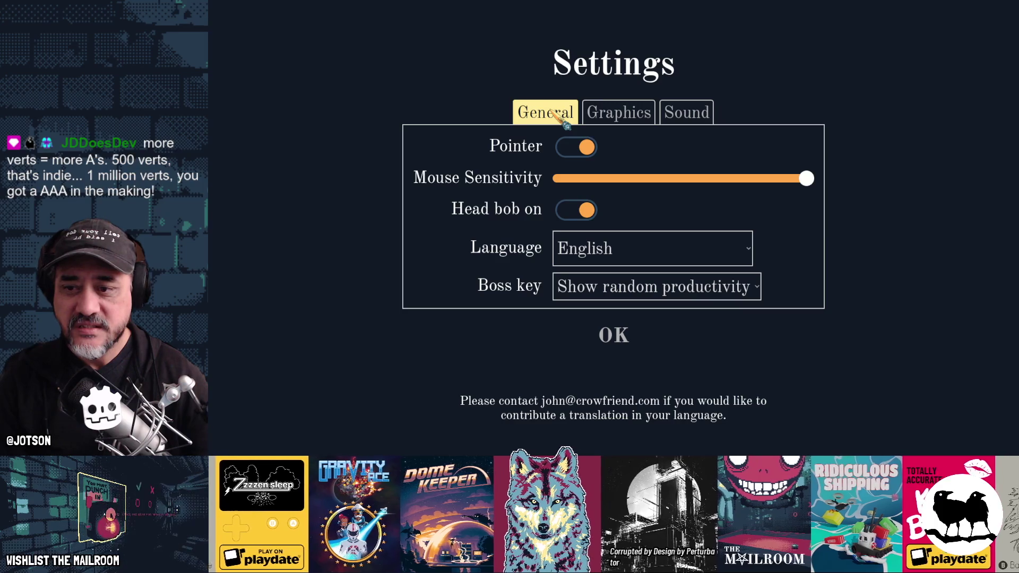
click(622, 112)
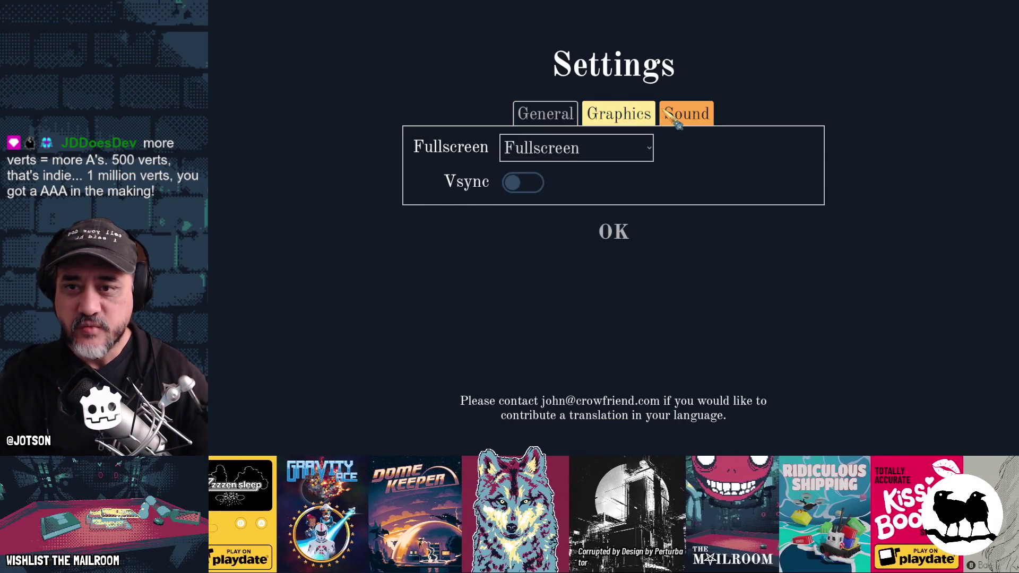
click(679, 113)
click(620, 113)
click(567, 116)
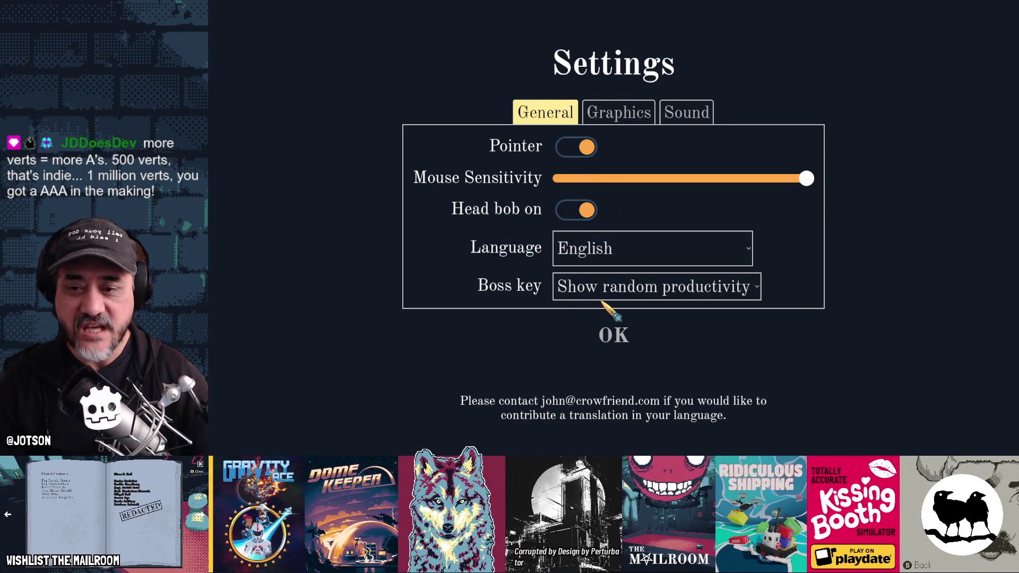
key(F8)
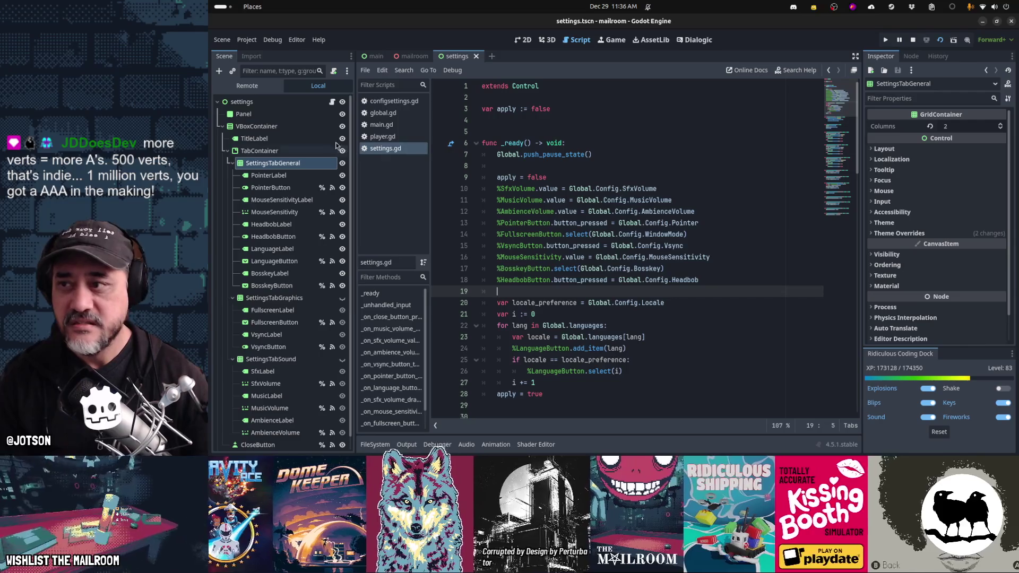
Set TabContainer's Custom Minimum Size y to 600, save, and run the scene
click(298, 151)
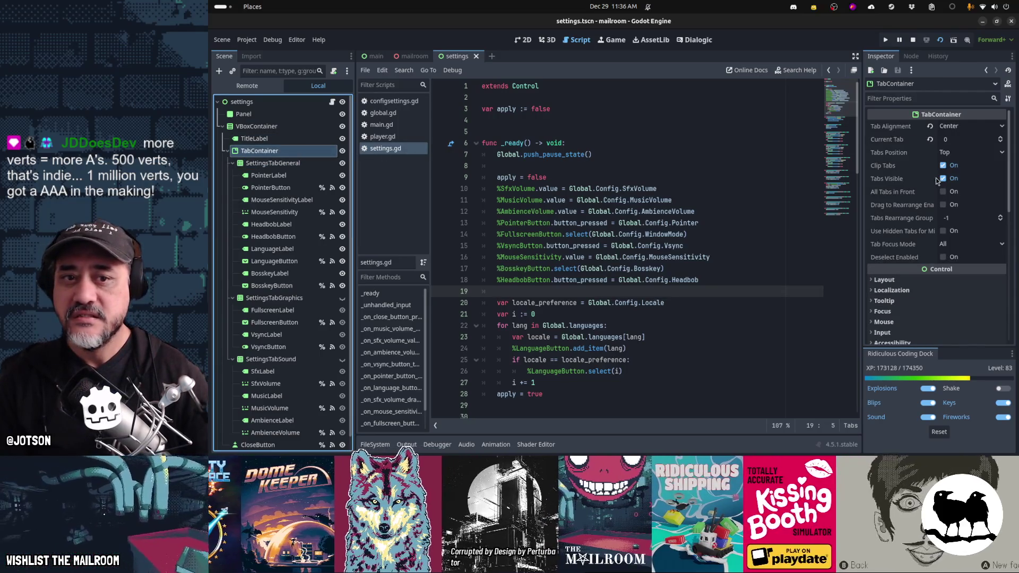
click(934, 280)
scroll(934, 278, down, 2)
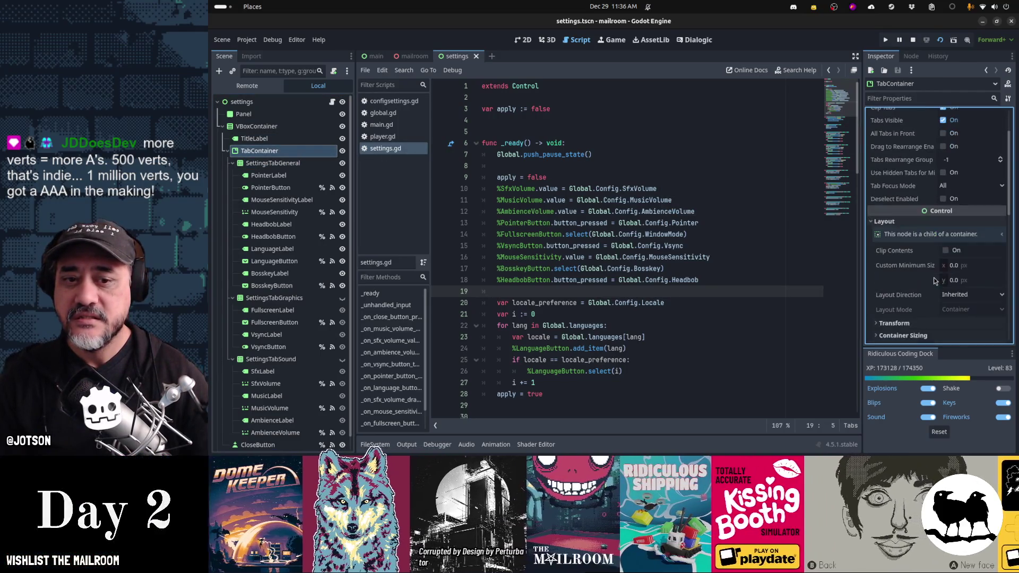
click(971, 282)
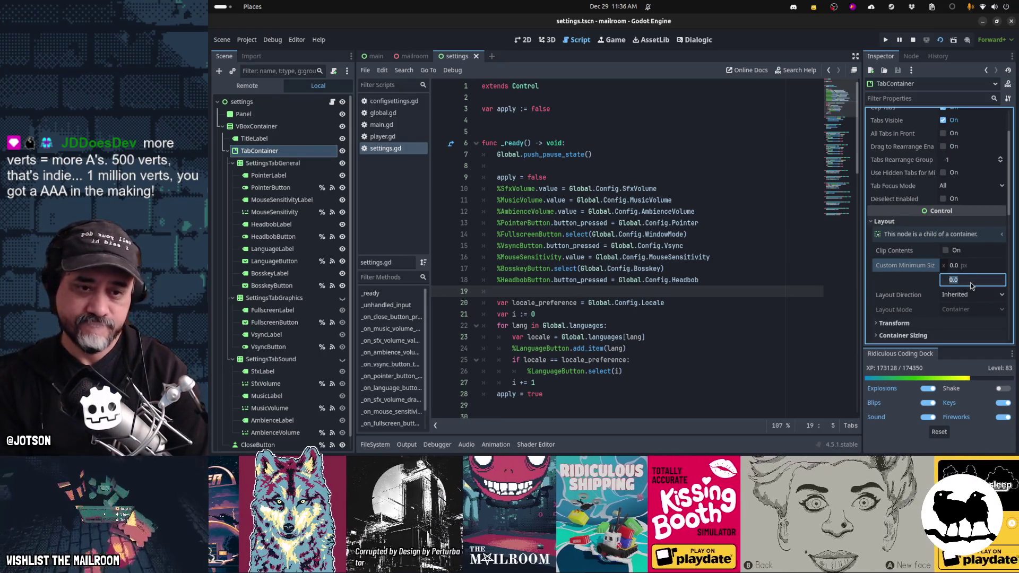
text(600)
key(ctrl+s)
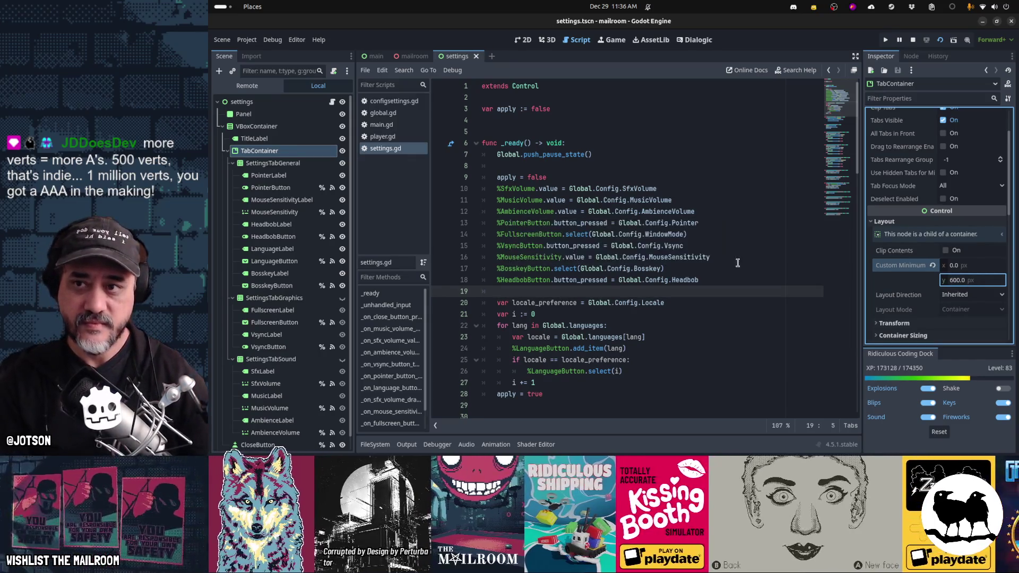
key(F6)
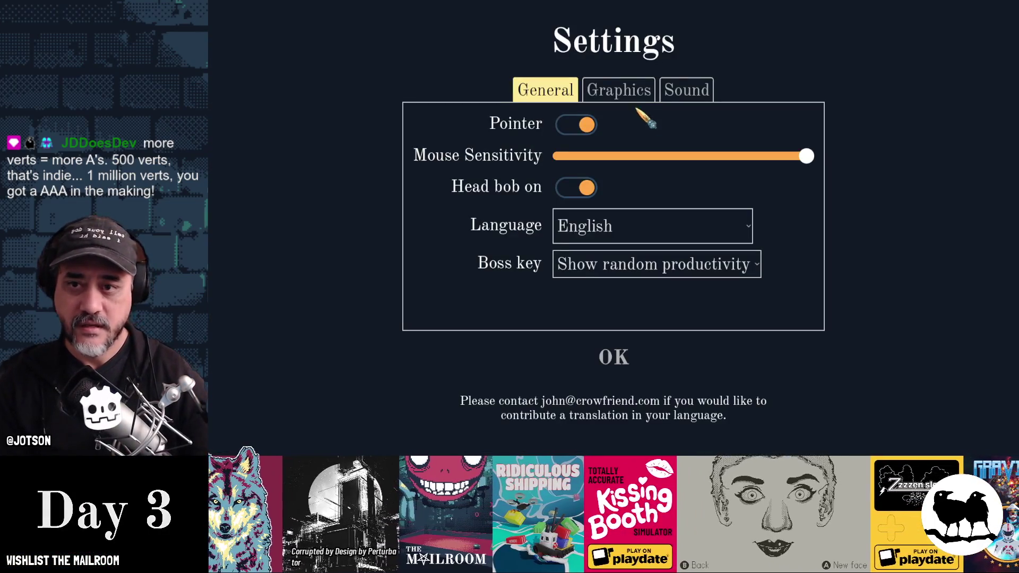
Click back and forth between the General, Graphics and Sound tabs to compare their heights
click(619, 90)
click(686, 90)
click(621, 87)
click(574, 86)
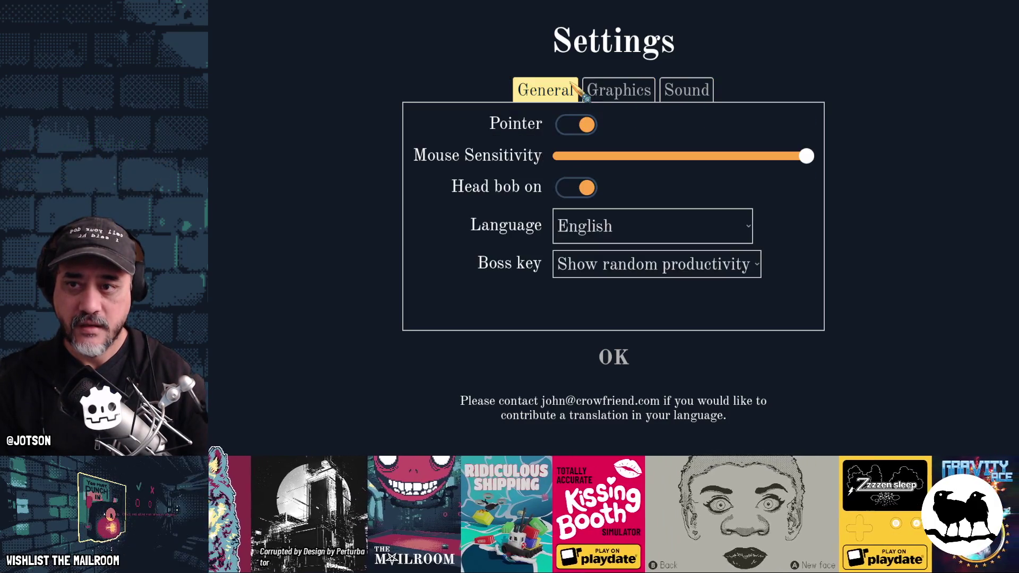
click(620, 89)
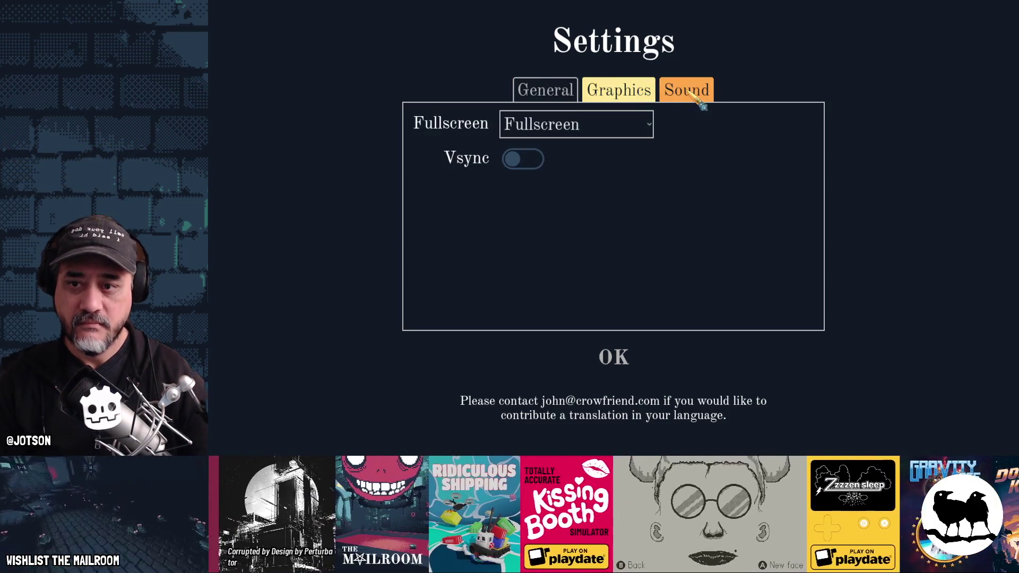
click(692, 96)
click(624, 98)
click(563, 98)
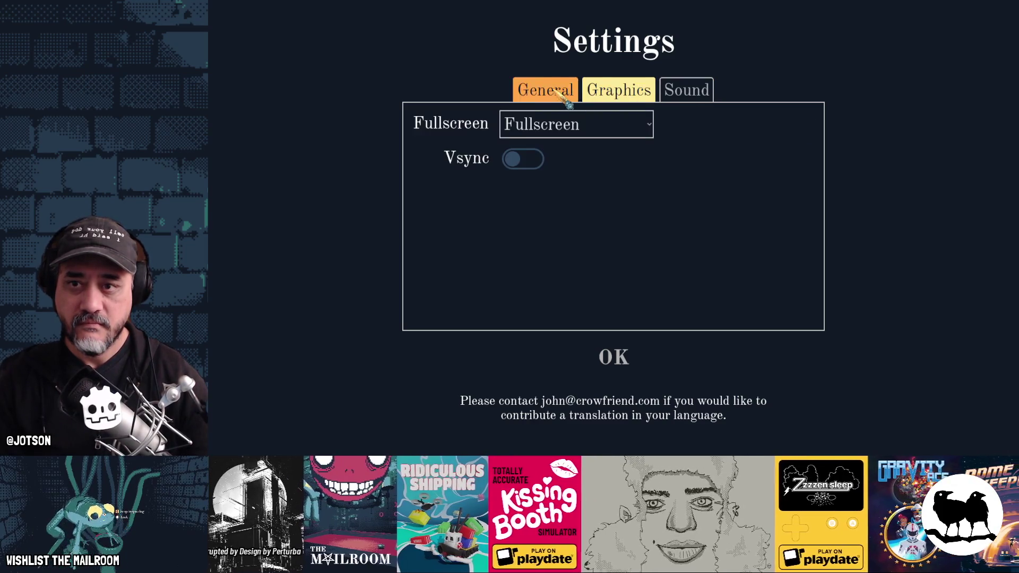
click(621, 100)
click(680, 94)
click(619, 95)
click(568, 91)
click(621, 94)
click(687, 97)
click(636, 91)
click(546, 92)
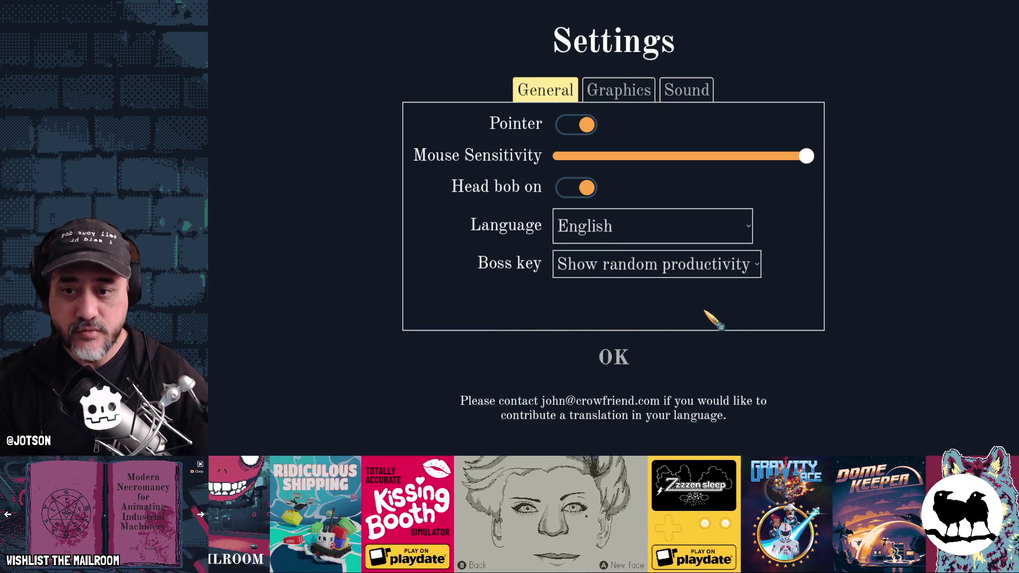
click(608, 101)
click(668, 95)
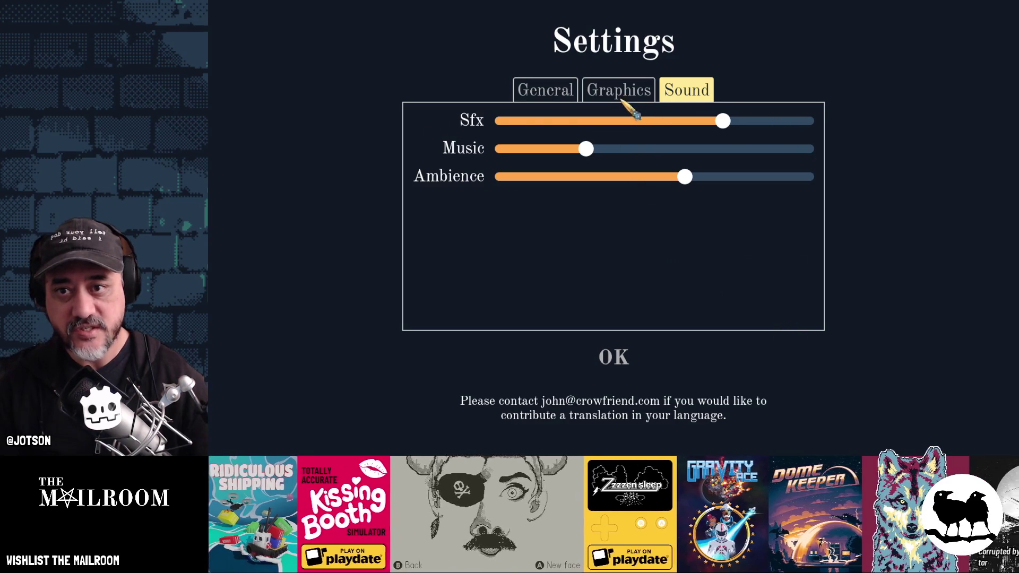
Step through the tabs with arrow keys and clicks, checking that each keeps the same height
key(Left)
key(Left)
key(Left)
key(Left)
key(Right)
click(685, 96)
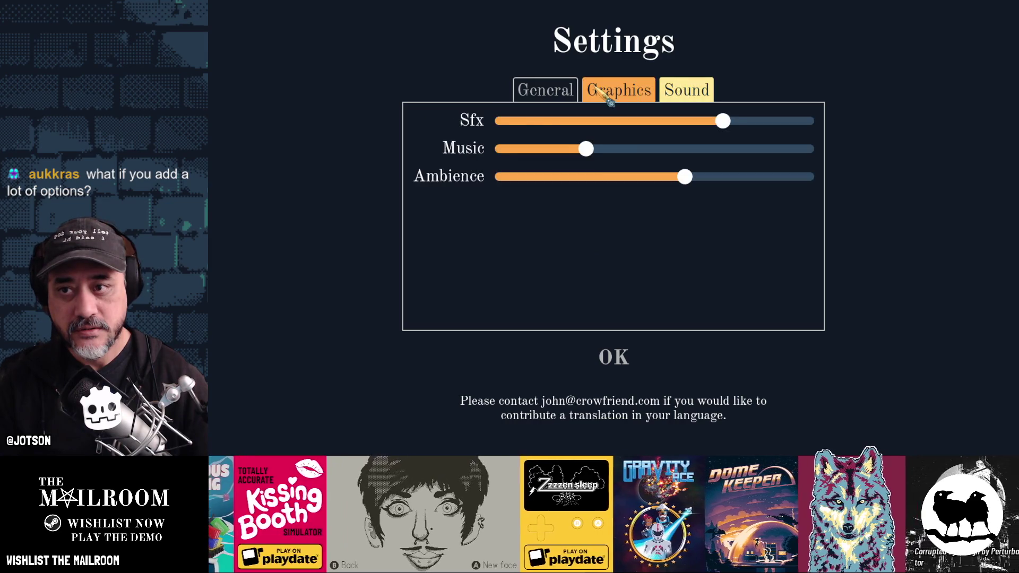
click(608, 97)
key(Left)
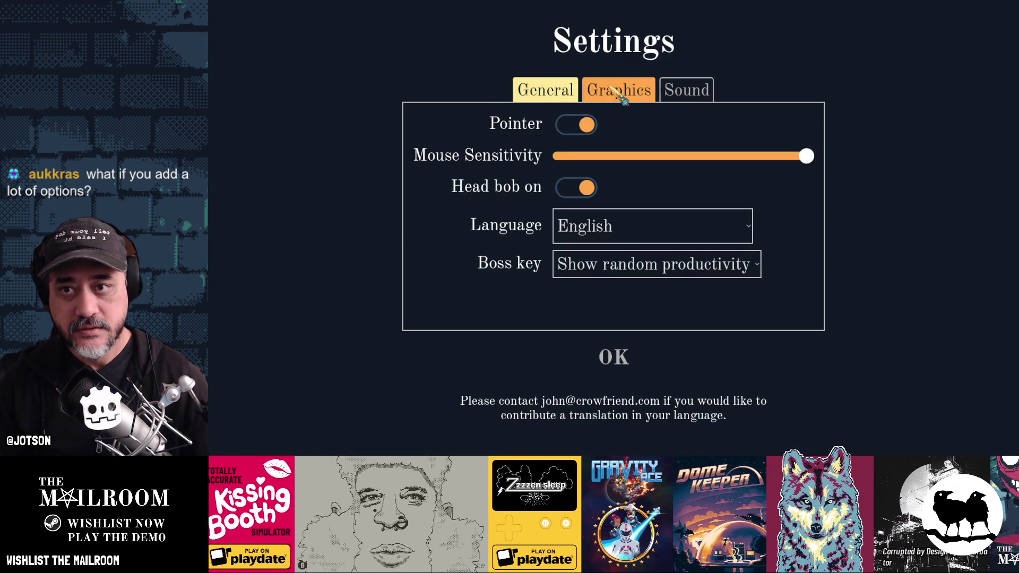
key(Left)
key(Left)
key(Left)
click(618, 96)
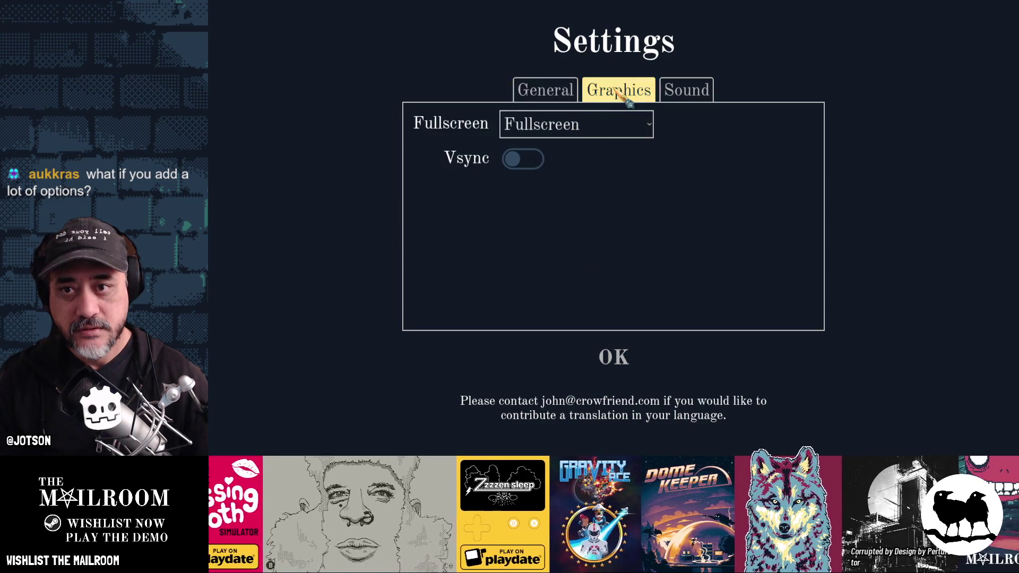
key(Right)
key(Right)
key(Right)
click(701, 93)
click(648, 90)
key(Left)
key(Right)
key(Right)
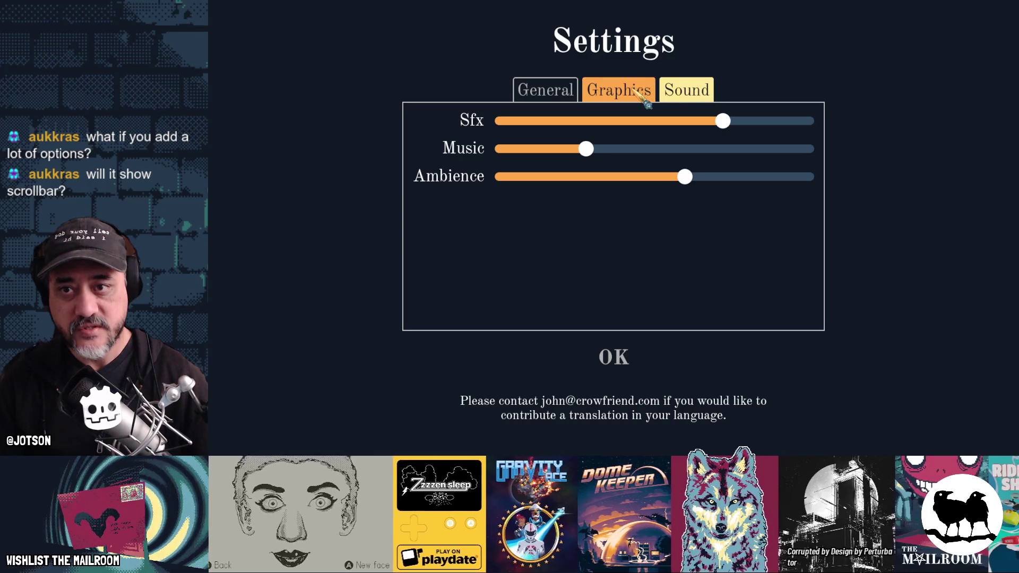
click(635, 91)
key(Left)
click(610, 92)
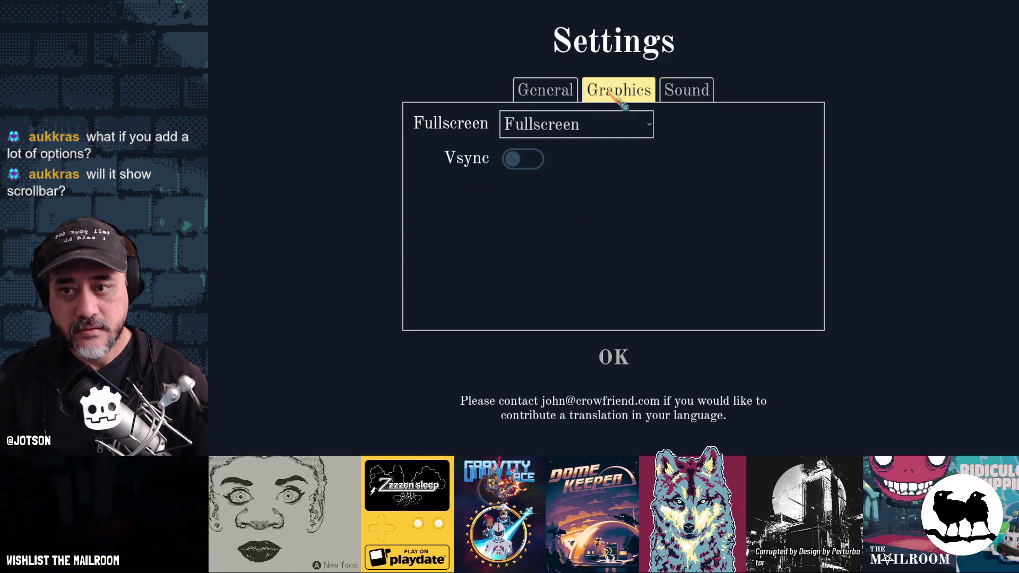
click(685, 98)
click(592, 98)
click(574, 98)
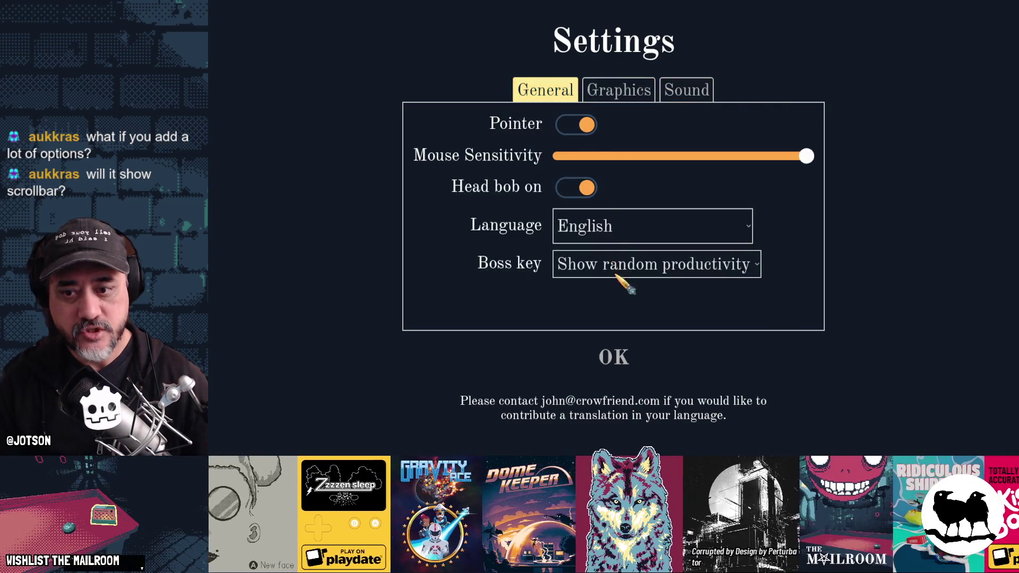
Close Settings with OK, relaunch the full game with F6, and open Settings from the main menu
click(618, 358)
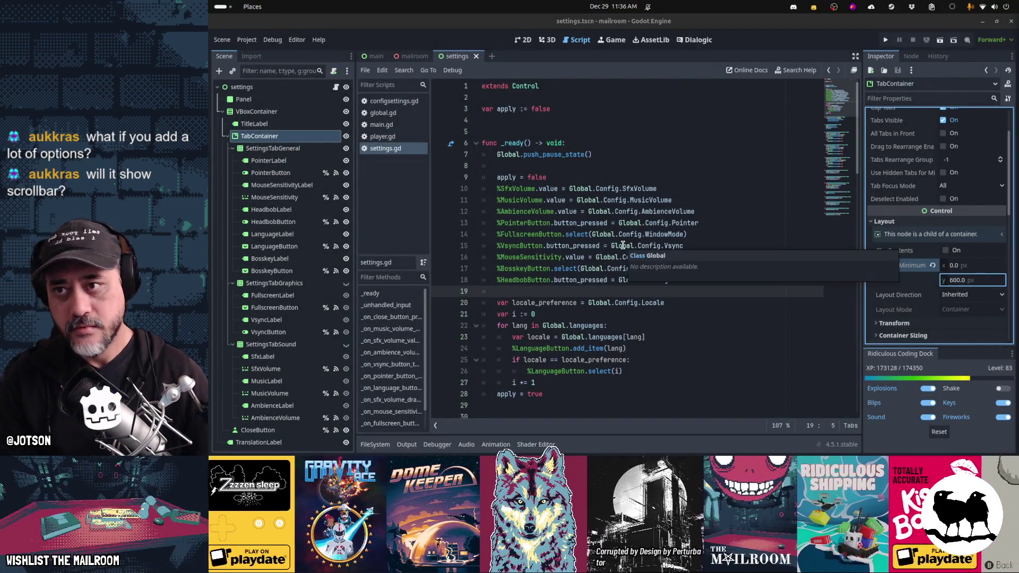
click(613, 212)
key(F6)
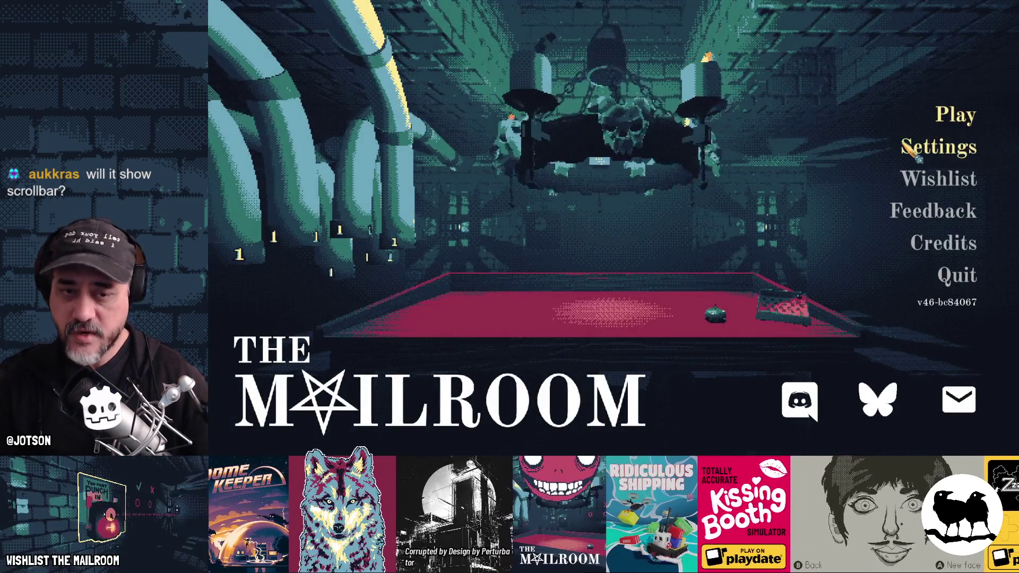
click(911, 152)
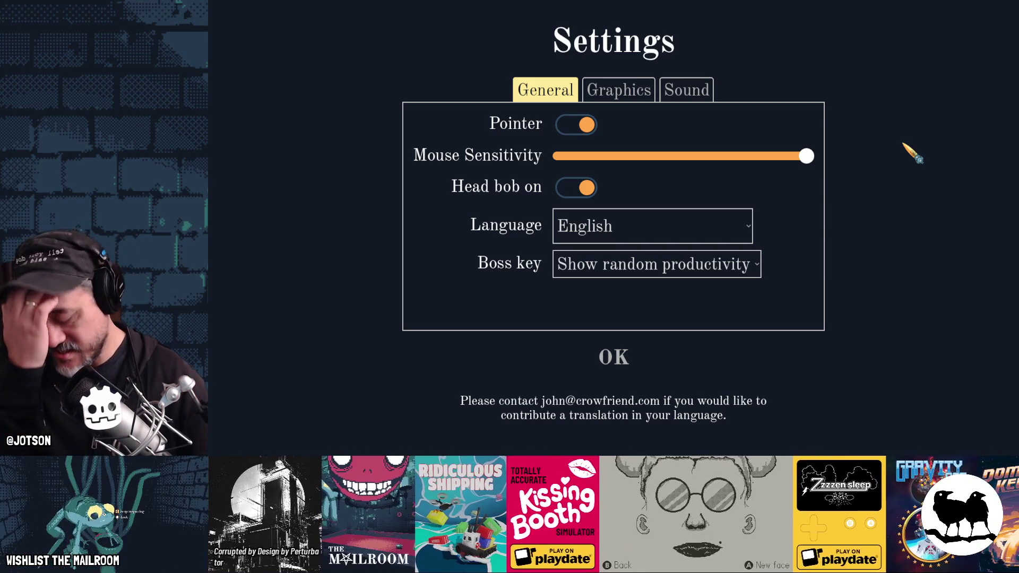
Cycle the tabs once more, close Settings with OK, and reopen it from the main menu
click(647, 91)
click(688, 92)
click(619, 92)
click(547, 90)
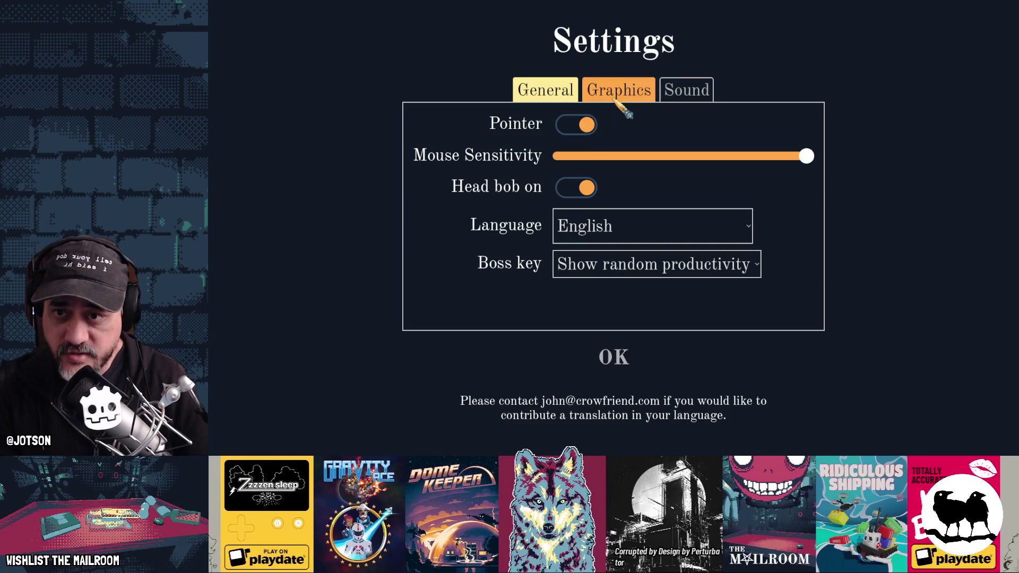
click(617, 353)
click(942, 144)
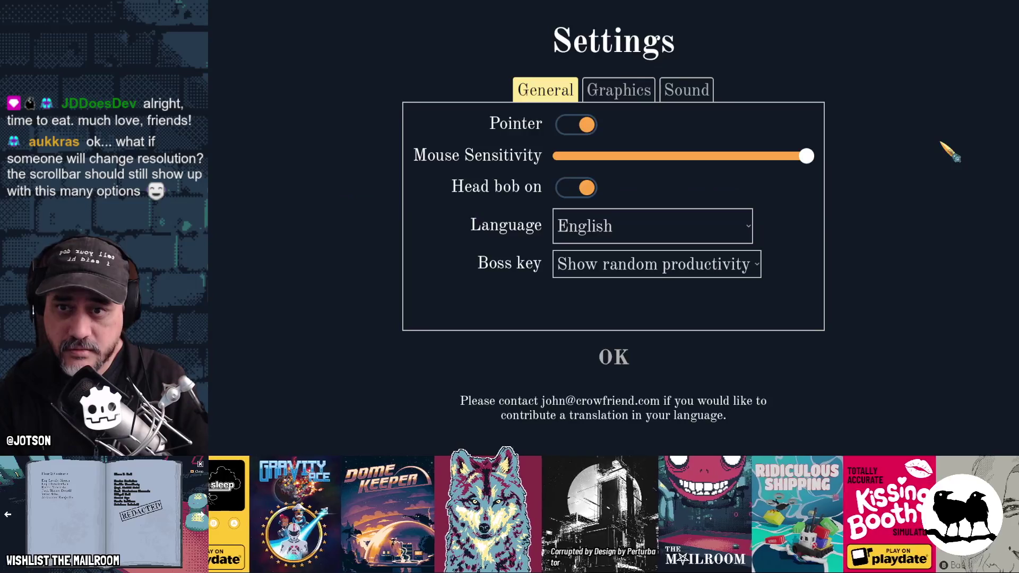
Flip through the Graphics, Sound and General tabs again, then quit the game with F8
click(640, 95)
click(668, 92)
click(642, 94)
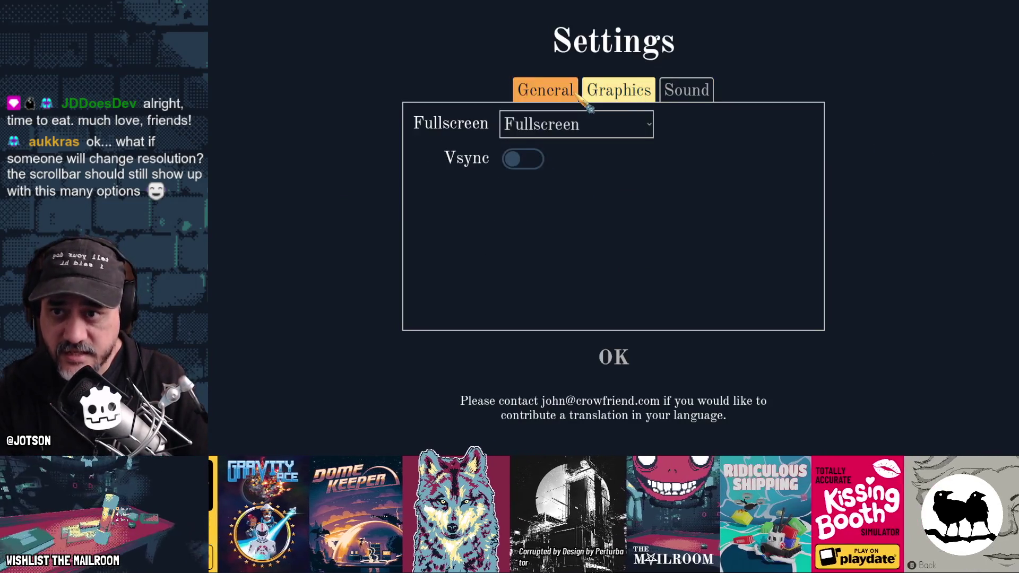
click(576, 94)
click(610, 95)
click(690, 92)
click(616, 95)
click(571, 93)
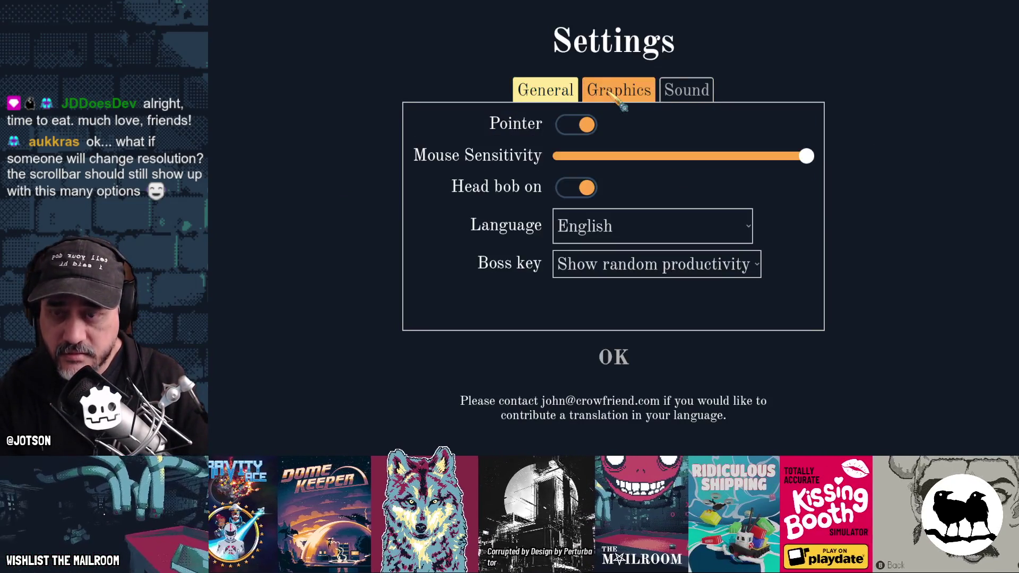
click(610, 93)
click(664, 91)
key(F8)
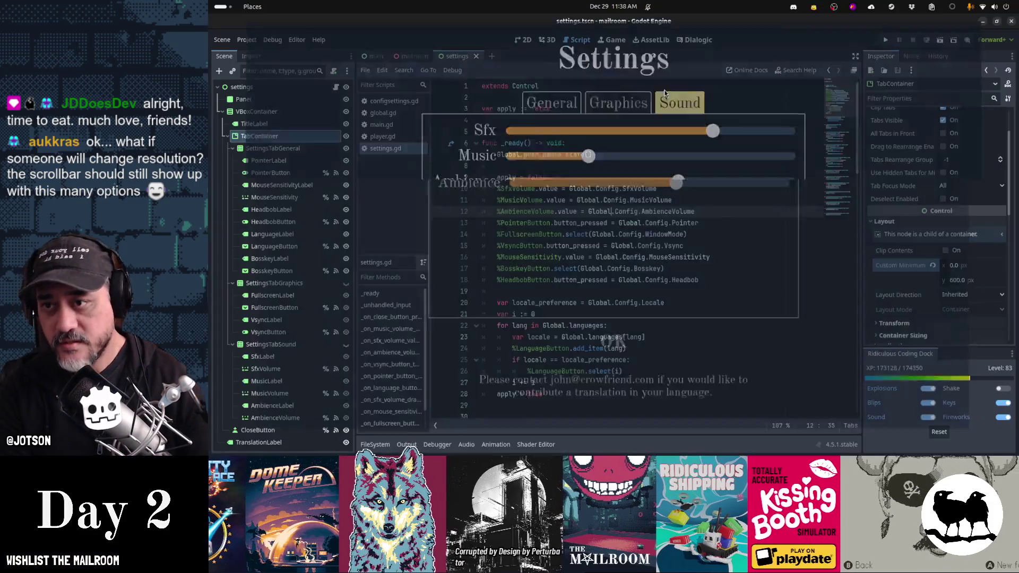
Connect the TabContainer's tab_button_pressed signal to a new handler in settings.gd
click(910, 57)
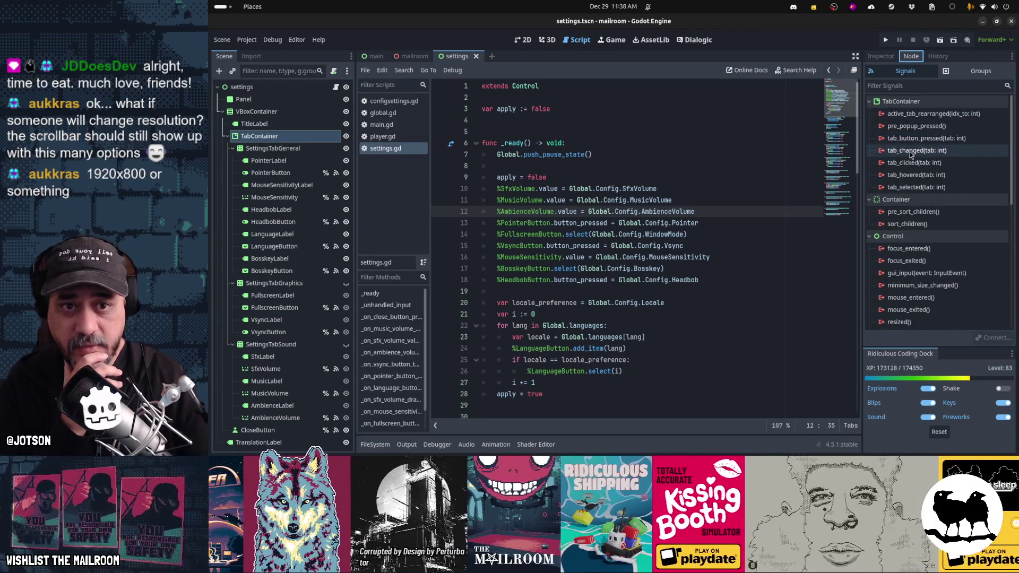
double_click(916, 139)
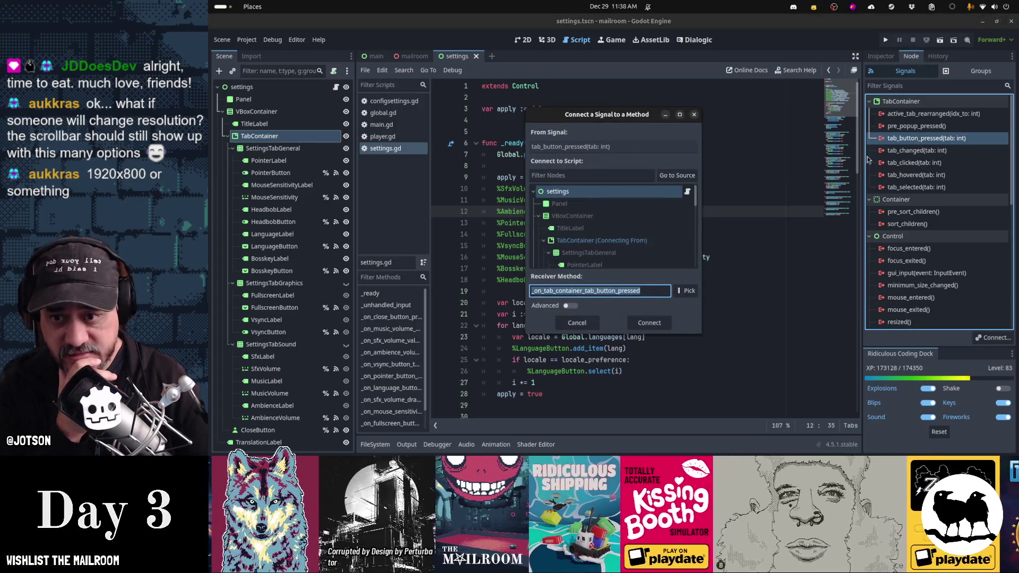
click(649, 323)
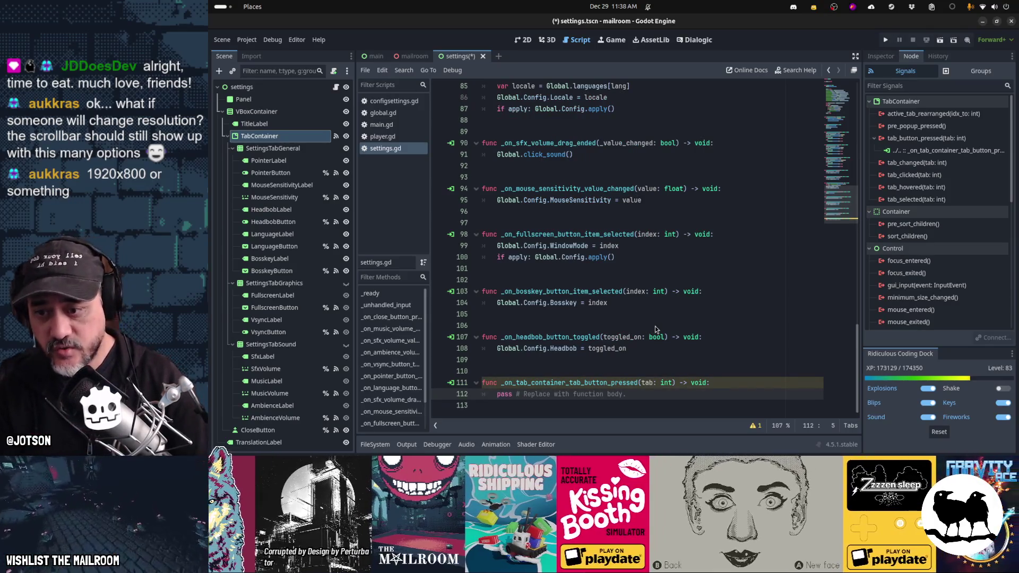
Make the handler call Global.click_sound(), rename its parameter to _tab, then save and run the game
key(shift+End)
text(Global.)
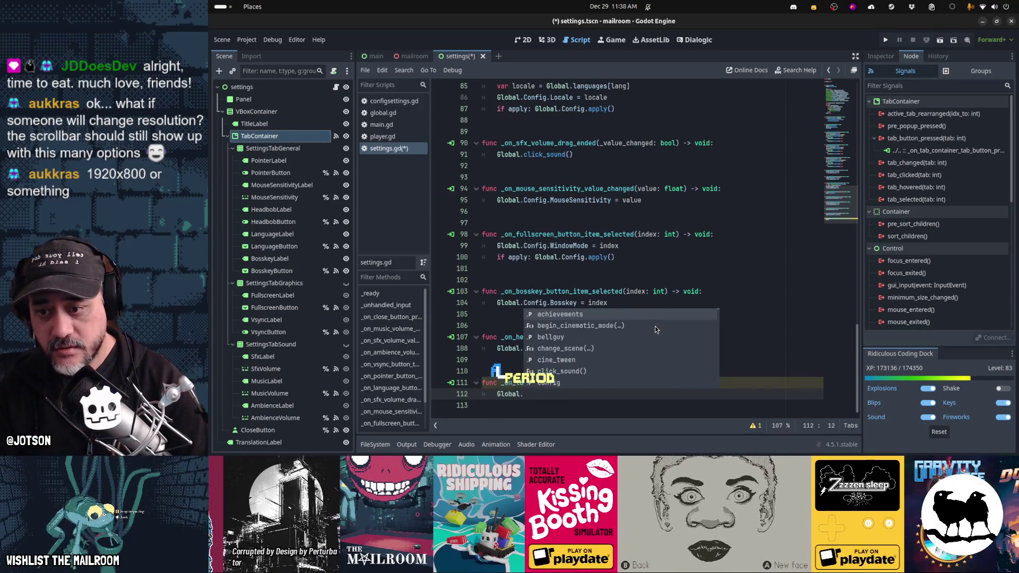
text(cli)
key(Return)
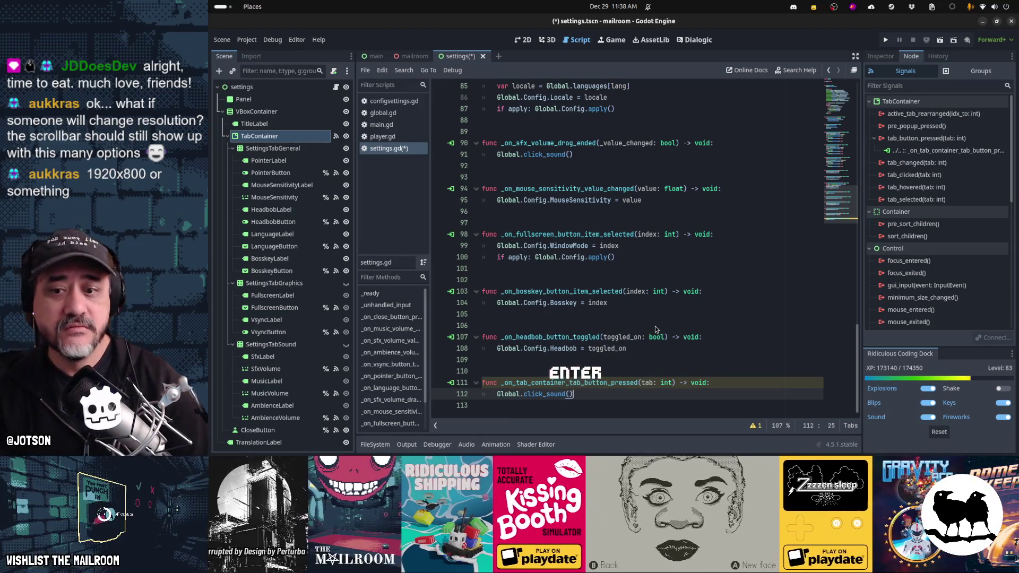
key(Up)
key(ctrl+Right)
key(ctrl+Right)
text(_)
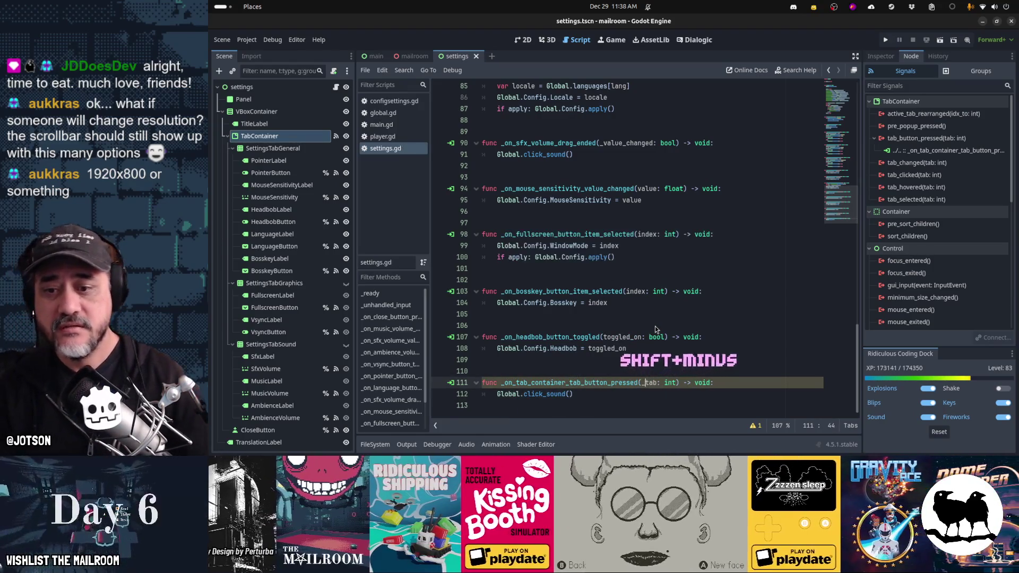
key(F5)
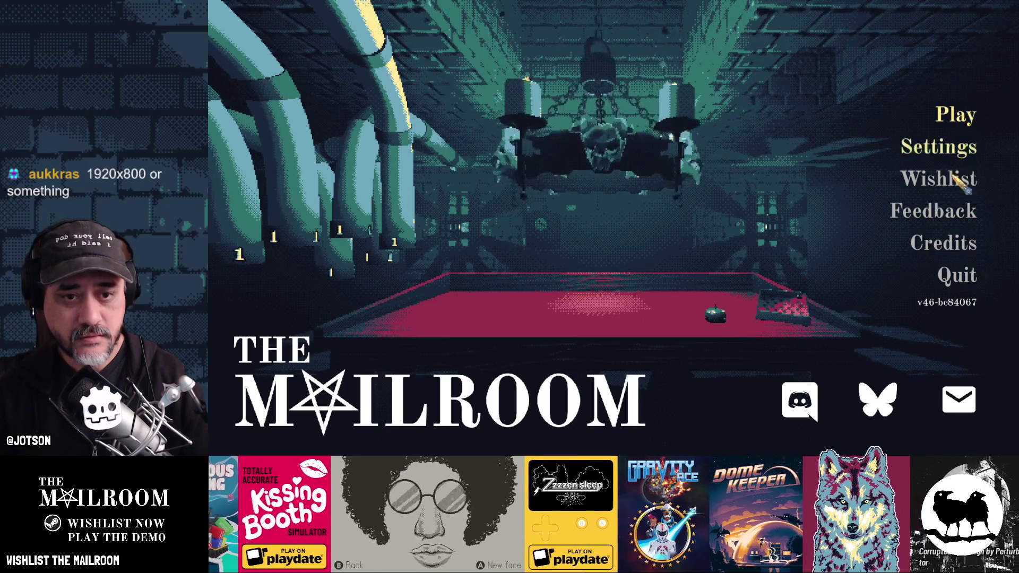
Open Settings in the running game and click through the General, Graphics and Sound tabs
click(951, 151)
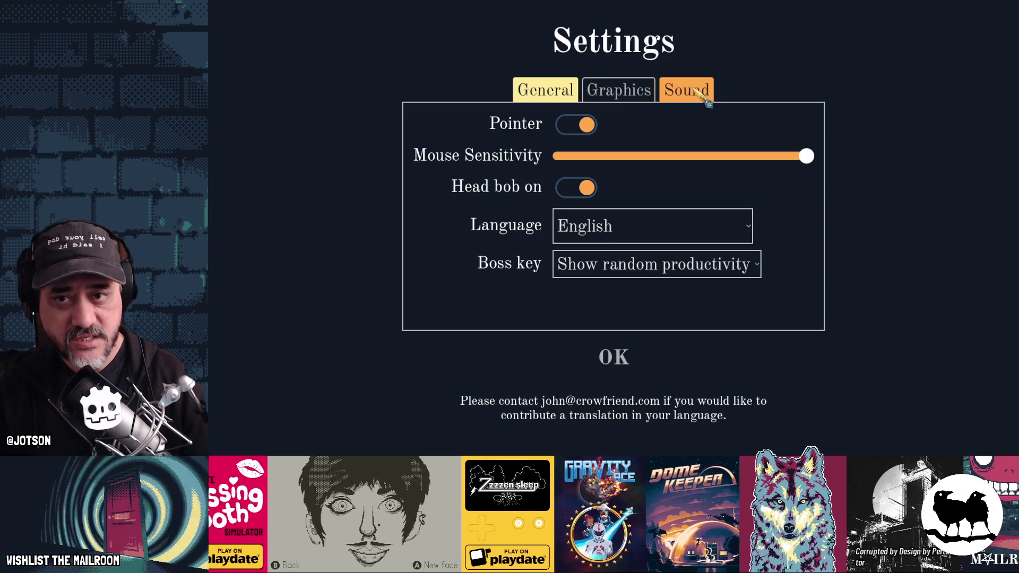
click(619, 94)
click(661, 92)
click(619, 94)
click(546, 93)
click(619, 93)
click(684, 93)
click(619, 93)
click(539, 93)
click(619, 94)
click(685, 94)
Alternate between the editor and the game while retesting the tabs, then return to settings.gd
key(alt+Tab)
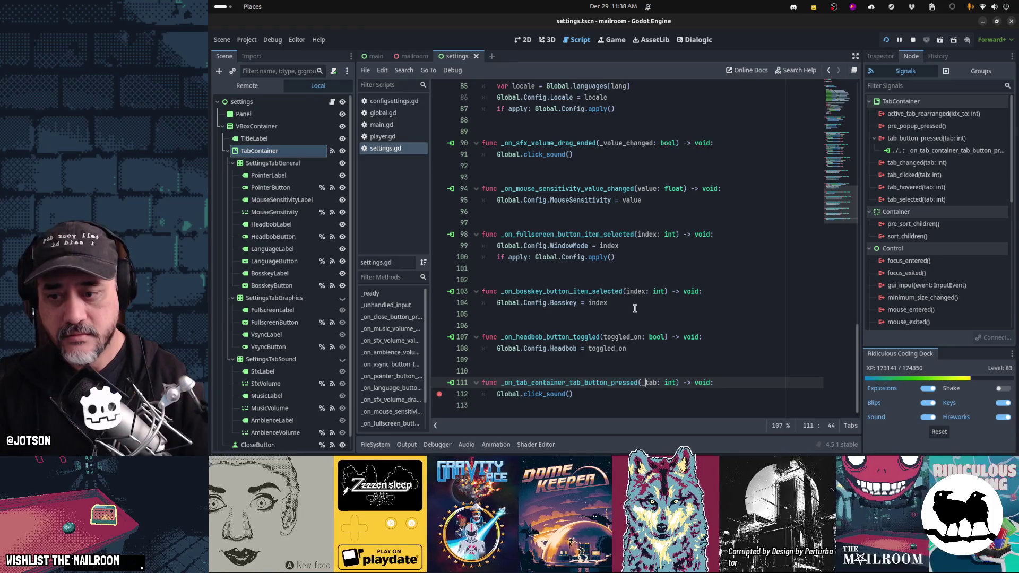
key(alt+Tab)
click(619, 95)
click(568, 93)
click(619, 91)
click(687, 93)
key(alt+Tab)
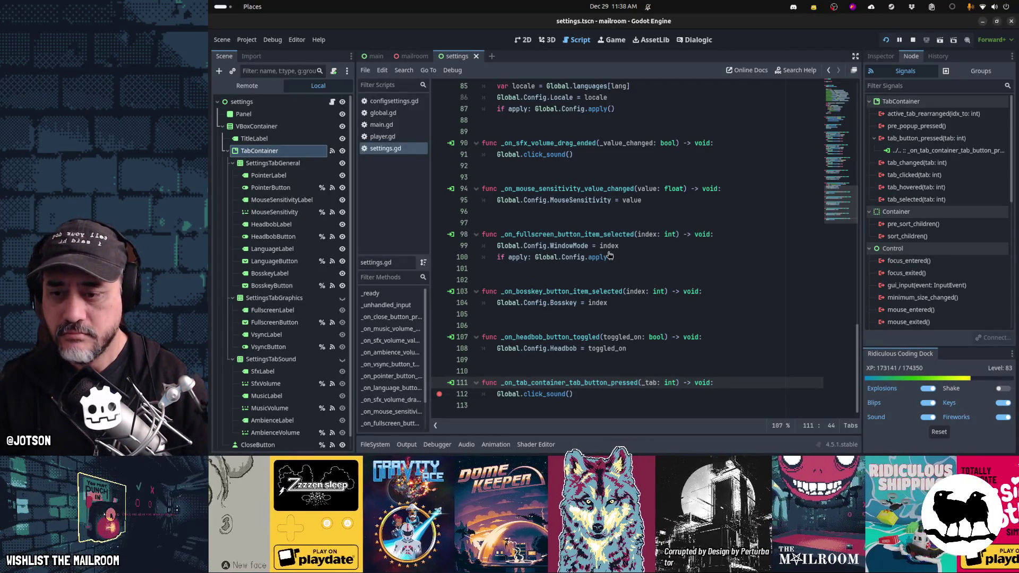
key(alt+Tab)
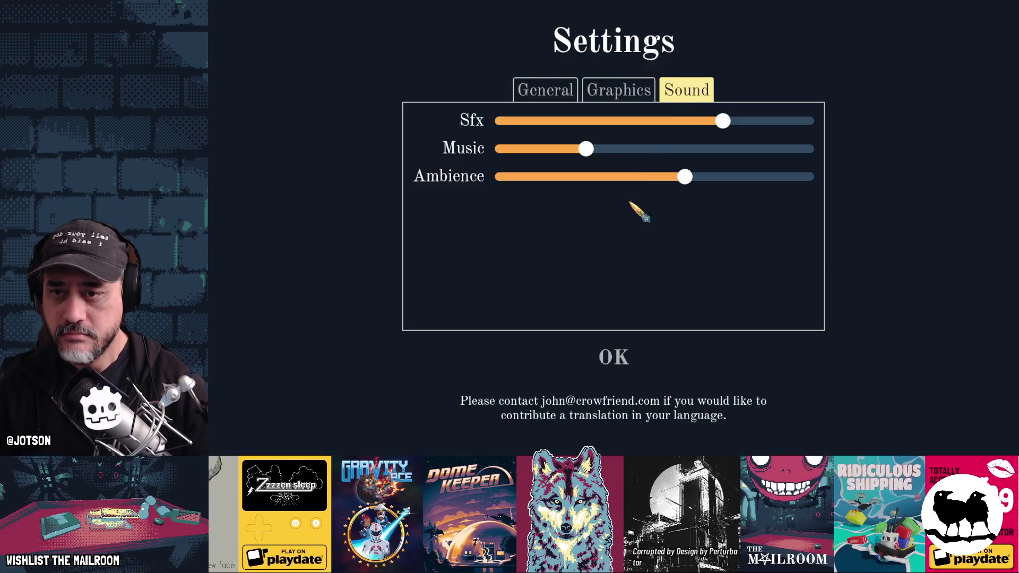
click(619, 91)
click(545, 90)
click(619, 90)
click(687, 91)
key(alt+Tab)
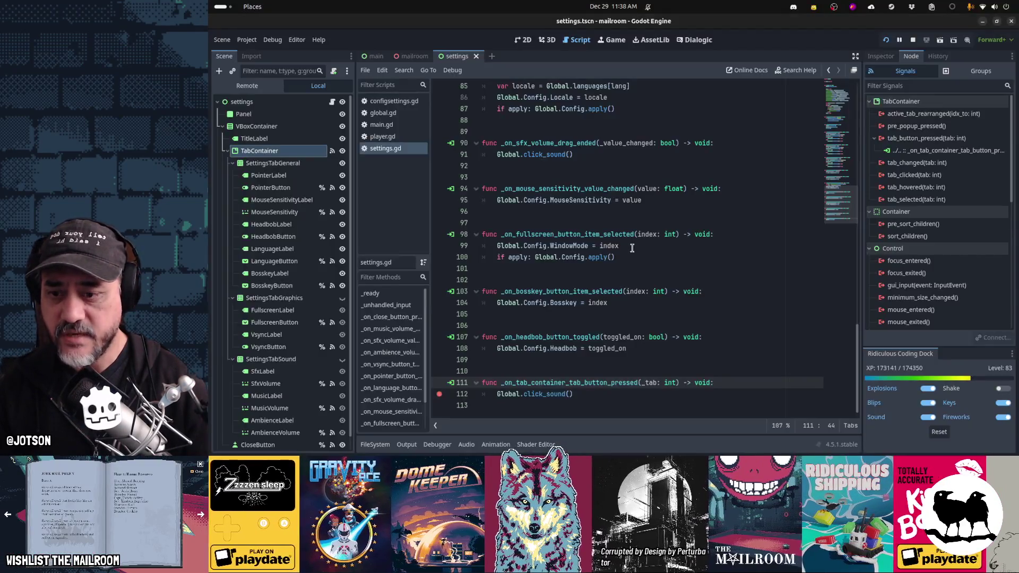
click(300, 151)
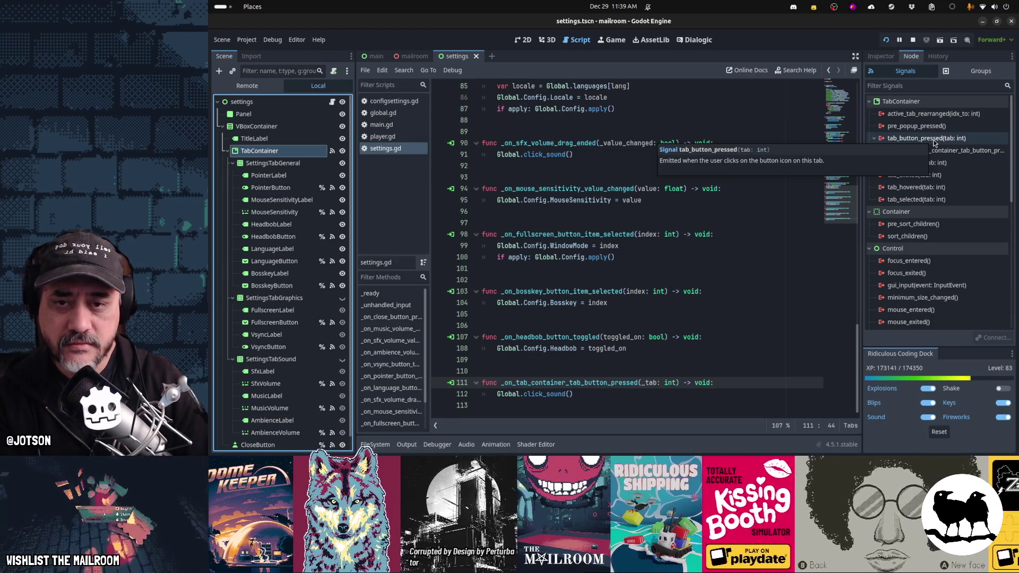
Connect the tab_clicked and tab_hovered signals to new handlers and disconnect tab_button_pressed
double_click(939, 177)
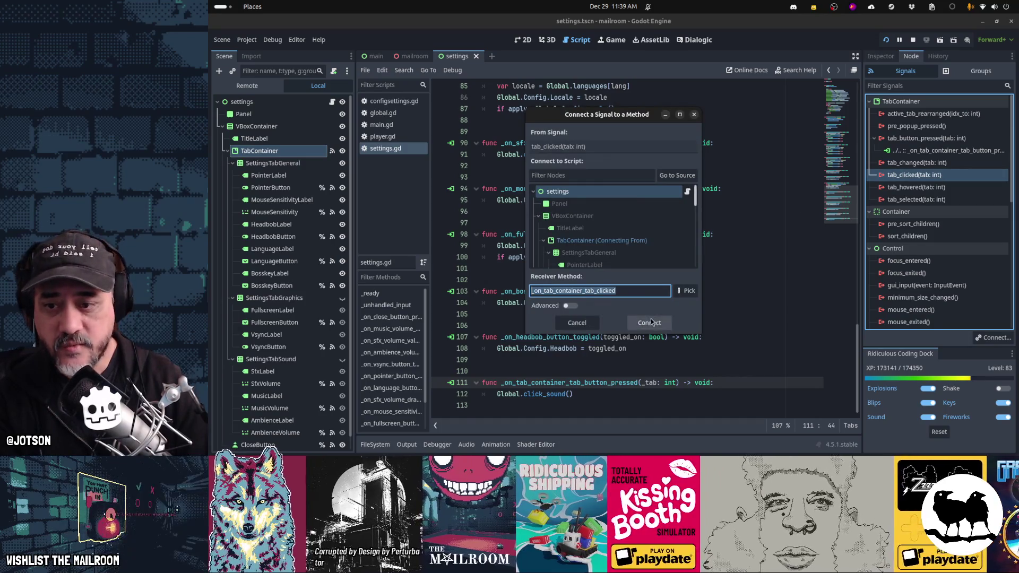
click(651, 322)
double_click(924, 199)
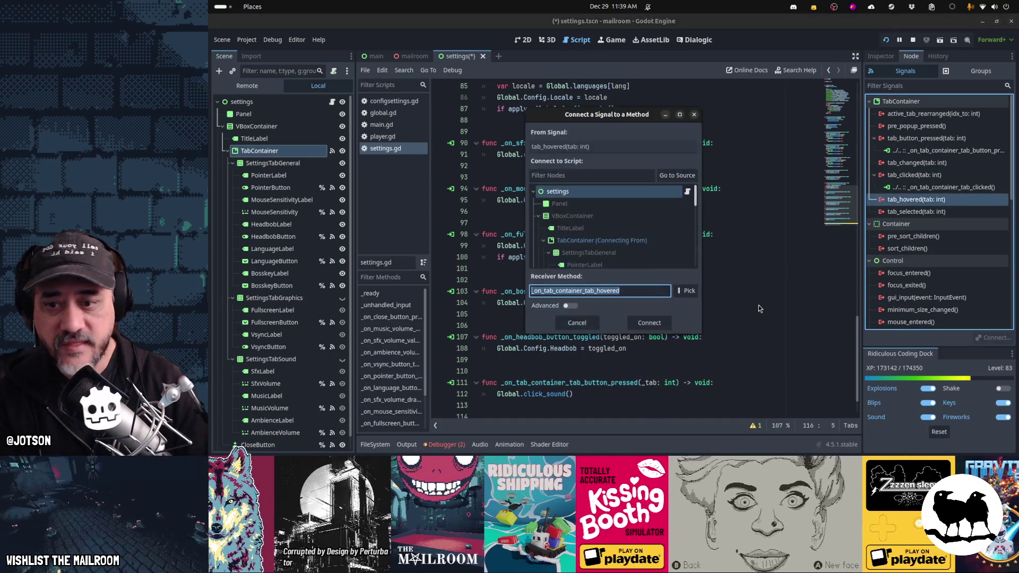
click(651, 322)
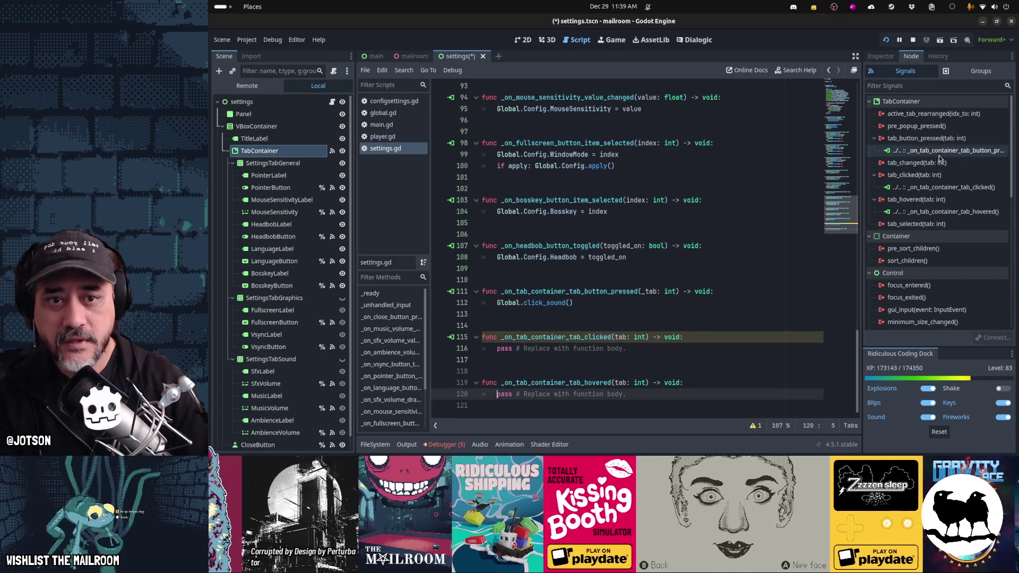
click(945, 150)
click(986, 336)
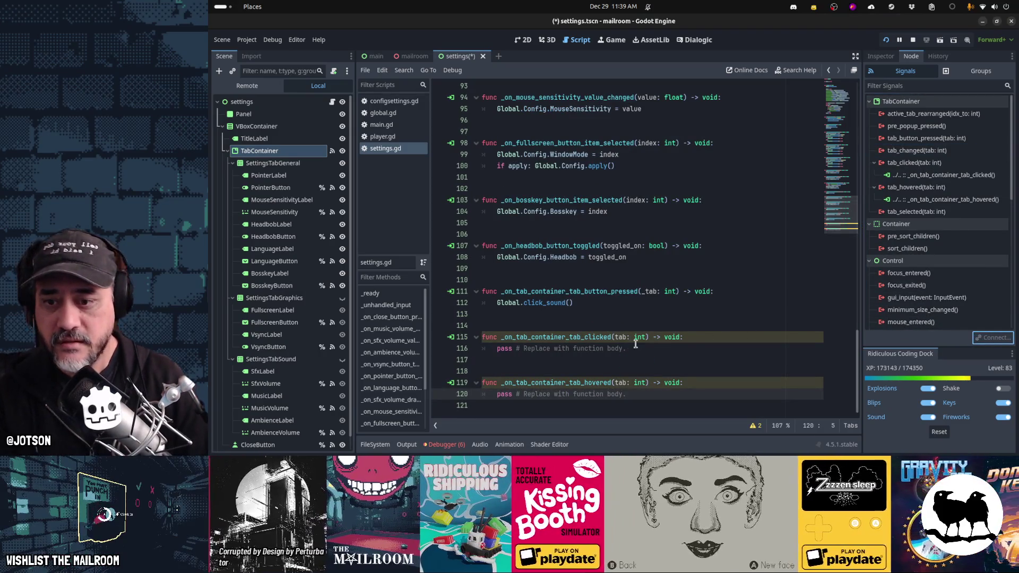
Rename the tab parameter to _tab in both new handler functions
click(615, 338)
text(_)
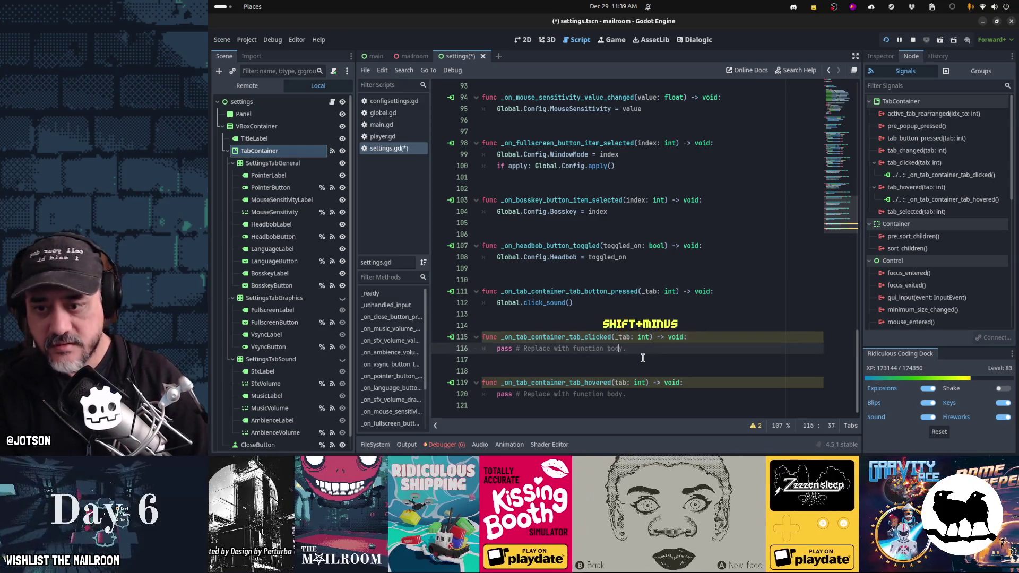
key(Down)
key(Down)
key(Down)
text(_)
key(Up)
key(Up)
key(Up)
key(Up)
key(Up)
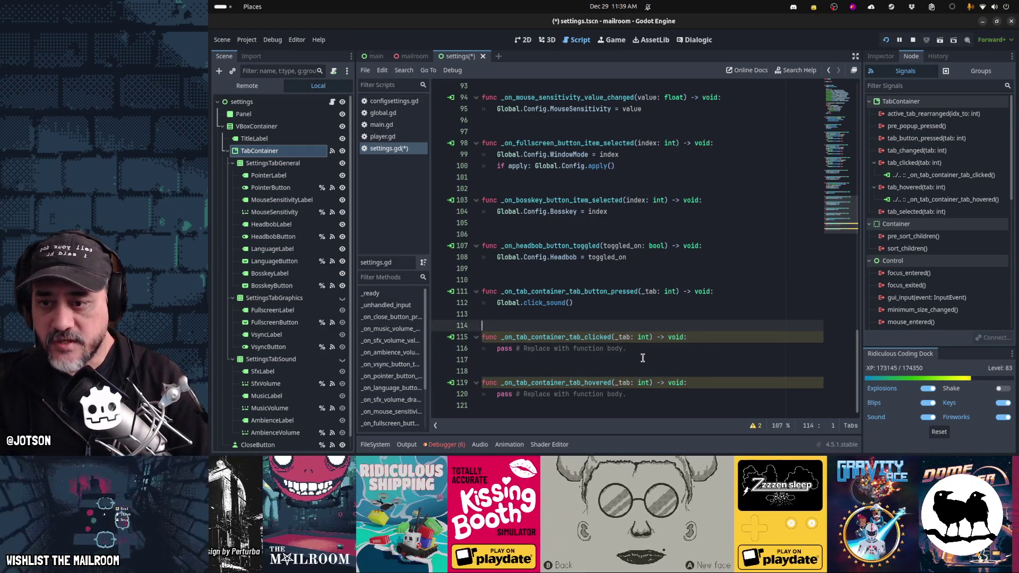
Replace the pass placeholders in both handlers with Global.click_sound()
key(Down)
key(Down)
key(Down)
key(Home)
key(shift+End)
text(Global.click_sound())
key(Down)
key(Down)
key(Down)
key(Home)
key(shift+End)
text(Global.click_sound())
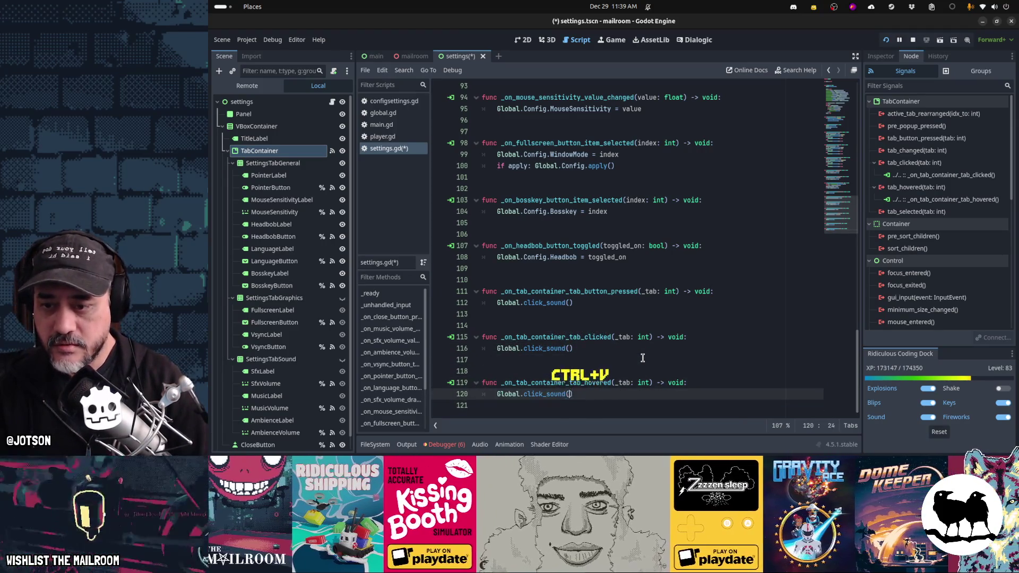
Change the tab_hovered handler's call to Global.hover_sound()
key(Left)
key(Left)
key(ctrl+shift+Left)
key(Delete)
key(Delete)
key(Delete)
text(soun)
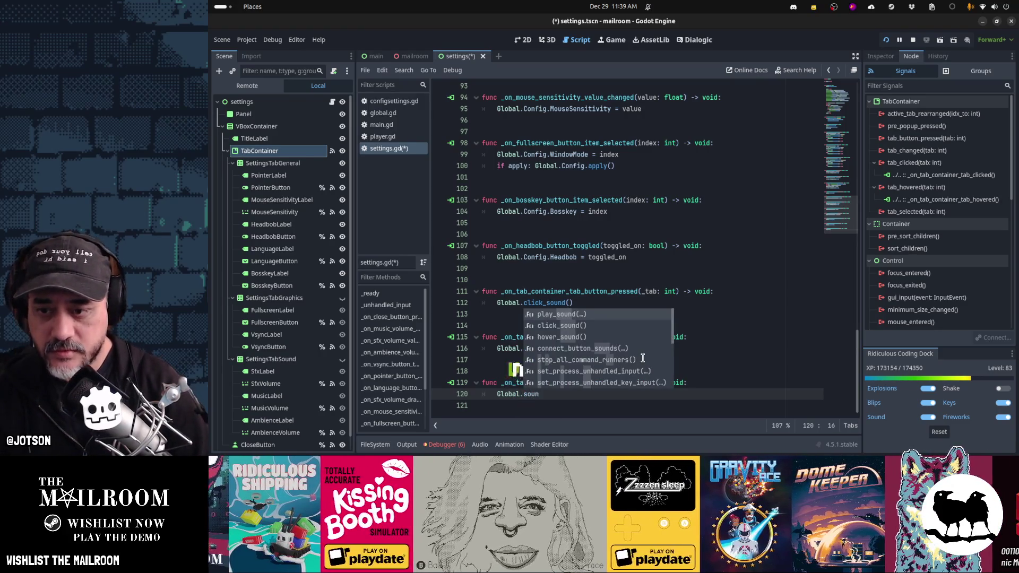
key(Down)
key(Down)
key(Return)
key(Down)
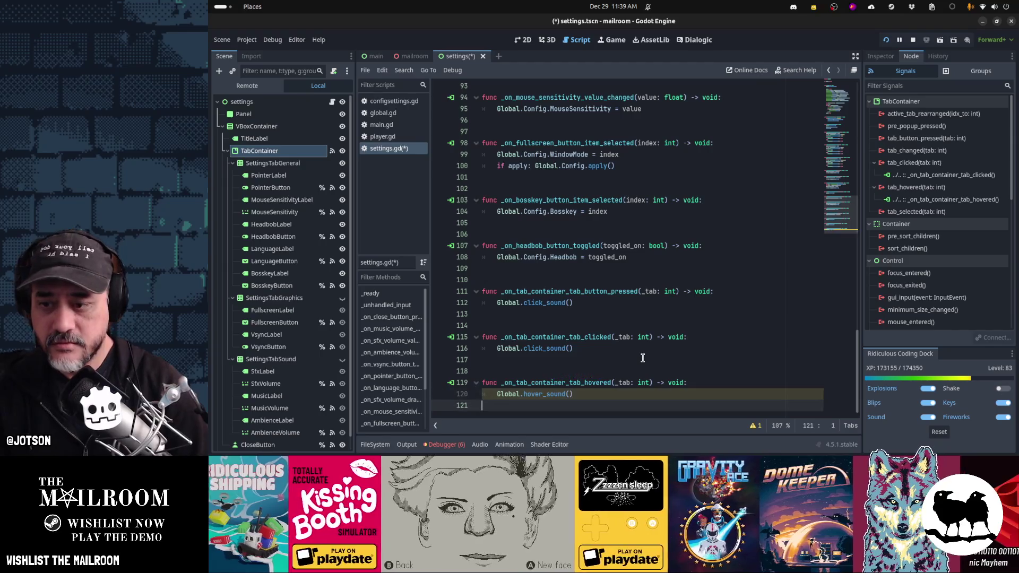
Save settings.gd, stop the running game and relaunch it with F5
key(ctrl+s)
key(F8)
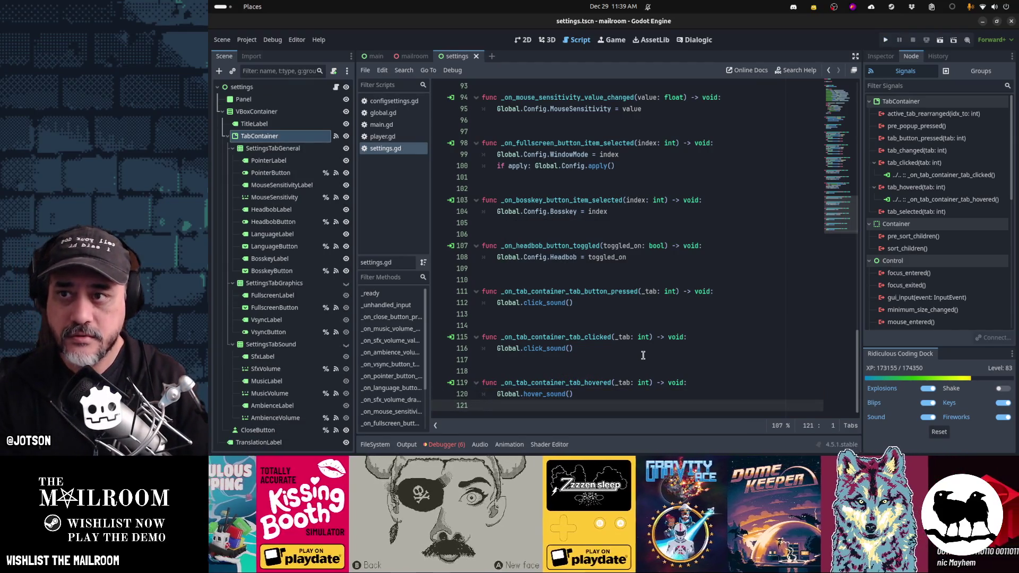
key(F5)
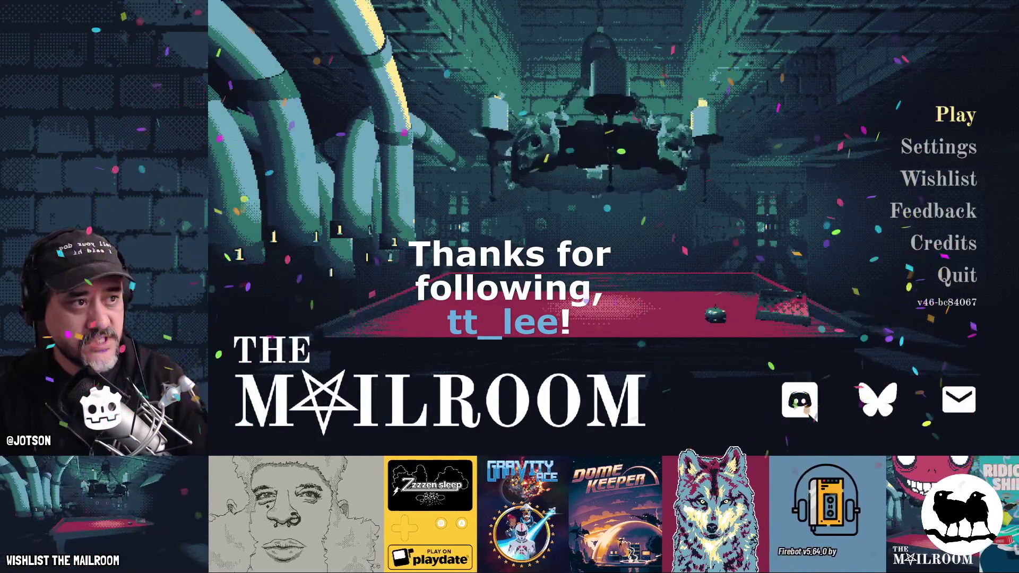
Open Settings in the game, switch between tabs and nudge the Music volume slider
click(948, 142)
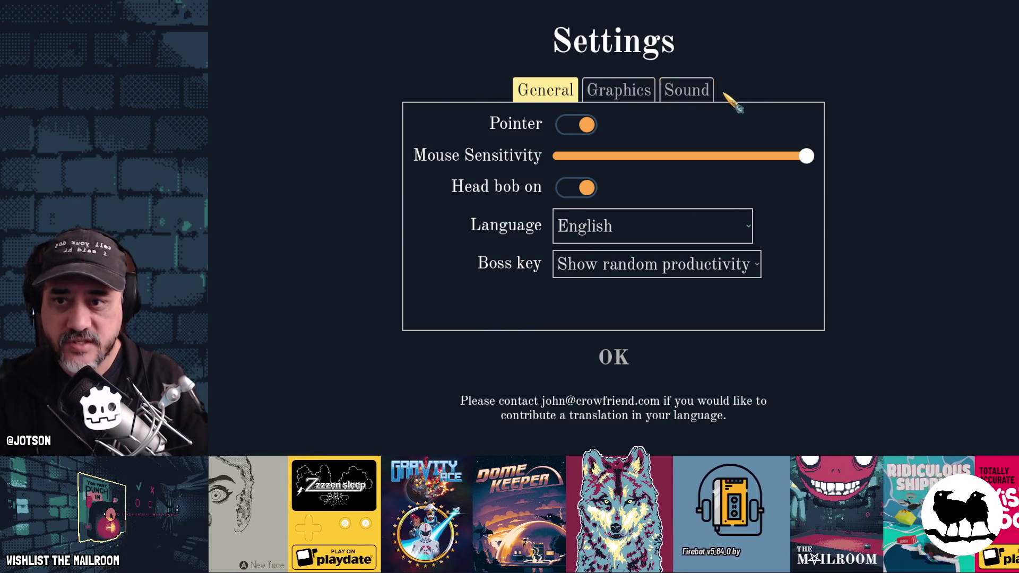
click(644, 104)
click(692, 90)
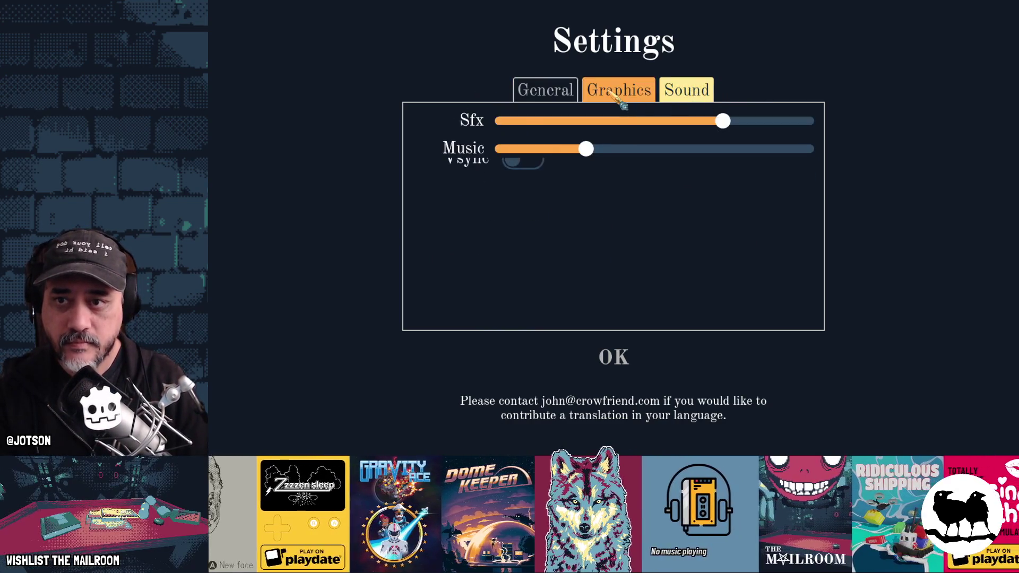
click(547, 95)
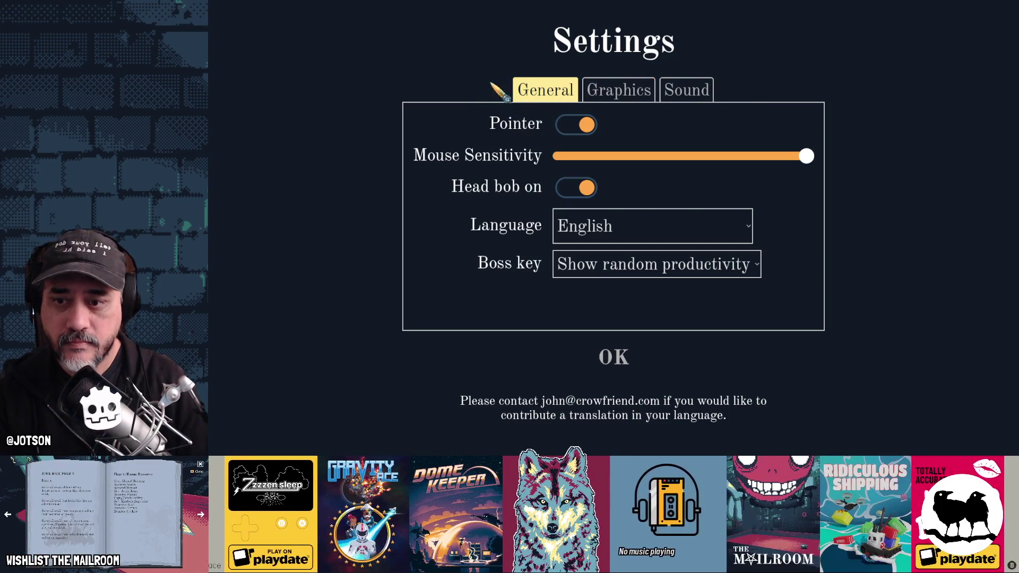
click(611, 94)
click(687, 90)
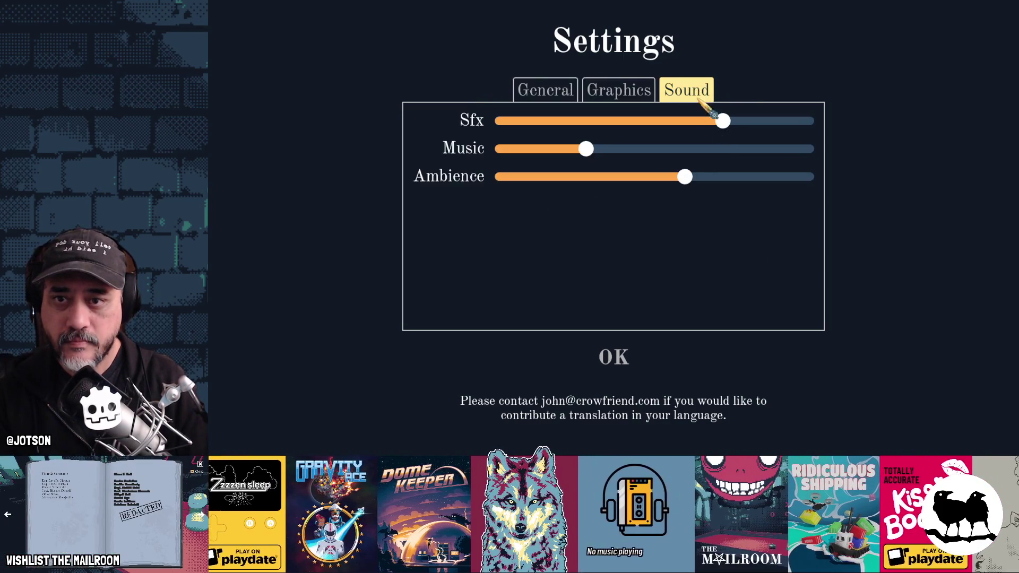
mouse_move(586, 149)
mouse_down()
mouse_move(732, 149)
mouse_move(571, 150)
mouse_up()
Keep switching the General, Graphics and Sound tabs to hear the sounds, then close Settings and quit with F8
click(604, 94)
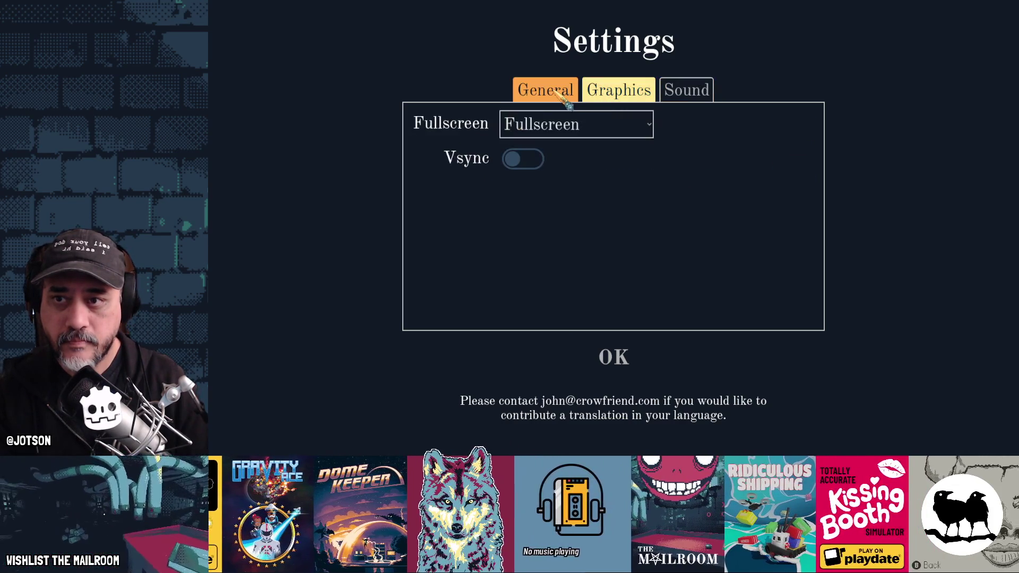
click(558, 96)
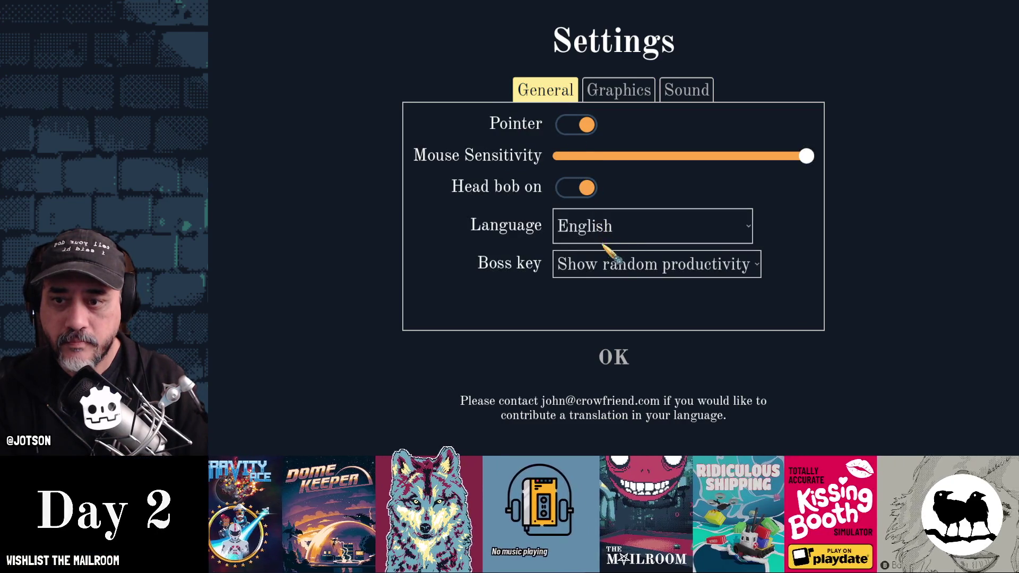
click(647, 88)
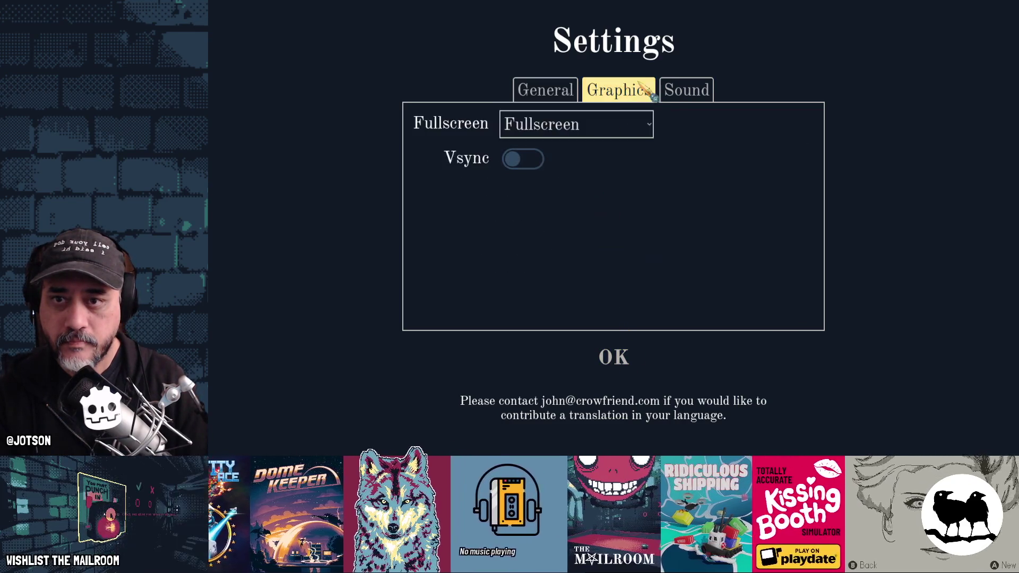
key(Right)
click(546, 90)
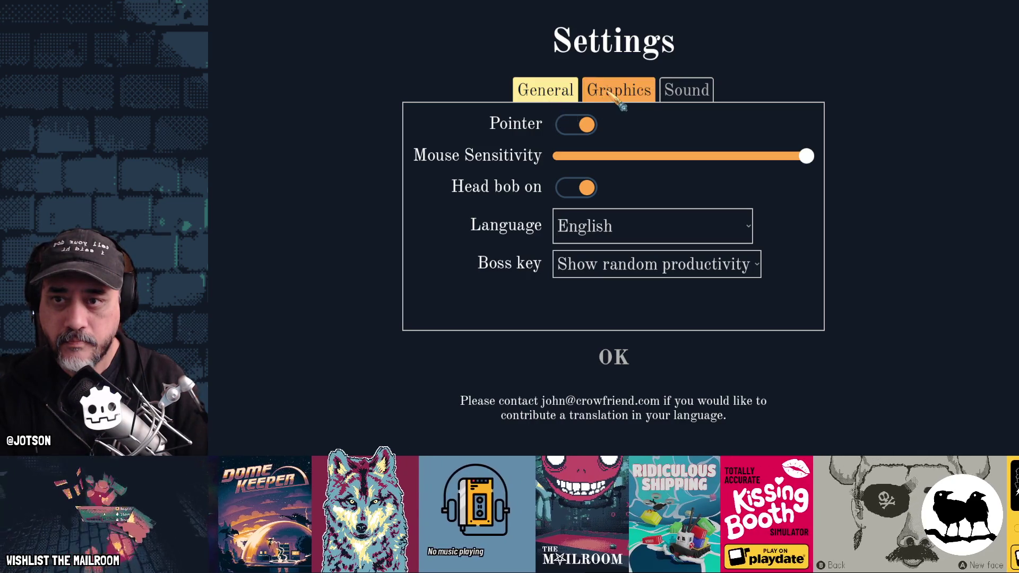
click(617, 94)
click(690, 94)
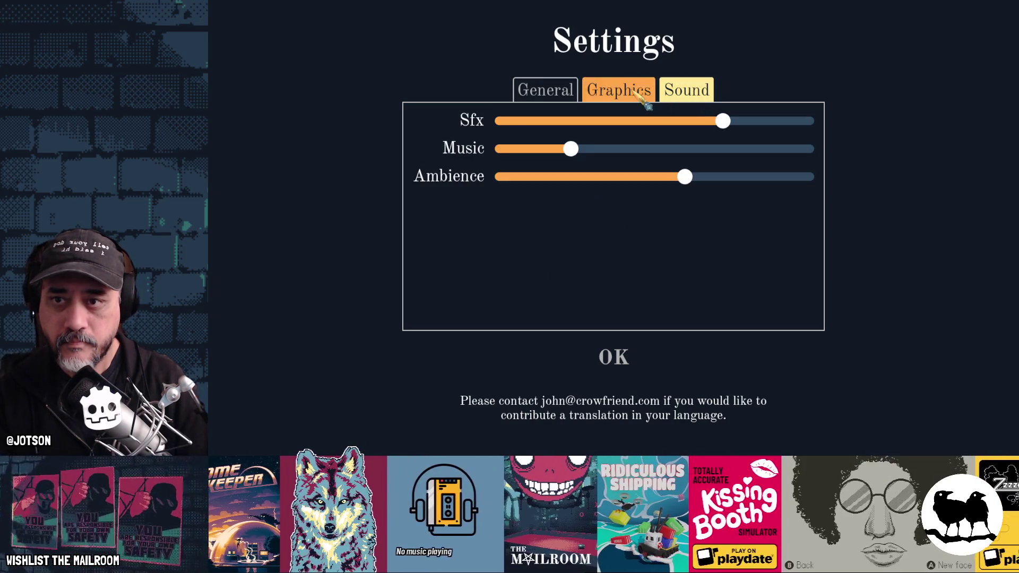
click(557, 94)
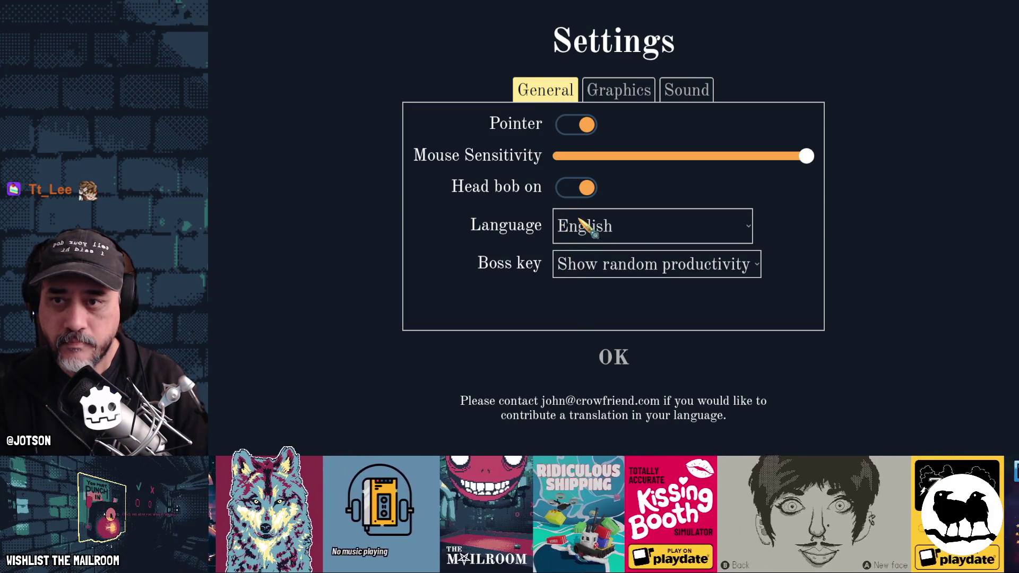
click(602, 98)
click(665, 86)
click(617, 354)
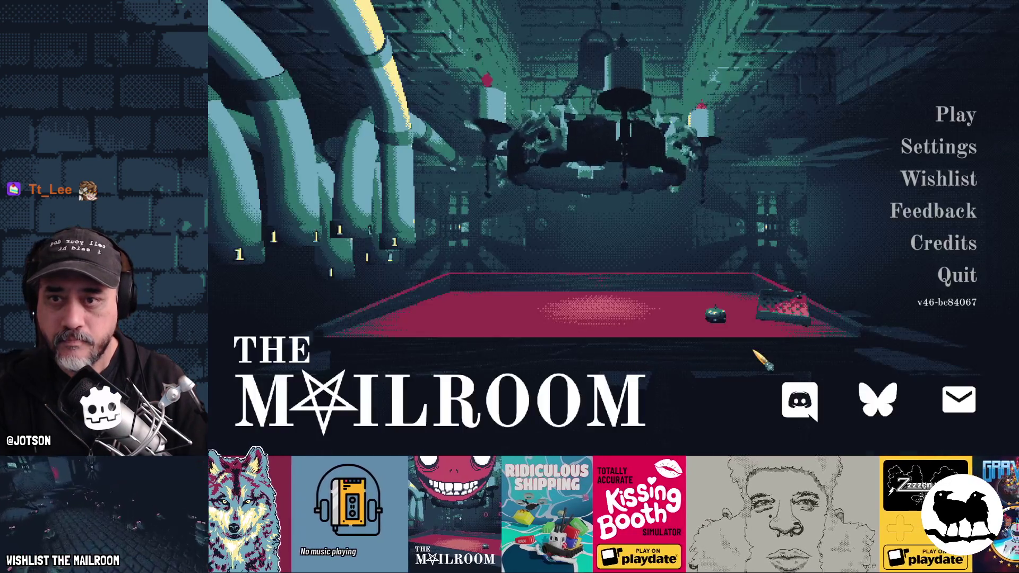
key(F8)
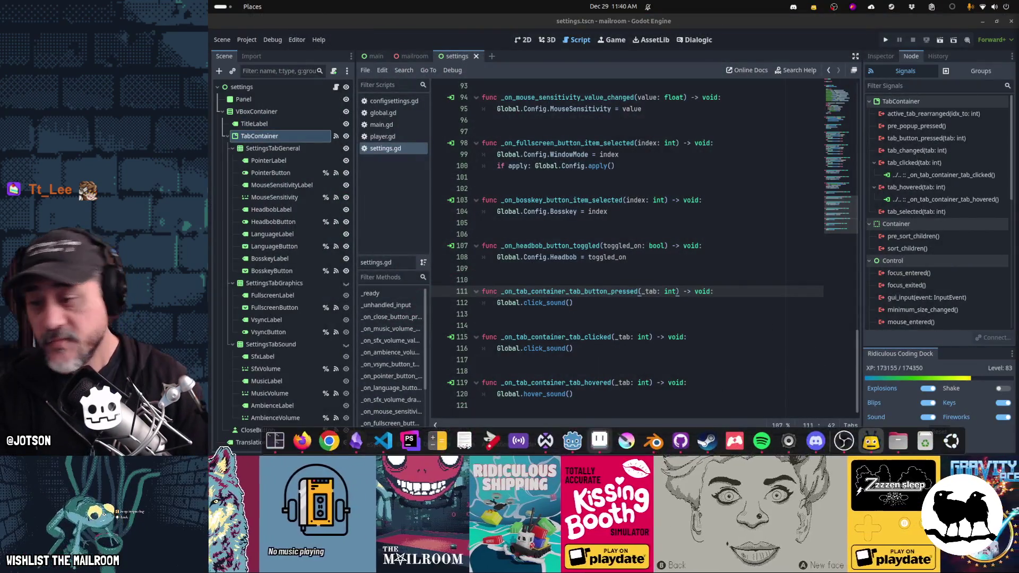
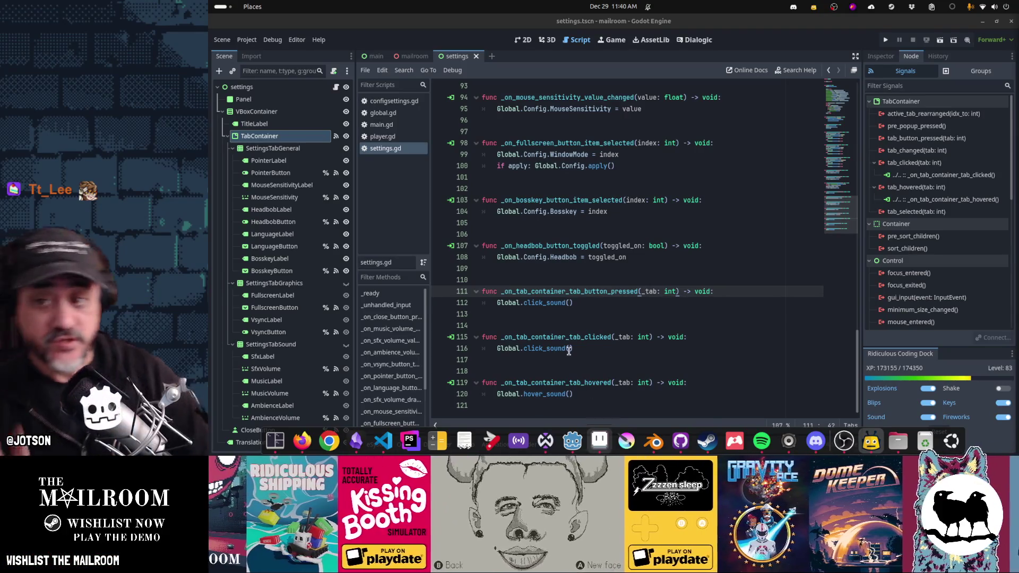
Run the game with F5 and set Graphics display mode from Fullscreen to Window
click(565, 211)
key(F5)
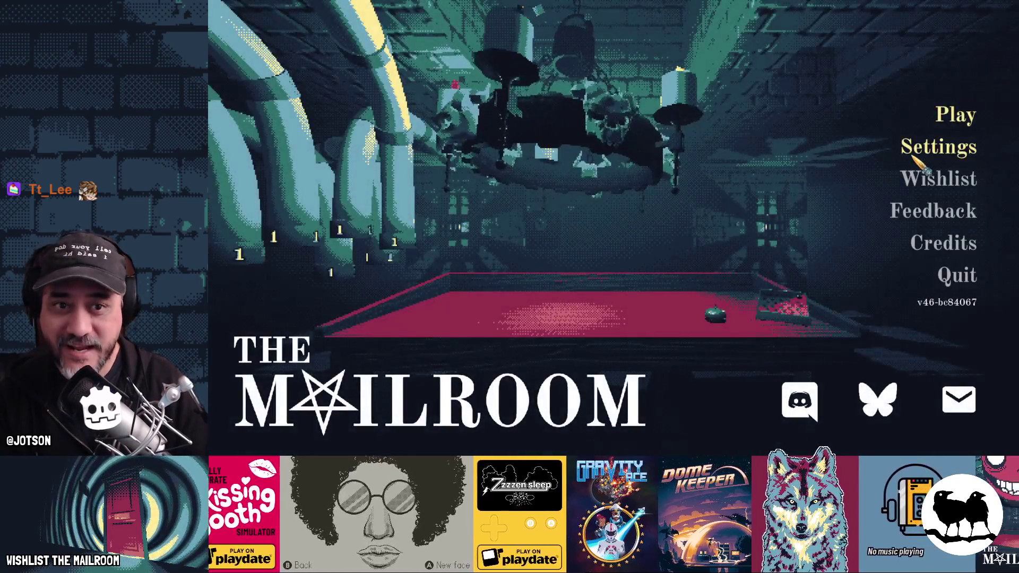
click(926, 151)
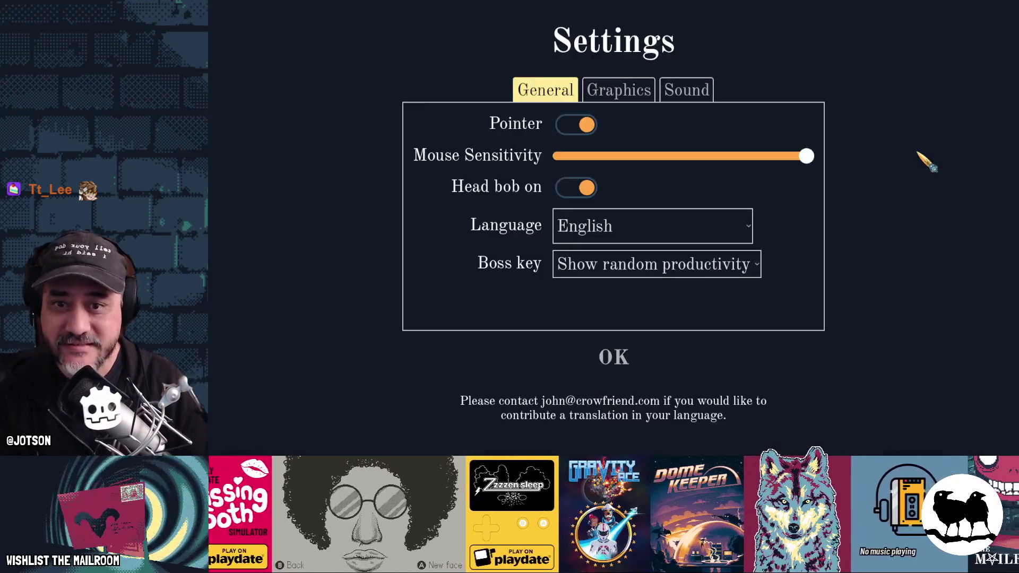
click(617, 95)
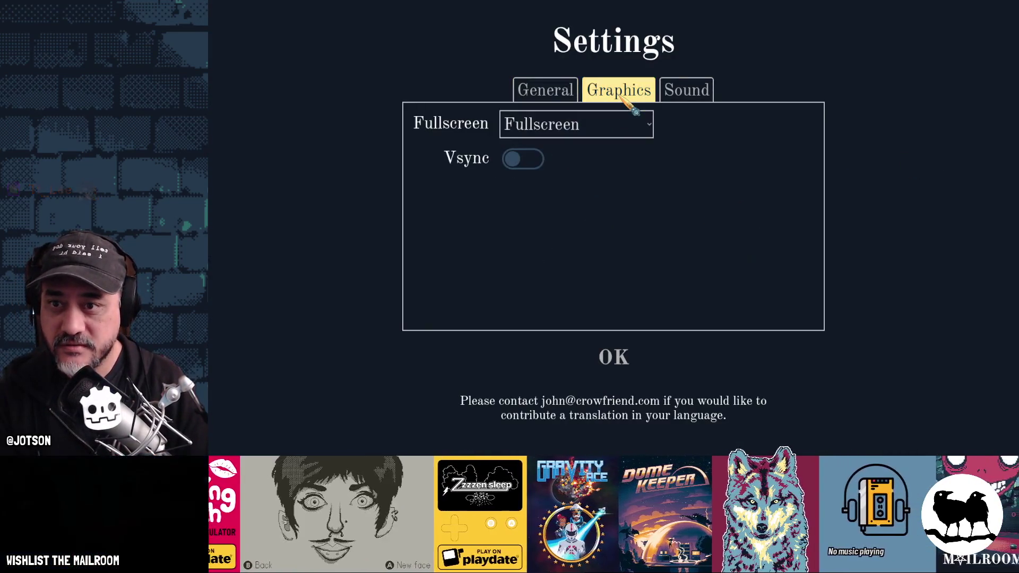
click(616, 122)
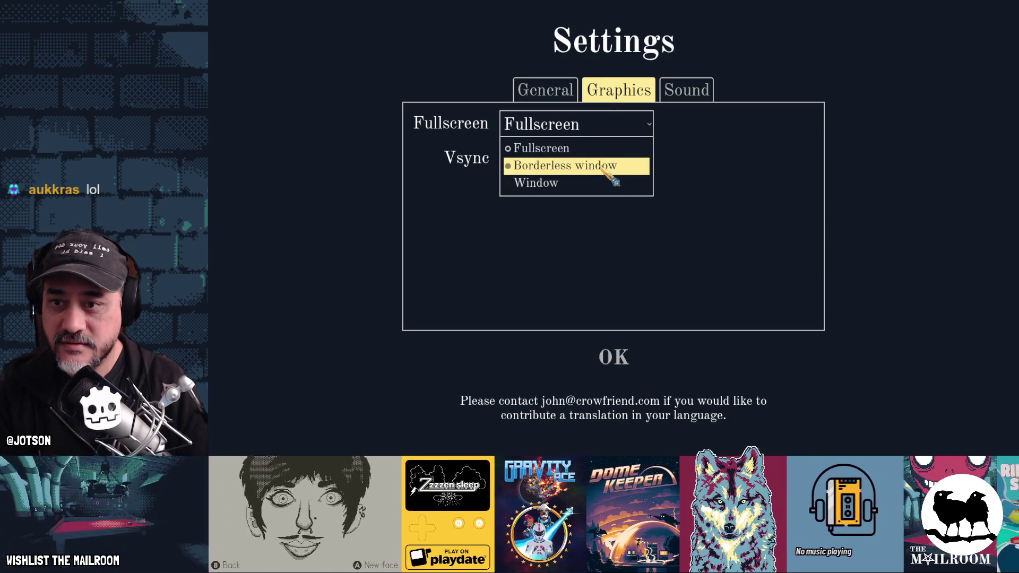
click(595, 181)
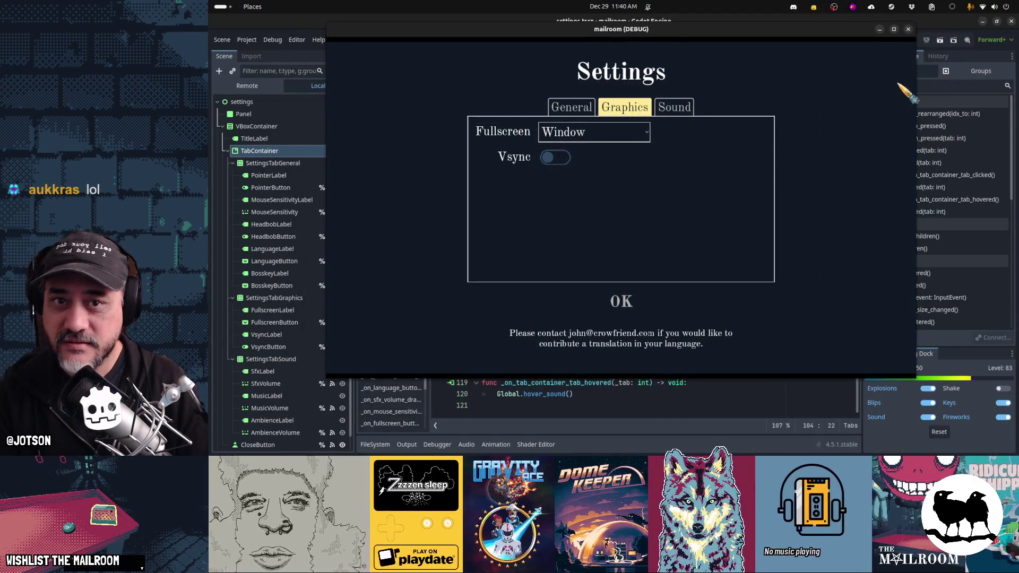
Shrink and move the windowed game around the screen to test resizing
mouse_move(917, 28)
mouse_down()
mouse_move(836, 29)
mouse_move(727, 151)
mouse_move(758, 156)
mouse_up()
key(Left)
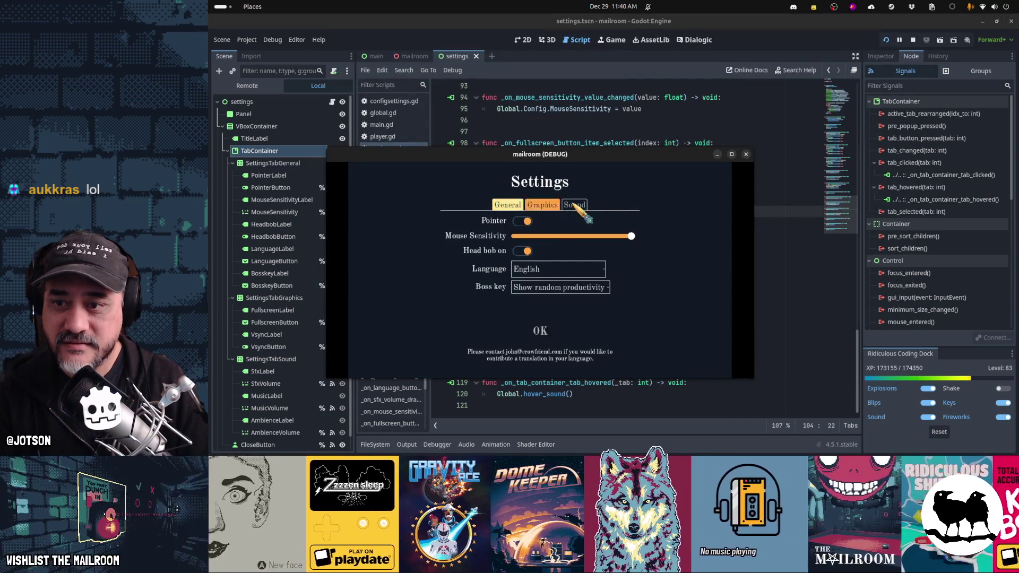
mouse_move(735, 171)
mouse_down()
mouse_move(690, 192)
mouse_move(679, 220)
mouse_move(753, 211)
mouse_move(854, 108)
mouse_move(713, 121)
mouse_move(722, 118)
mouse_move(680, 102)
mouse_move(678, 48)
mouse_move(793, 80)
mouse_move(865, 76)
mouse_move(946, 141)
mouse_move(952, 63)
mouse_move(859, 73)
mouse_up()
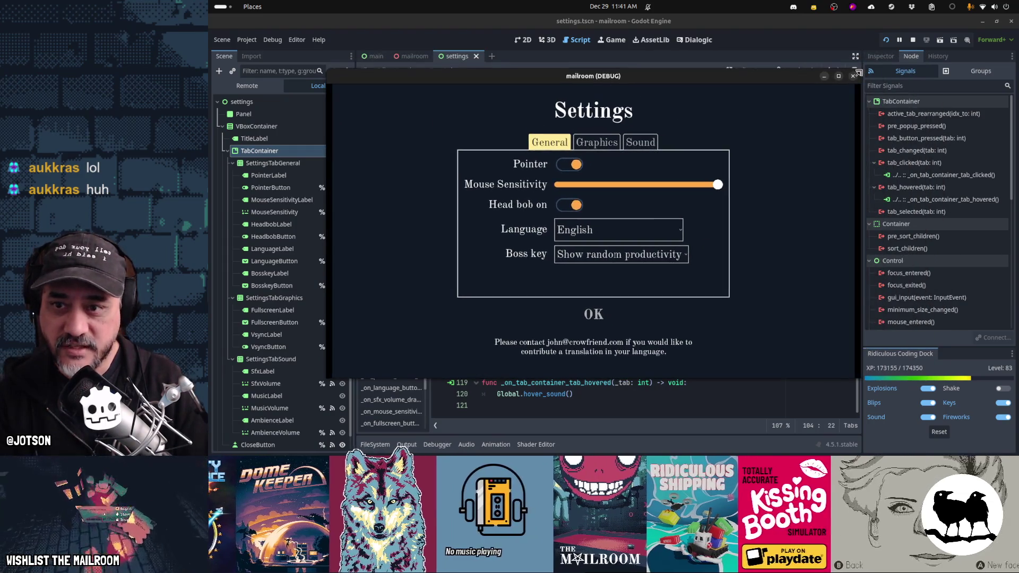
drag(798, 76, 686, 91)
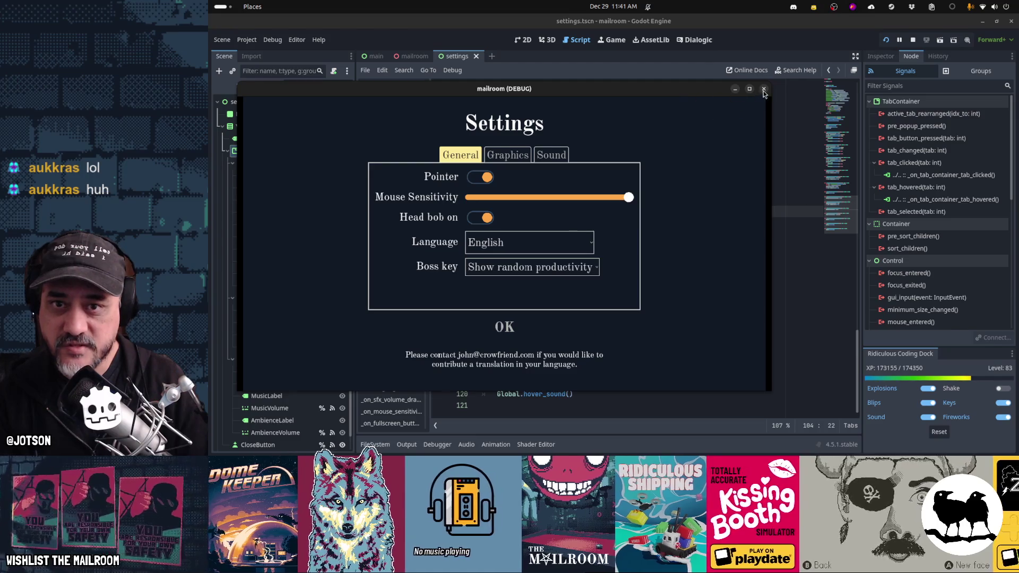
drag(771, 84, 754, 90)
mouse_move(689, 97)
mouse_down()
mouse_move(722, 107)
mouse_move(699, 106)
mouse_move(724, 85)
mouse_move(819, 89)
mouse_up()
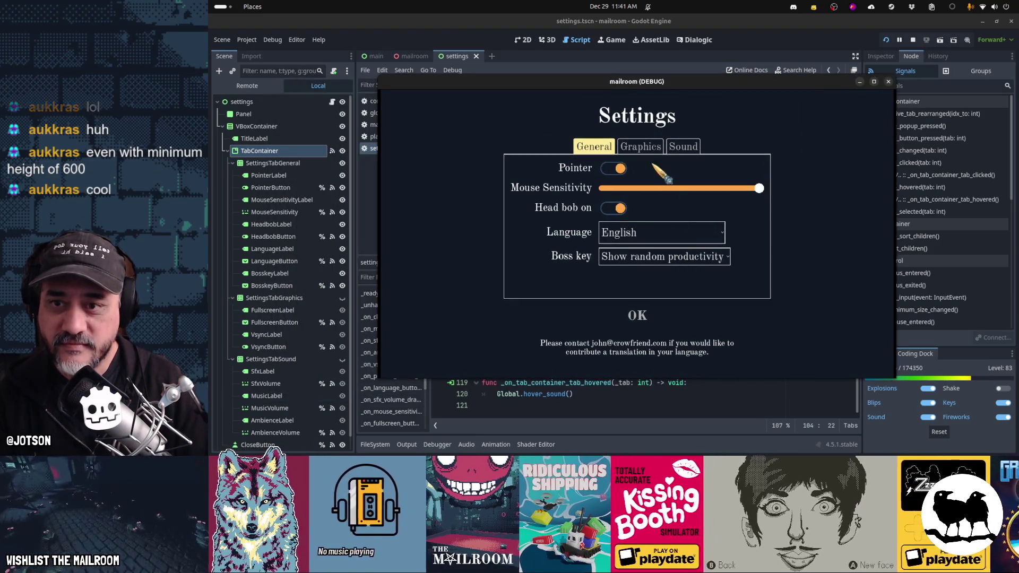
Switch to Borderless window, enlarge it via the window menu, then return to Fullscreen
click(648, 149)
click(645, 166)
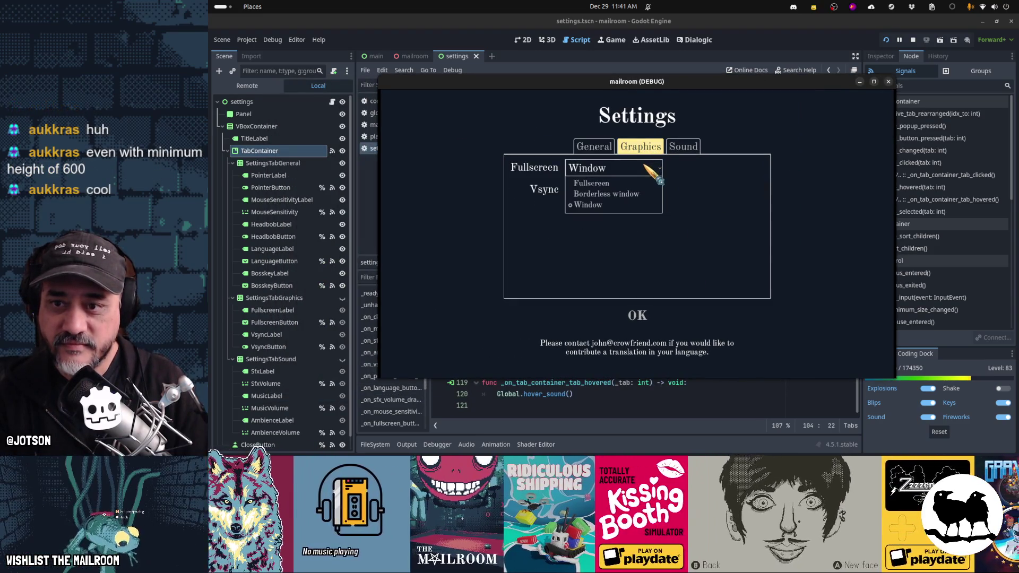
click(639, 192)
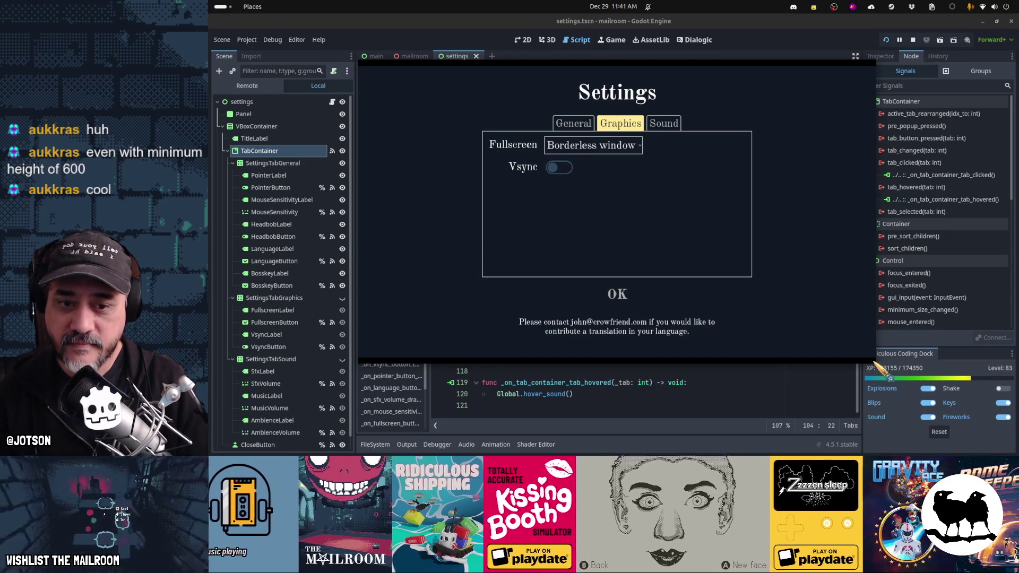
key(alt+space)
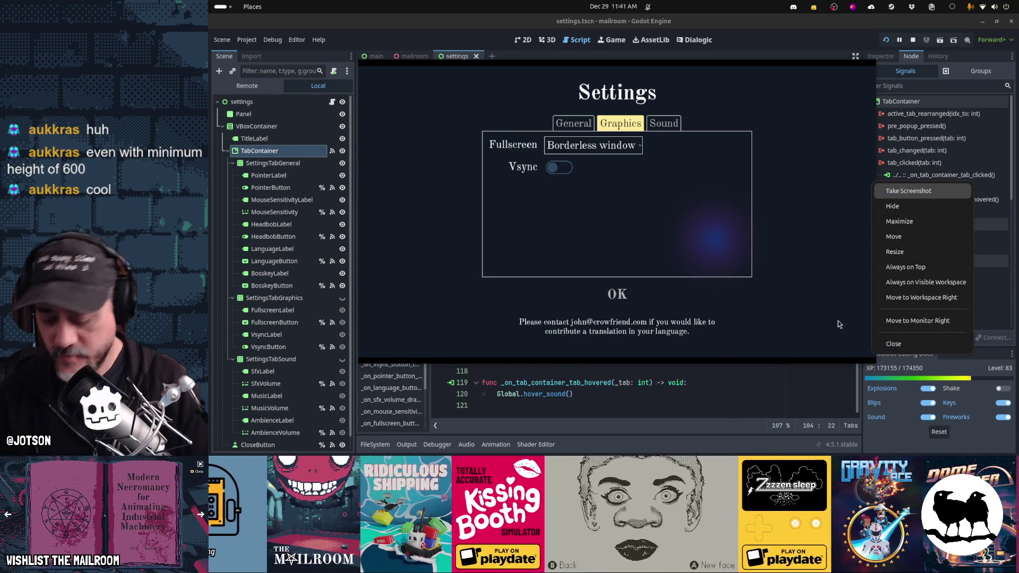
key(Down)
key(Down)
key(Down)
key(Return)
mouse_move(931, 374)
mouse_down()
mouse_move(870, 361)
mouse_move(902, 361)
mouse_move(911, 392)
mouse_move(839, 396)
mouse_move(775, 421)
mouse_move(862, 430)
mouse_move(862, 295)
mouse_move(820, 273)
mouse_move(756, 334)
mouse_move(858, 380)
mouse_up()
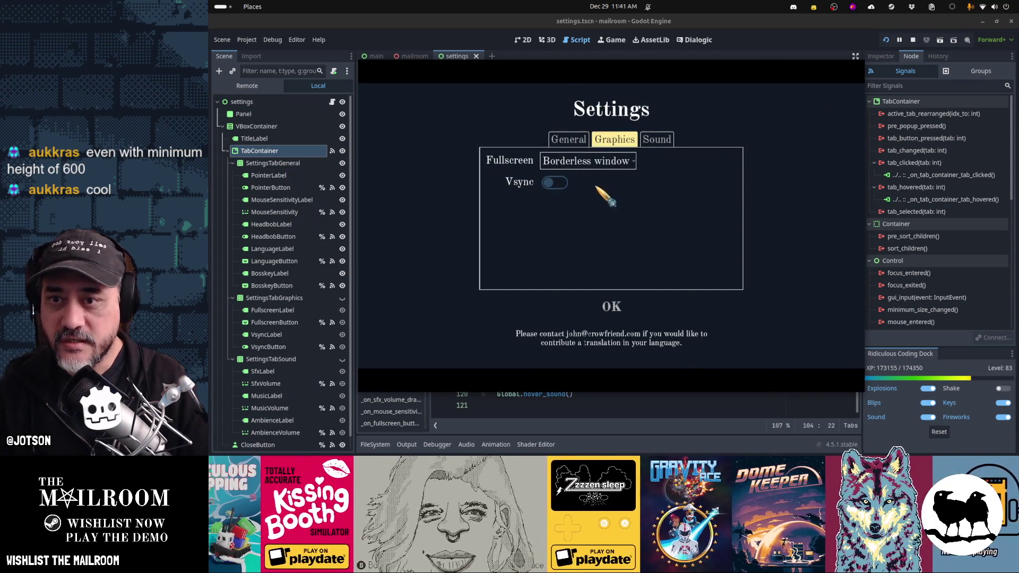
click(600, 161)
click(586, 176)
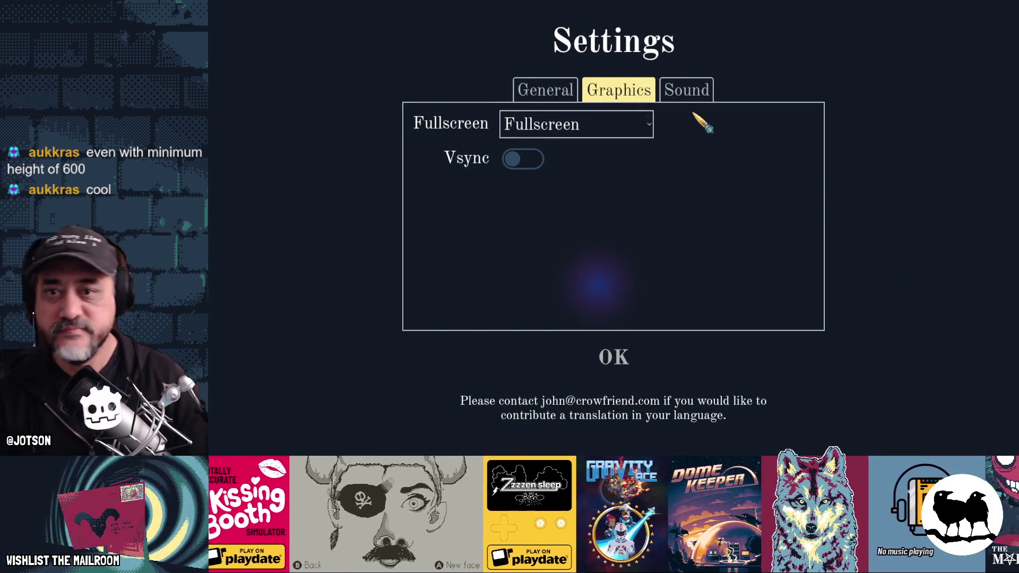
Look at the Sound and General pages, close Settings, and quit the game
click(686, 90)
click(545, 90)
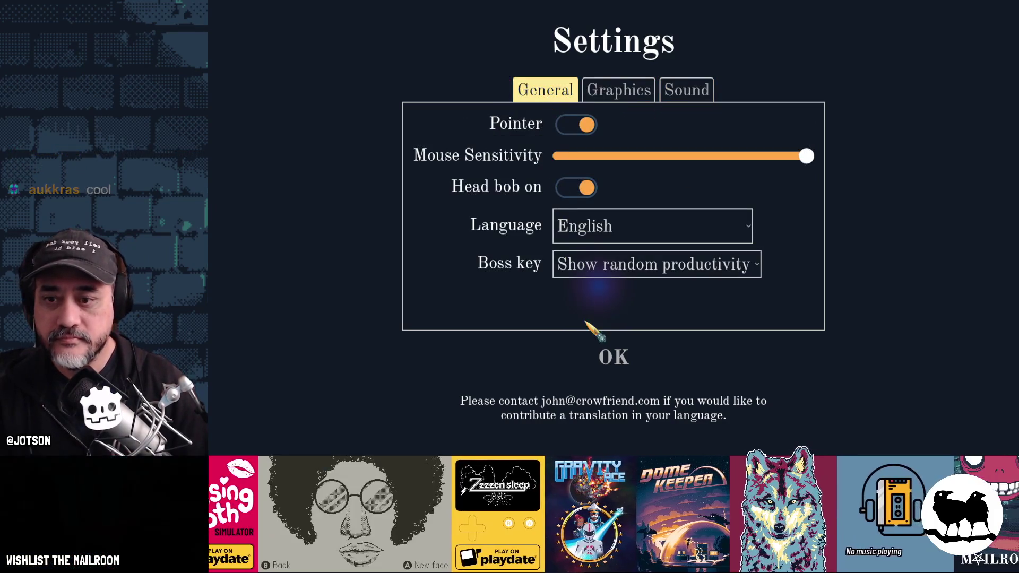
click(619, 355)
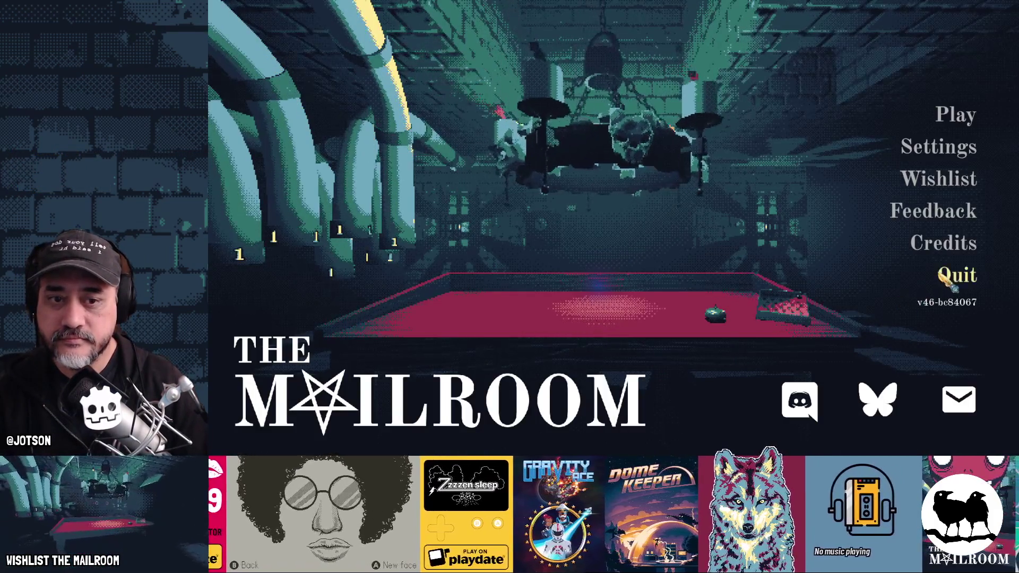
click(954, 281)
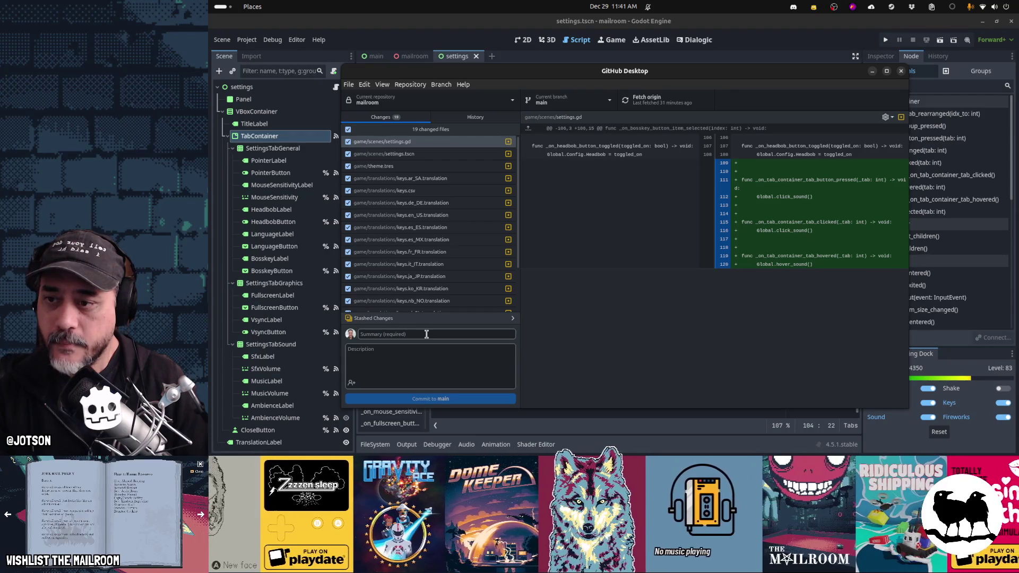
Cut the unused _on_tab_container_tab_button_pressed handler out of settings.gd in Godot
scroll(422, 240, down, 2)
scroll(422, 240, up, 2)
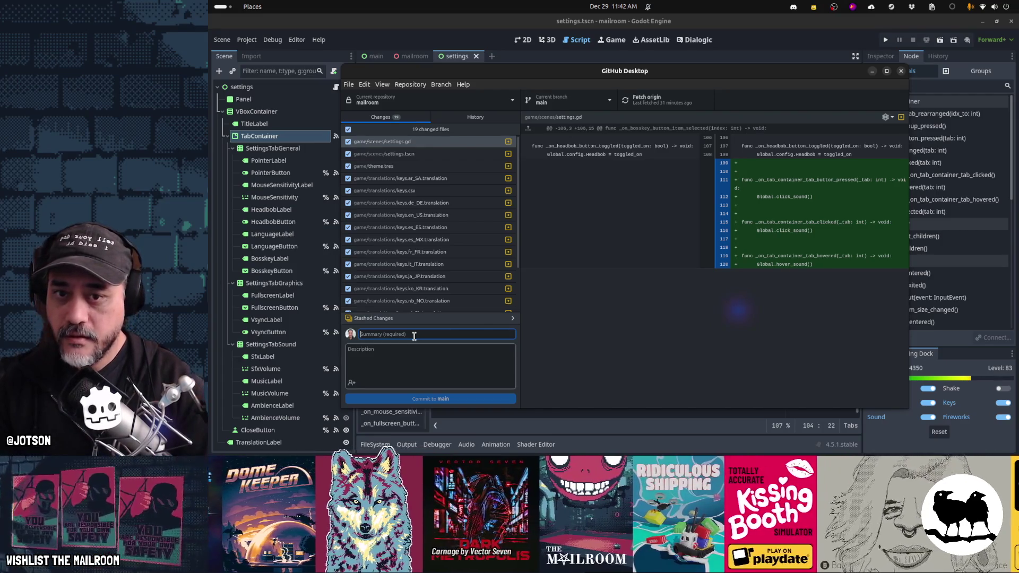
key(alt+Tab)
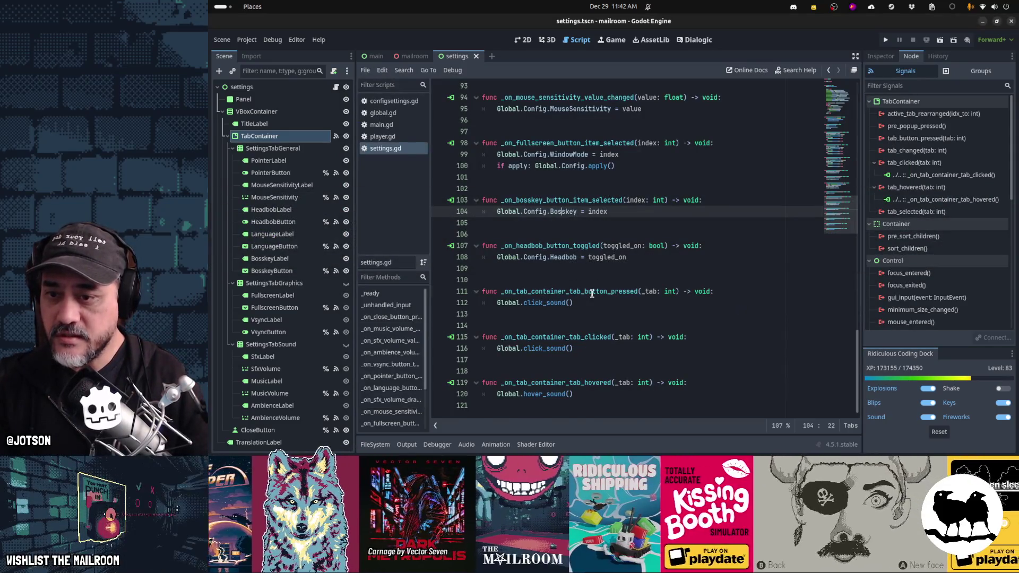
click(593, 293)
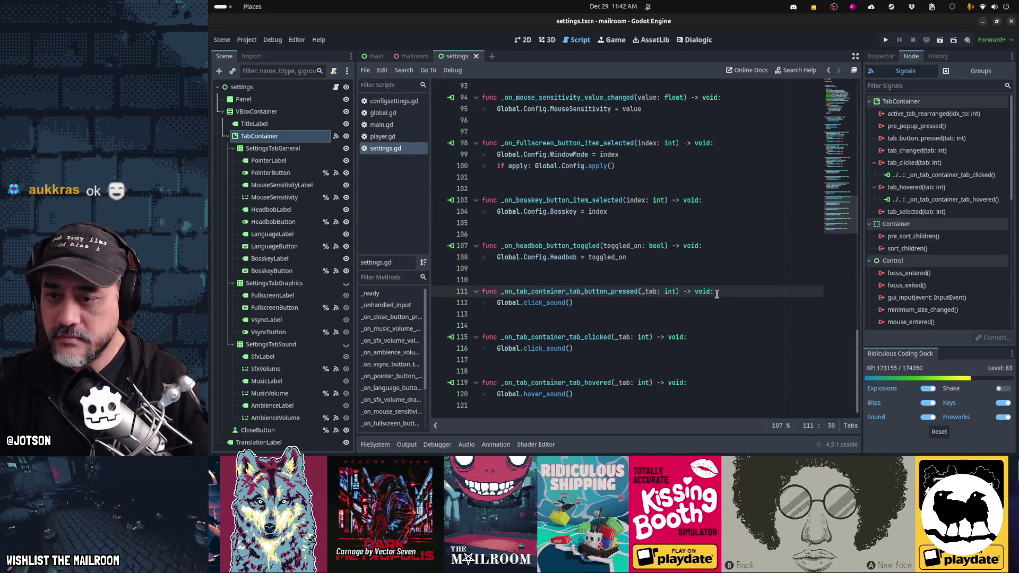
key(ctrl+x)
key(ctrl+x)
key(ctrl+x)
click(550, 338)
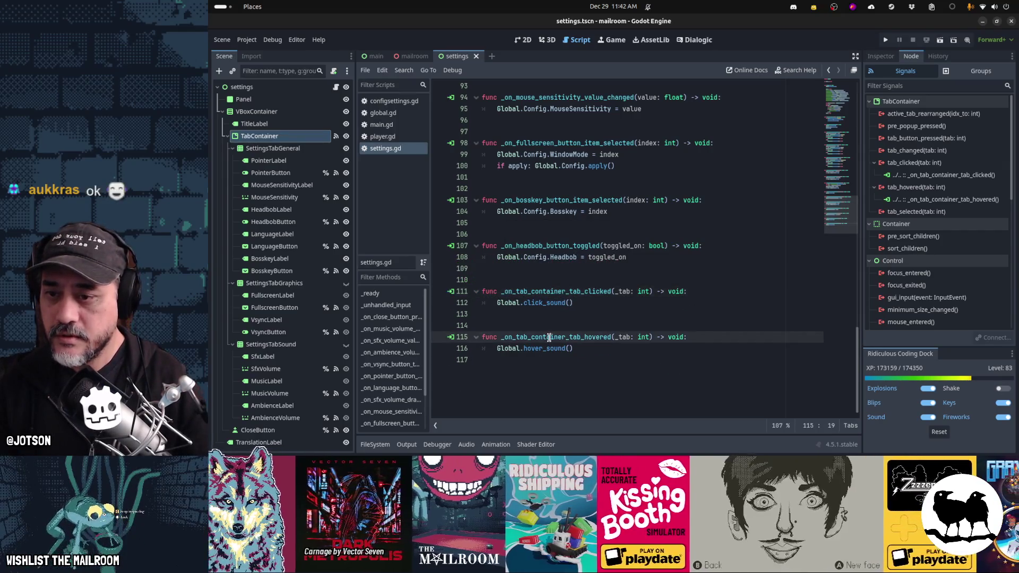
key(alt+Tab)
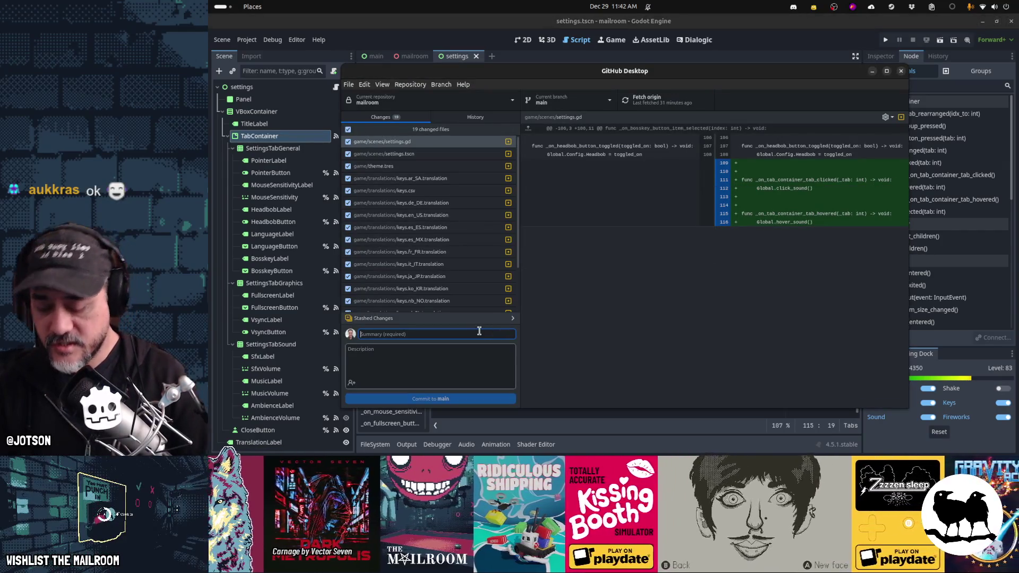
Commit to main as 'Added tabs to settings screen' and push to origin
text(Added tabs to settings screen)
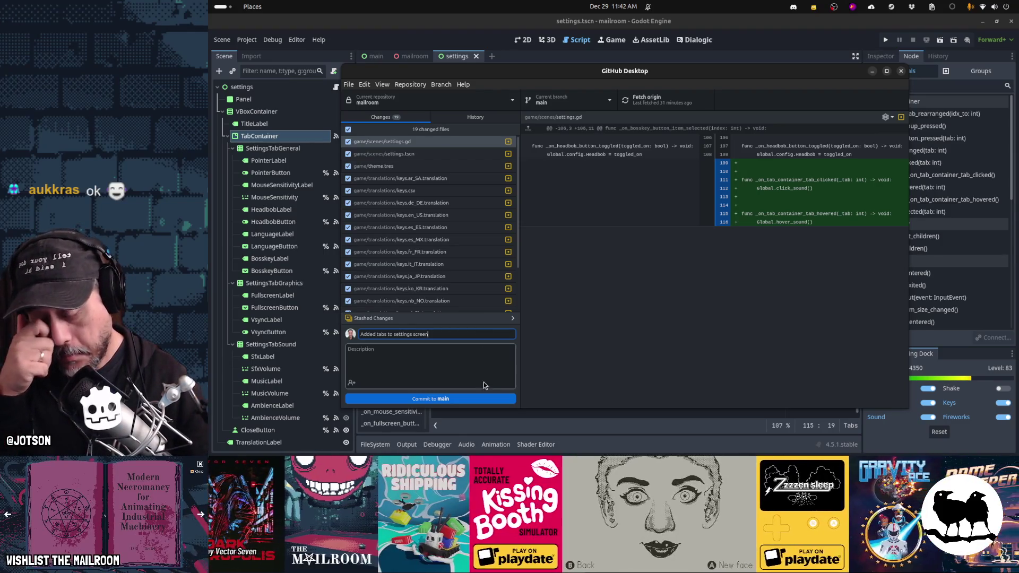
click(483, 401)
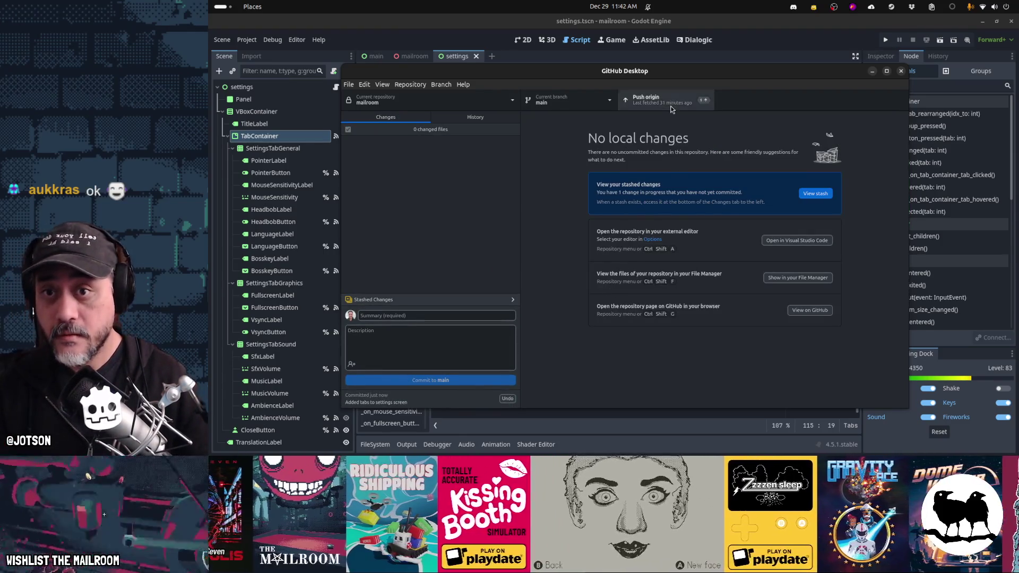
click(672, 109)
key(alt+Tab)
key(alt+Tab)
key(alt+Tab)
key(alt+Tab)
key(alt+Tab)
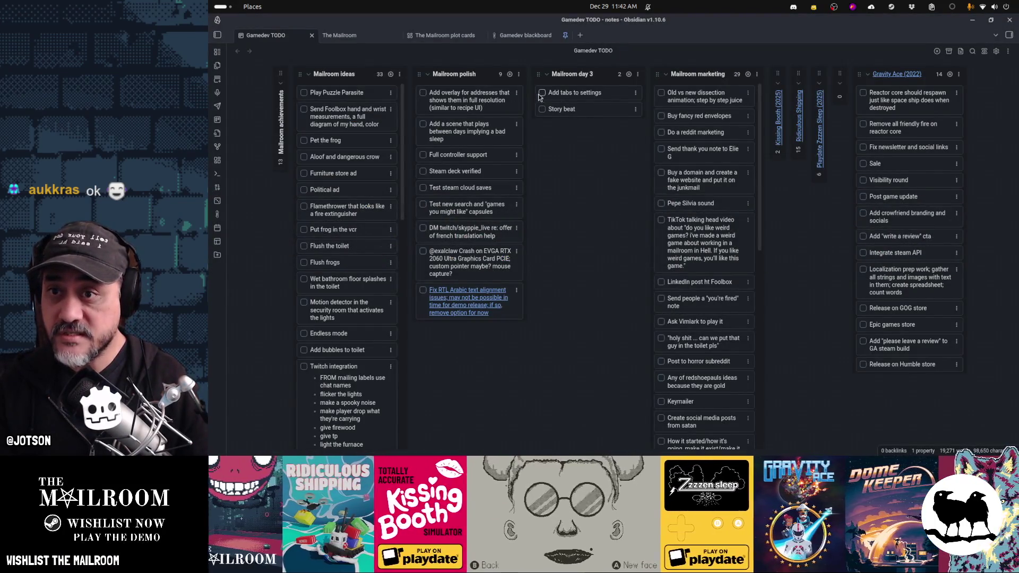
Archive completed cards and drag the addresses overlay card into Mailroom day 3
click(1008, 51)
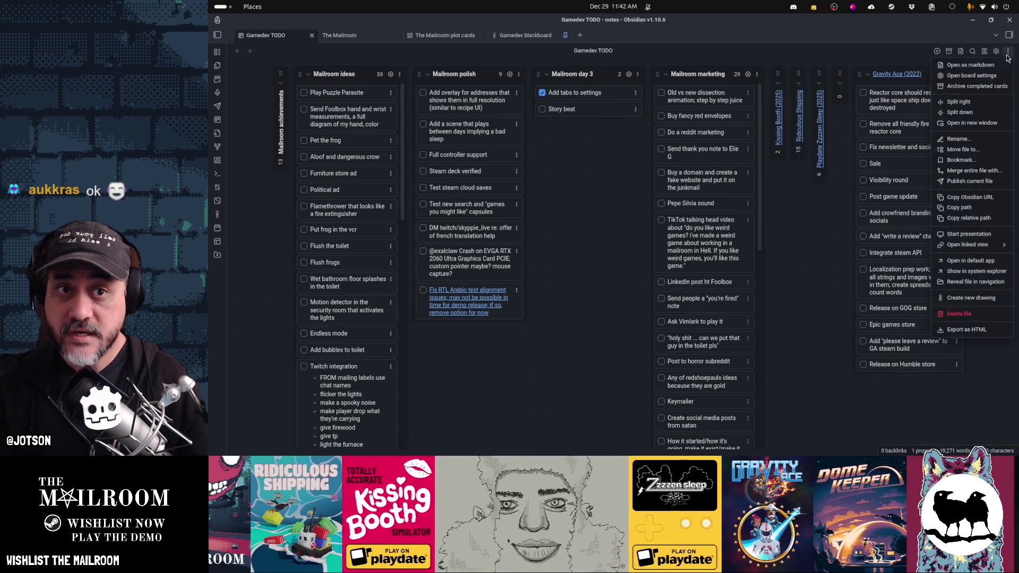
click(1003, 89)
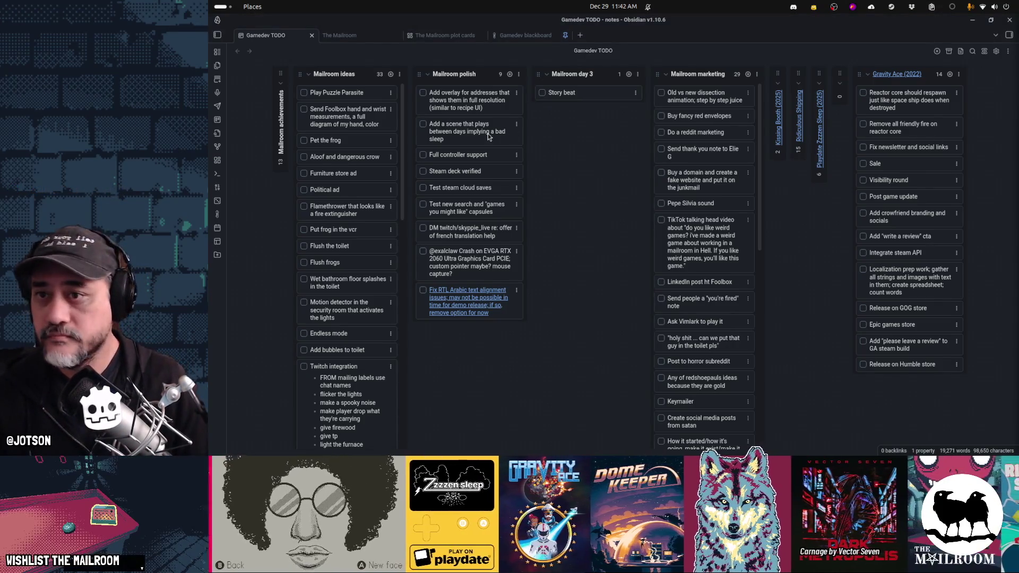
drag(461, 105, 583, 94)
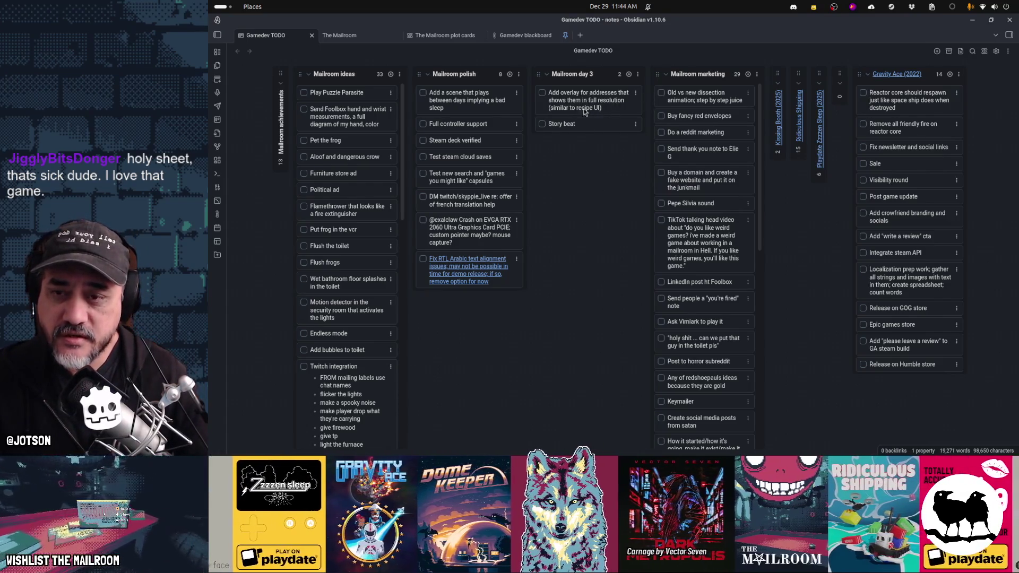
Switch back to the Godot editor
click(572, 504)
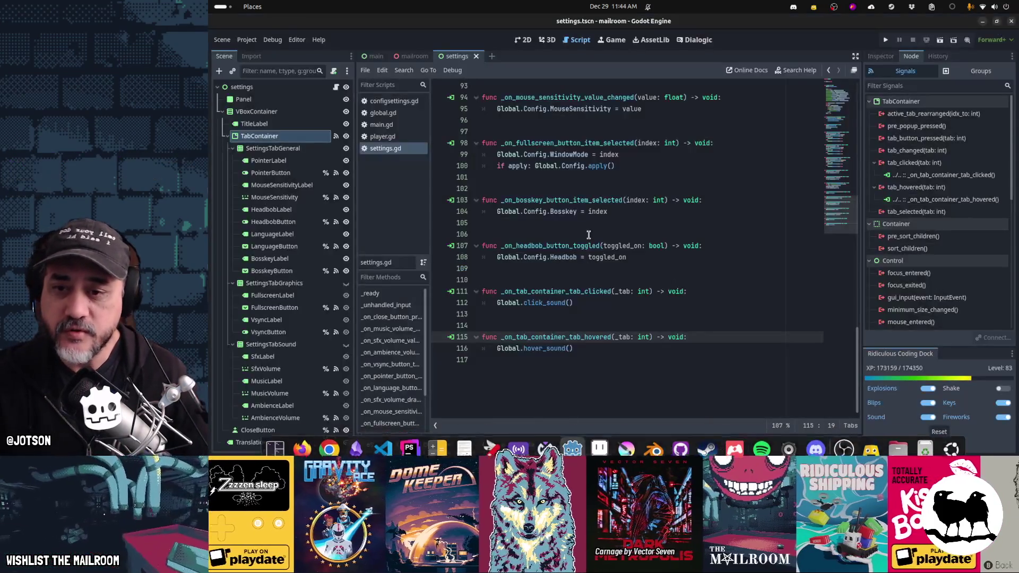
Run the game with F5 from the settings.gd script
click(589, 235)
key(F5)
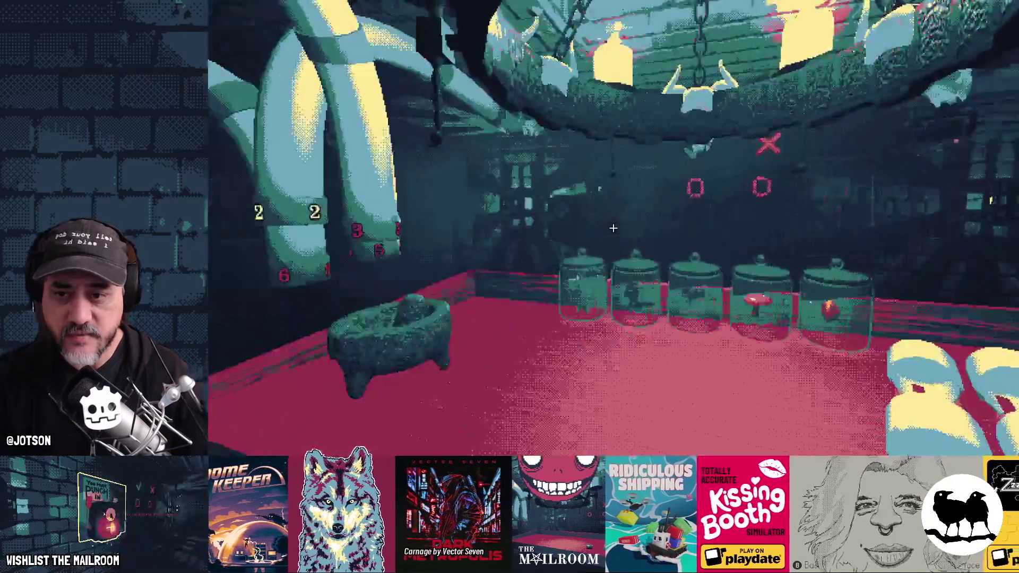
Pause and resume, open the debug console, ring the bell, and drop the package on the table
key(Escape)
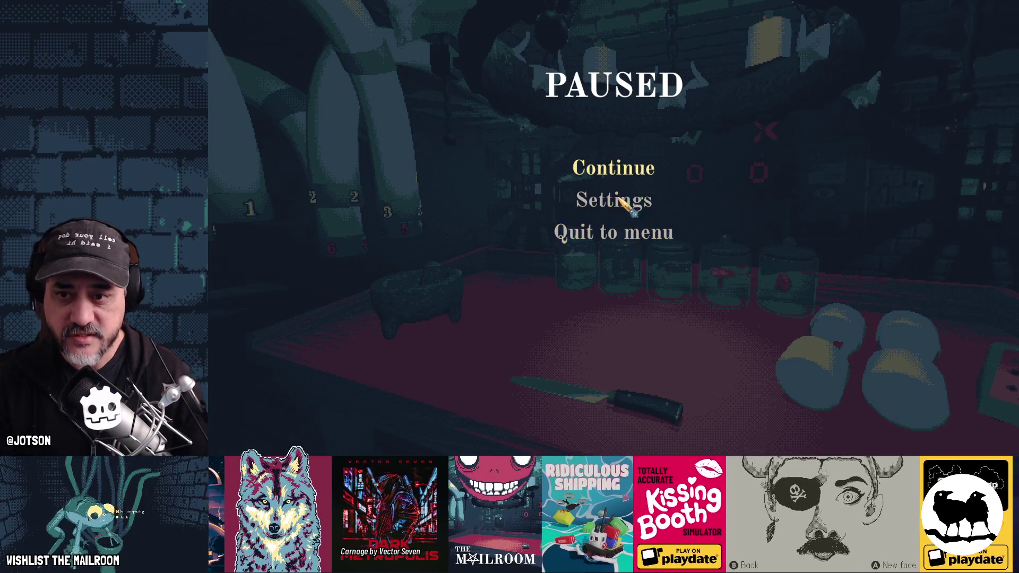
key(Escape)
key(grave)
key(grave)
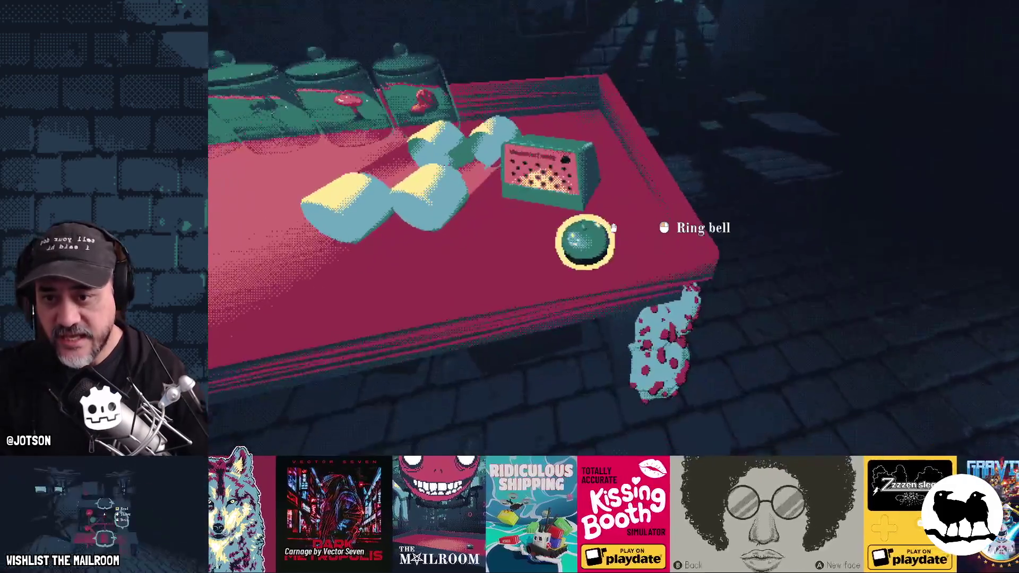
click(585, 242)
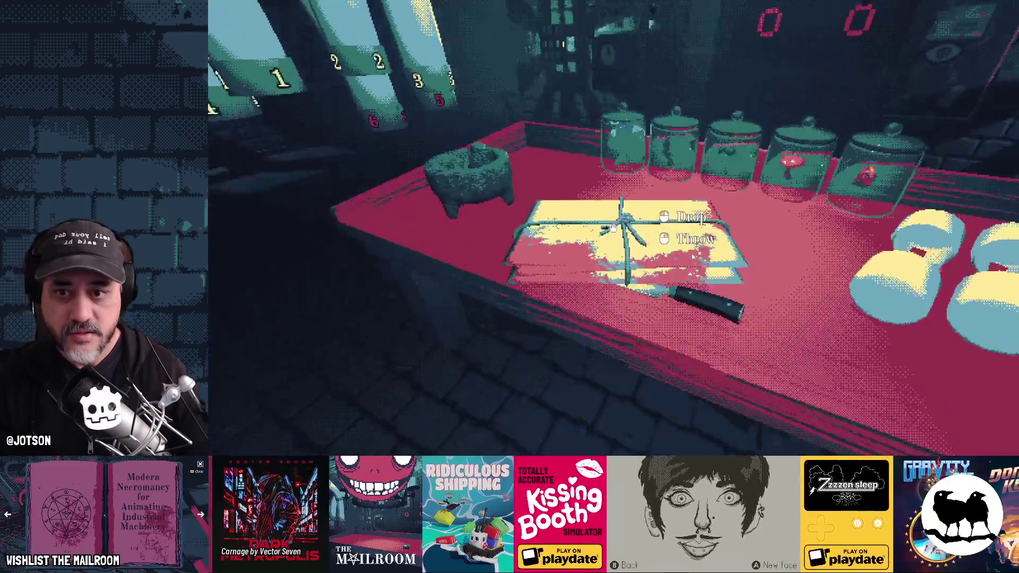
click(613, 227)
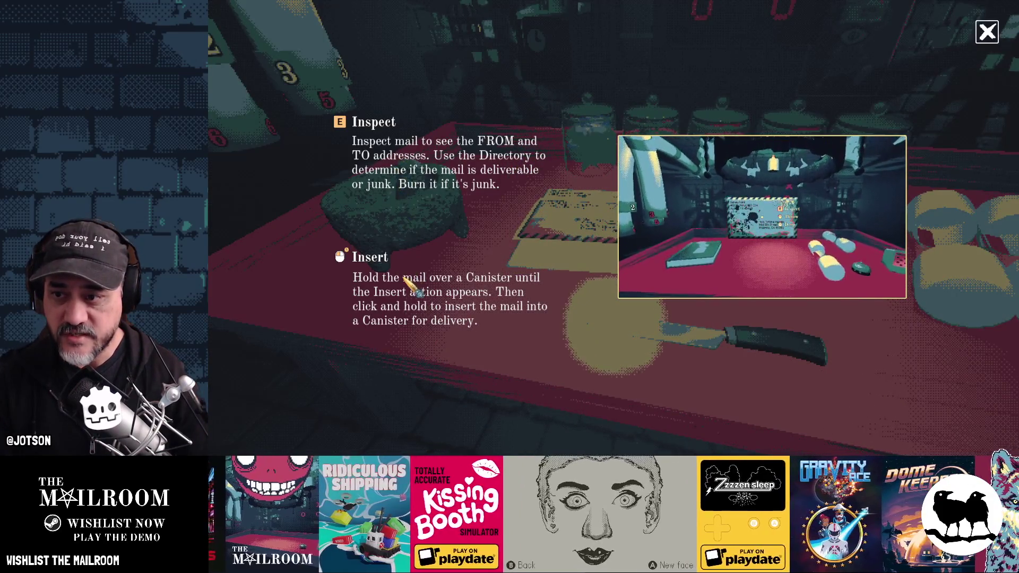
Dismiss the tutorial, then pick up, inspect and put down the first letter
key(Escape)
click(614, 228)
key(e)
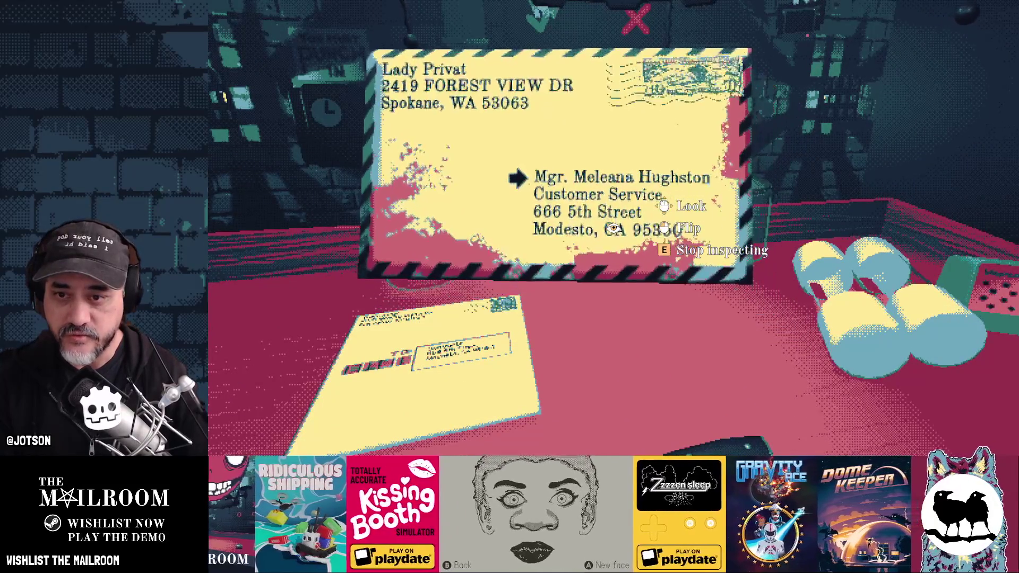
key(e)
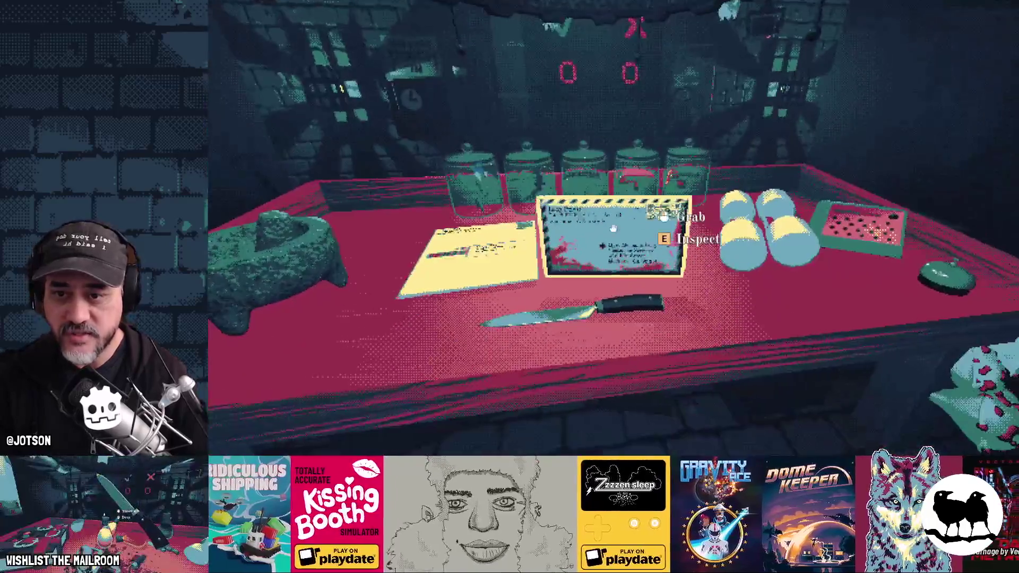
click(613, 229)
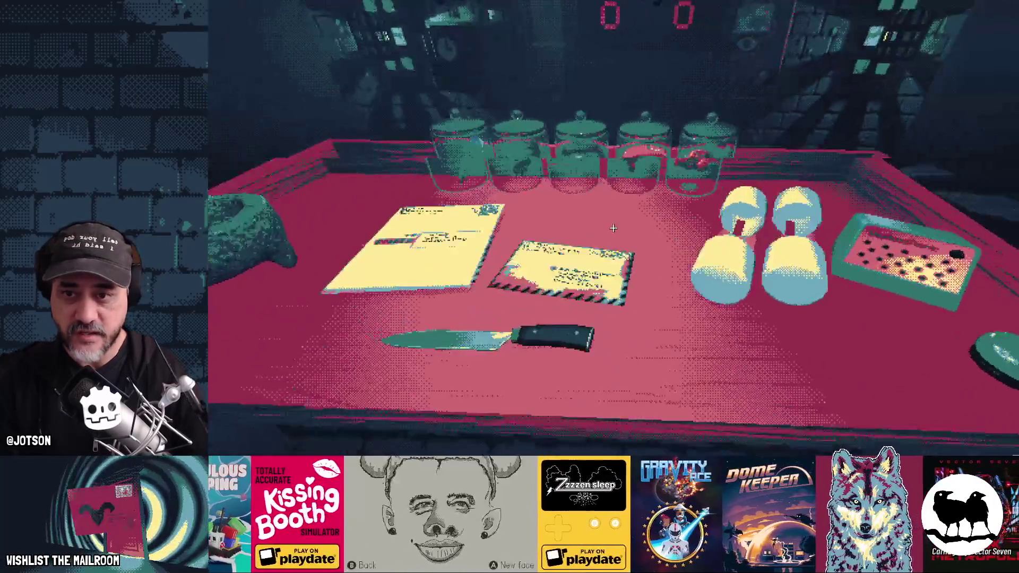
Pick up the second envelope, inspect it repeatedly, and drop it on the desk
click(613, 228)
key(e)
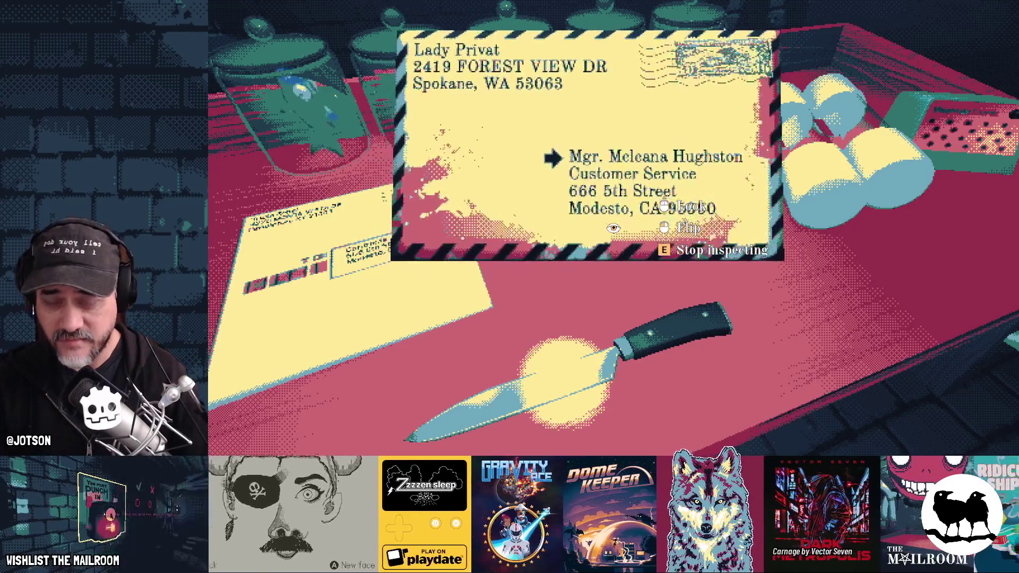
key(e)
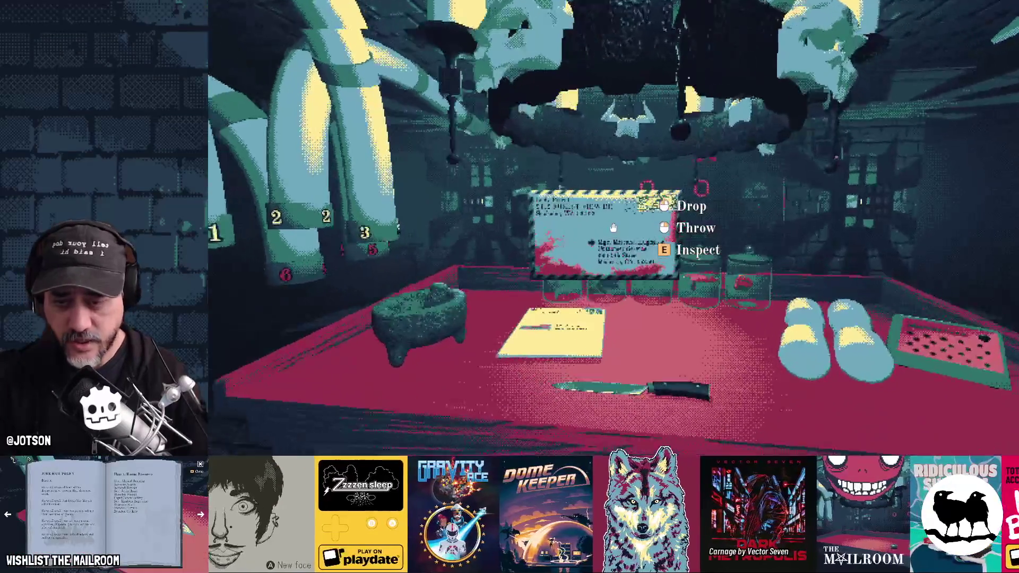
key(e)
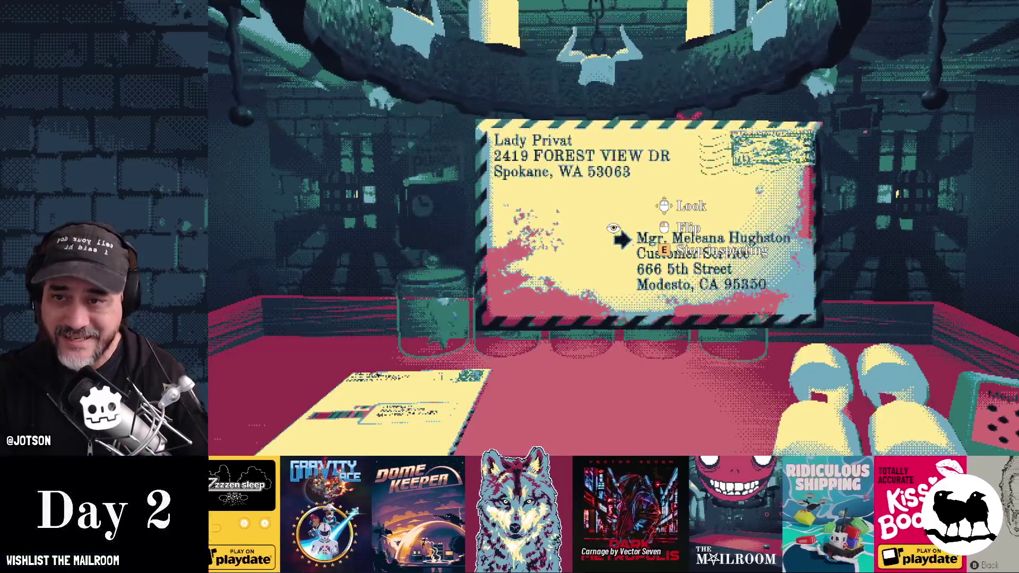
key(e)
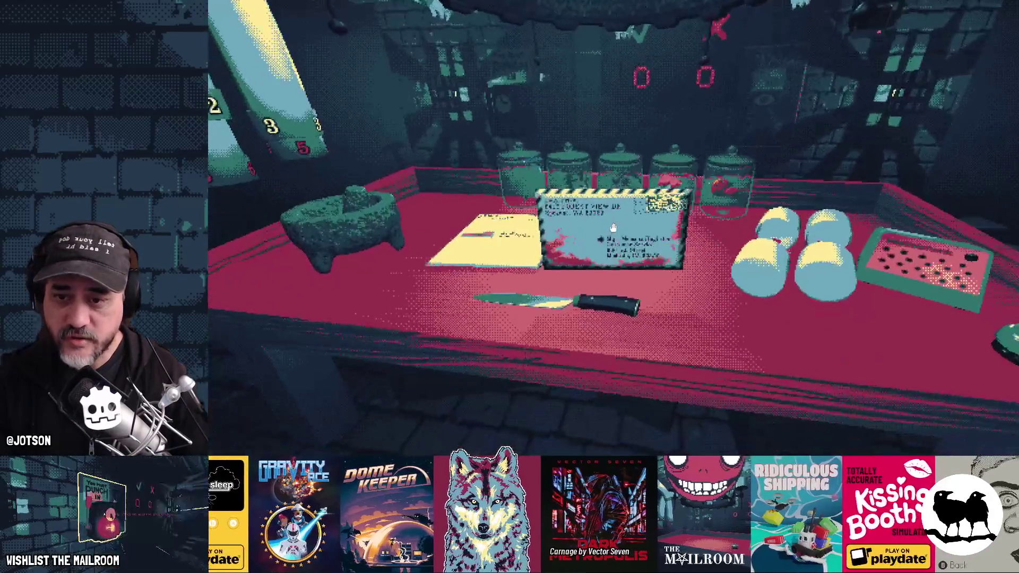
click(613, 229)
key(e)
key(e)
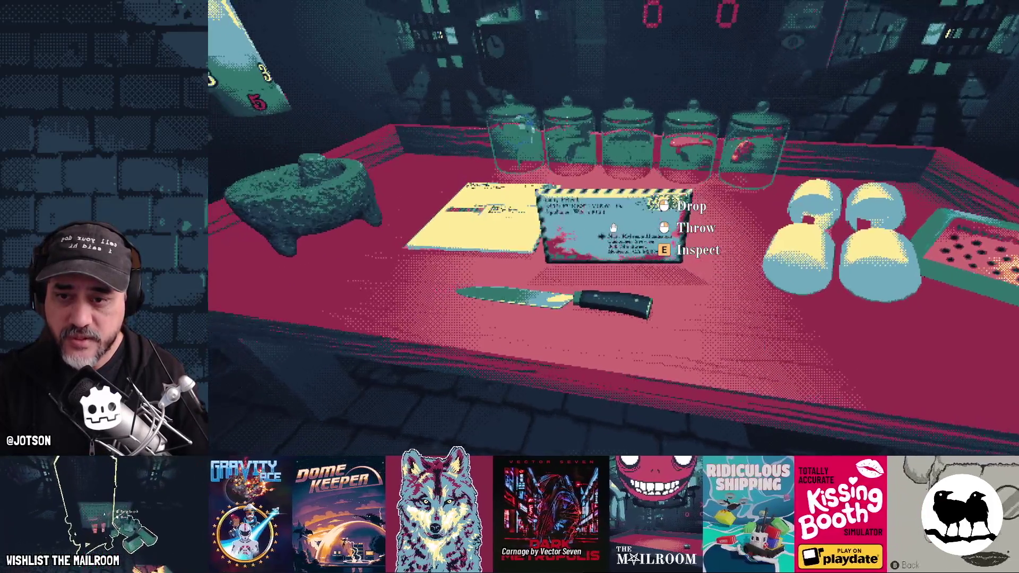
click(613, 228)
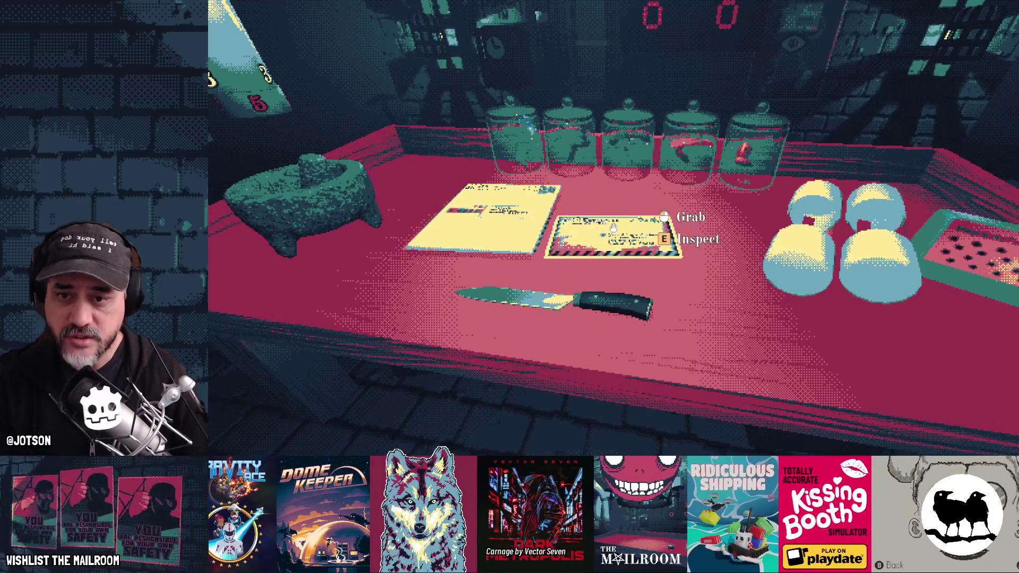
Pause and resume the game, then grab, inspect and release the address envelope
key(Escape)
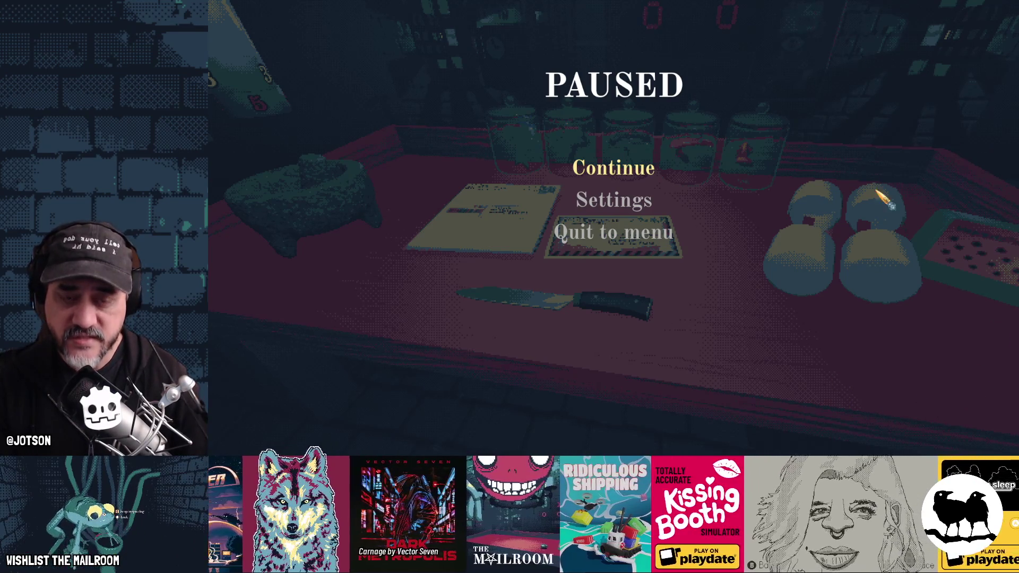
click(611, 166)
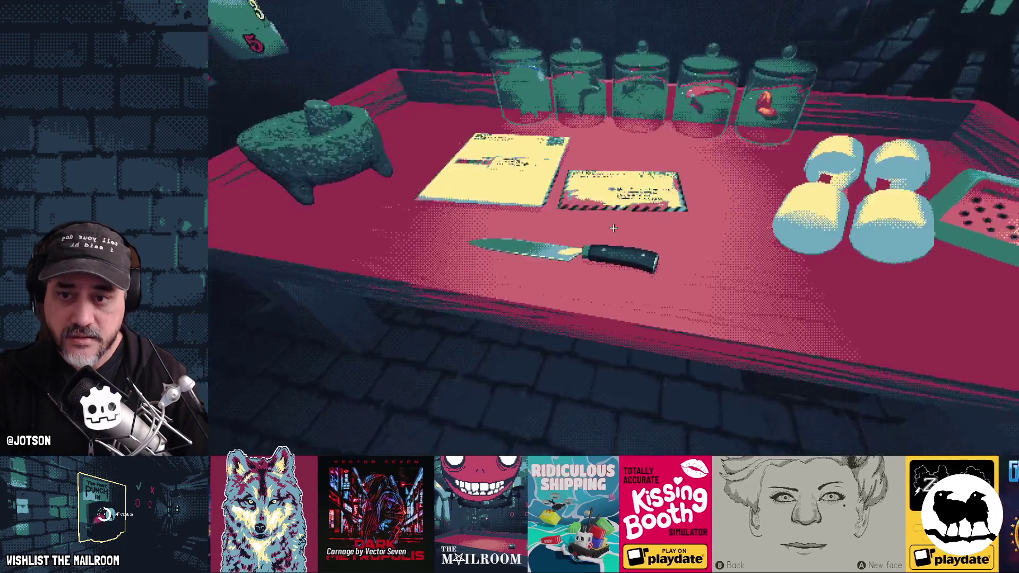
click(613, 227)
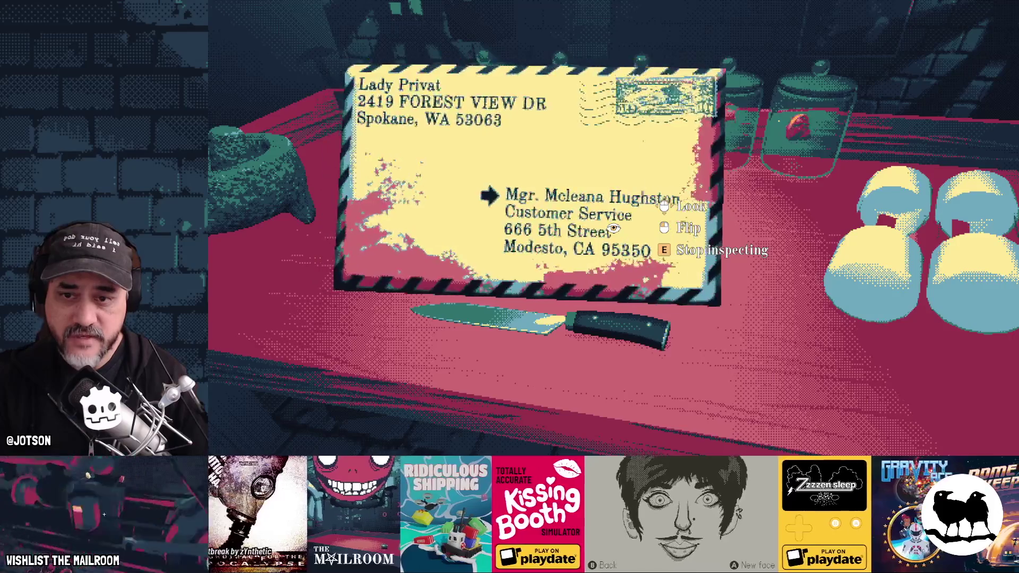
key(e)
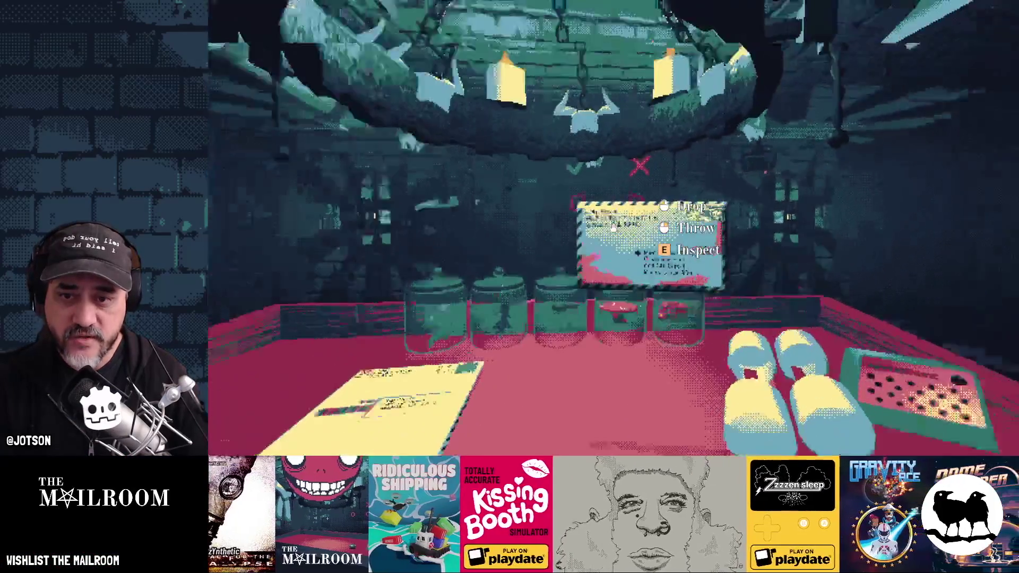
key(e)
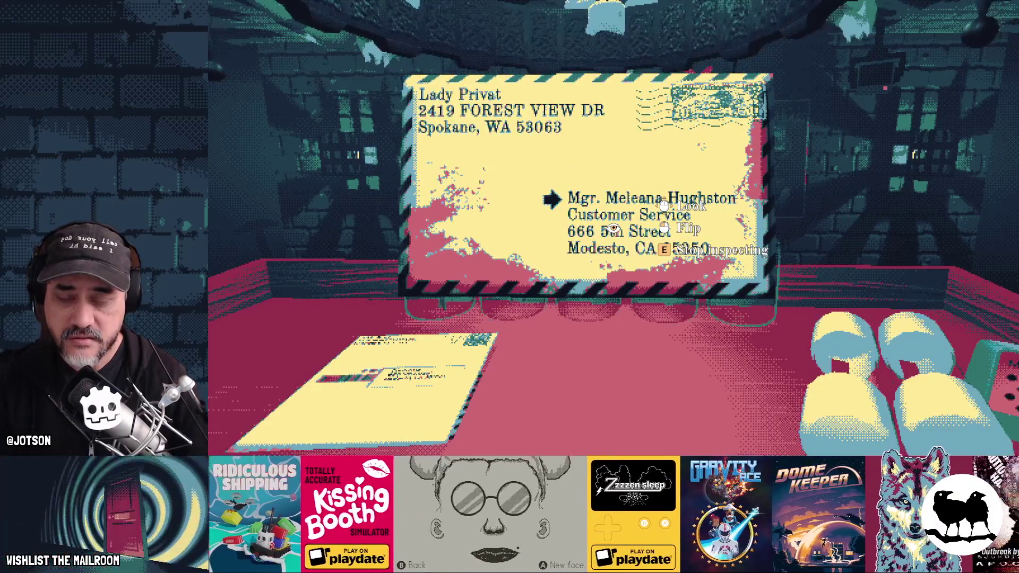
key(e)
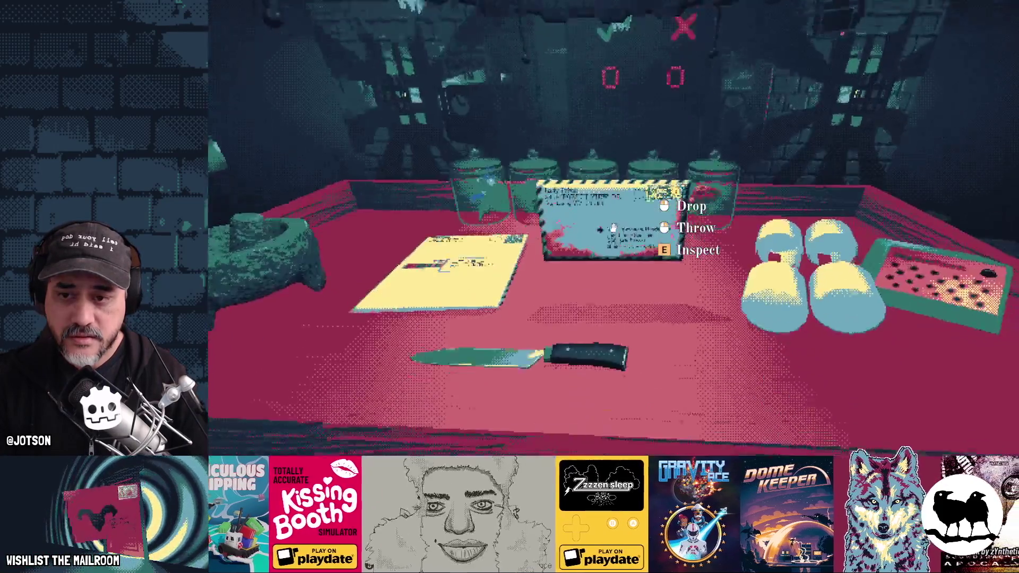
click(613, 228)
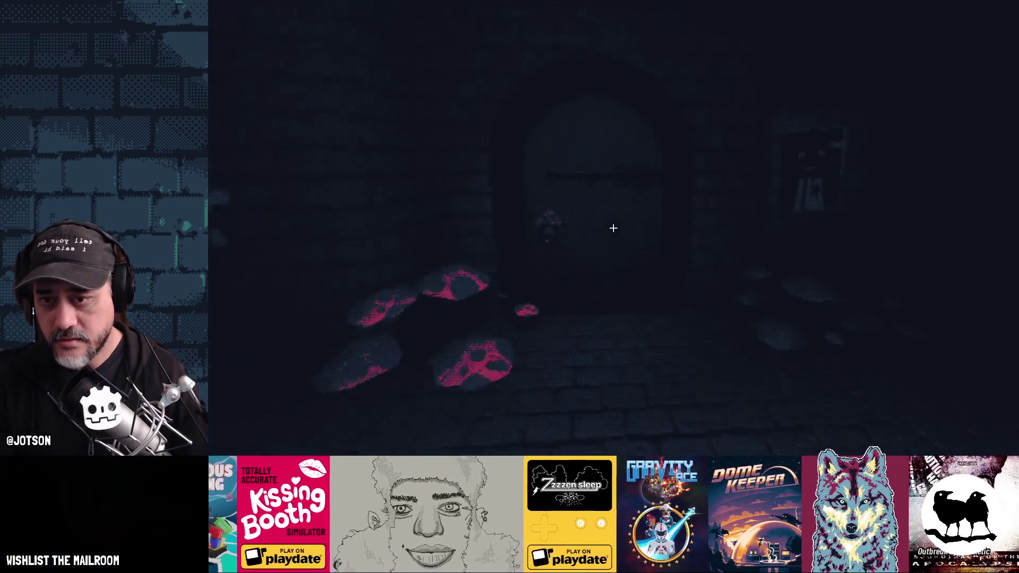
Try the locked corridor door, ring the bell for the next day, and quit with F8
click(613, 228)
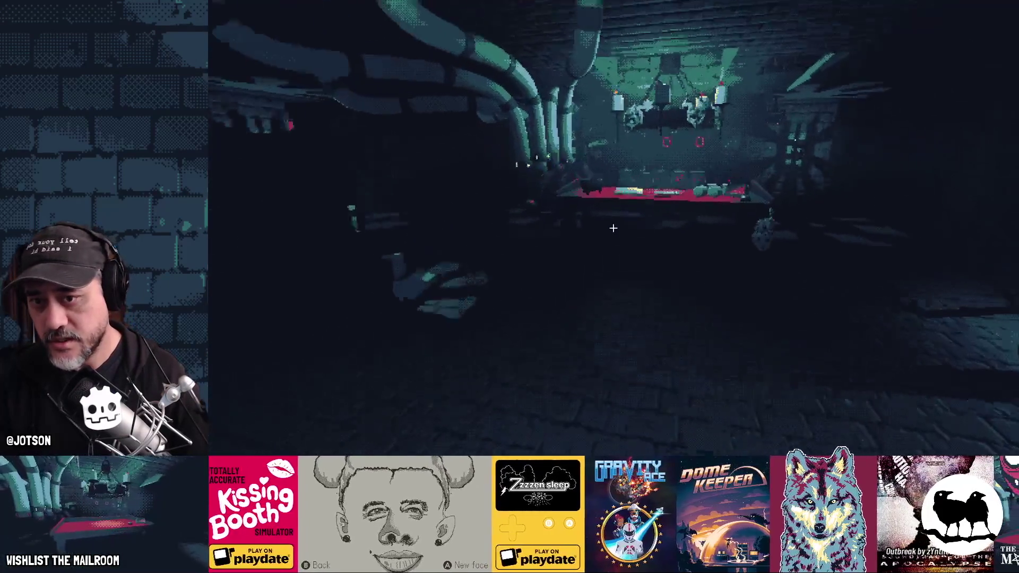
key(w)
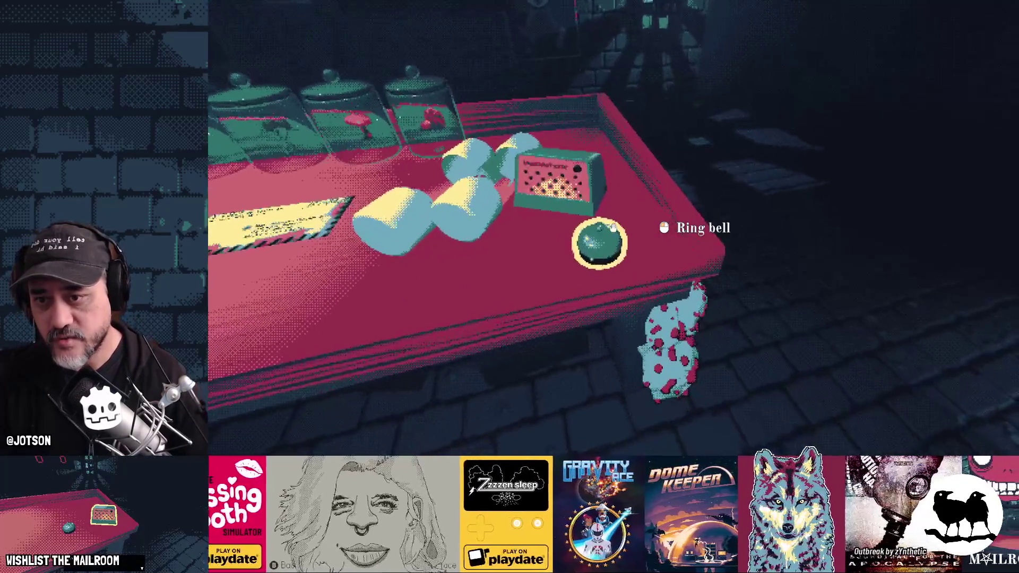
click(613, 228)
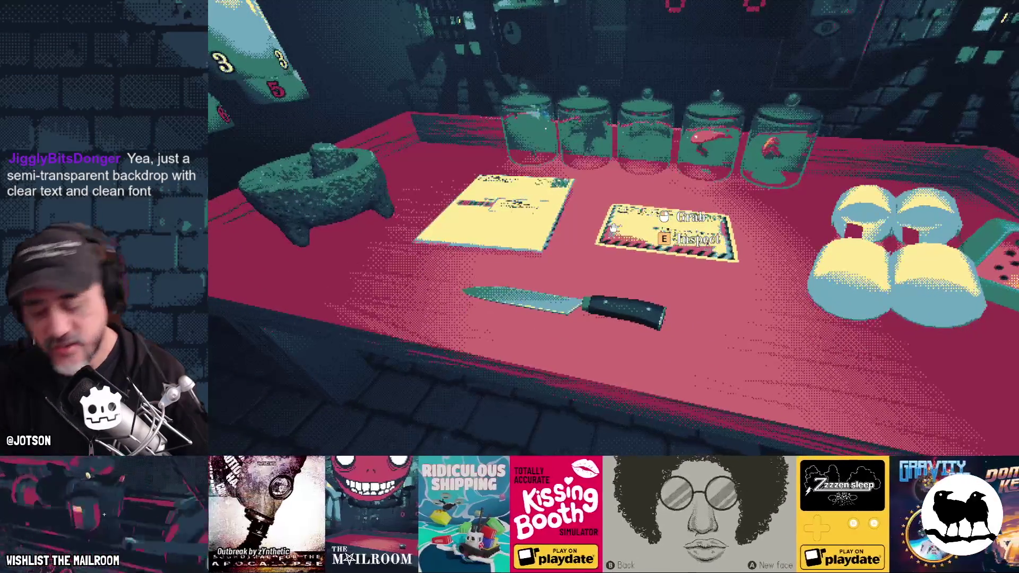
key(F8)
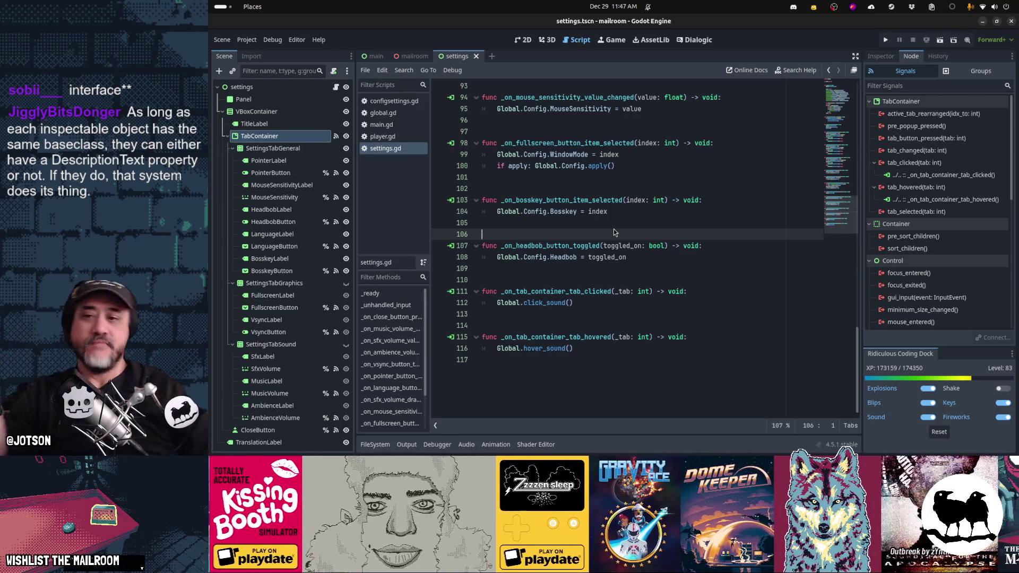
Cycle through the open scripts and close configsettings.gd
click(566, 143)
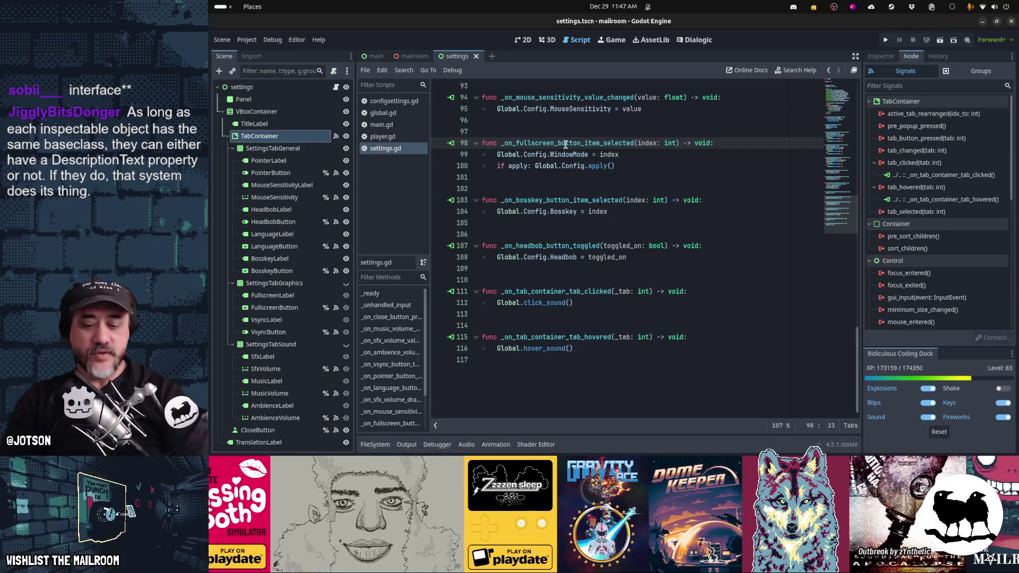
key(shift+alt+o)
key(Escape)
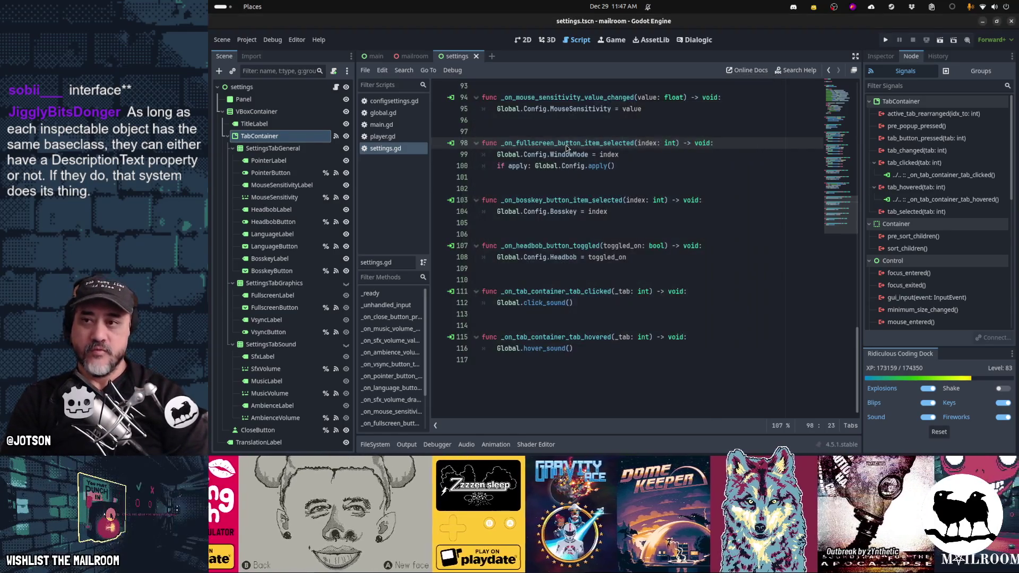
key(alt+Left)
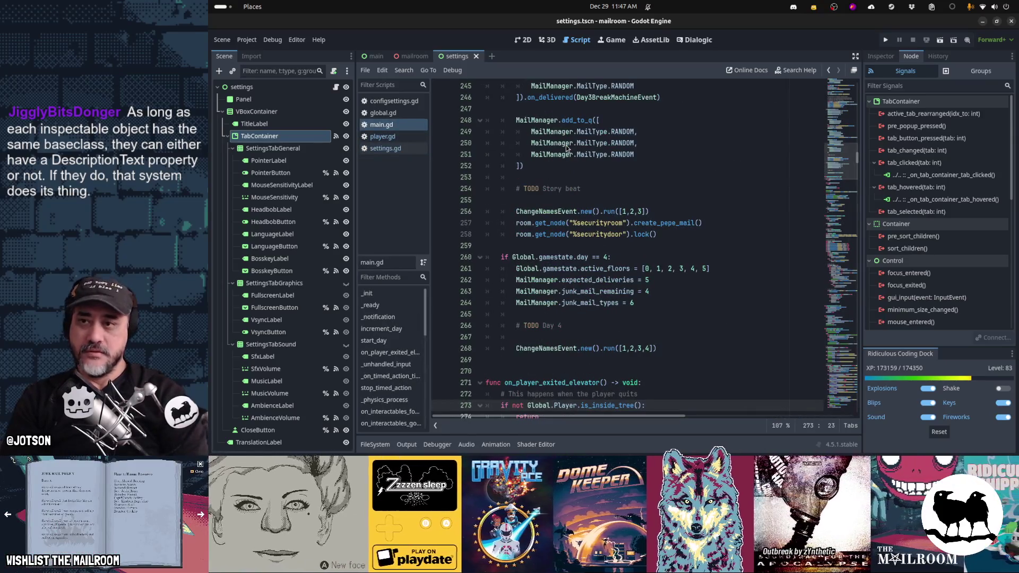
key(alt+Left)
Close player.gd, settings.gd and global.gd, then the settings scene tab
key(alt+Left)
key(alt+Right)
key(ctrl+w)
key(alt+Left)
key(ctrl+w)
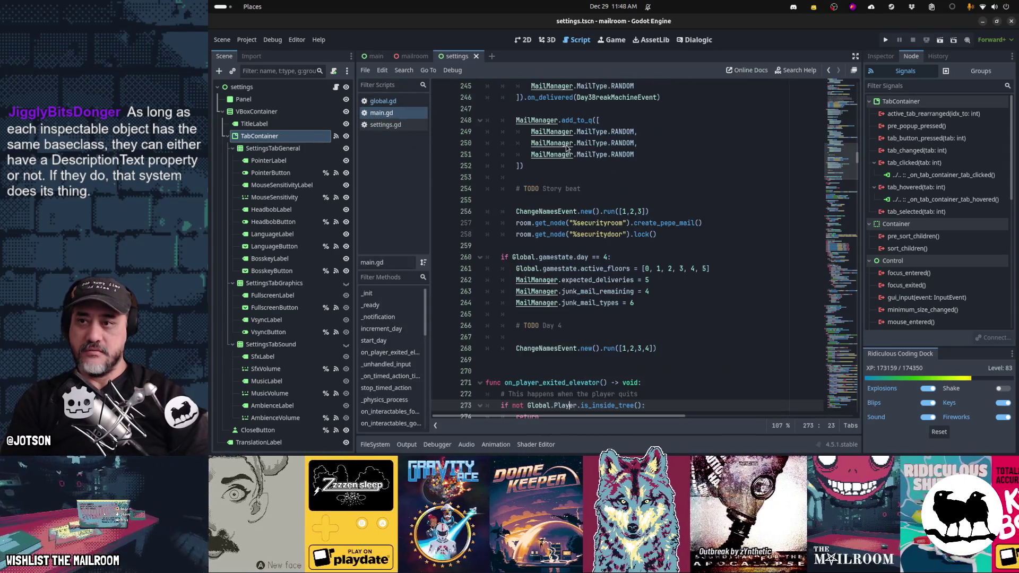
key(alt+Left)
key(ctrl+w)
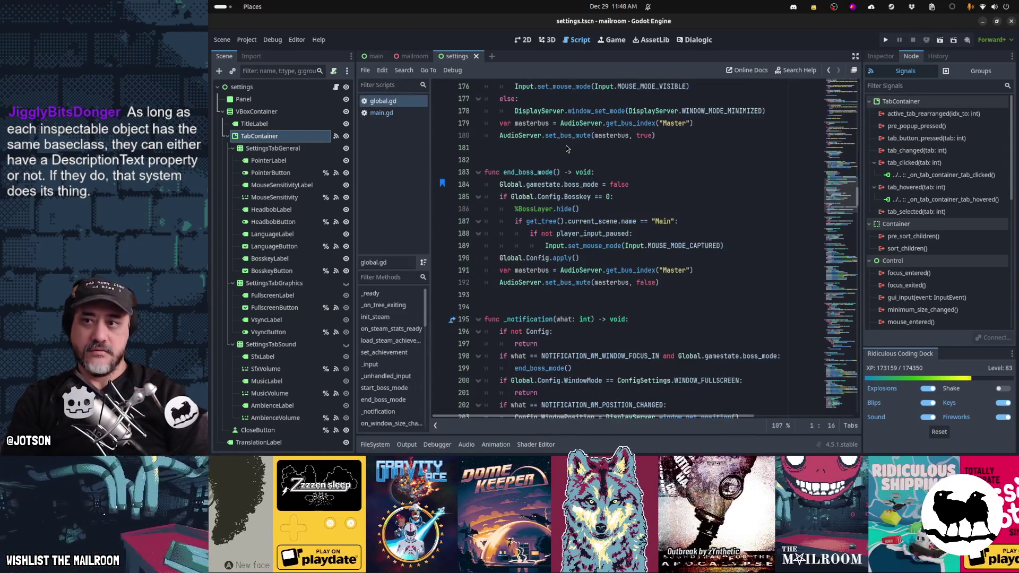
key(ctrl+w)
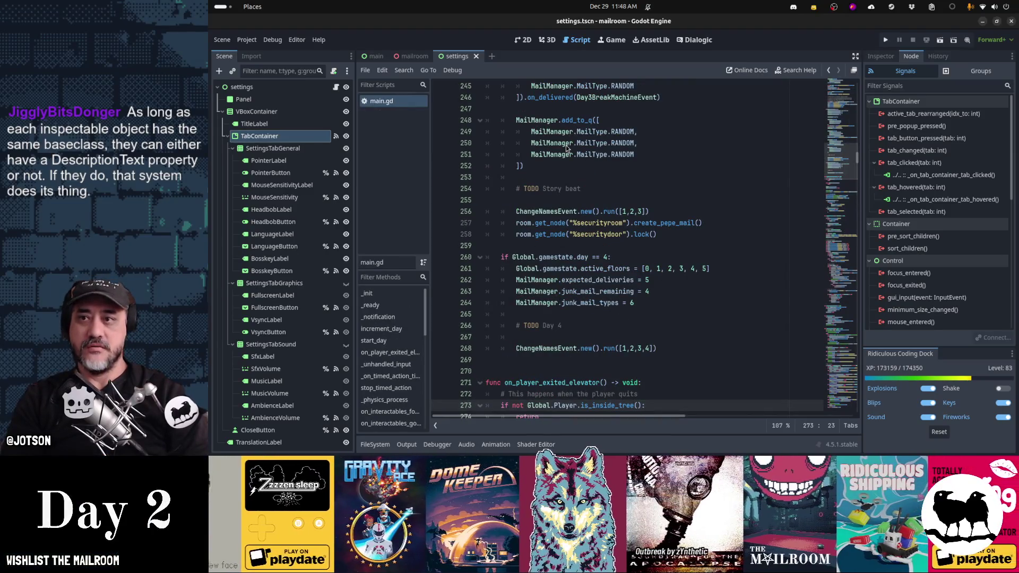
key(ctrl+shift+w)
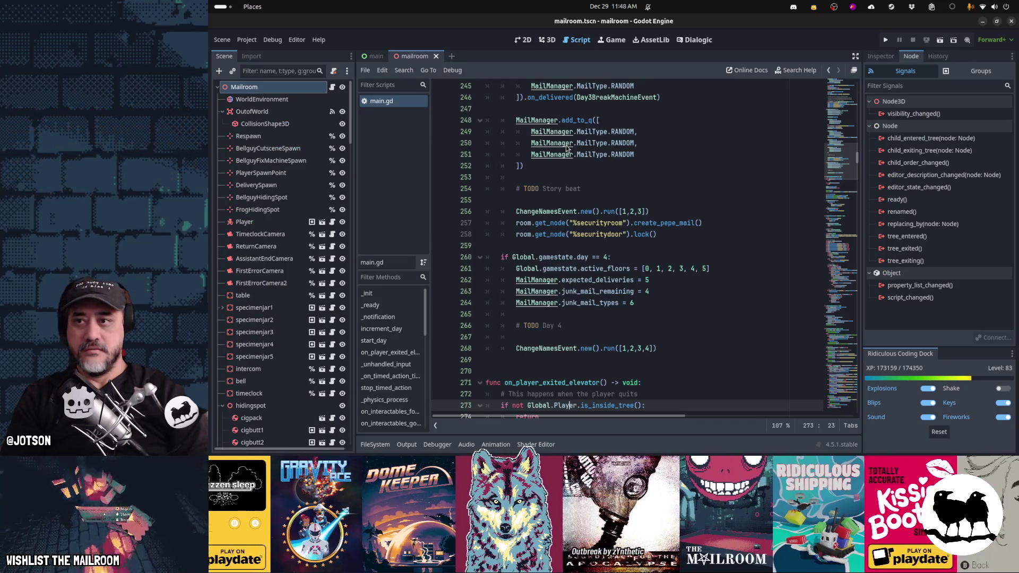
Find the_interactable in main.gd, highlight its uses, and read the preload documentation
click(393, 99)
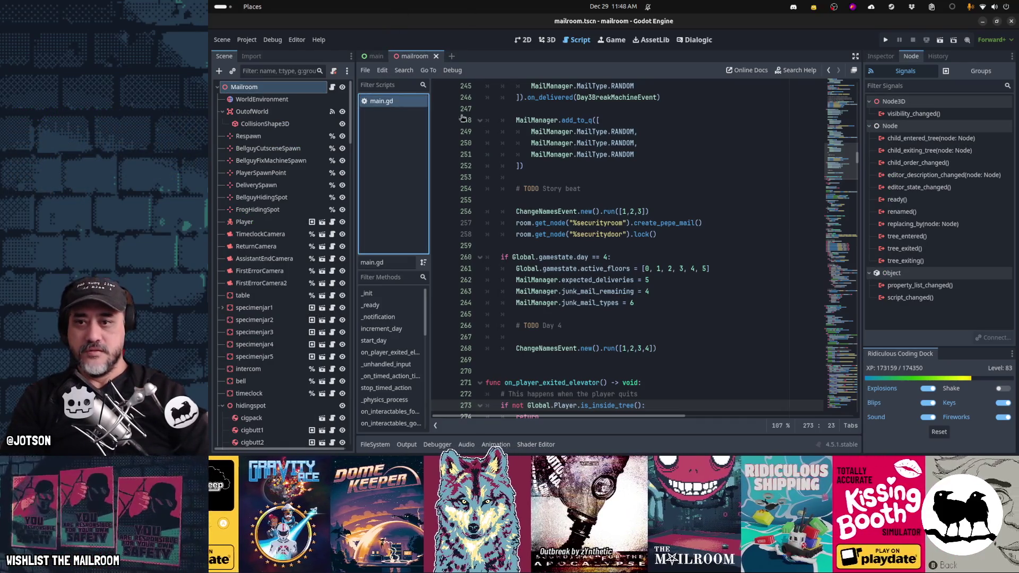
click(604, 188)
key(ctrl+f)
text(the)
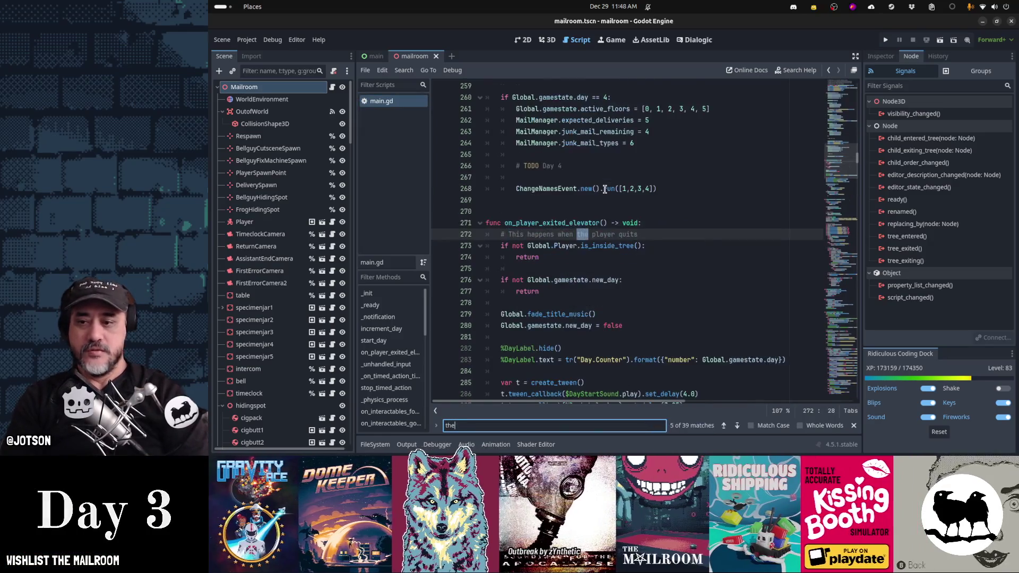
text(_interactable)
key(Escape)
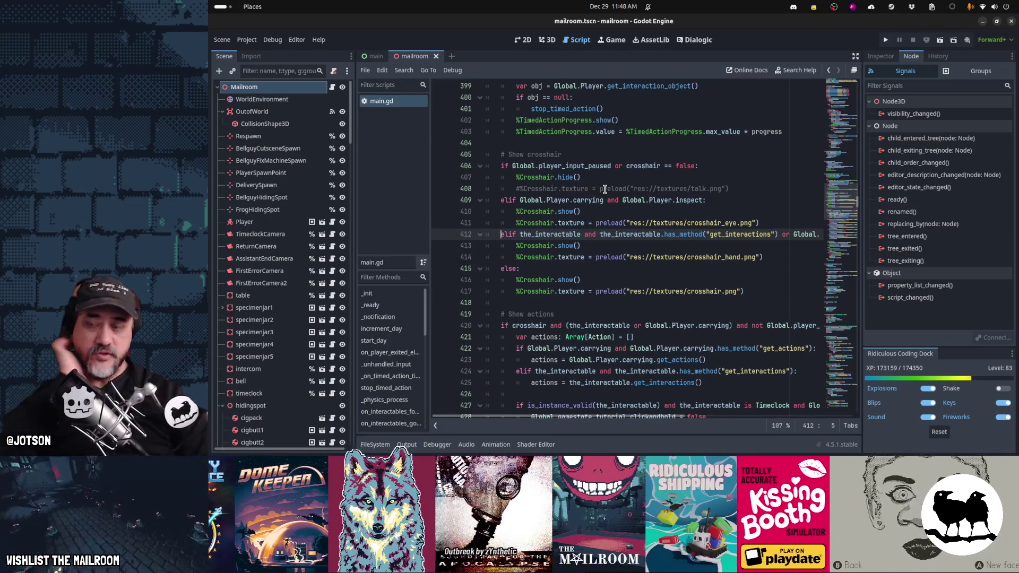
double_click(560, 235)
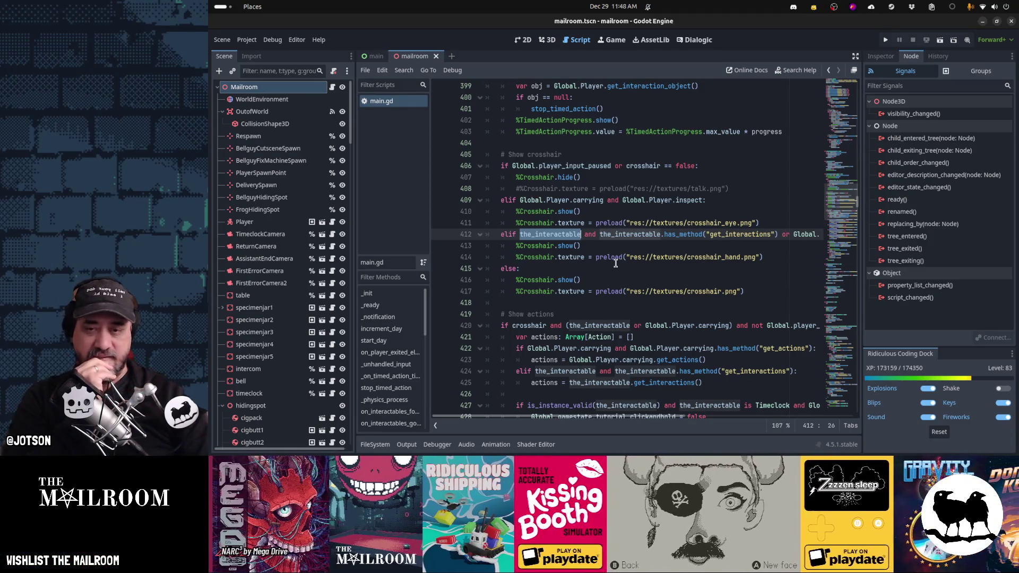
scroll(616, 263, down, 1)
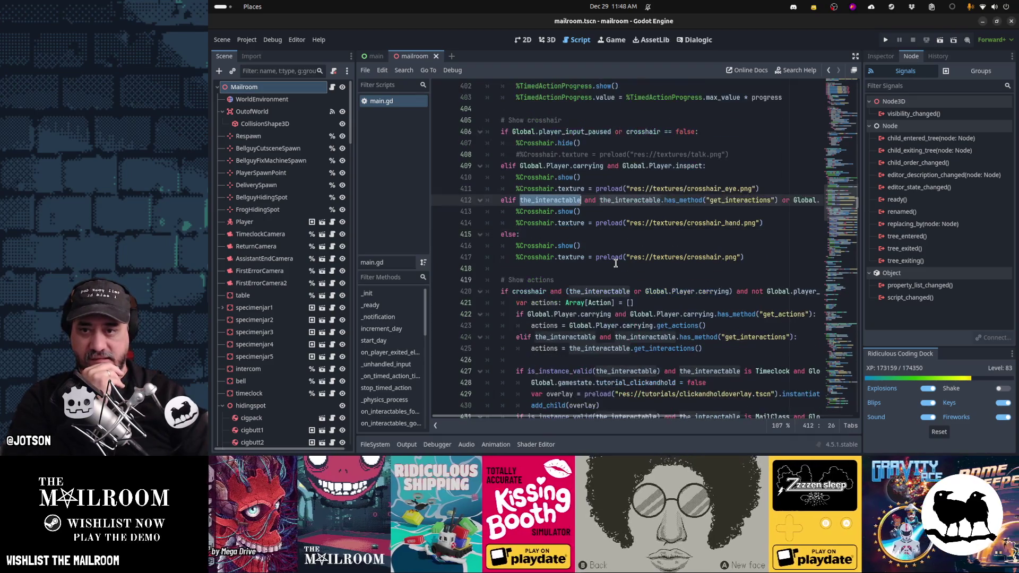
click(592, 257)
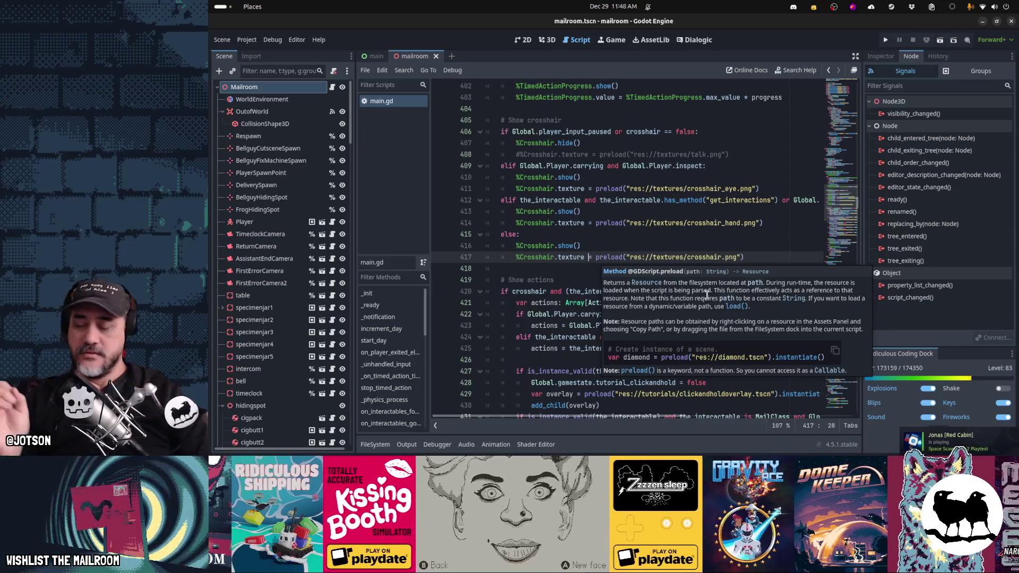
Bring the Tilix terminal window in front of the Godot editor
mouse_move(698, 447)
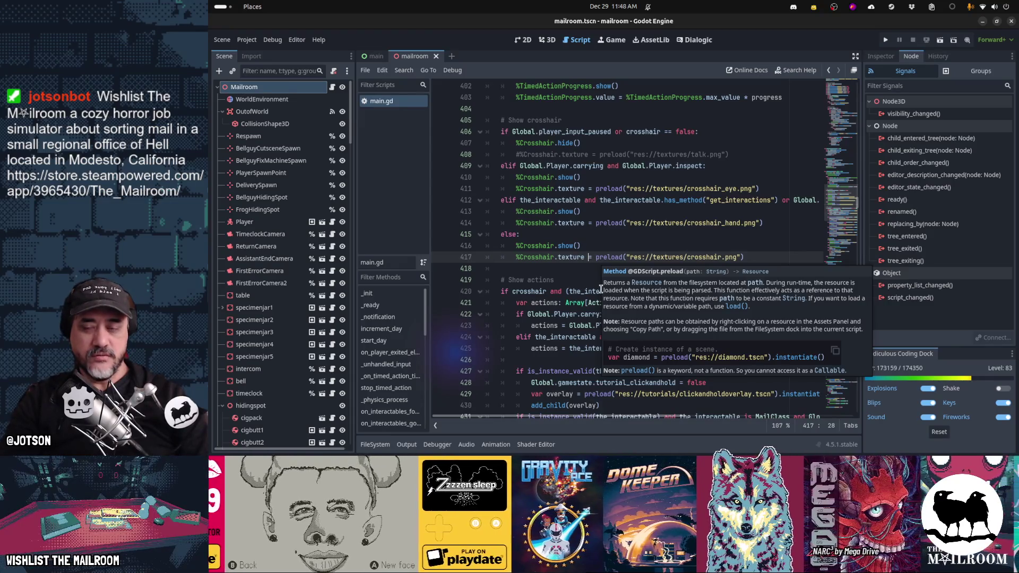
mouse_move(832, 433)
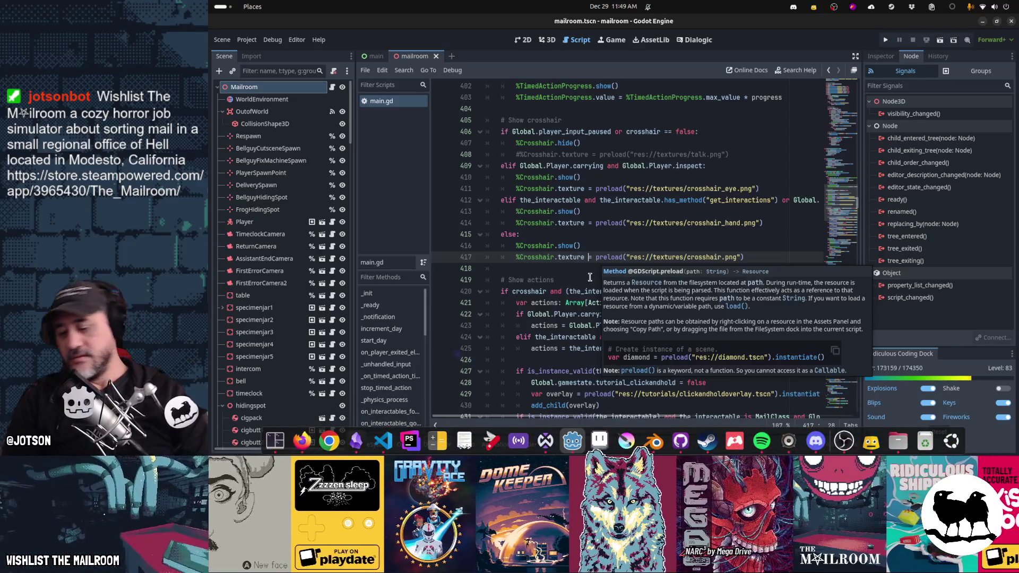
click(271, 445)
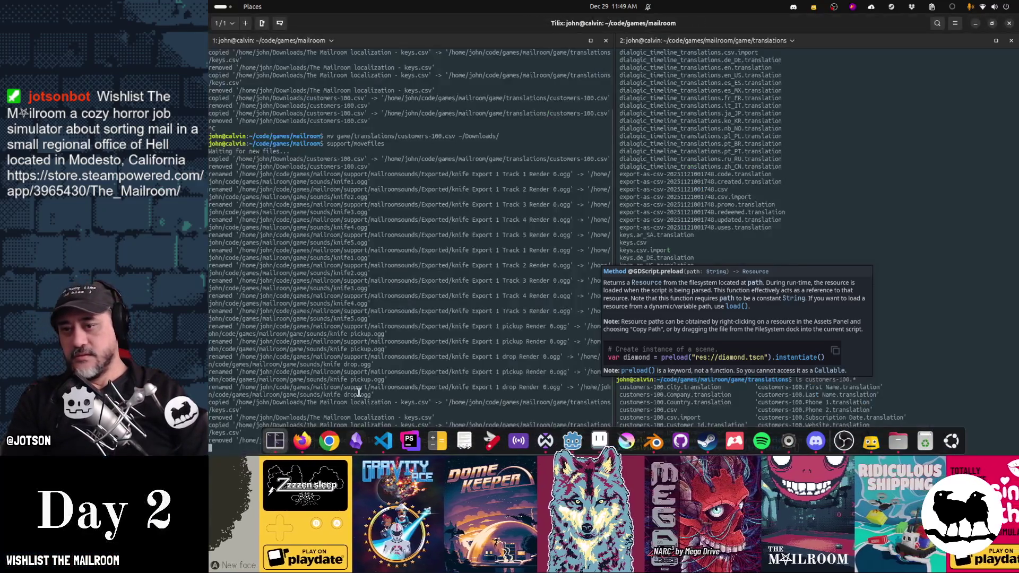
Run 'pkill Godot' in Tilix and reopen the Mailroom project from the Project Manager
text(pkill Godot)
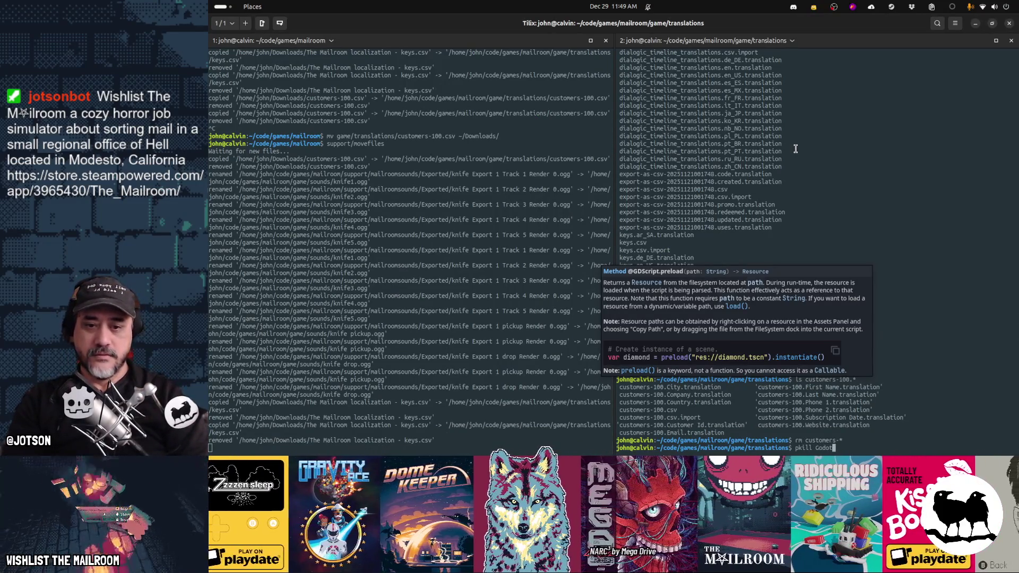
key(Return)
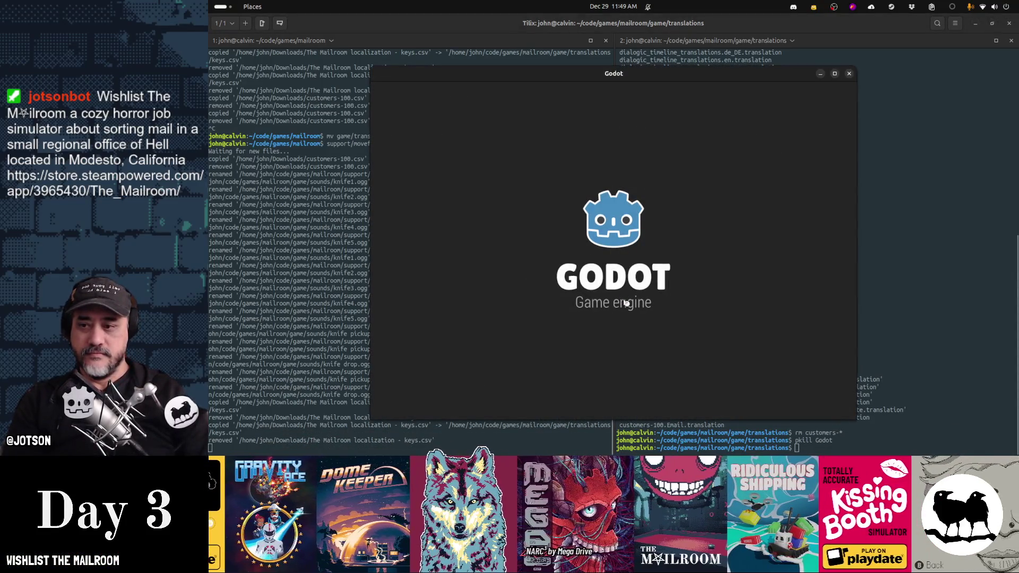
double_click(610, 121)
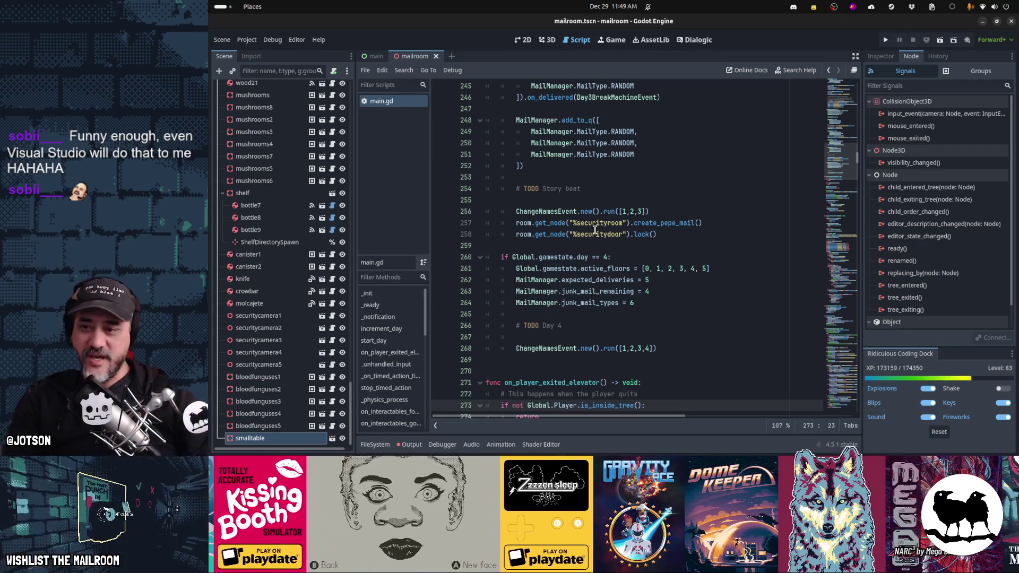
Scroll through main.gd and search for the_interactable to reach the show-actions code near line 432
click(723, 268)
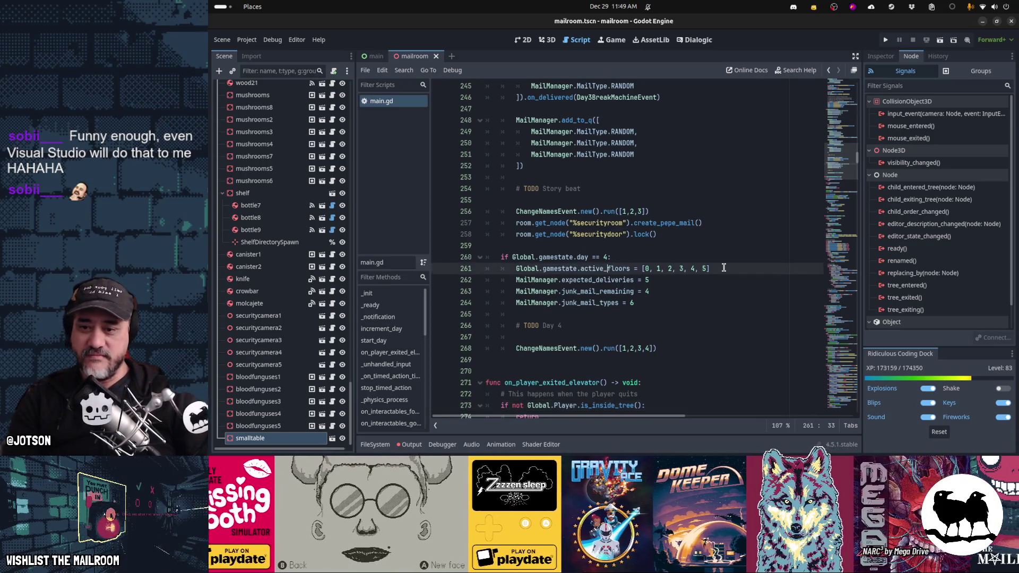
scroll(723, 267, down, 4)
scroll(724, 267, down, 3)
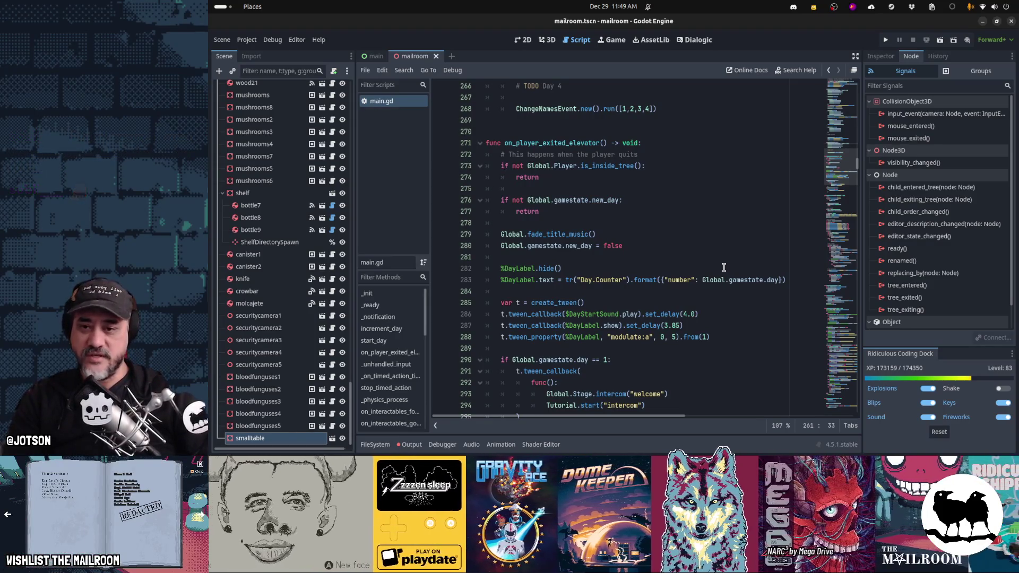
scroll(724, 267, down, 1)
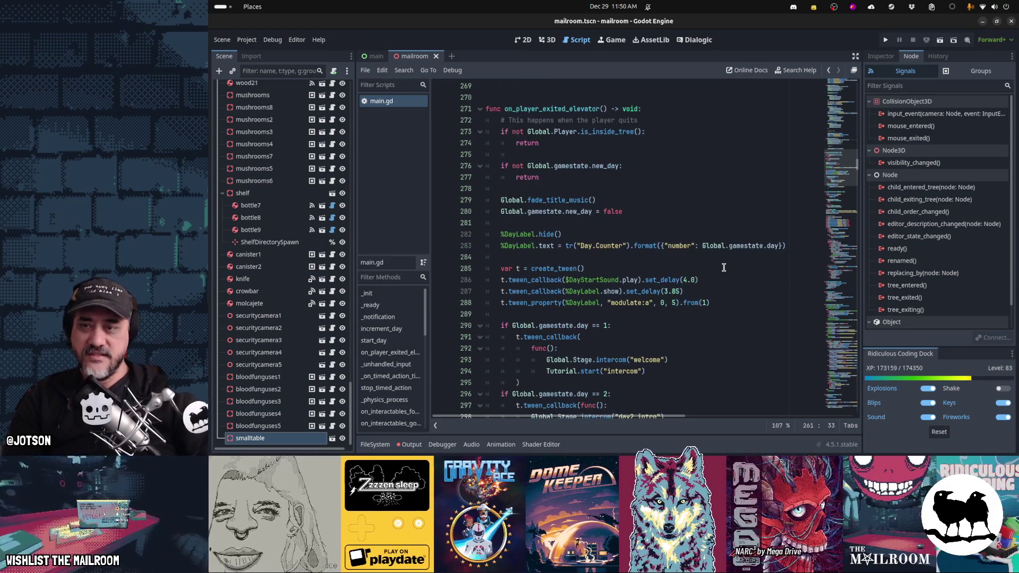
scroll(724, 267, down, 4)
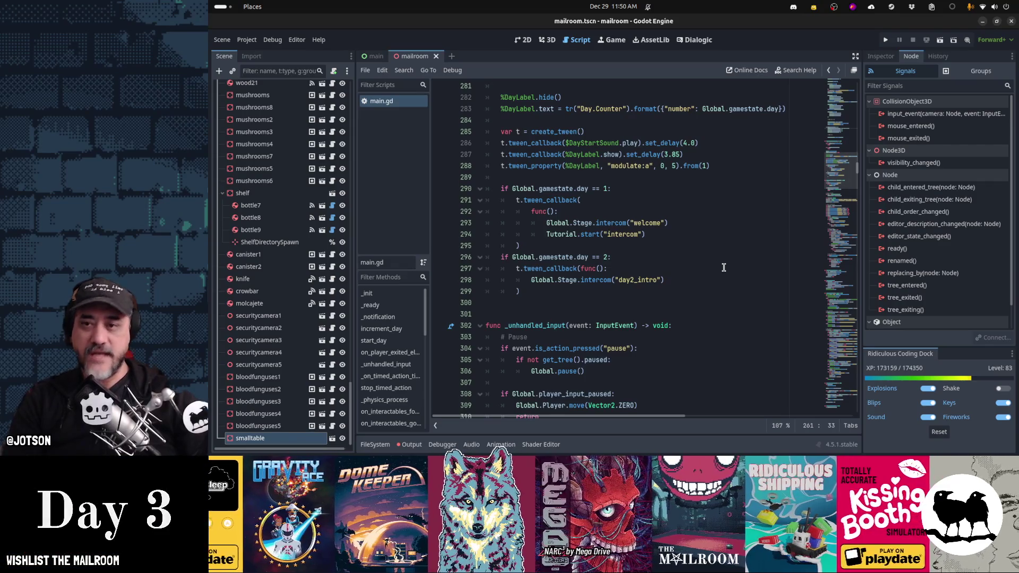
scroll(723, 267, down, 3)
click(723, 267)
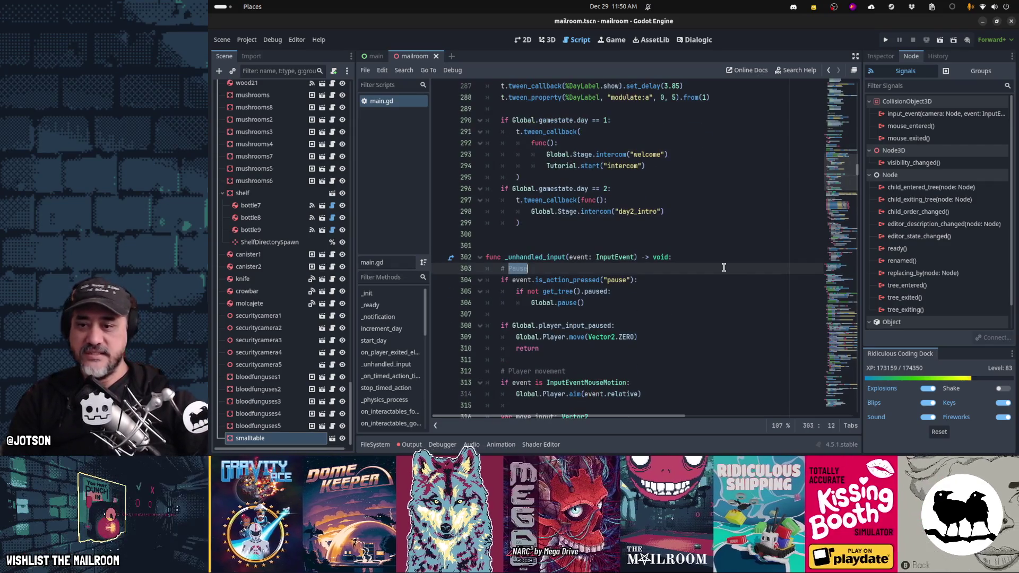
key(ctrl+f)
text(the_inter)
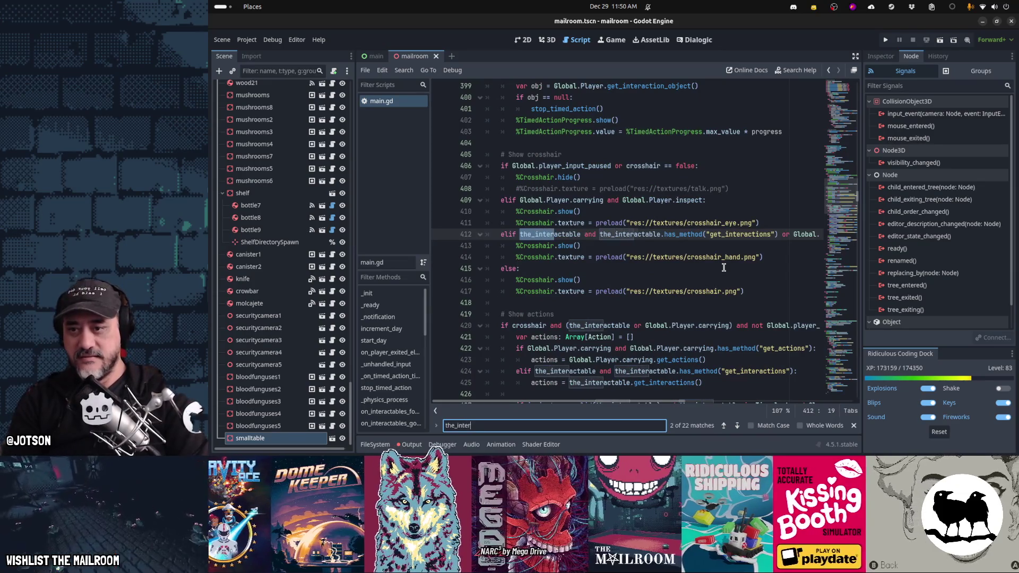
key(Escape)
scroll(722, 287, down, 14)
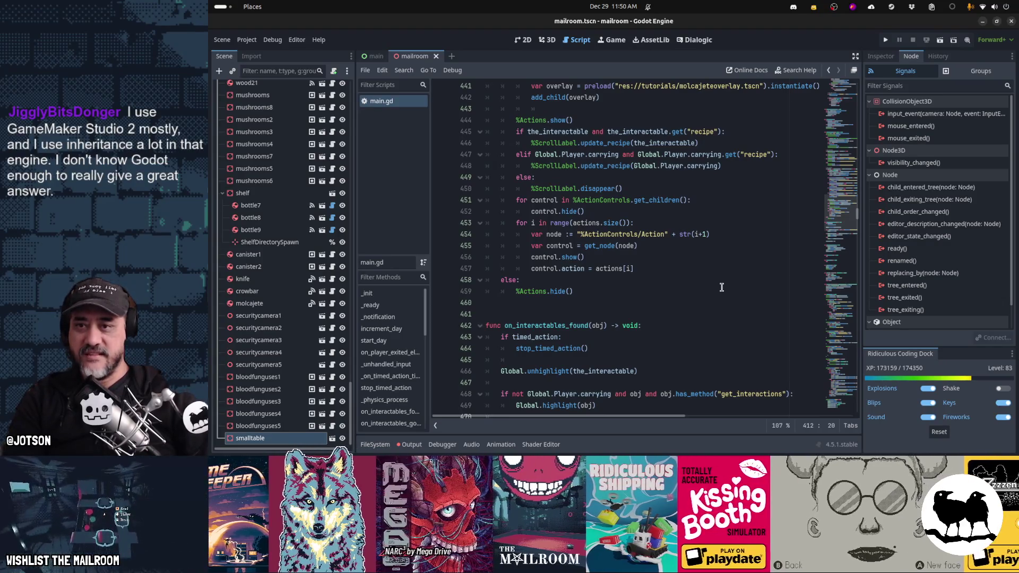
scroll(722, 287, up, 3)
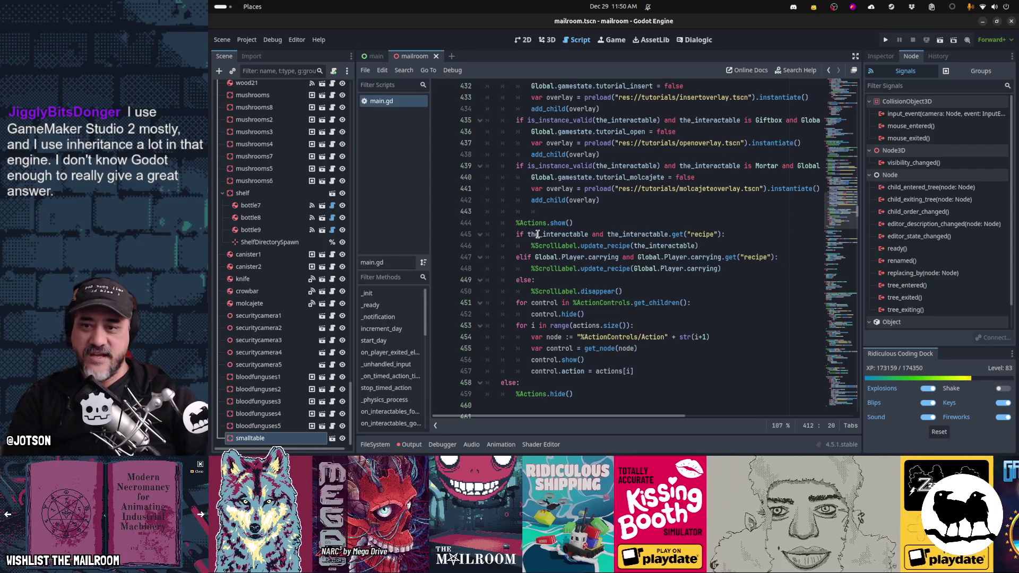
Review the the_interactable recipe check and update_recipe call on lines 445–446
double_click(538, 234)
double_click(644, 234)
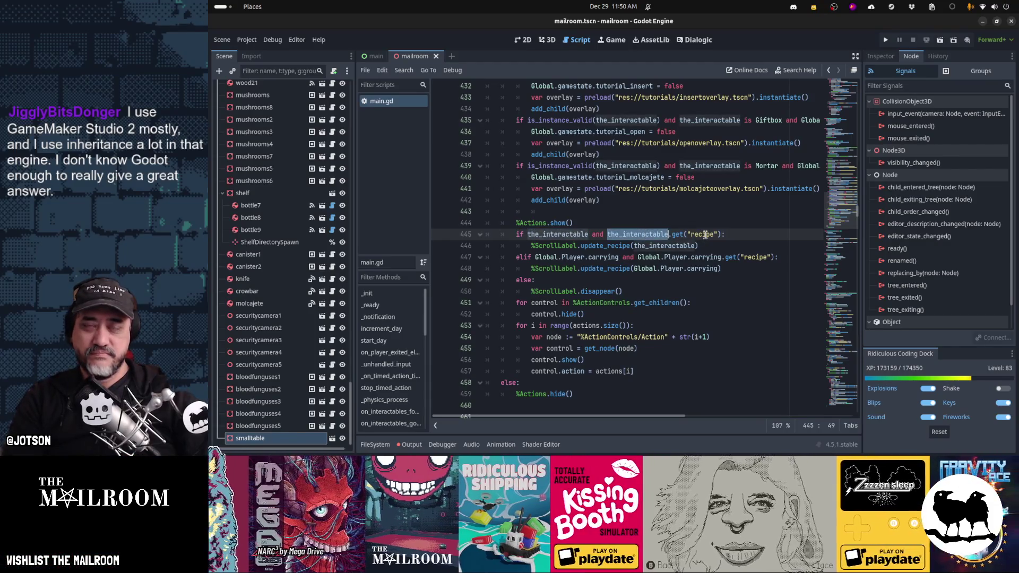
double_click(704, 235)
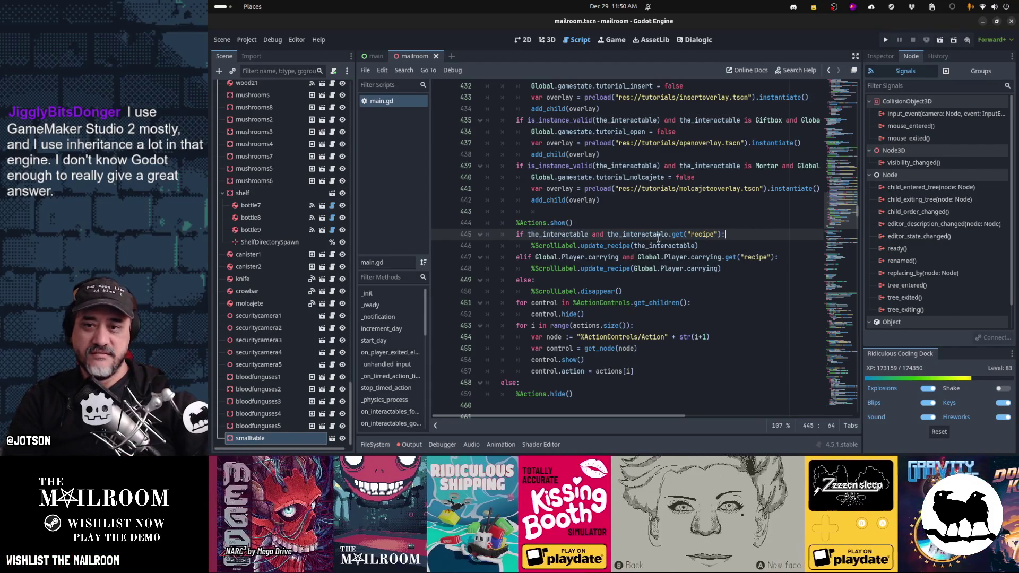
drag(532, 246, 711, 249)
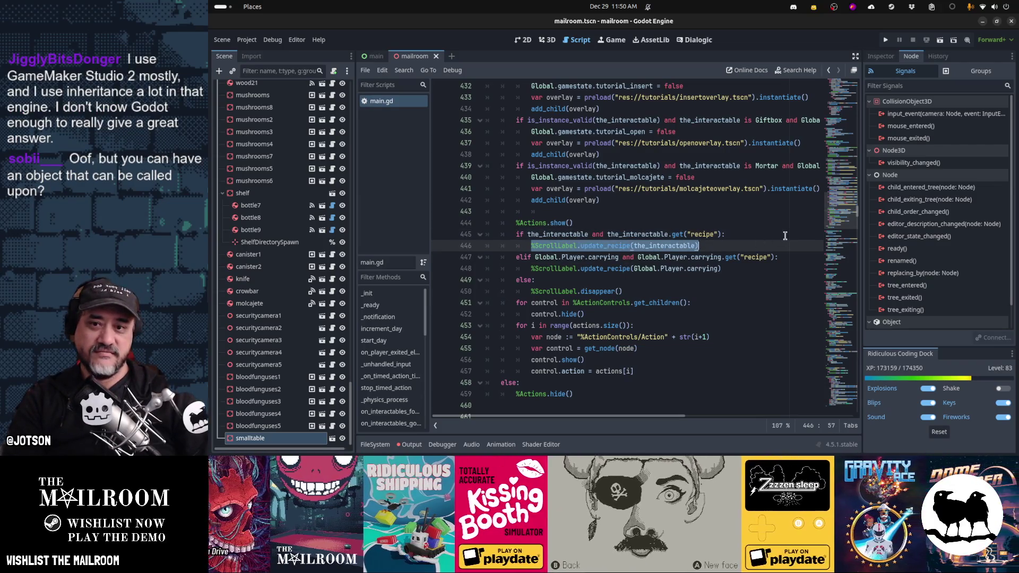
double_click(625, 236)
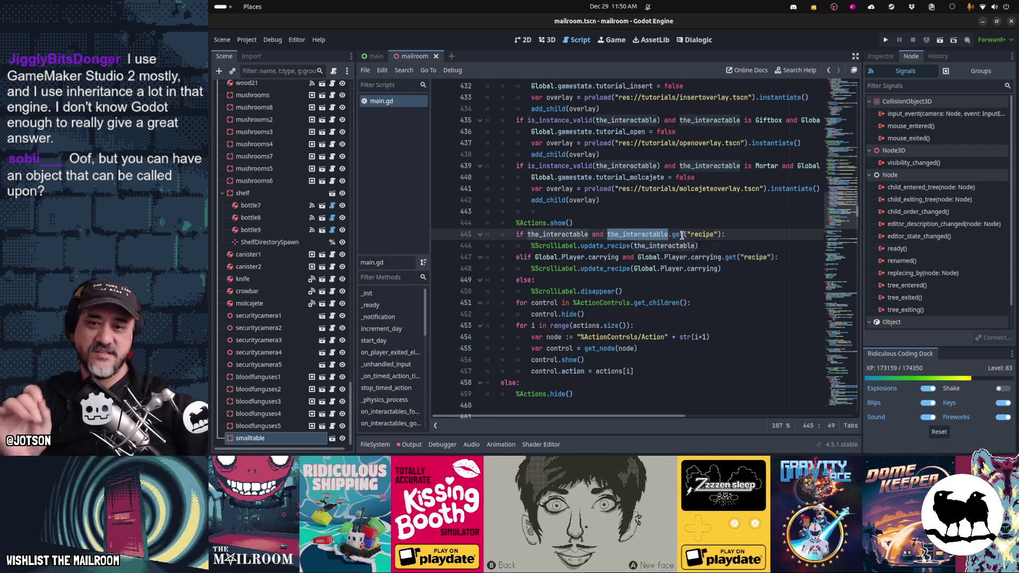
double_click(697, 235)
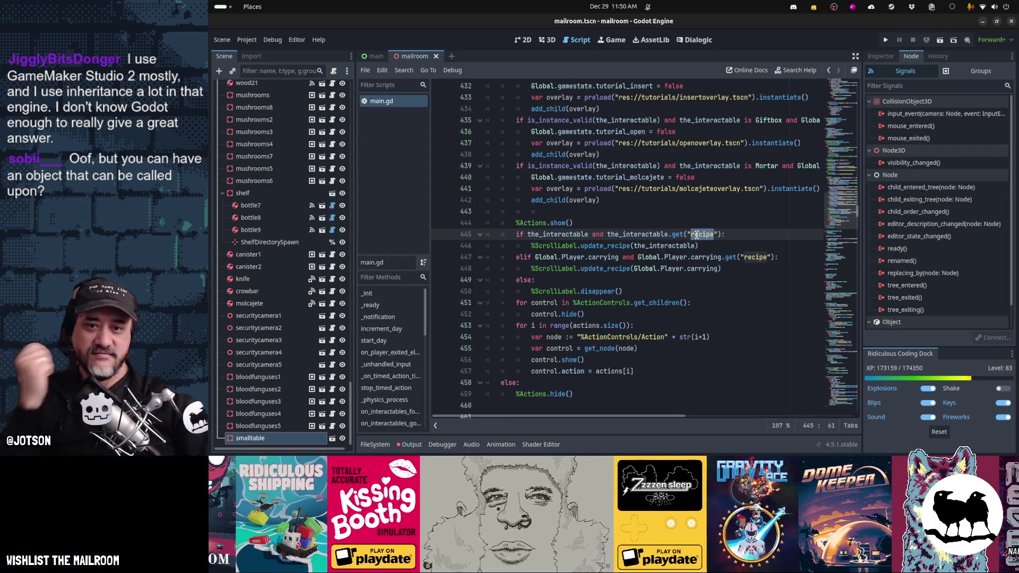
click(598, 246)
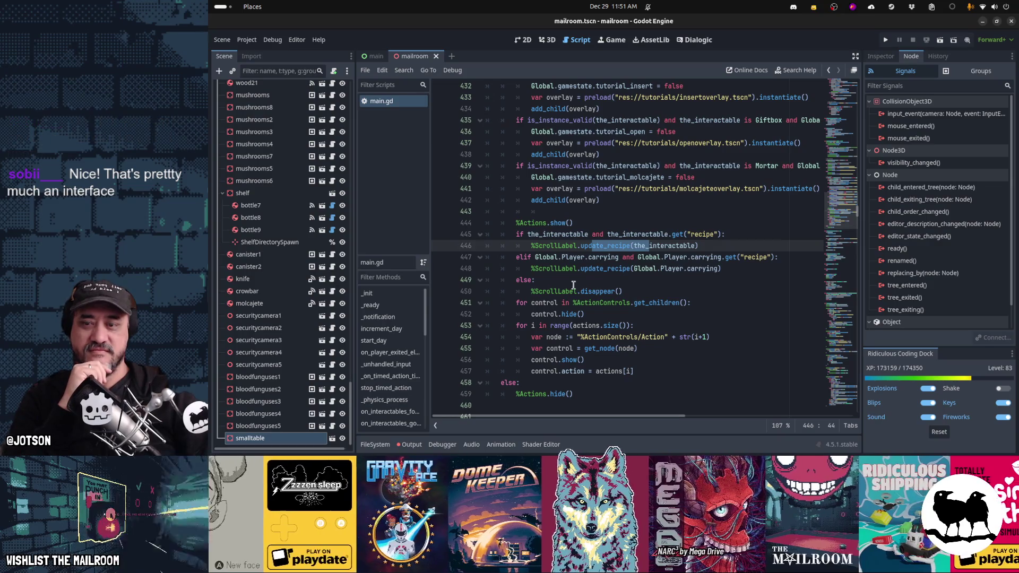
scroll(530, 299, up, 6)
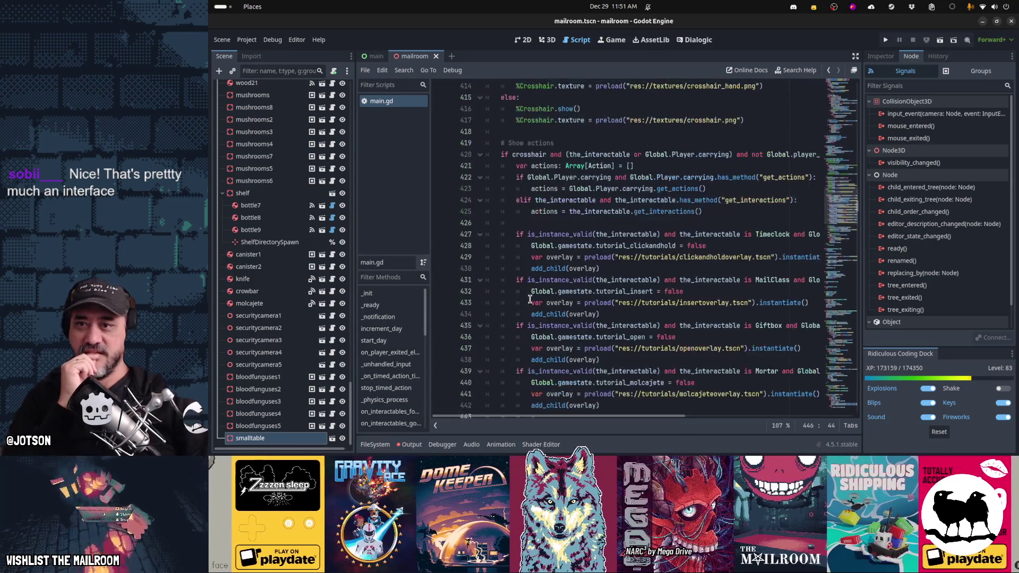
scroll(531, 299, down, 3)
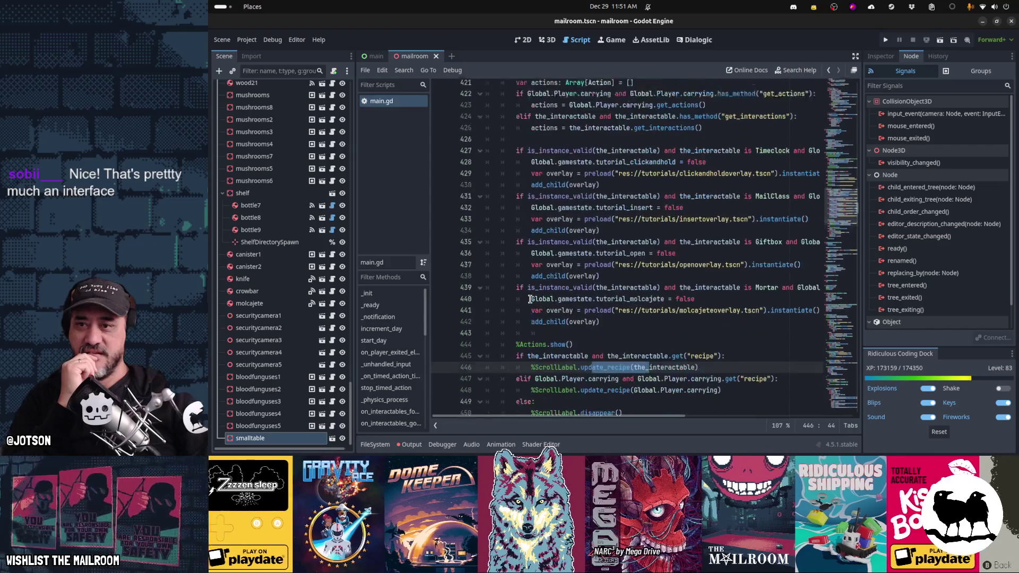
scroll(531, 299, up, 5)
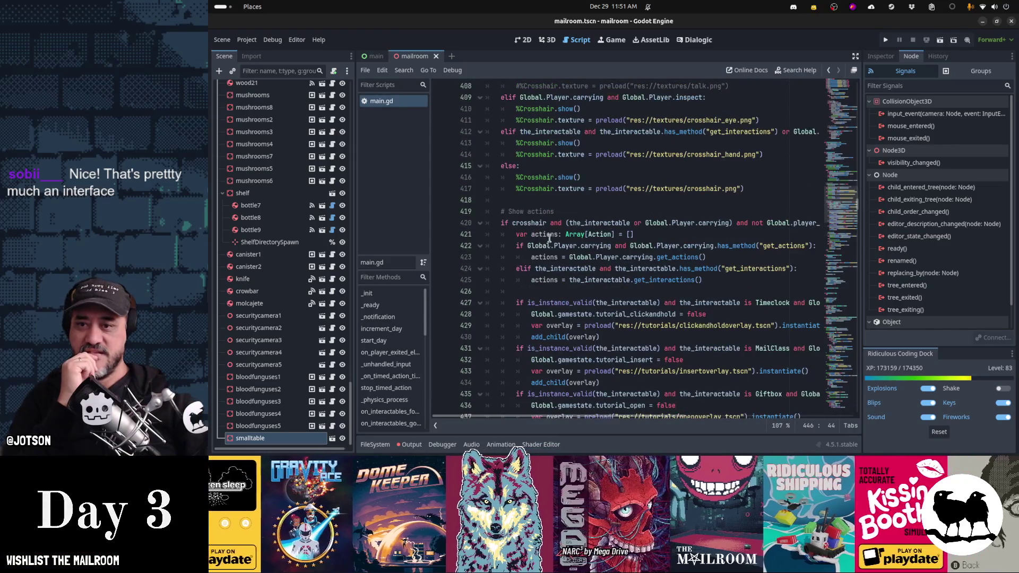
Add an if the_interactable.get("accessible_label") check that prints accessible_label, and save
click(549, 200)
key(Return)
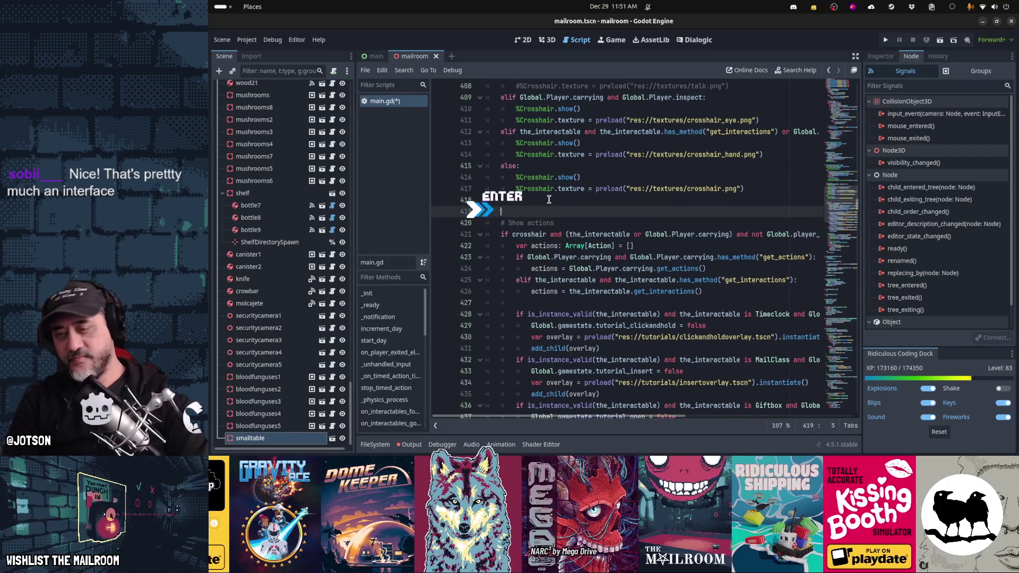
text(if the_inter)
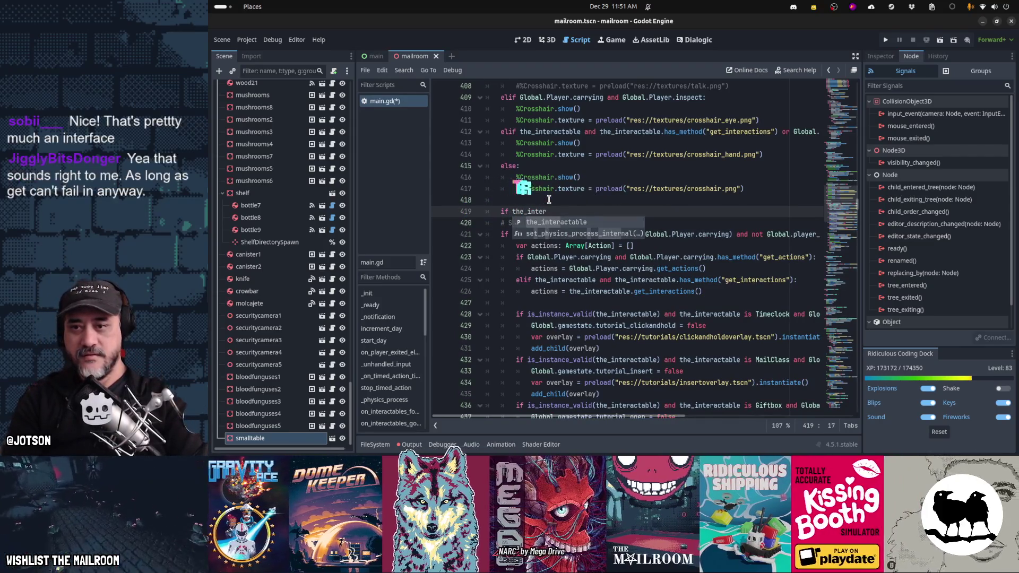
key(Tab)
text(and the)
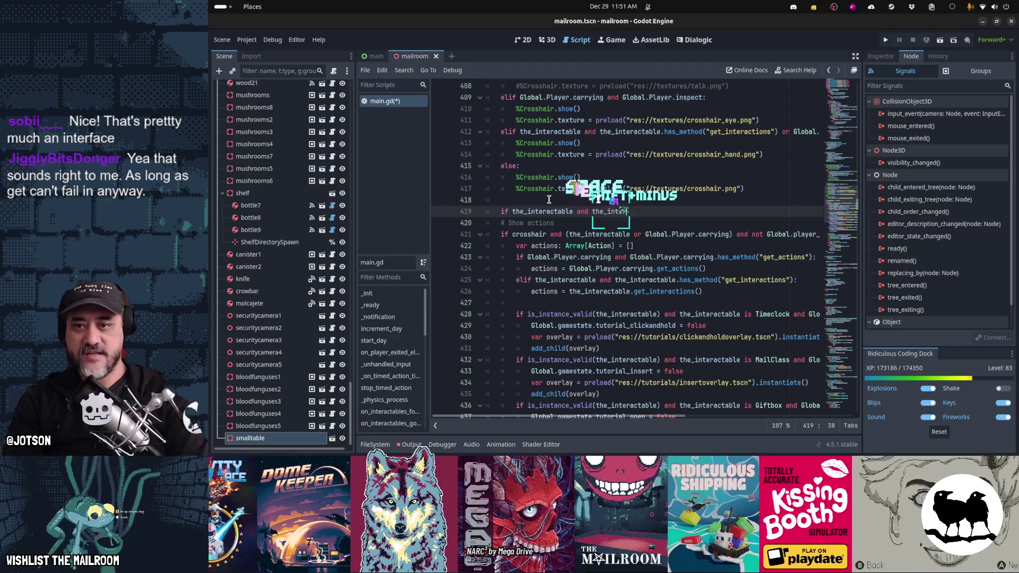
text(_interactable.get("accessible_label"):)
key(Return)
text(print(the_interactable.access_)
key(BackSpace)
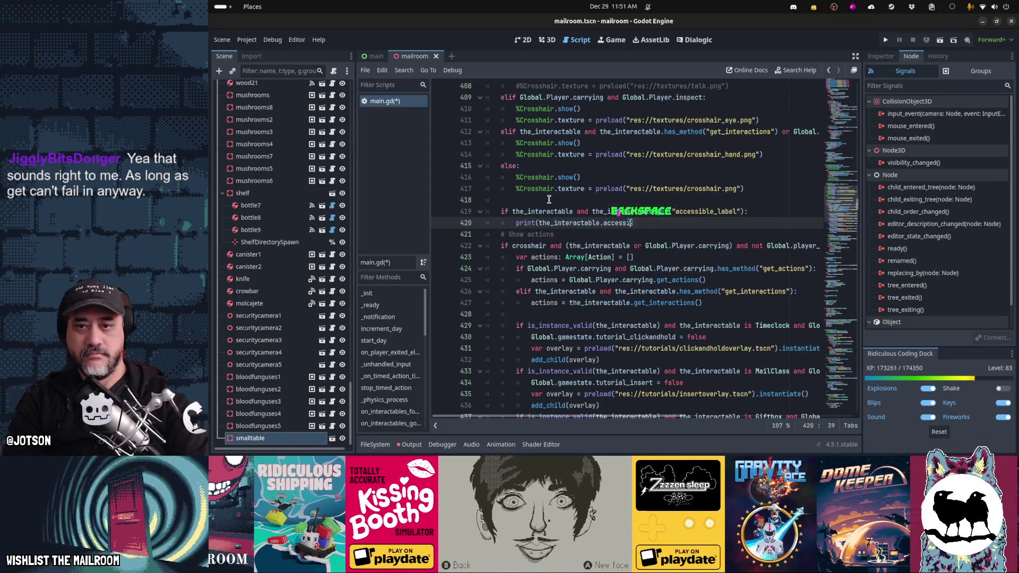
text(ible_label))
key(Return)
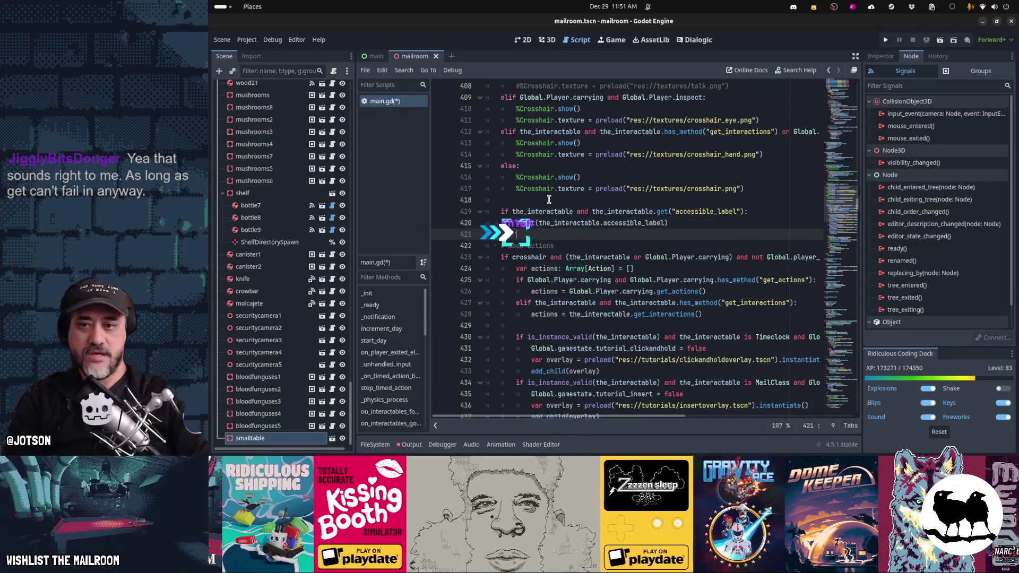
key(Down)
key(Down)
key(Down)
key(ctrl+s)
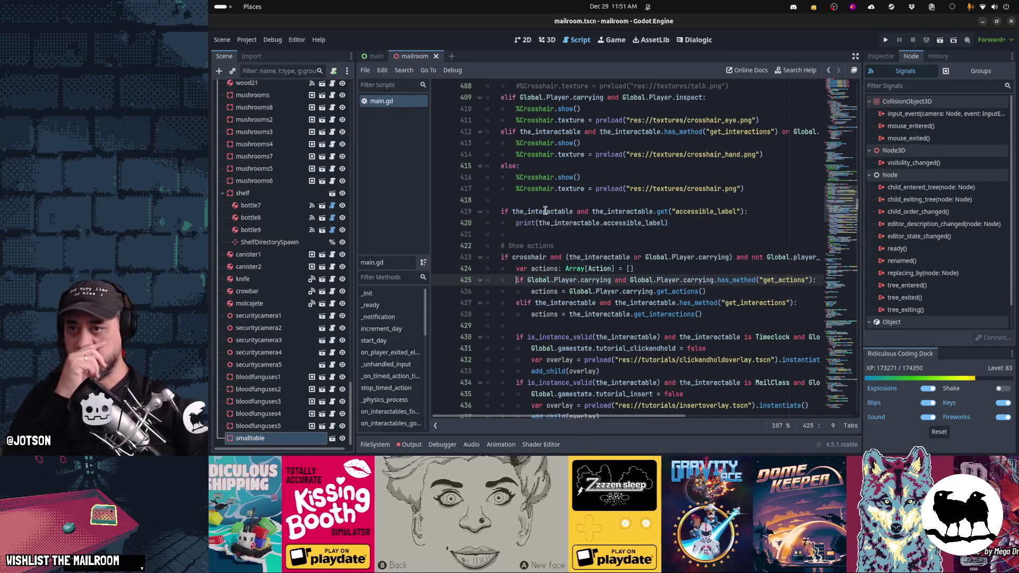
Turn on Embed Game on Next Play in the Game workspace, then return to the script
click(612, 40)
click(609, 70)
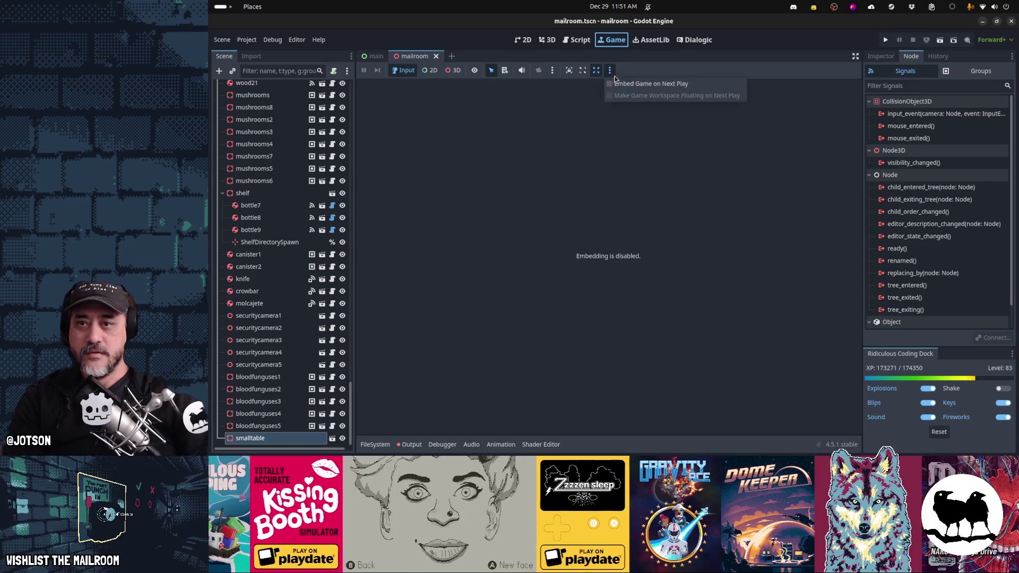
click(644, 84)
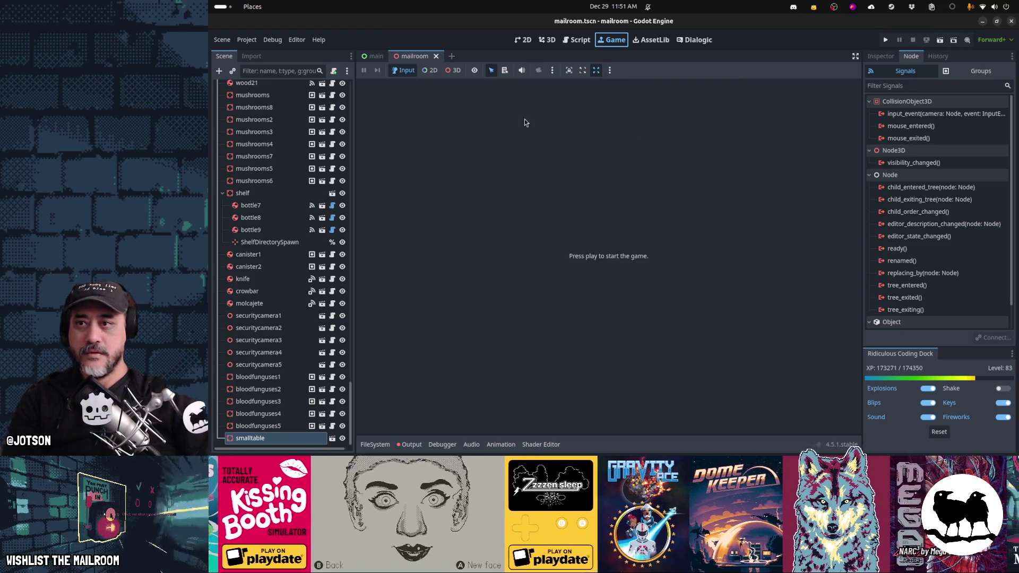
click(576, 39)
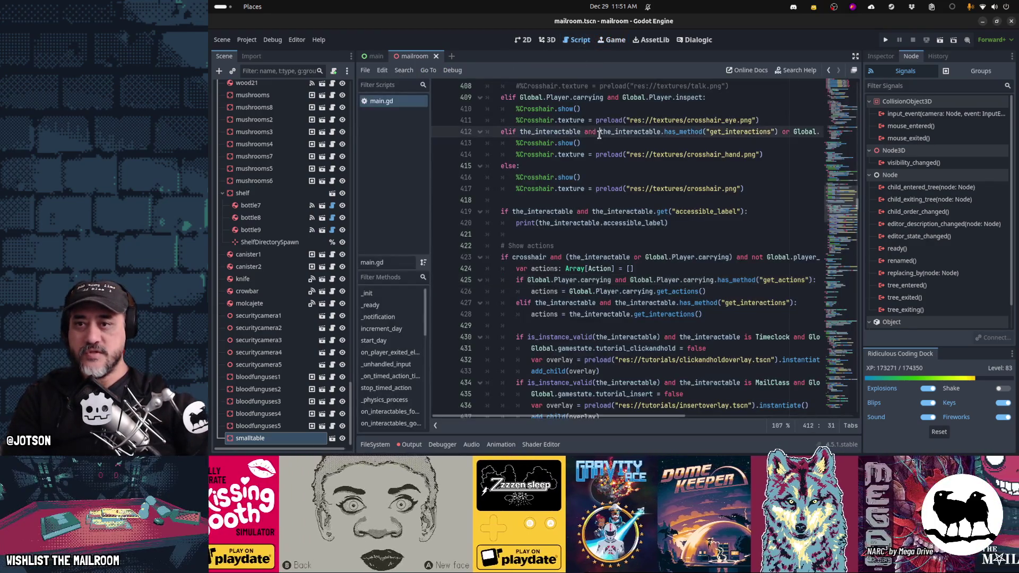
Open mail.gd and declare 'var accessible_label: String:'
key(shift+alt+o)
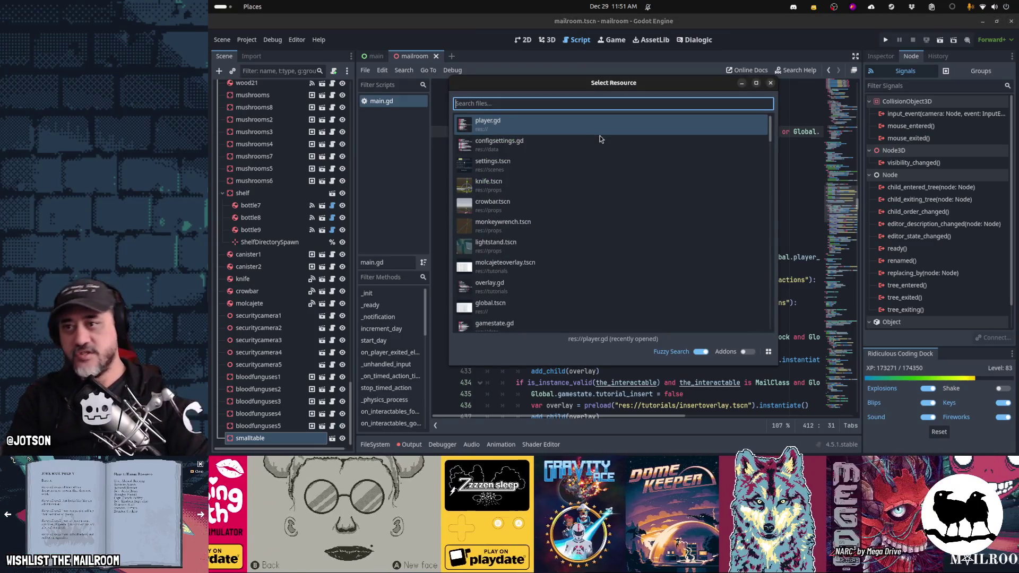
text(mail.gd)
key(Return)
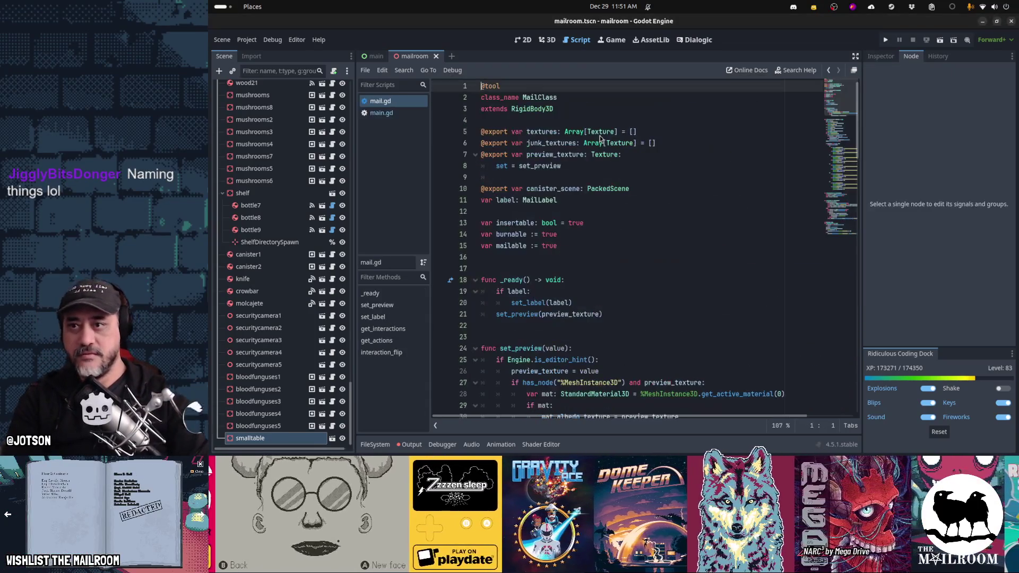
key(Down)
key(Down)
key(Down)
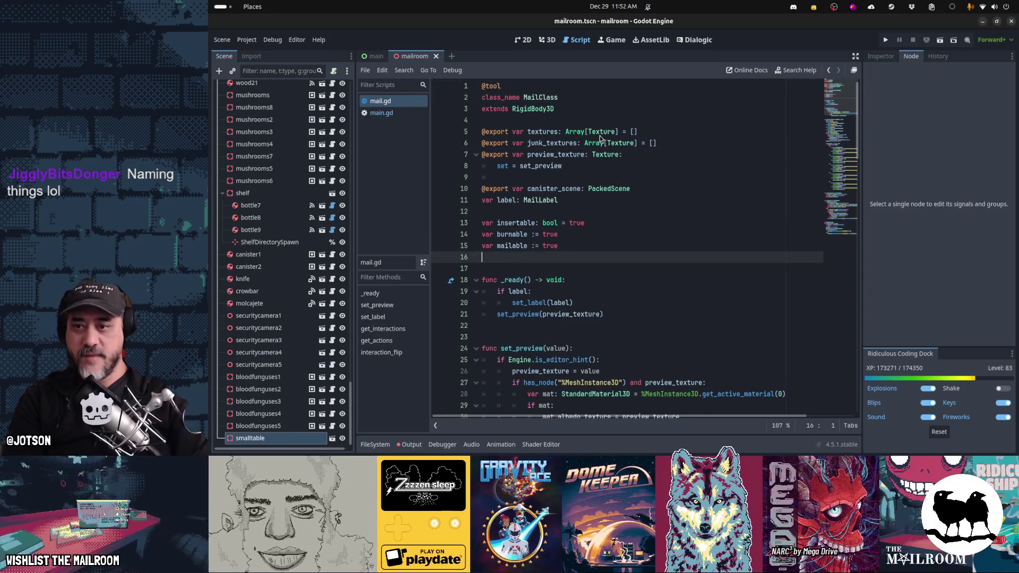
key(Return)
text(var )
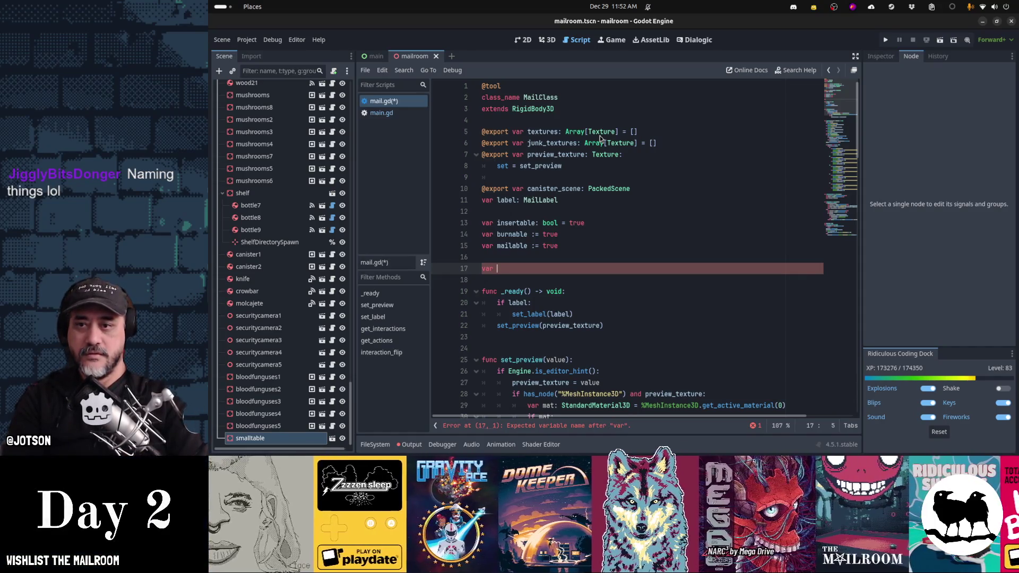
text(accessible)
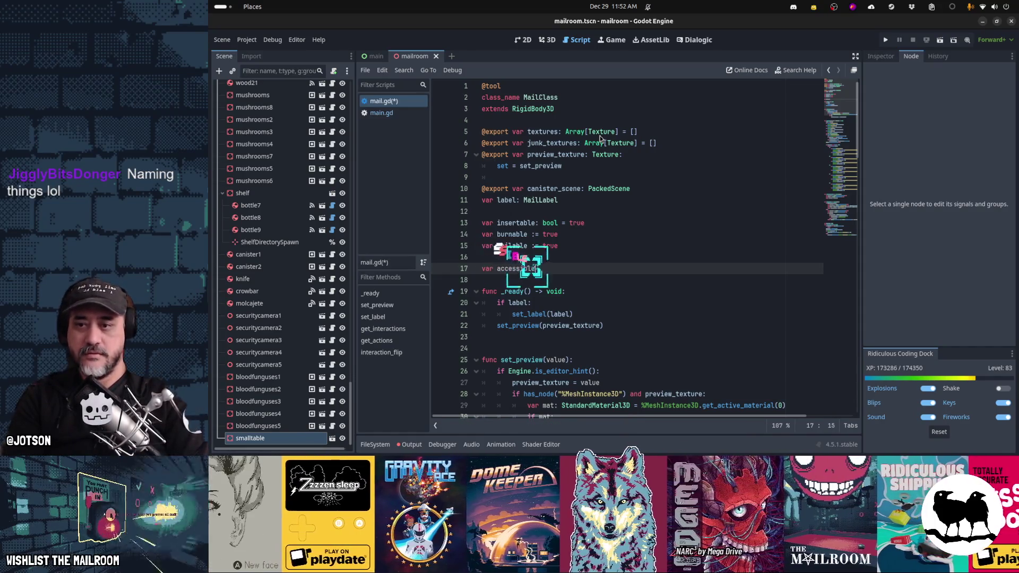
text(_label: St)
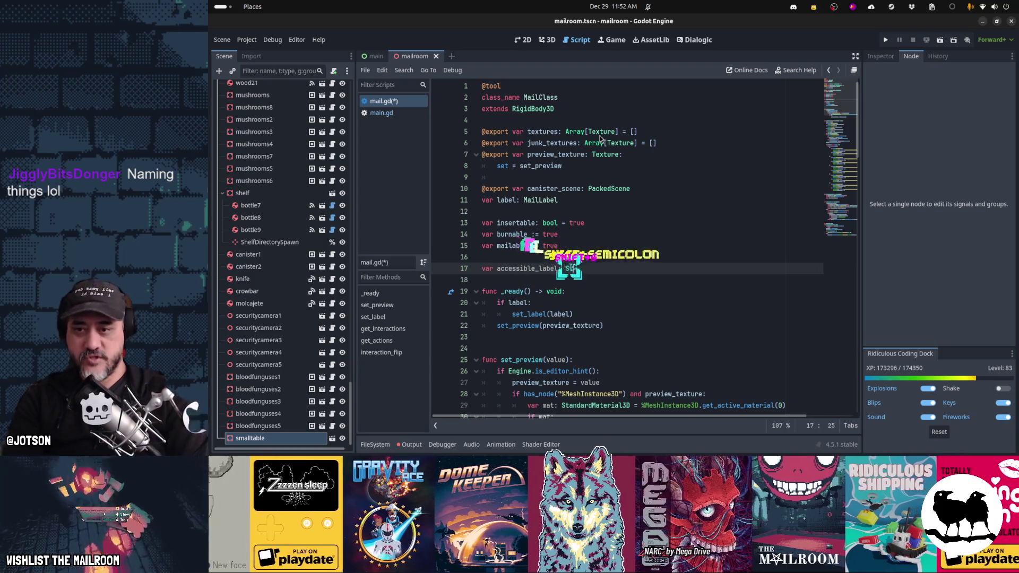
text(ring:)
Add a getter returning label.from_address + "\n\n" + label.to_address when label exists
key(Return)
text(get()
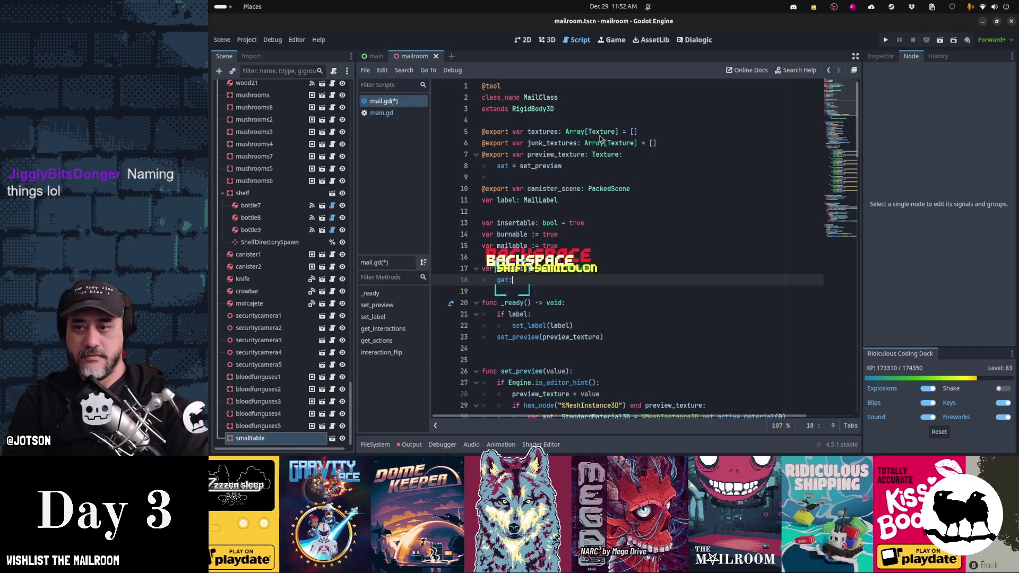
text(:)
key(Return)
text(return )
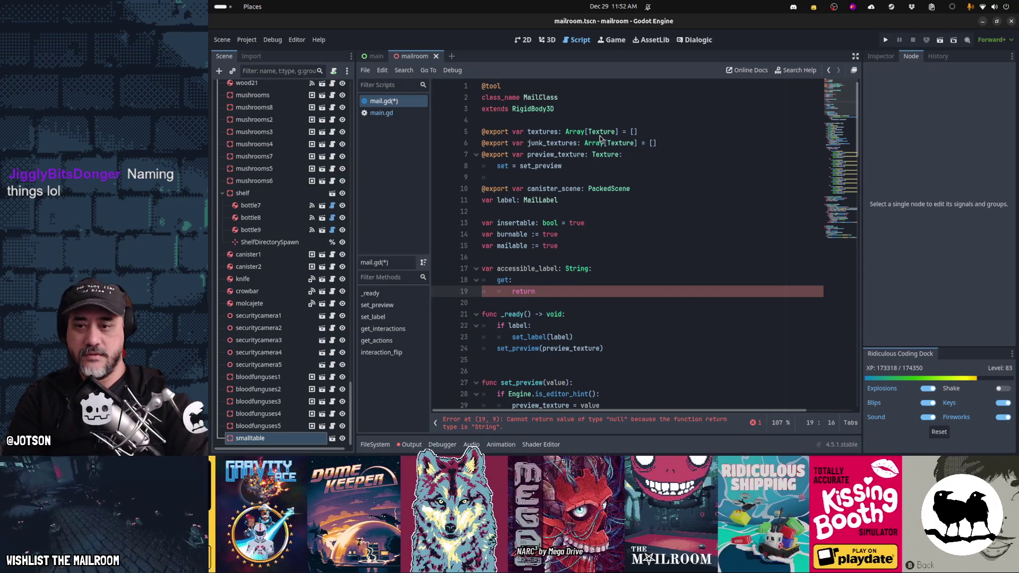
text(if label:)
key(Return)
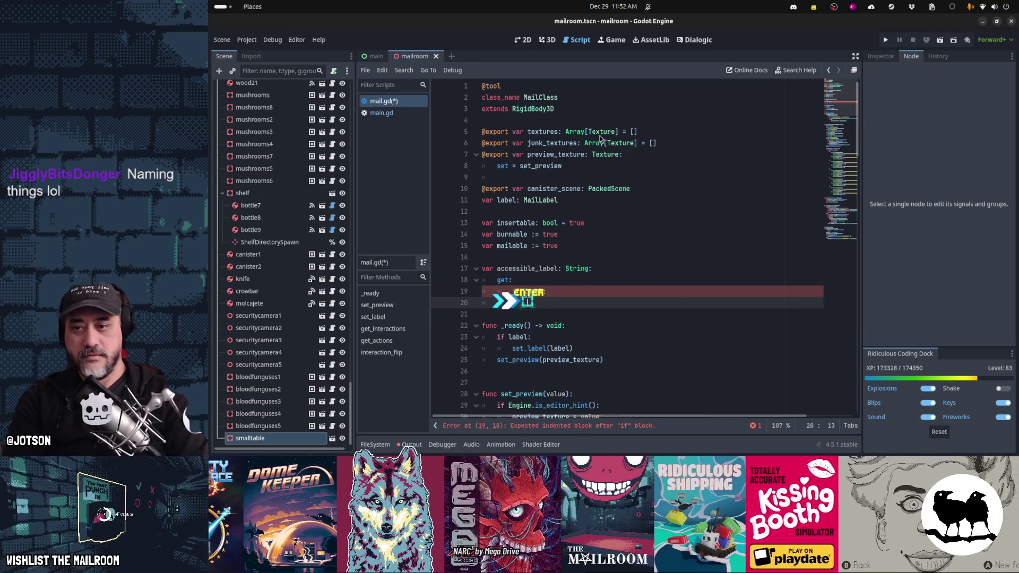
text(return label.)
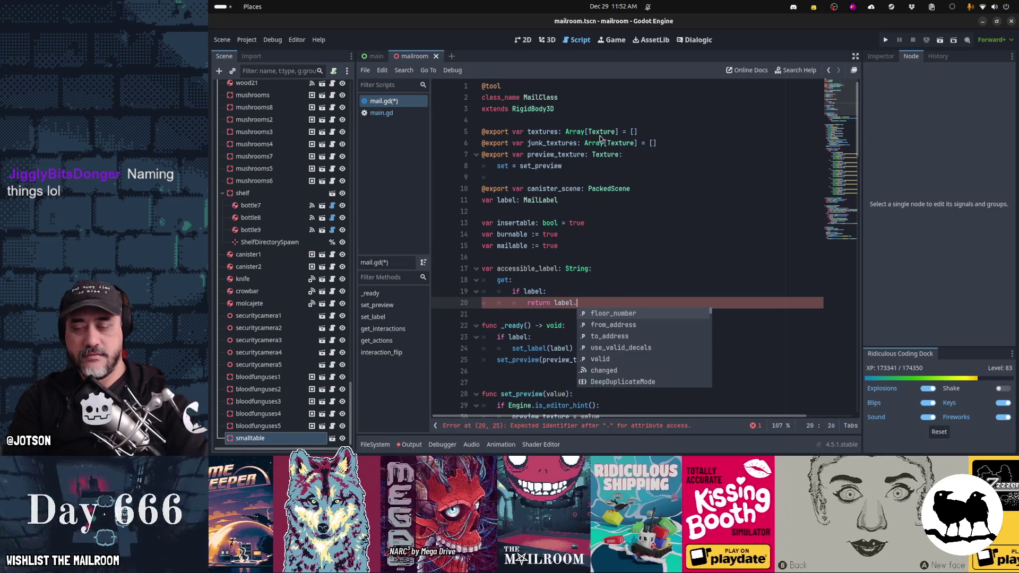
key(Down)
key(Return)
text(+ "\n\n")
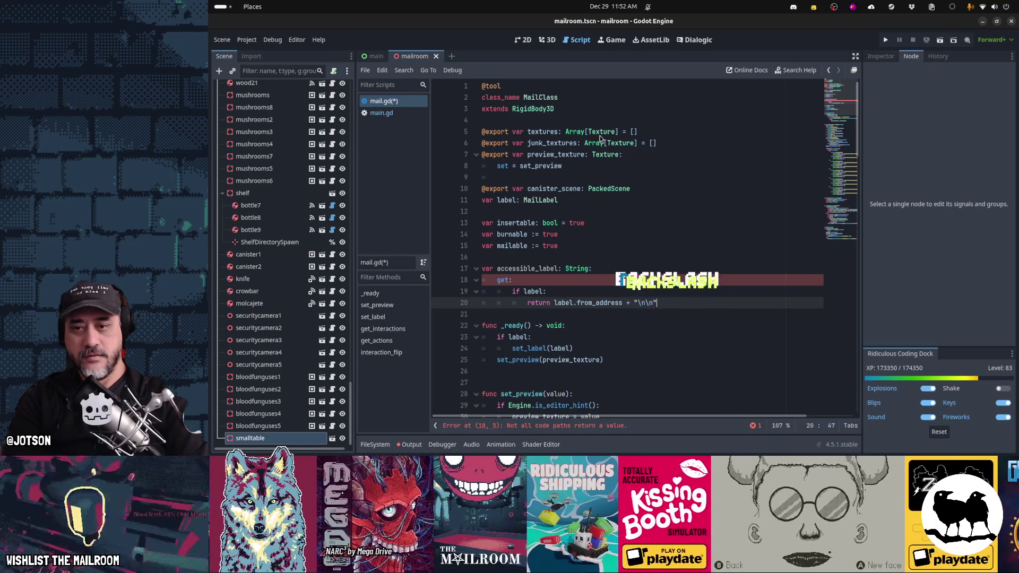
text( + label.to_address)
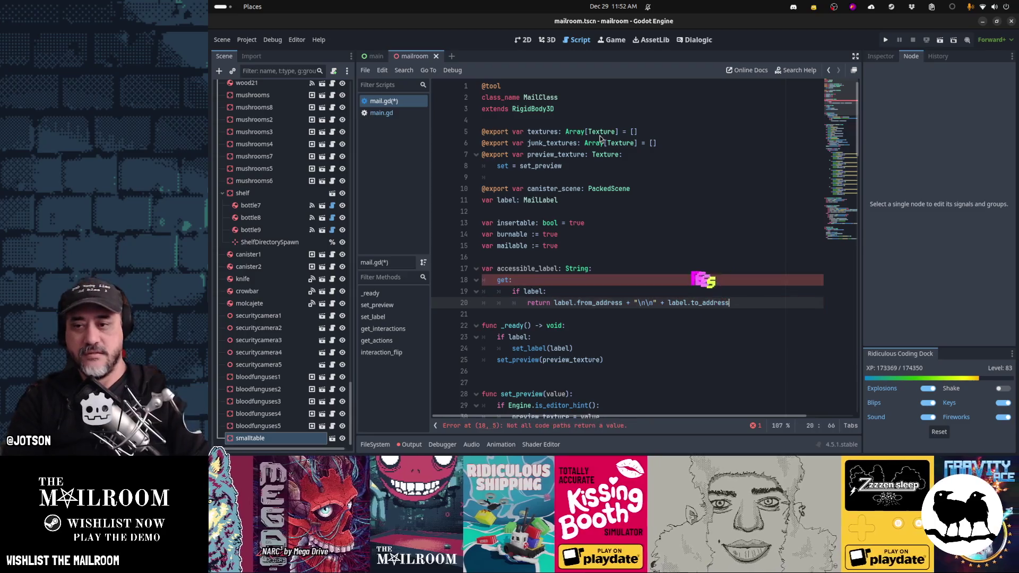
Make the getter otherwise return an empty string, and save the script
key(Return)
key(BackSpace)
text(else:)
text(return "")
key(Down)
key(Down)
key(Return)
key(Down)
key(Down)
key(Down)
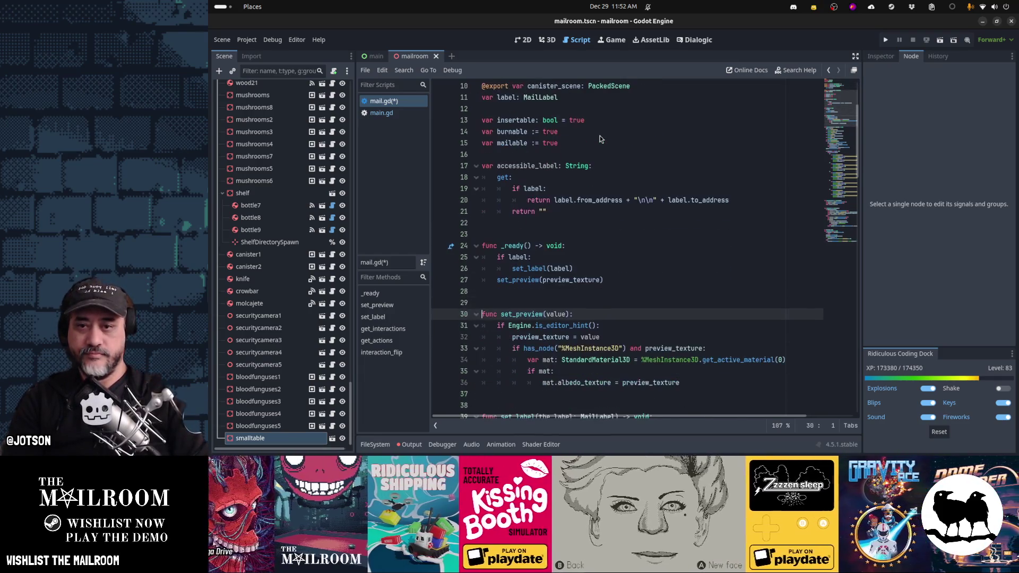
key(ctrl+s)
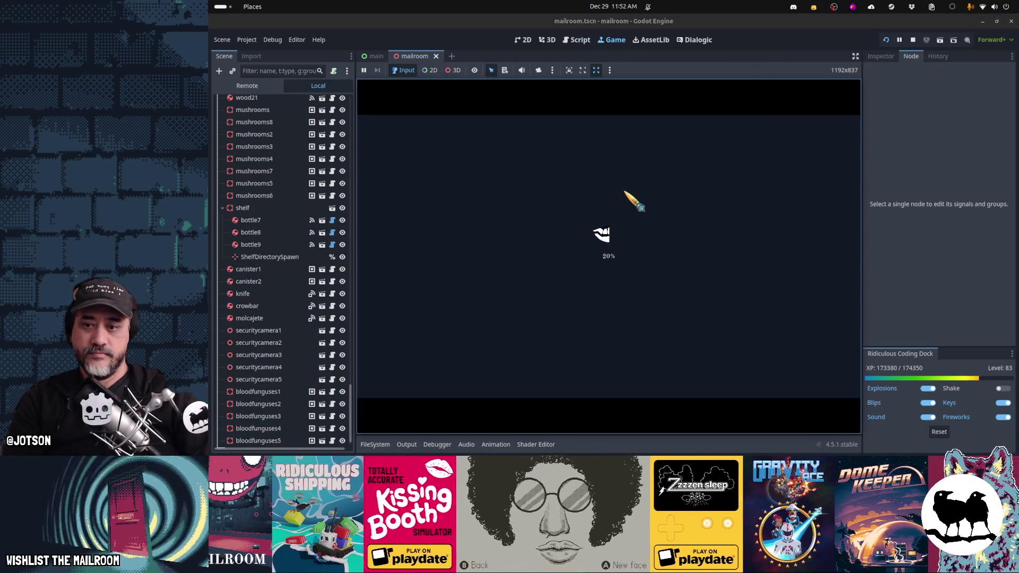
Show the Output log and enlarge the embedded game view above it
click(407, 445)
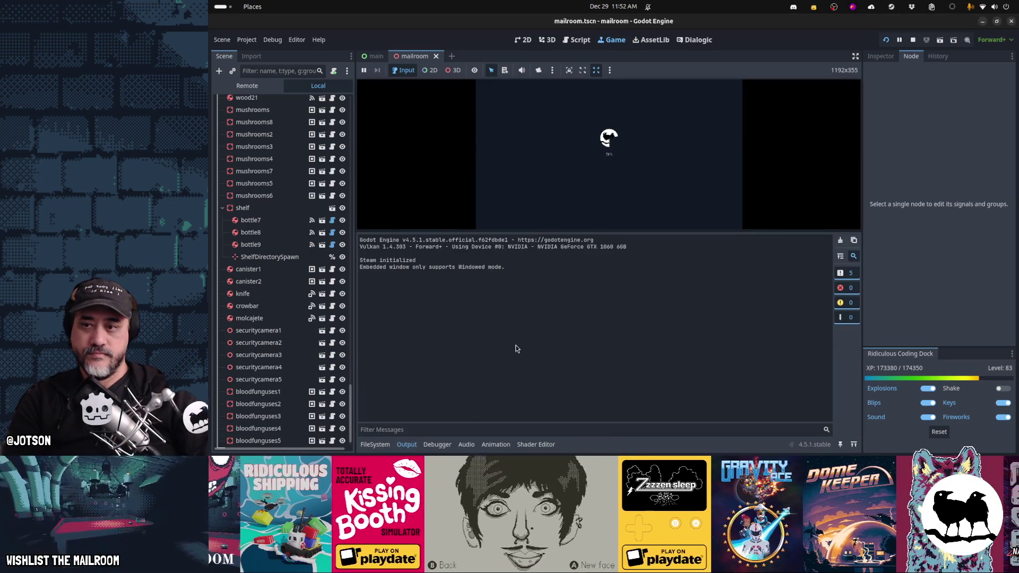
drag(584, 237, 576, 344)
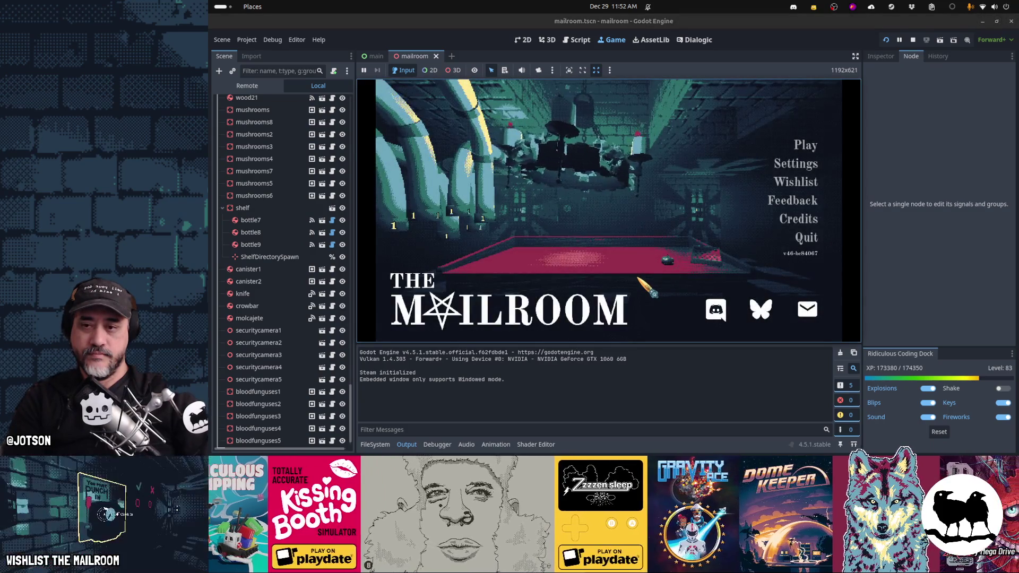
key(alt+Tab)
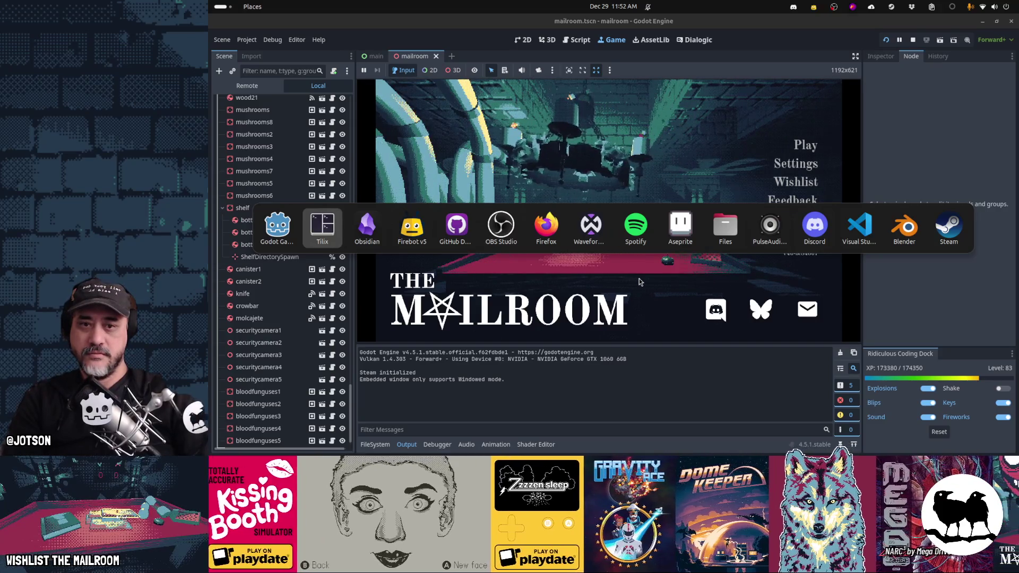
key(Escape)
Switch briefly to Blender and back to Godot, then start playing from the title menu
key(super)
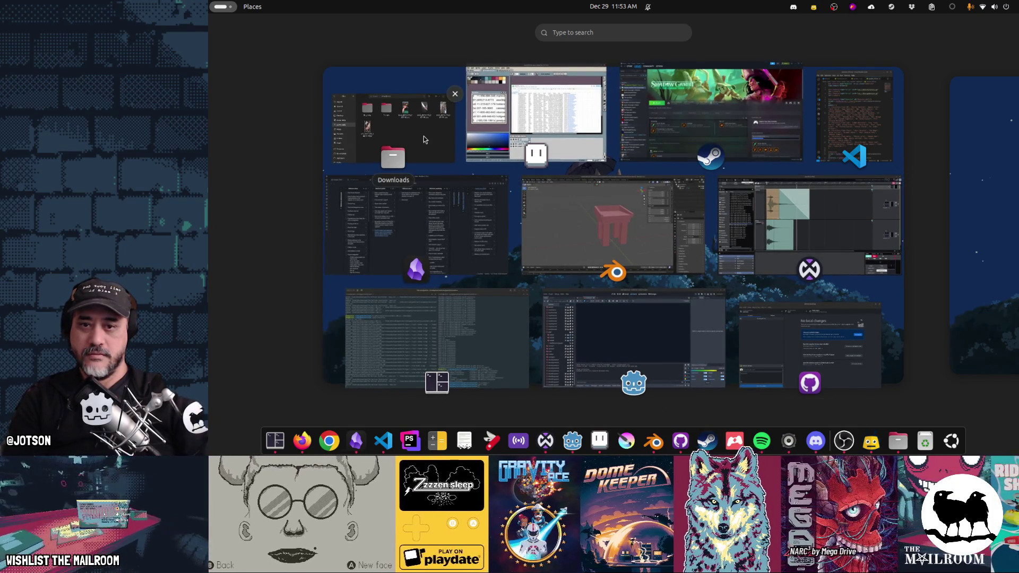
click(626, 298)
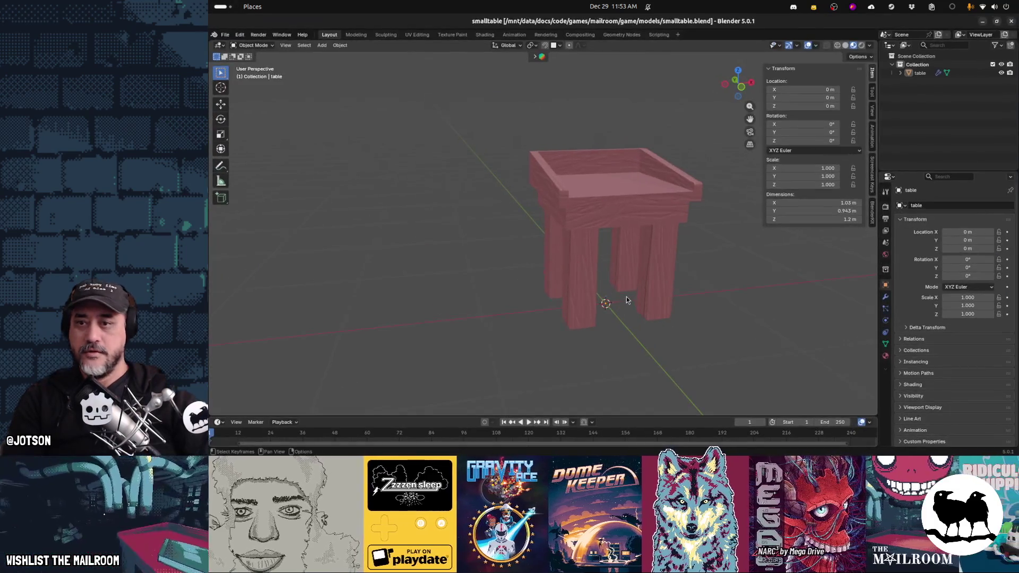
key(super)
click(635, 334)
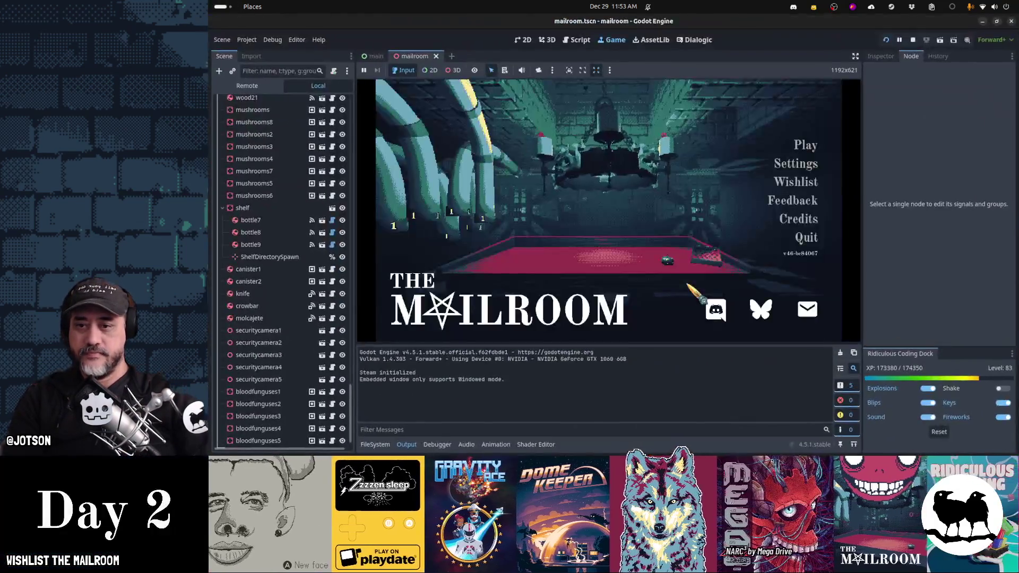
click(804, 151)
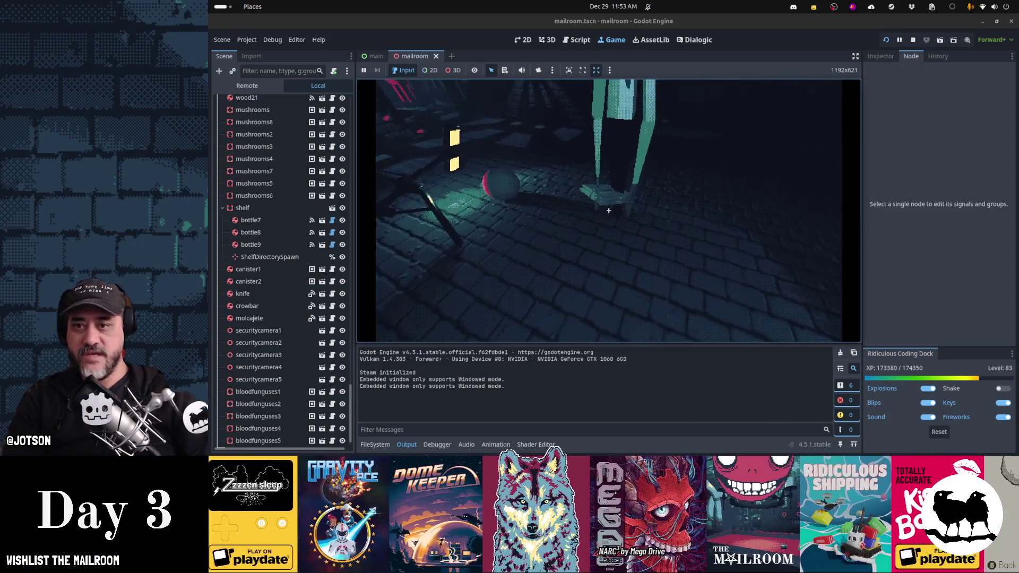
Set the package on the desk, open it, and pick up and inspect a letter
click(609, 210)
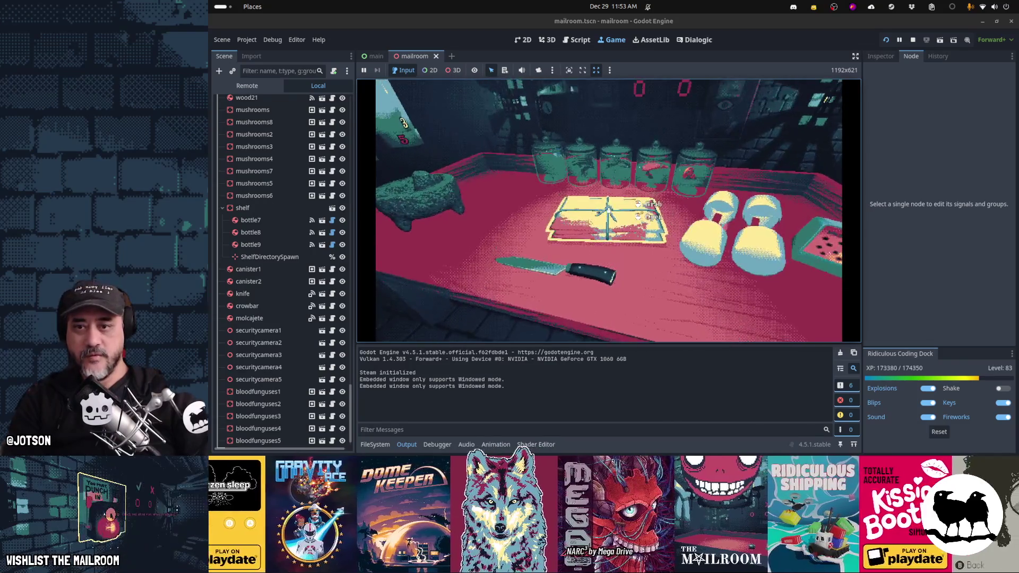
right_click(609, 209)
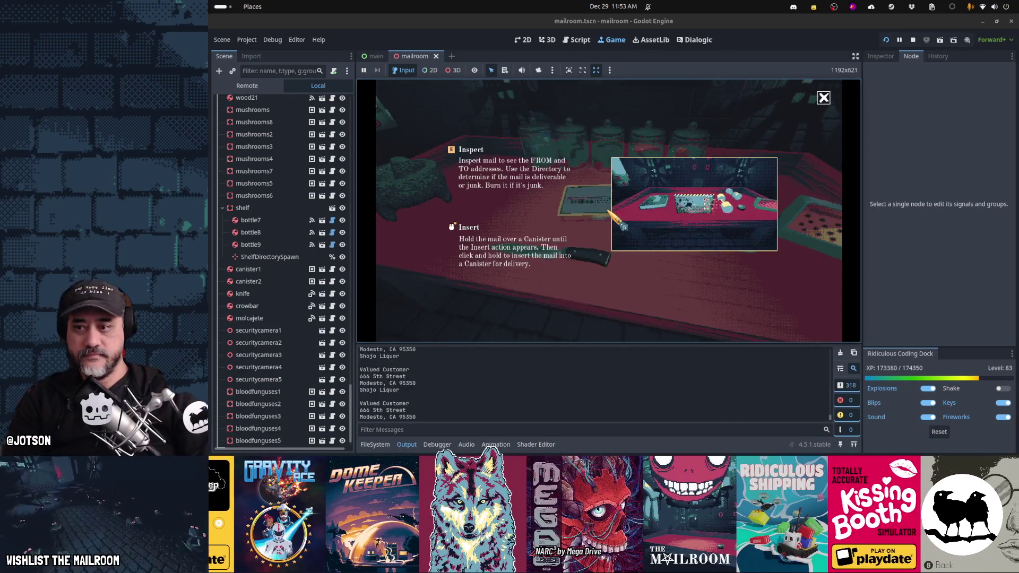
click(608, 210)
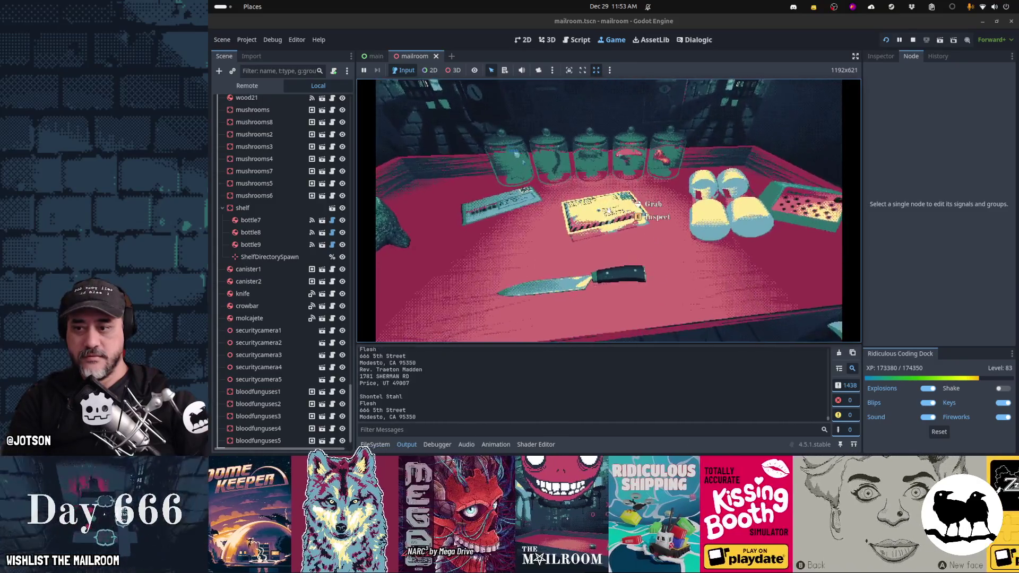
click(608, 210)
key(e)
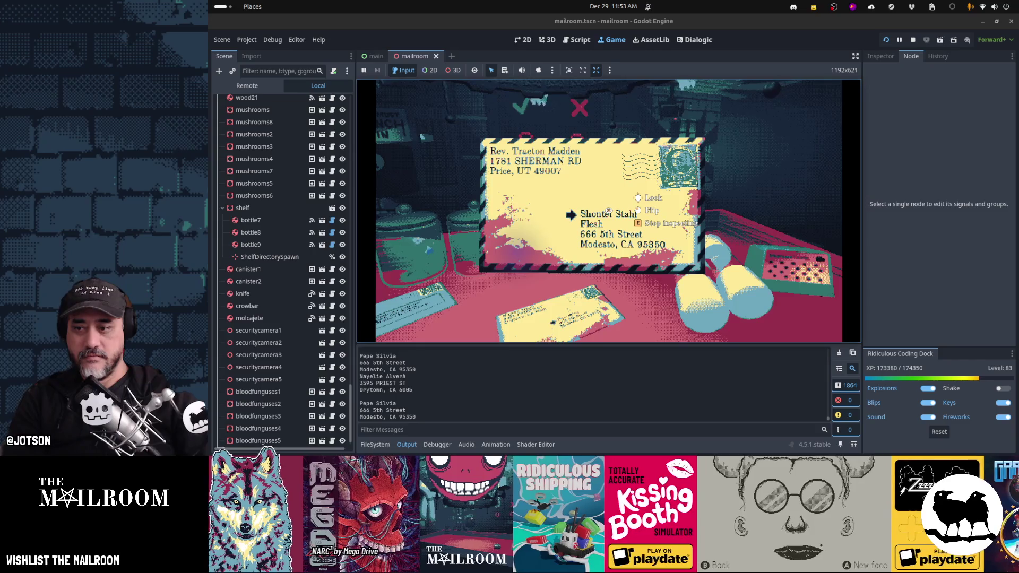
click(609, 210)
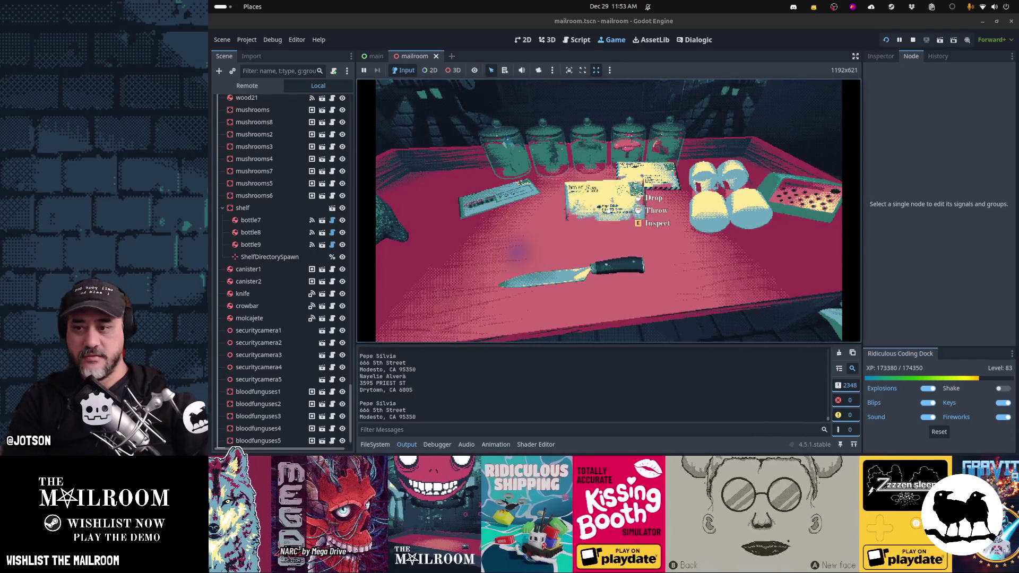
key(e)
key(e)
click(609, 210)
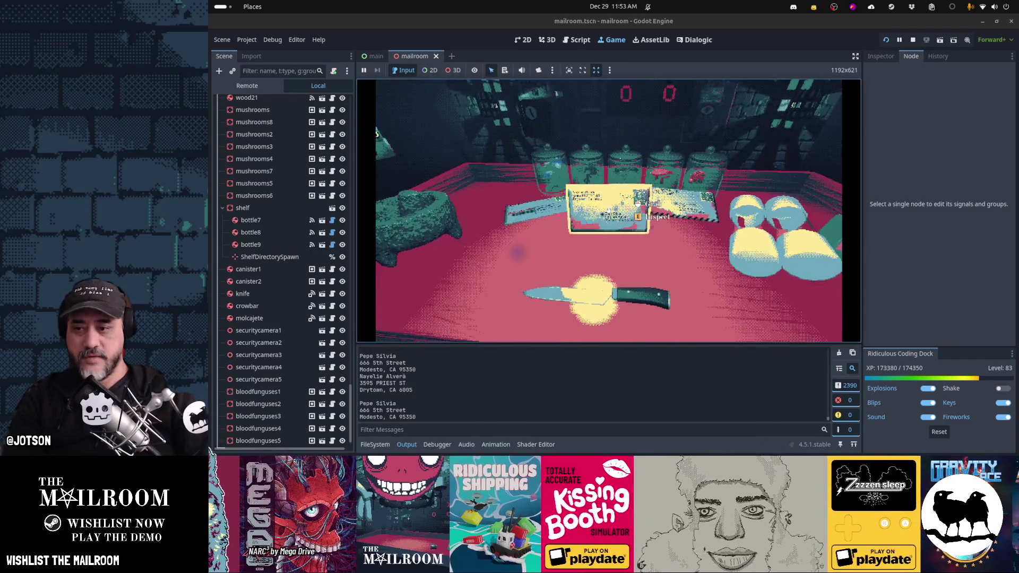
Repeatedly pick up, inspect and drop letters so their addresses print to the log
mouse_move(609, 210)
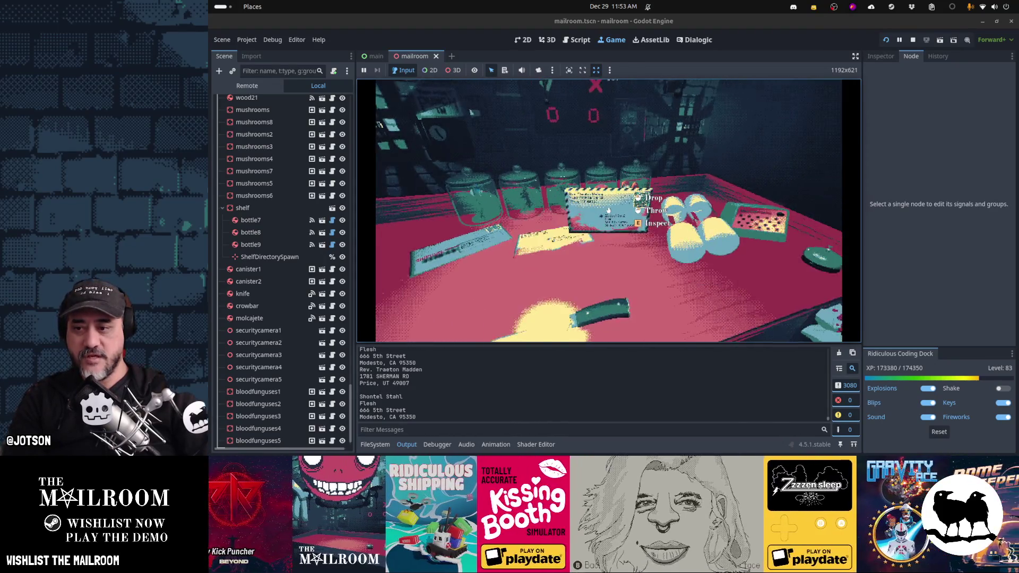
click(609, 211)
key(e)
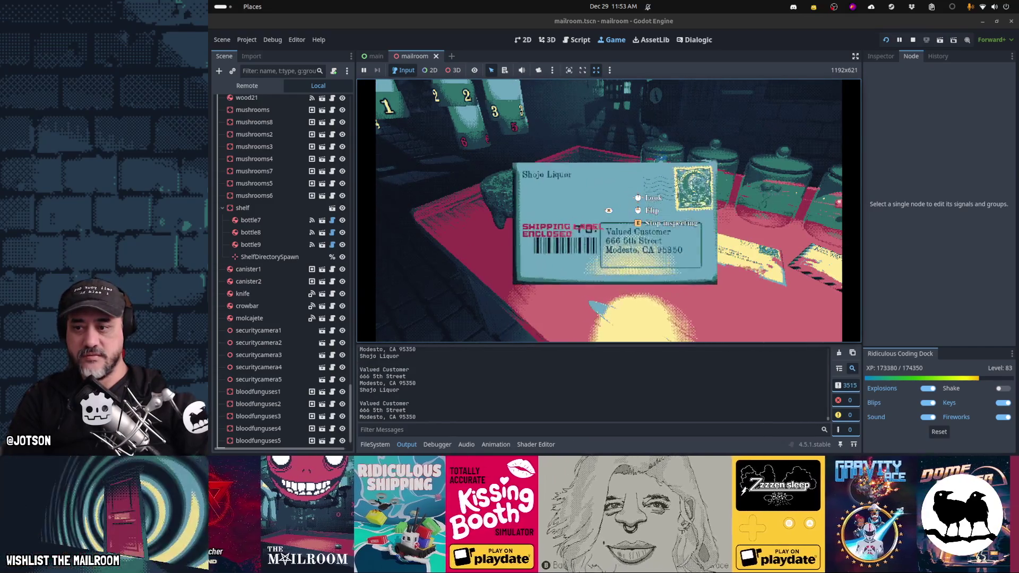
key(e)
mouse_move(609, 211)
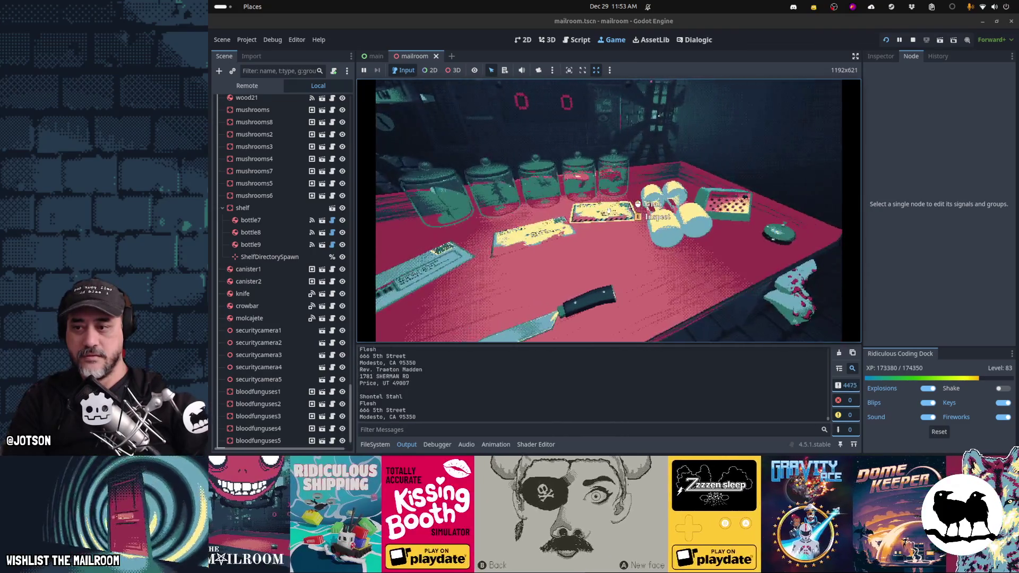
click(609, 210)
click(609, 211)
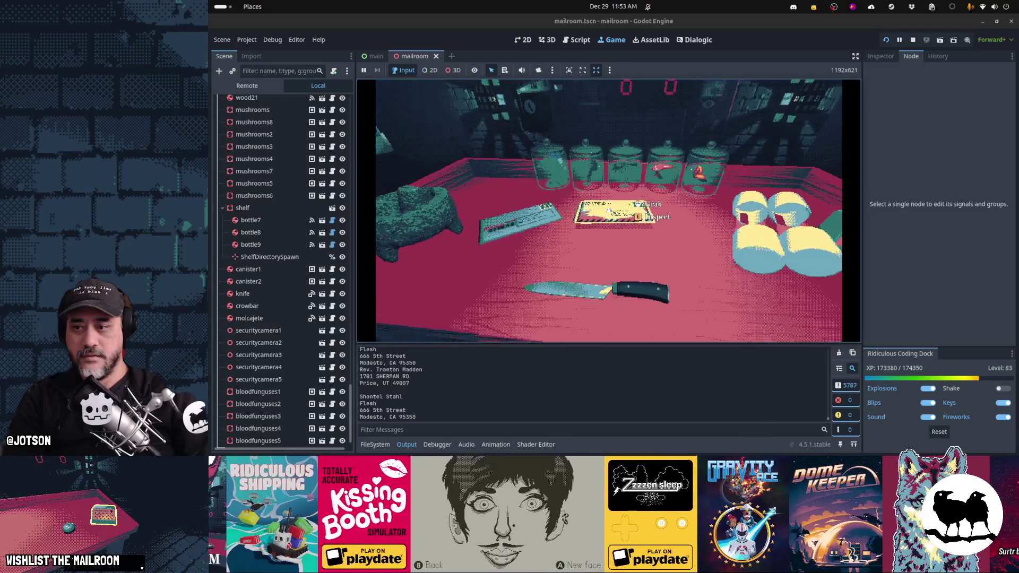
click(609, 211)
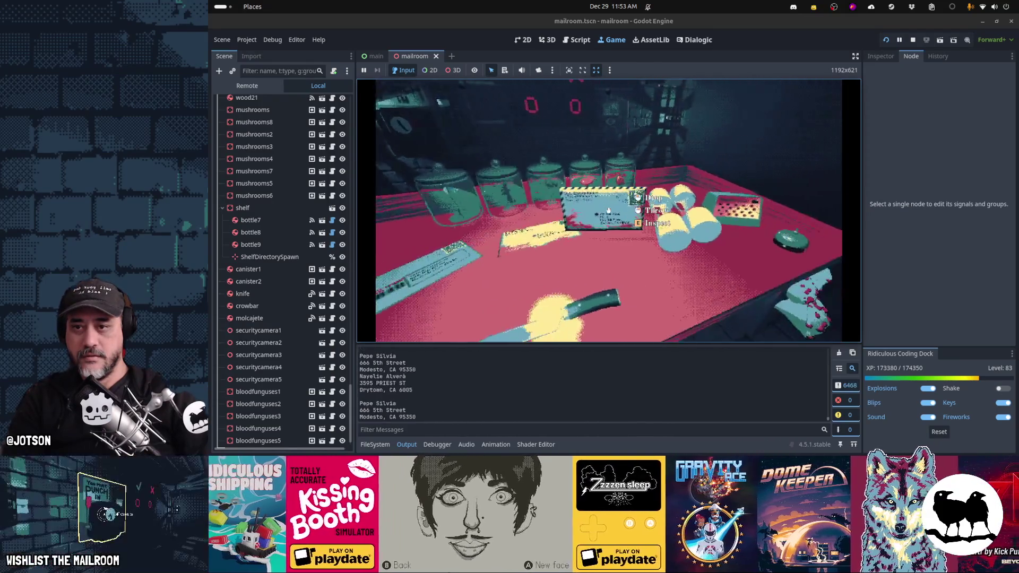
click(609, 211)
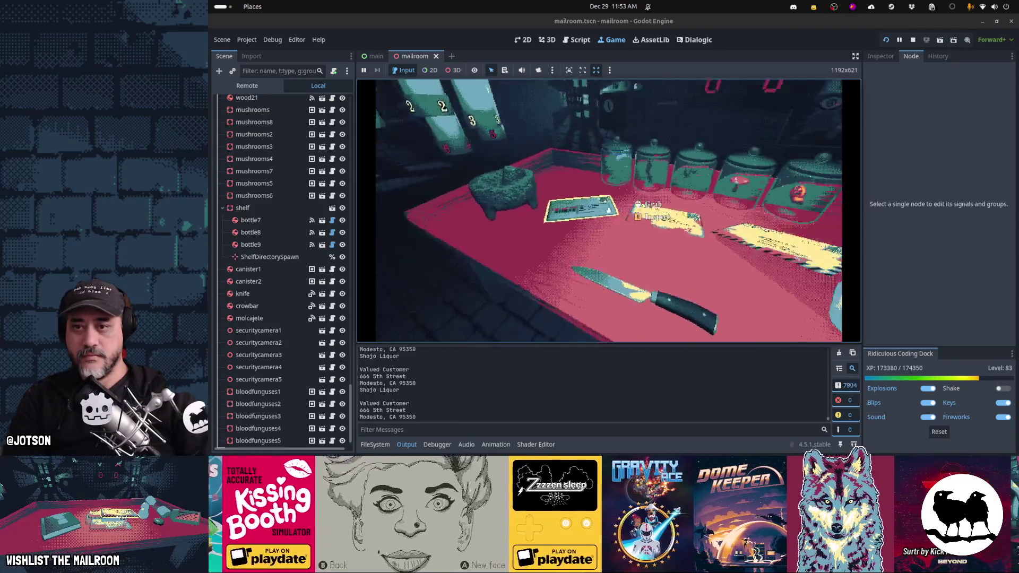
click(609, 212)
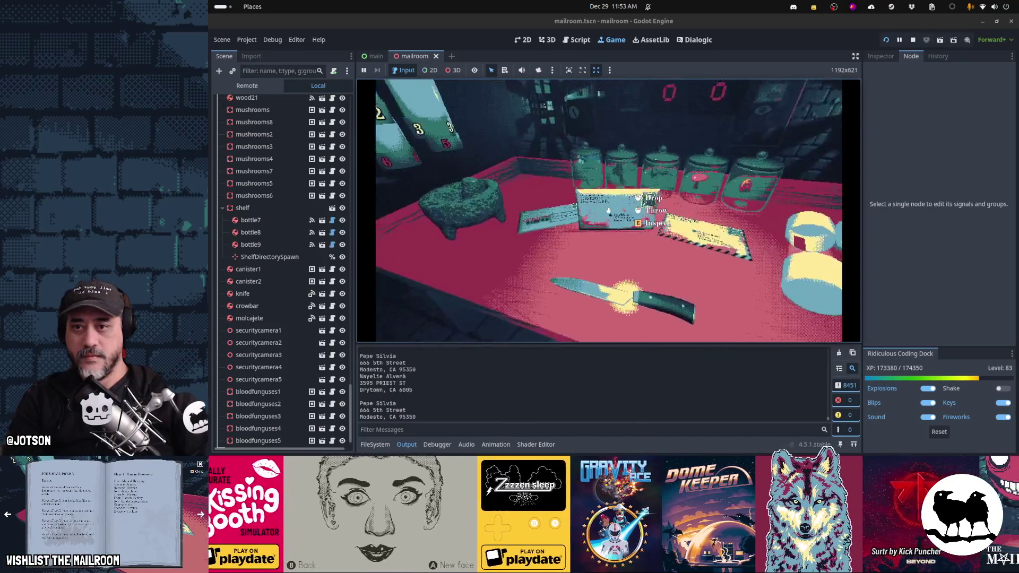
click(608, 211)
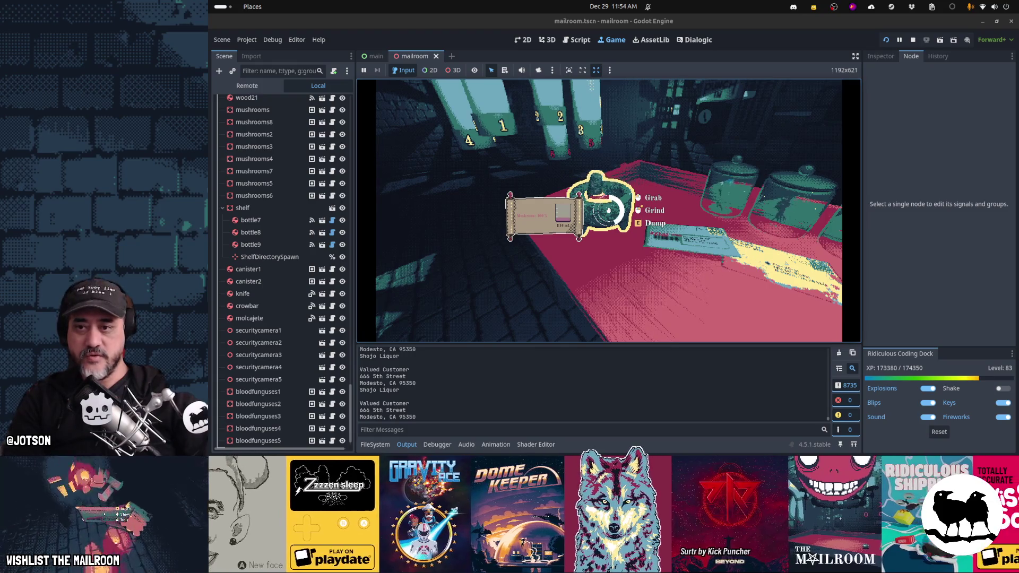
Walk around the table and pick up another envelope at the crosshair
key(w)
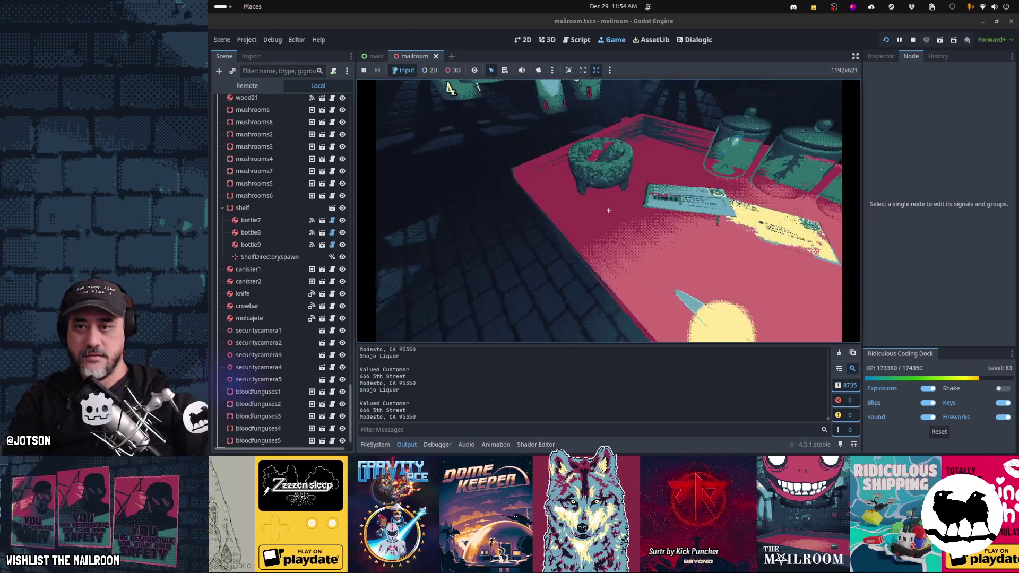
key(w)
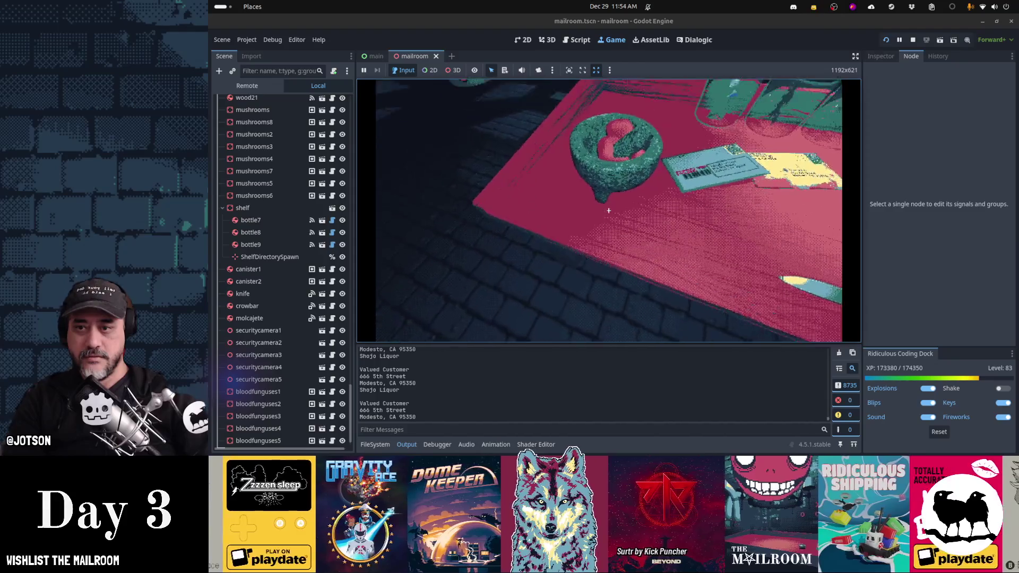
key(s)
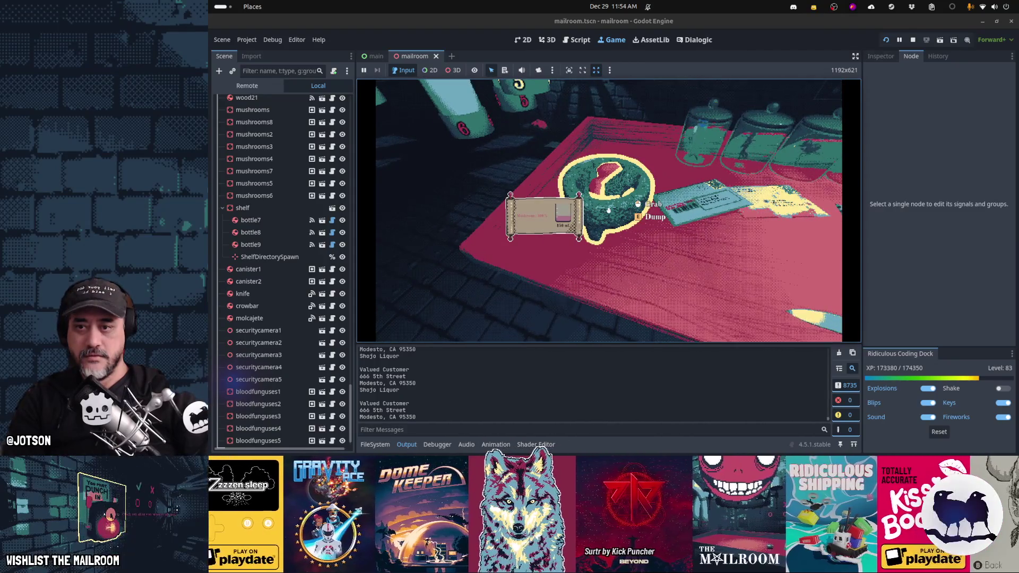
key(s)
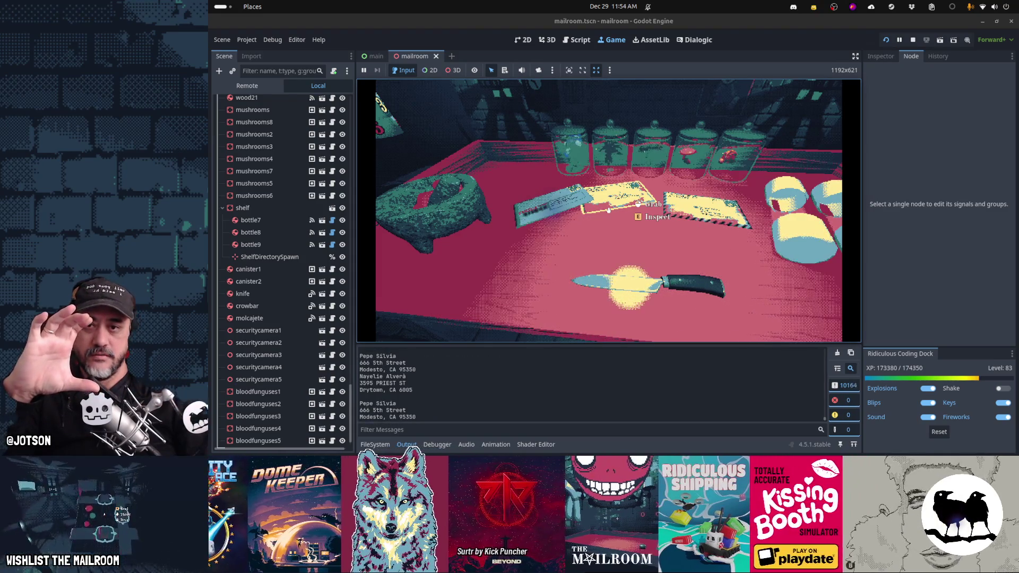
key(a)
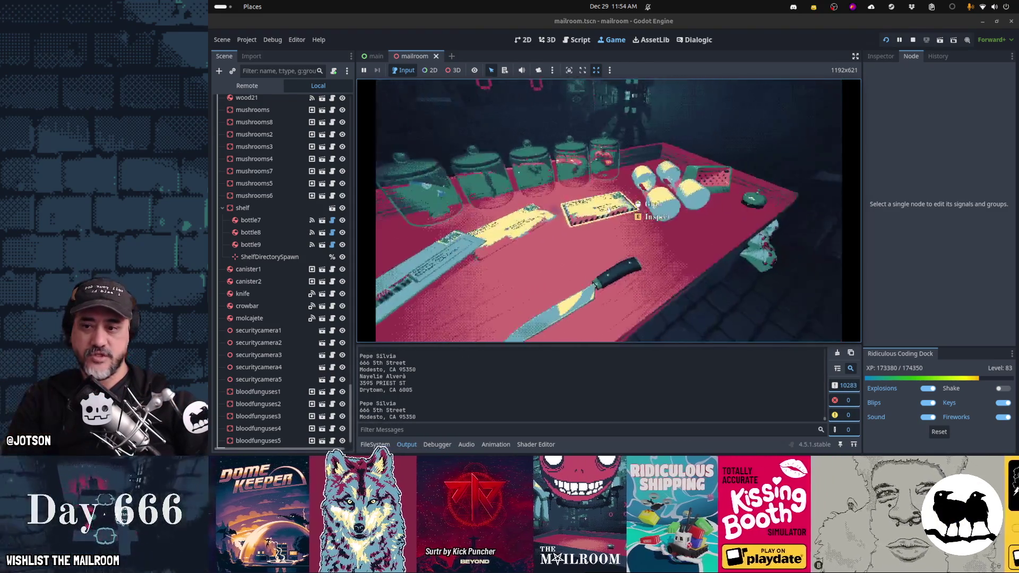
key(d)
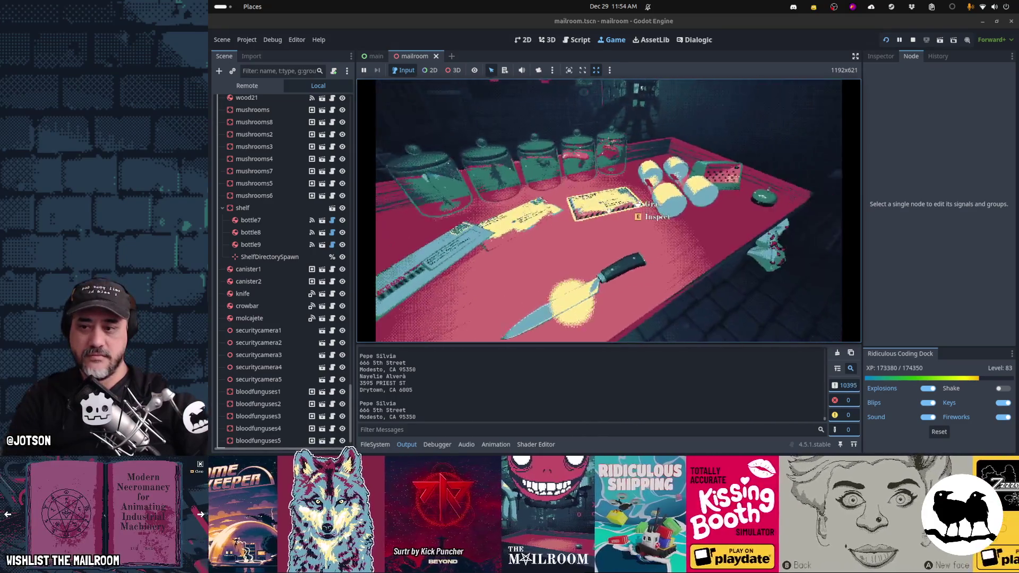
key(s)
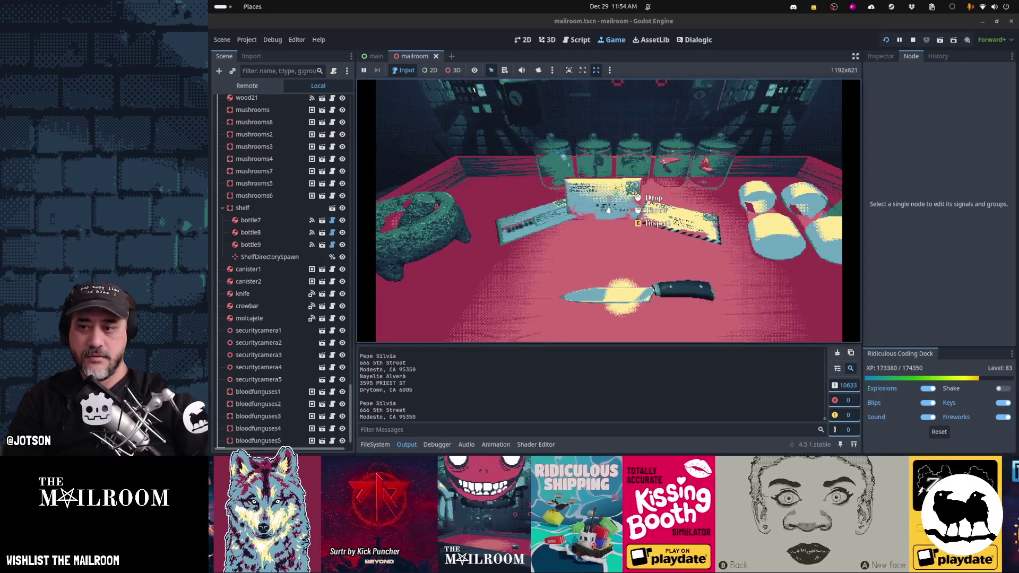
key(w)
key(a)
click(609, 211)
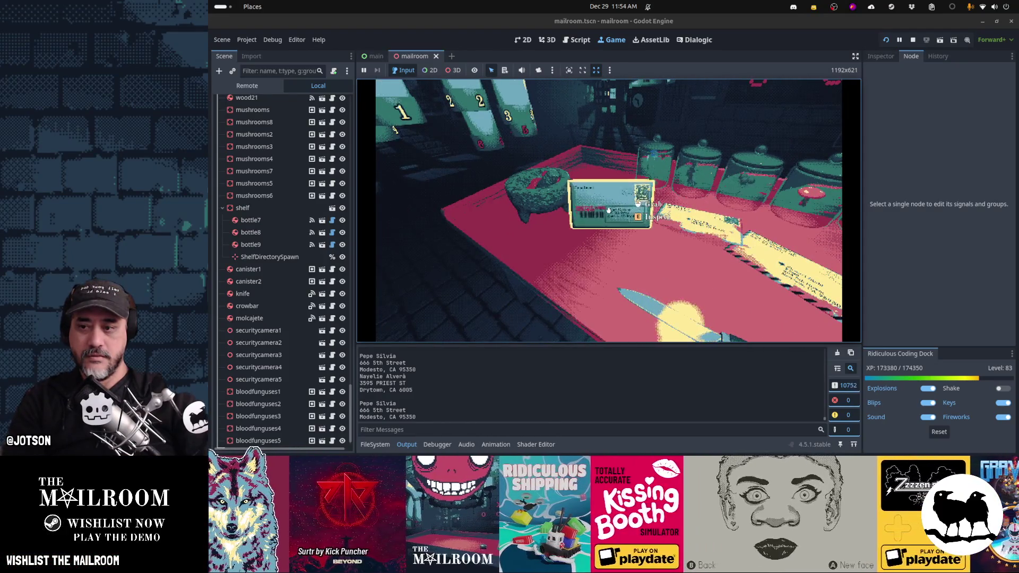
Pause the game, clear the Output log, resume, then stop the run with F8
key(Escape)
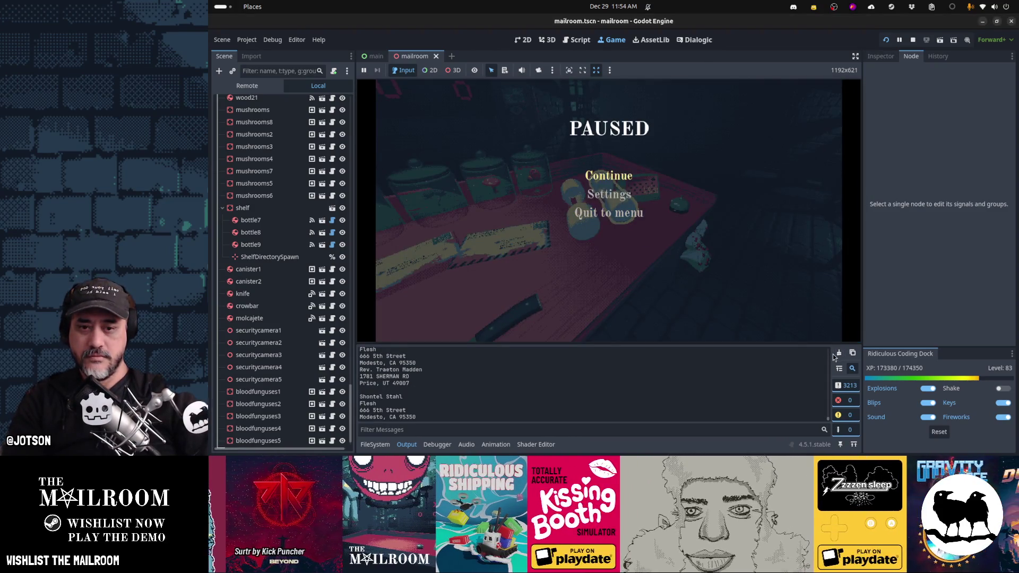
click(839, 353)
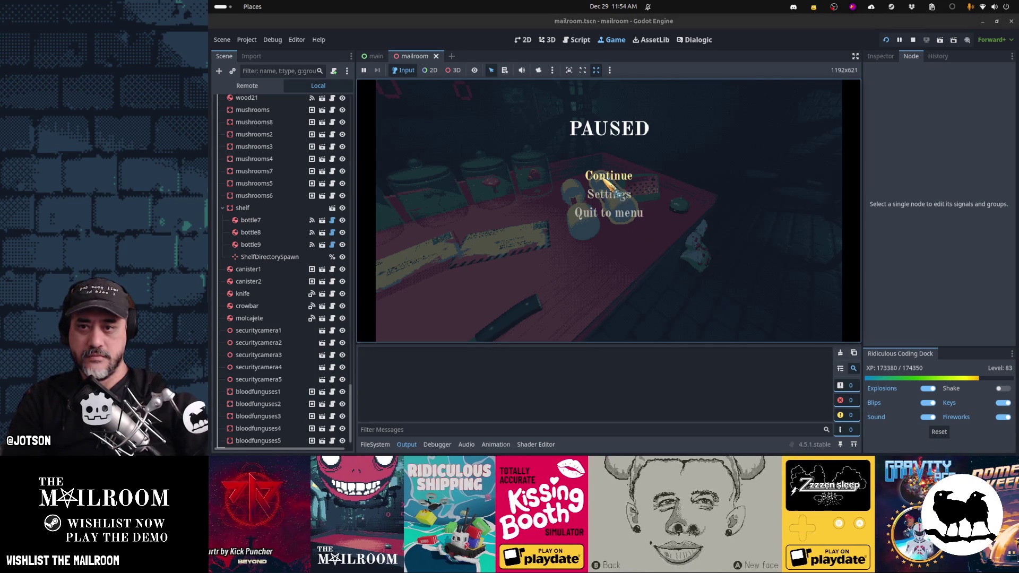
click(606, 180)
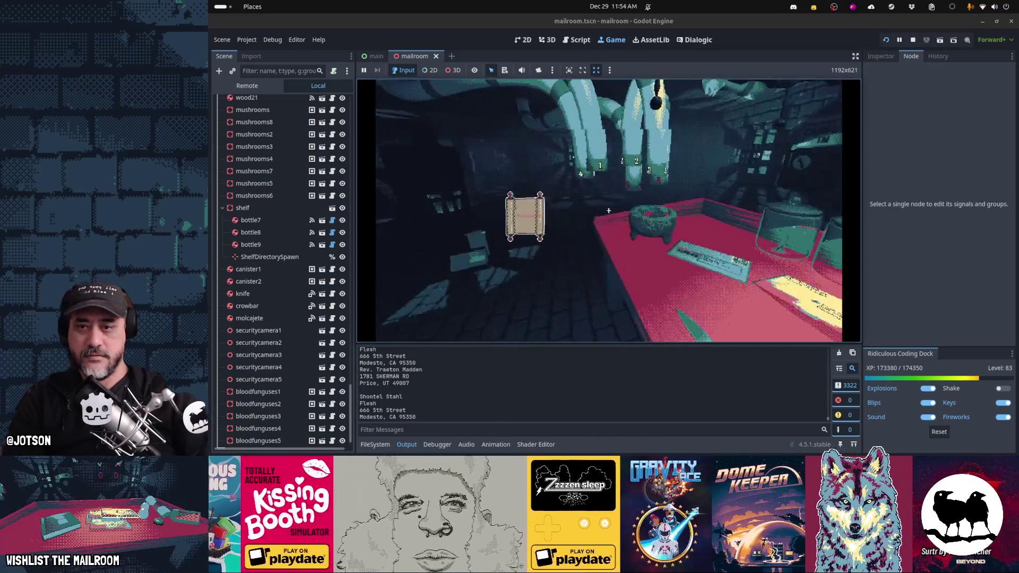
key(F8)
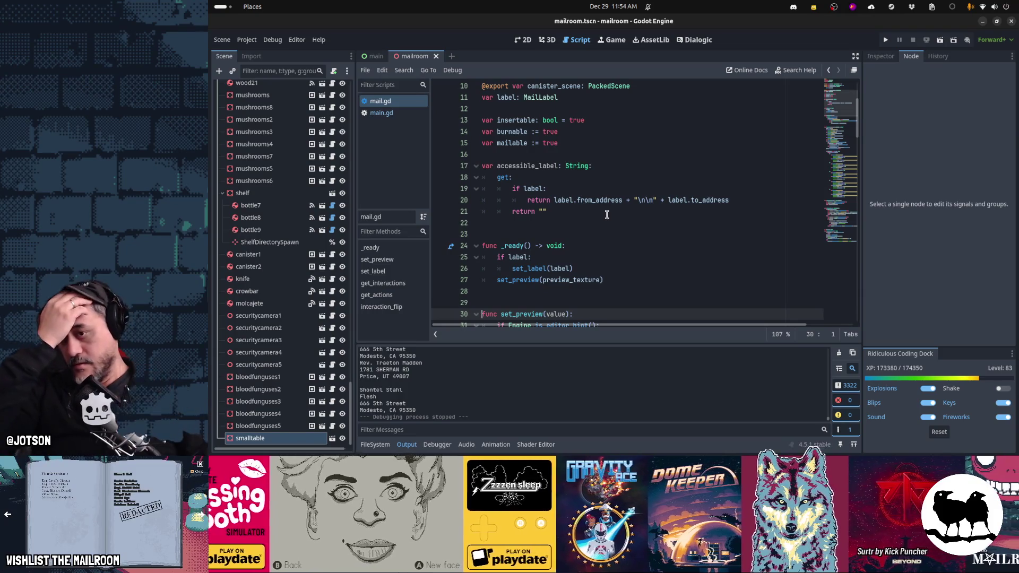
In main.gd, replace the accessible_label print on line 420 with pass
click(382, 113)
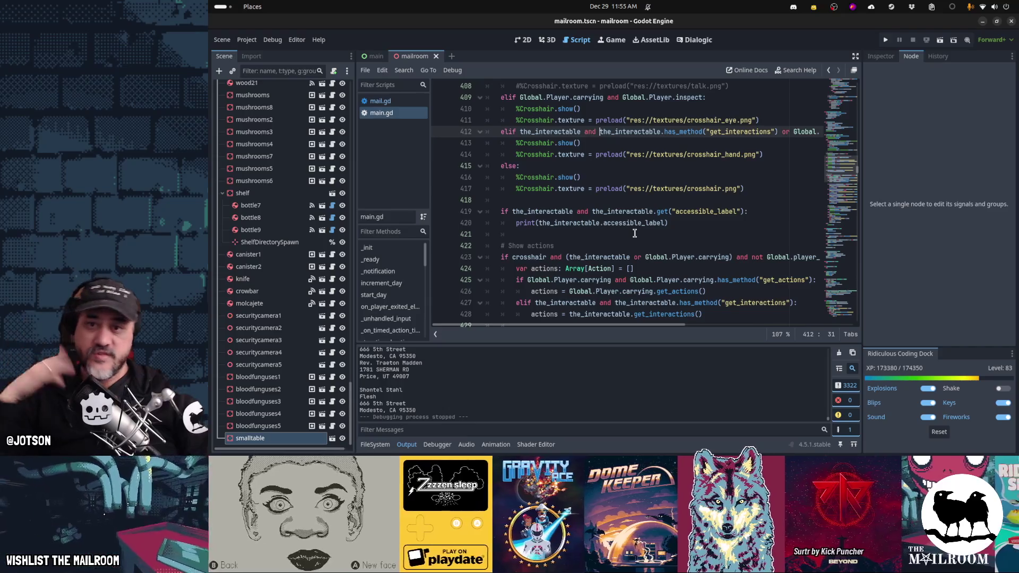
click(627, 211)
scroll(727, 259, down, 2)
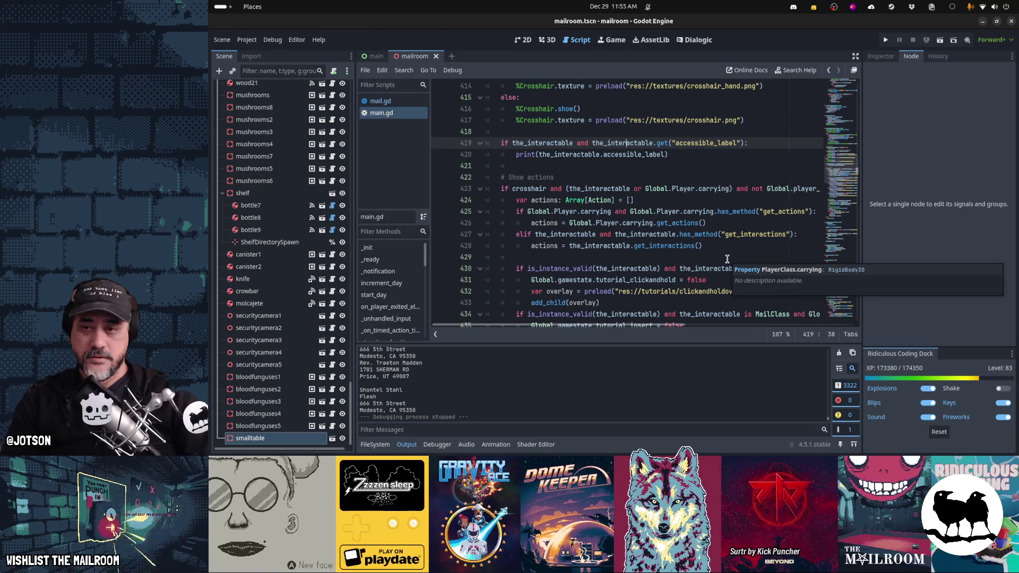
scroll(727, 259, up, 10)
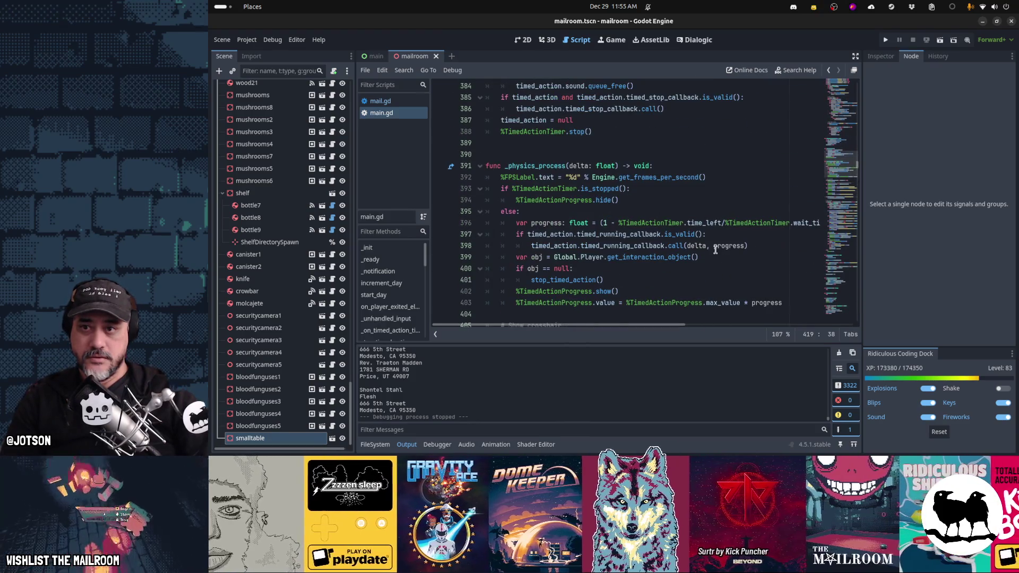
scroll(601, 212, down, 10)
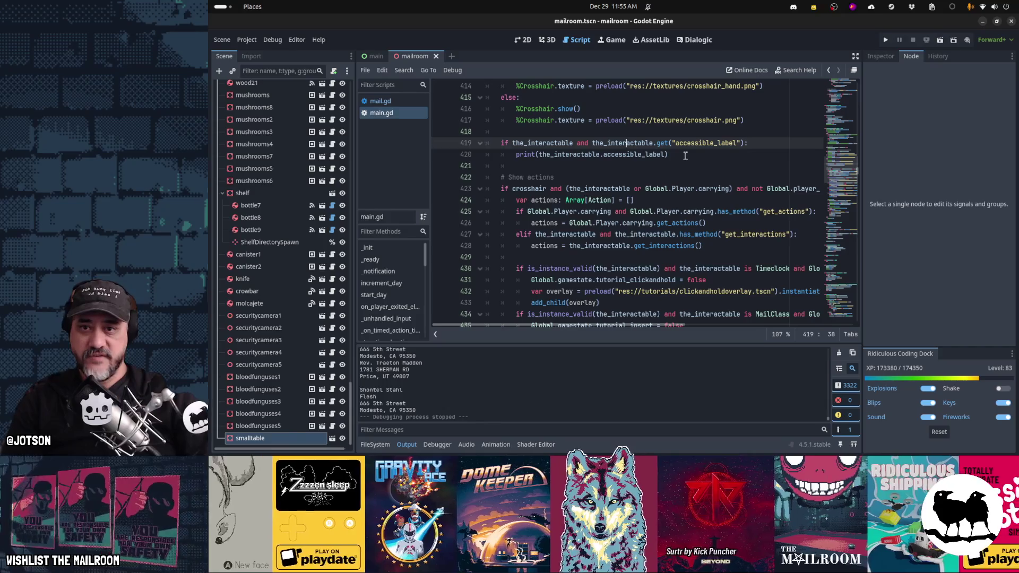
click(686, 155)
key(shift+Home)
text(pass)
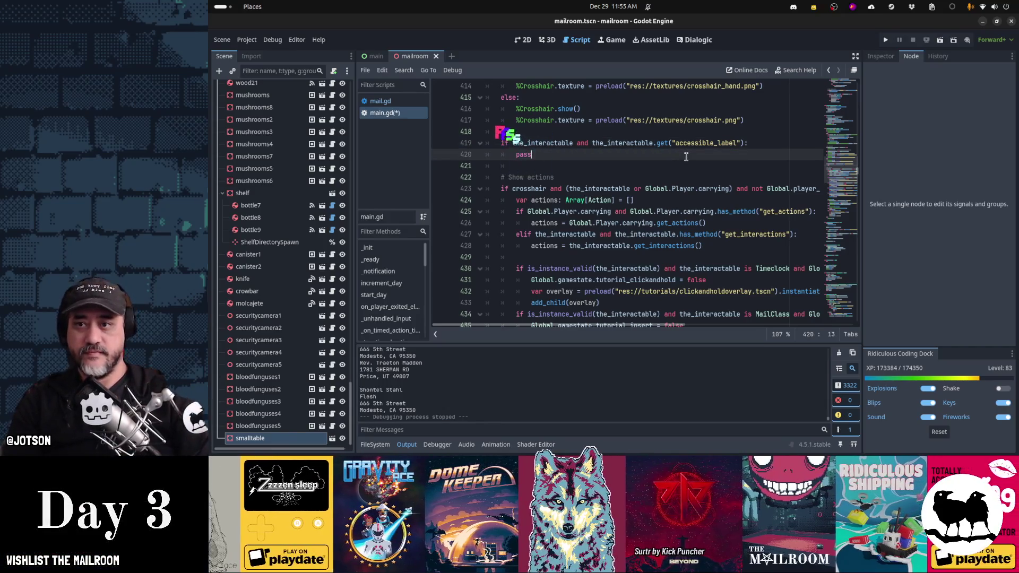
scroll(685, 156, down, 7)
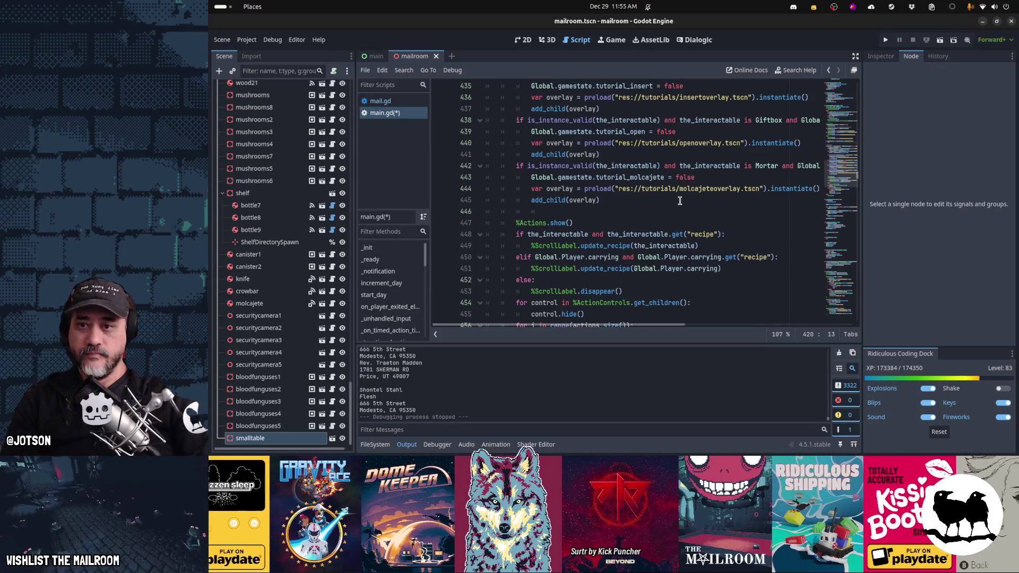
Switch to the main scene, close the mailroom scene, and clear the output log errors
click(371, 57)
middle_click(420, 58)
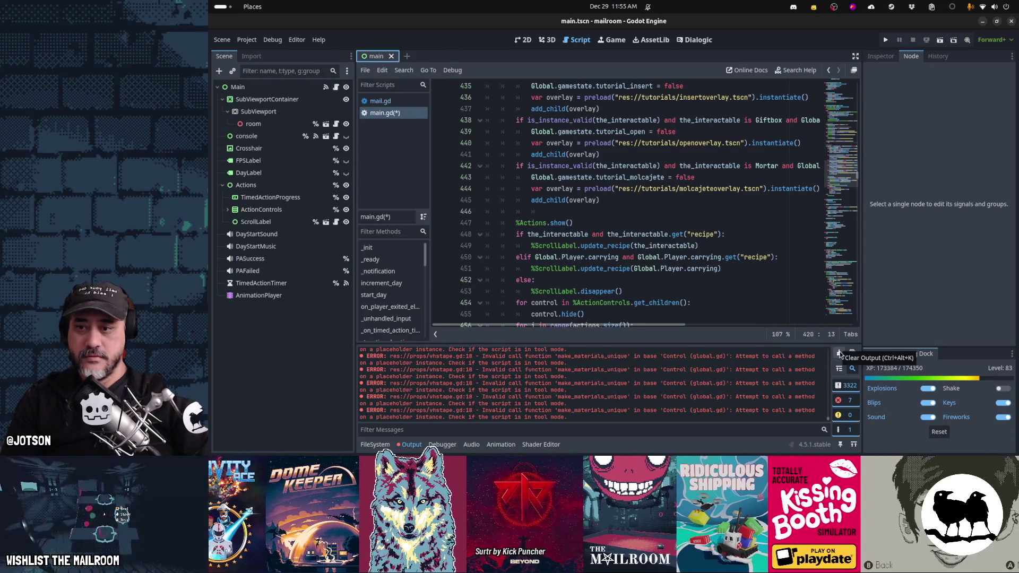
click(841, 353)
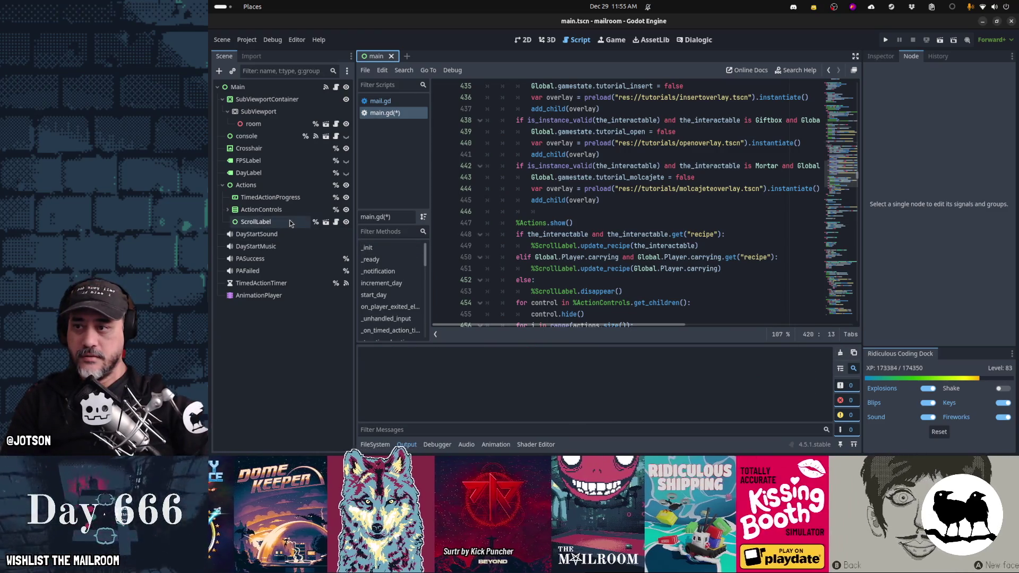
Add a Control node under Actions and name it AccessibleLabel
click(286, 225)
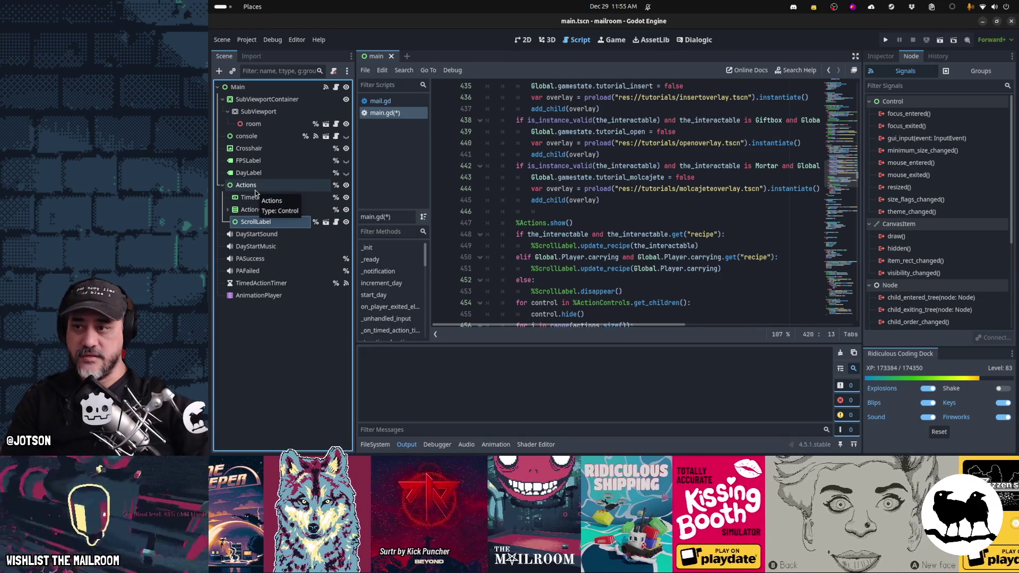
click(256, 191)
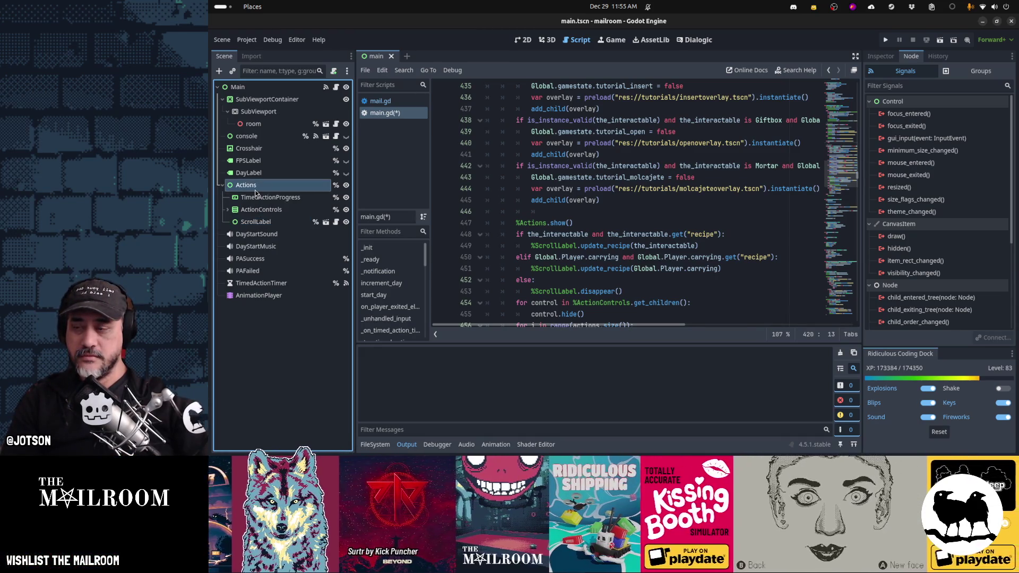
click(218, 71)
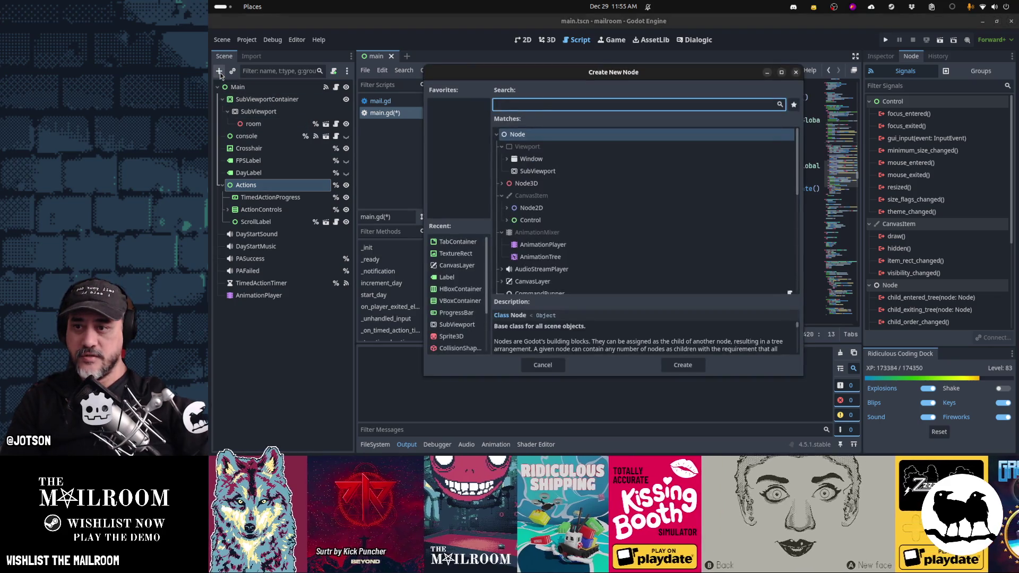
double_click(550, 220)
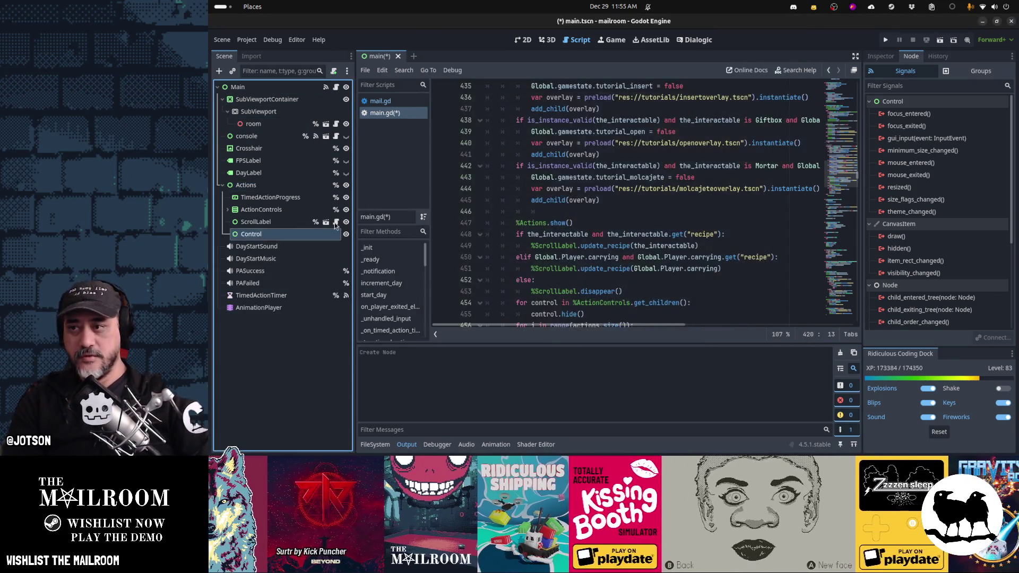
click(287, 238)
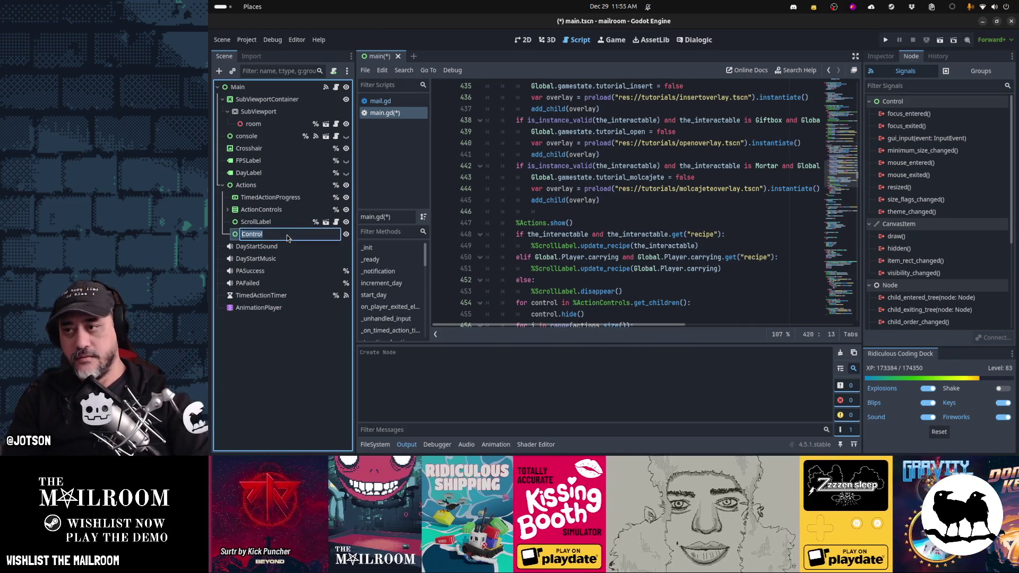
text(AccessibleLabel)
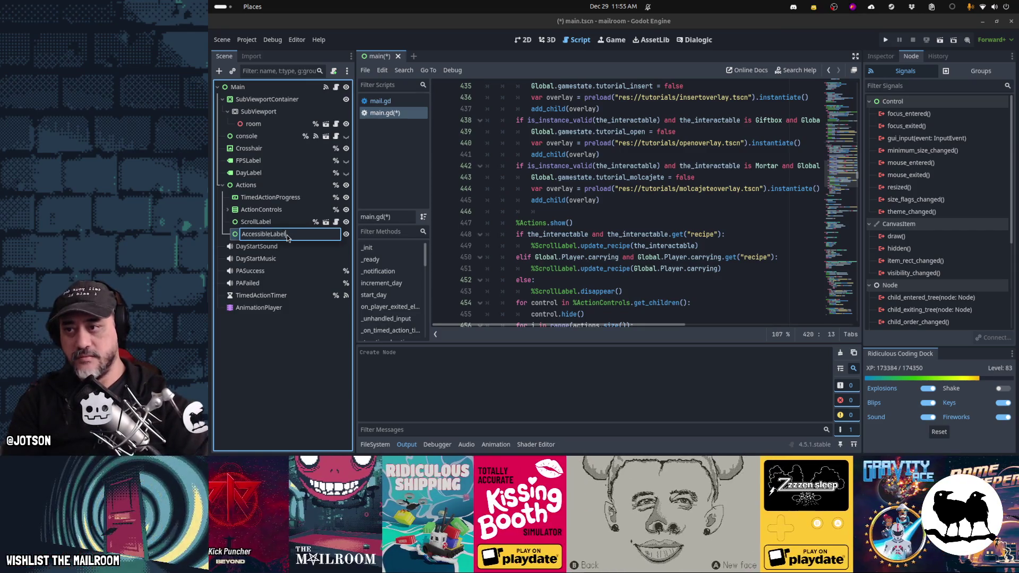
key(Return)
Give AccessibleLabel a unique name and add a Label child to it
right_click(287, 238)
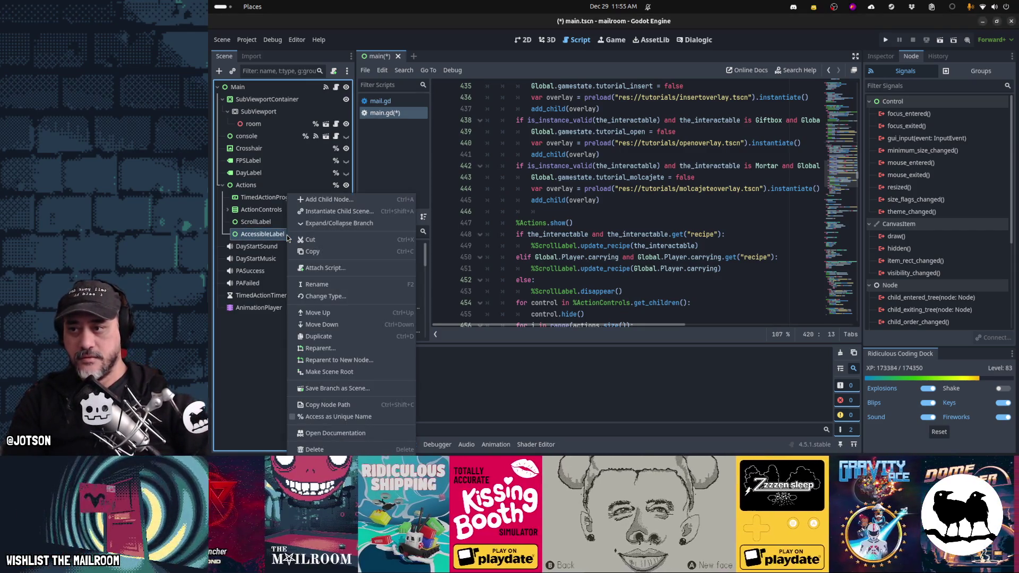
click(338, 417)
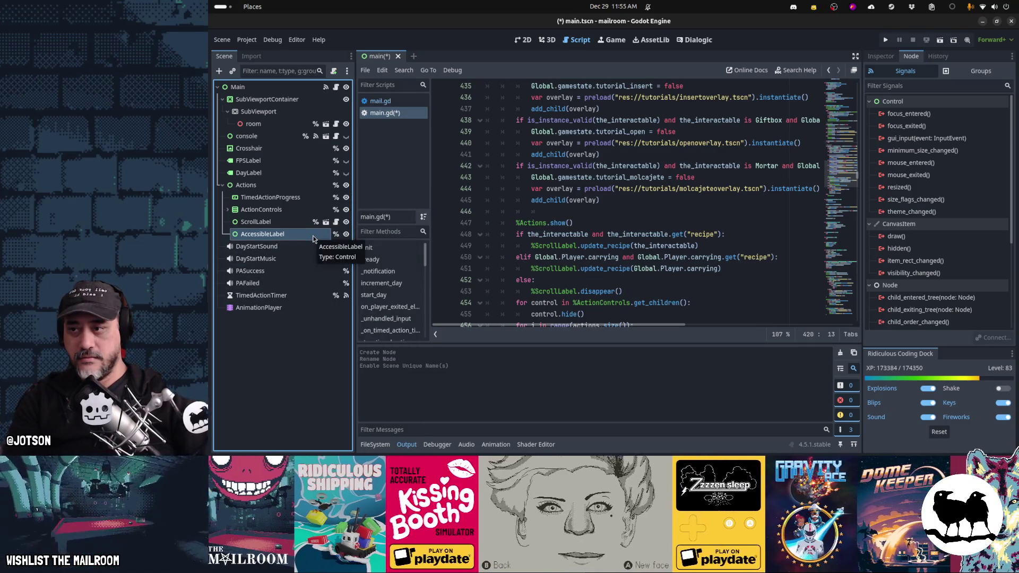
click(218, 71)
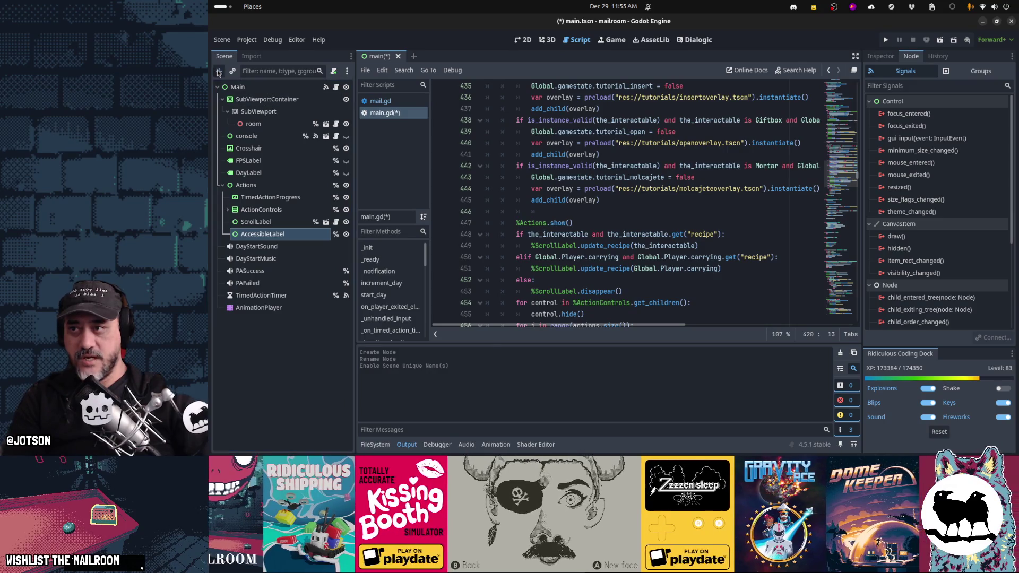
text(label)
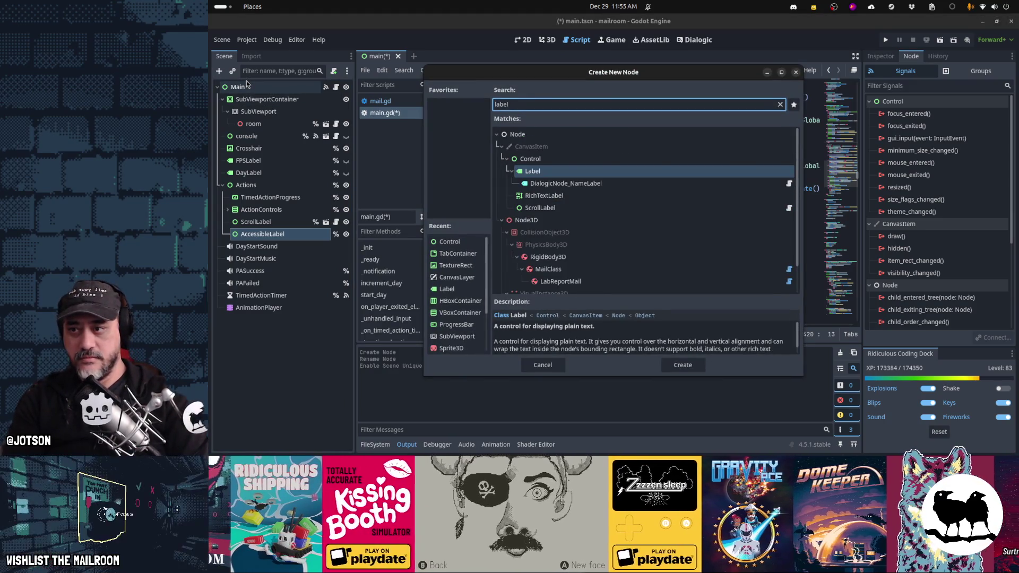
key(Return)
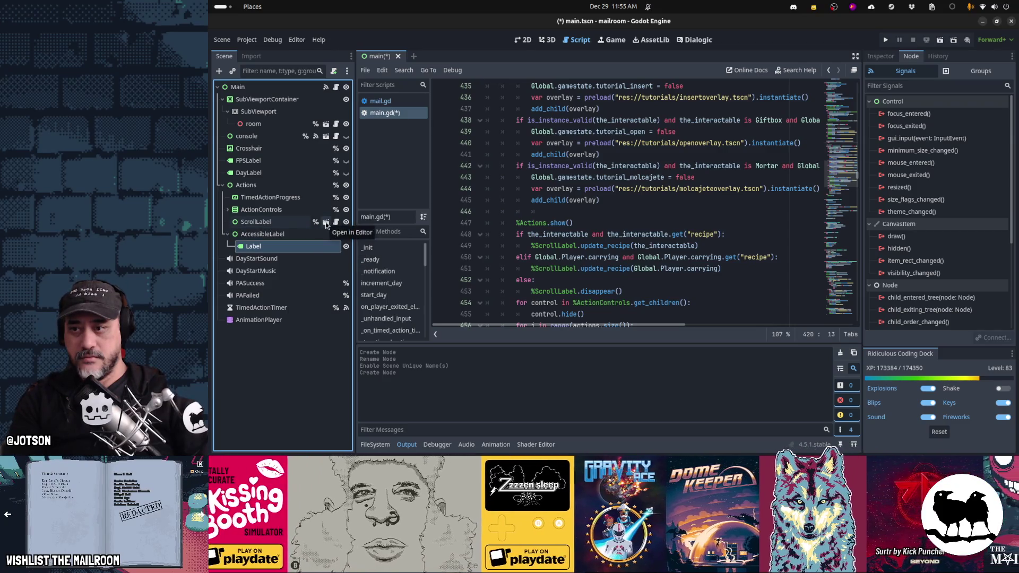
Open the ScrollLabel scene and show its root node's properties in the Inspector
click(326, 224)
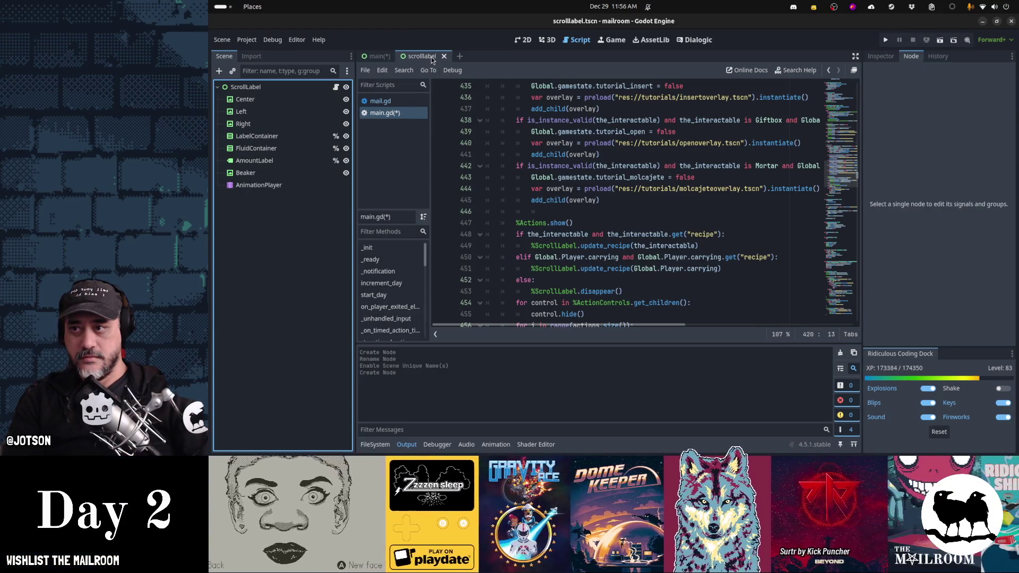
click(327, 90)
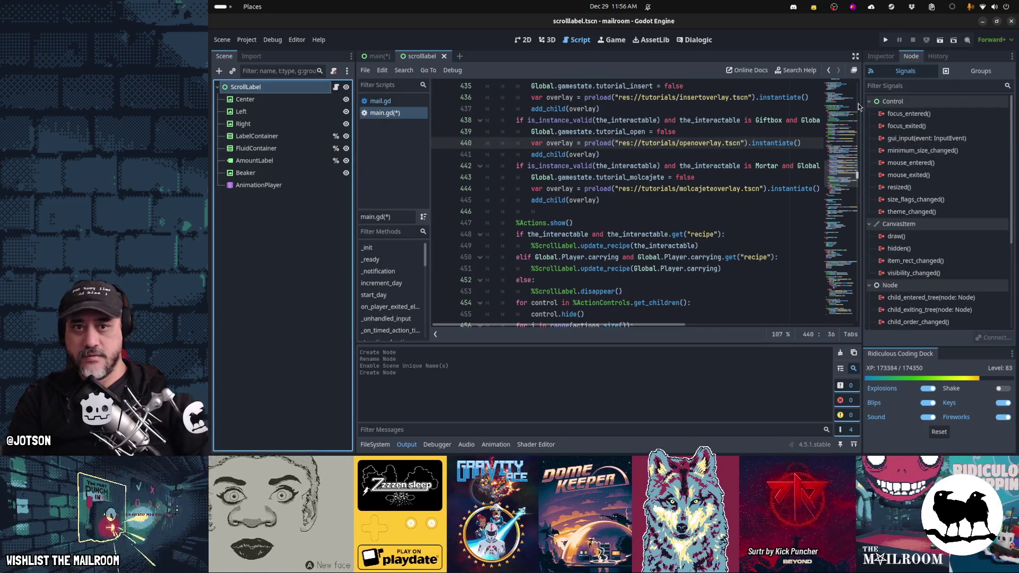
click(882, 57)
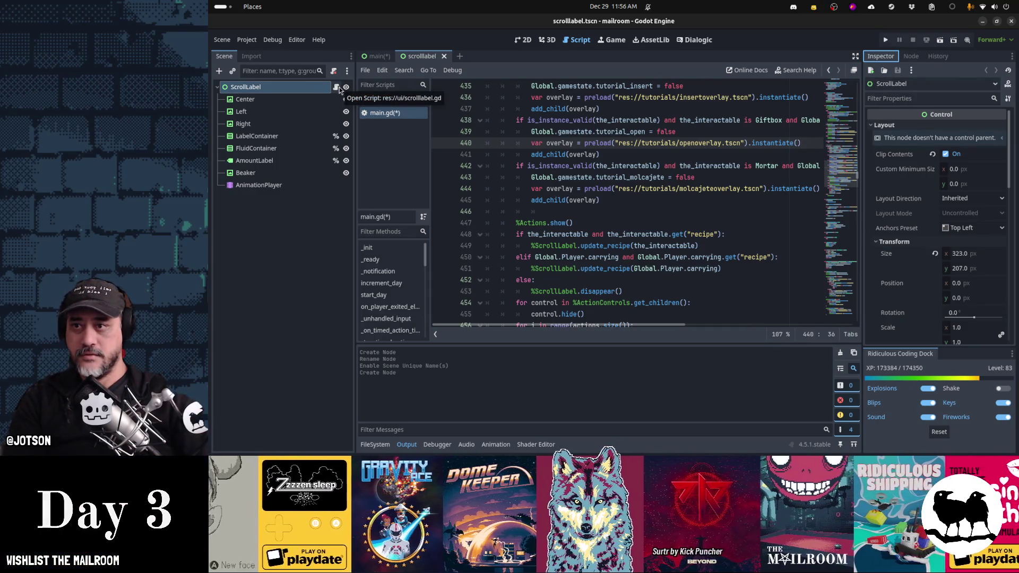
Close ScrollLabel, save the AccessibleLabel branch as res://ui/accessiblelabel.tscn, and open it
click(337, 87)
middle_click(420, 54)
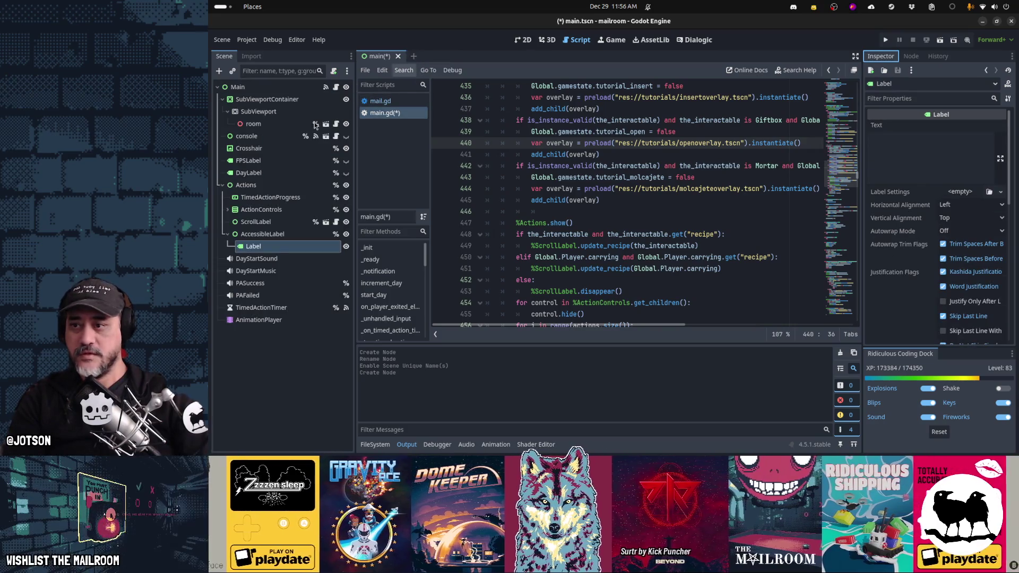
right_click(265, 234)
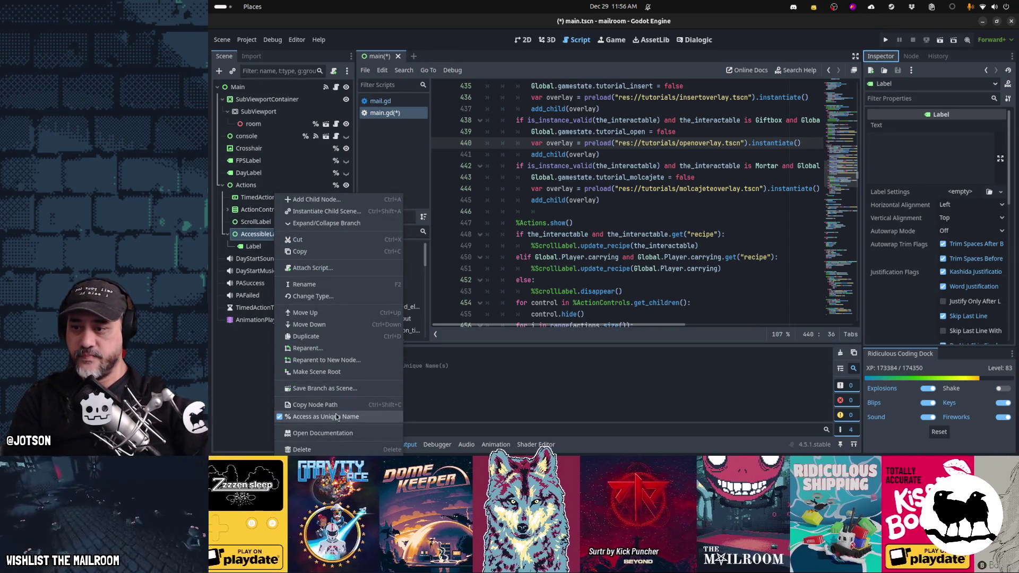
click(335, 391)
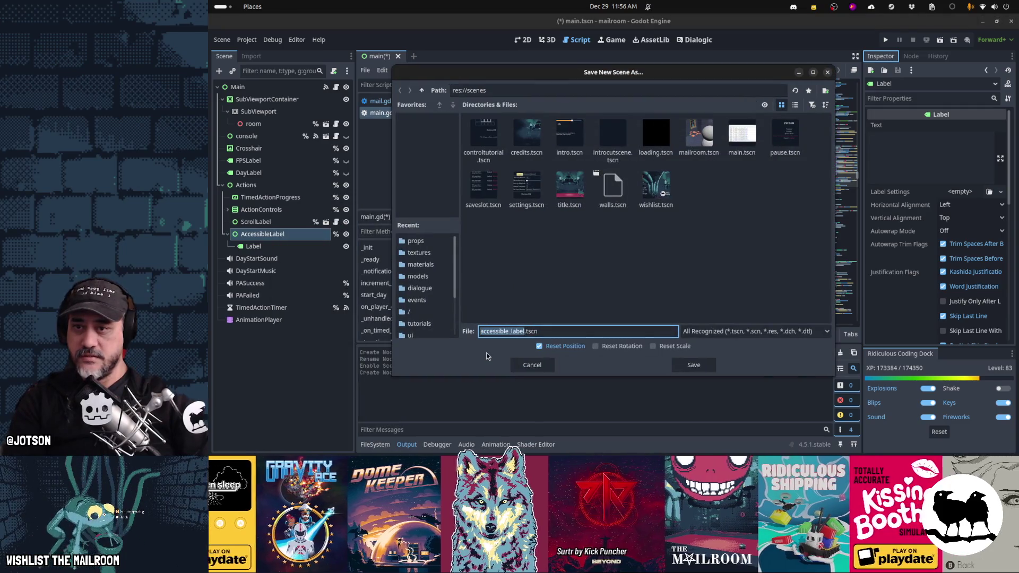
click(421, 90)
click(781, 192)
double_click(781, 192)
click(587, 330)
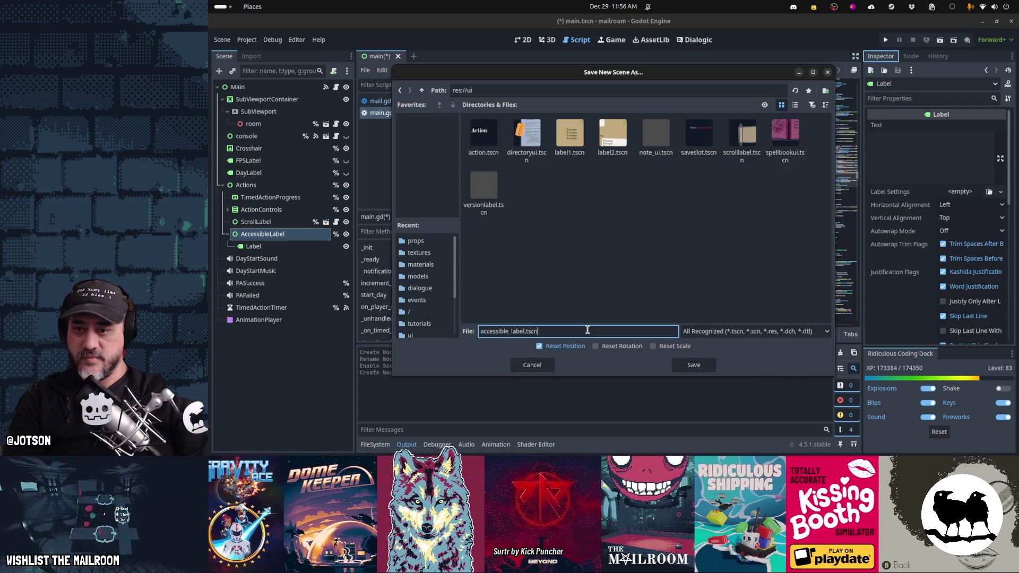
key(Left)
key(Left)
key(Left)
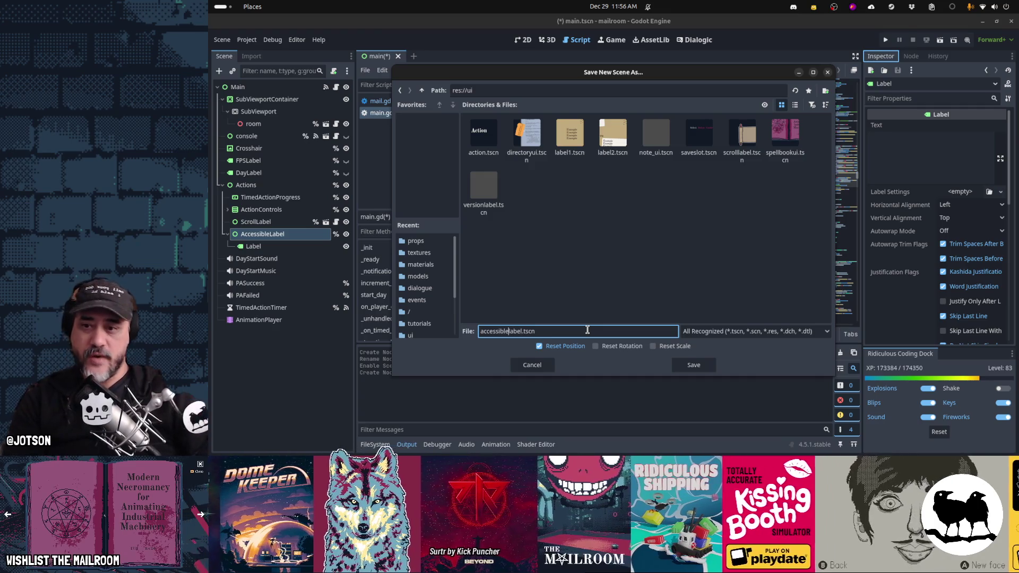
click(693, 365)
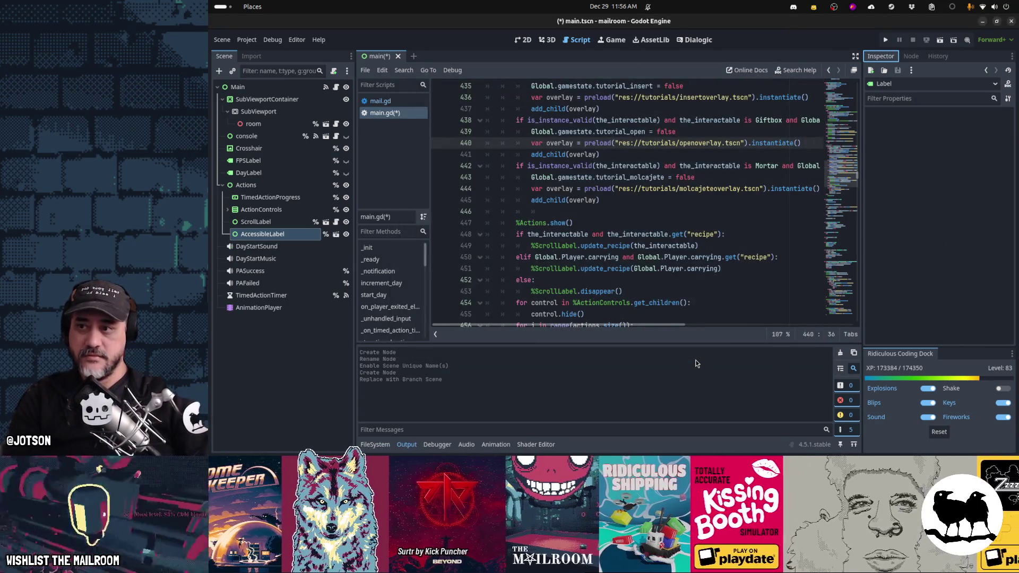
click(336, 236)
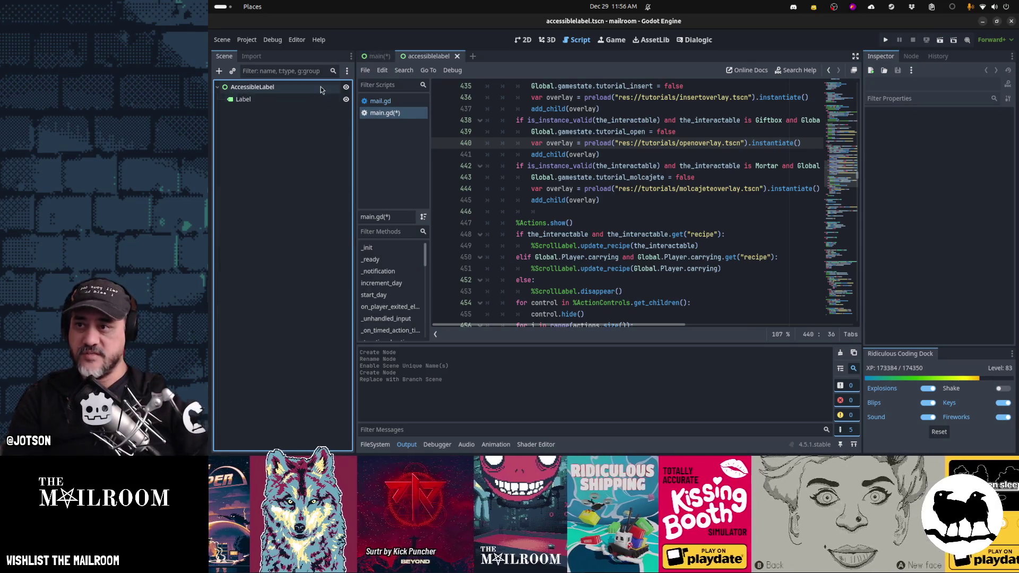
Attach accessiblelabel.gd with an update_label(text: String) function setting %Label.text = text
click(335, 71)
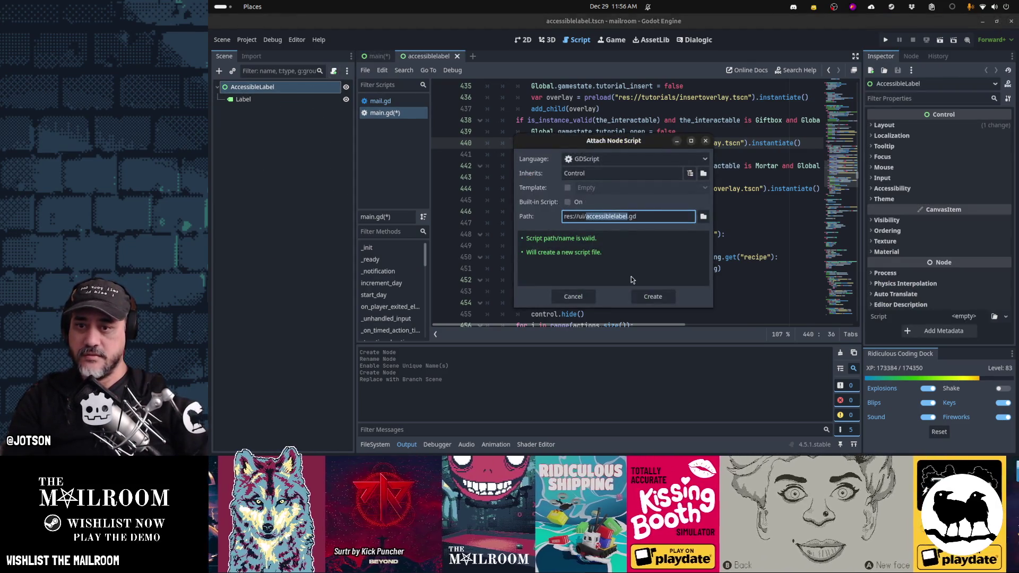
click(655, 298)
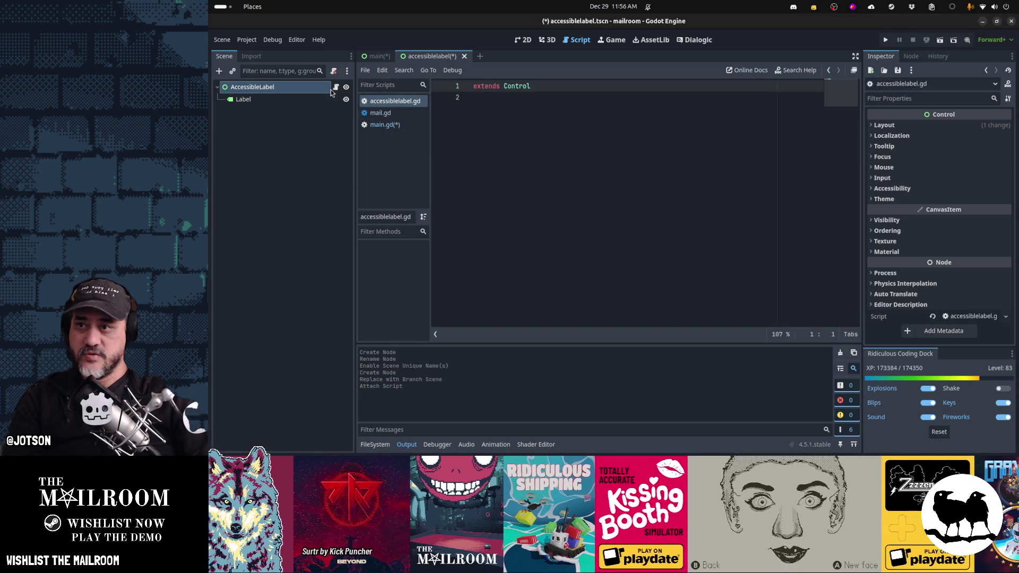
click(575, 177)
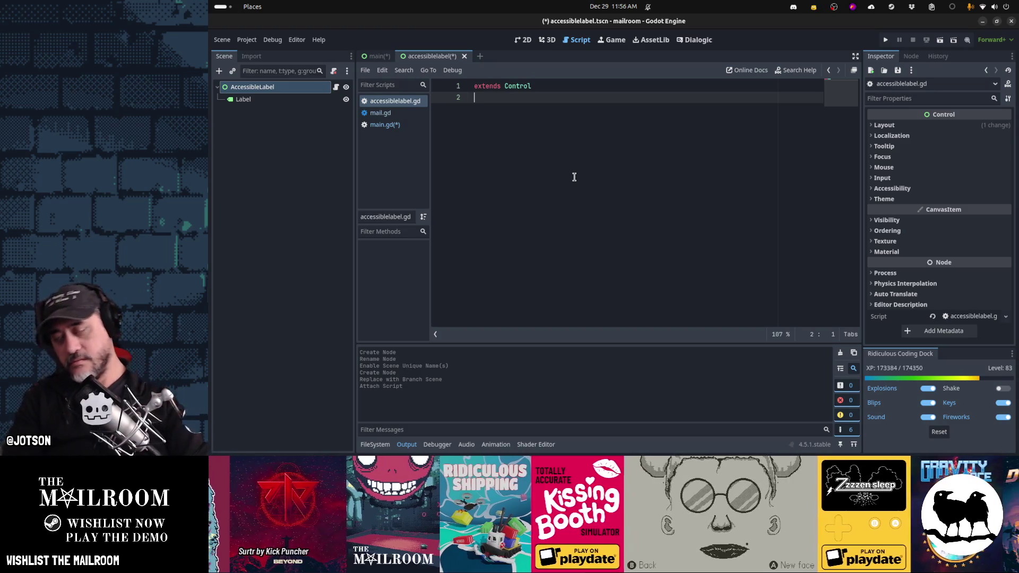
key(Return)
key(Return)
text(func _rdate_label()
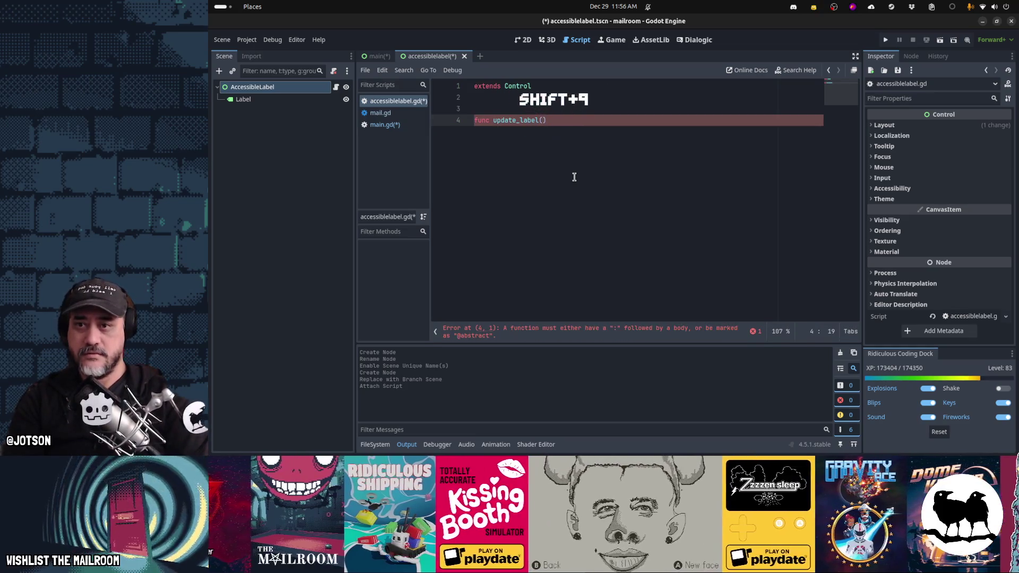
text(text: String) -> vopid)
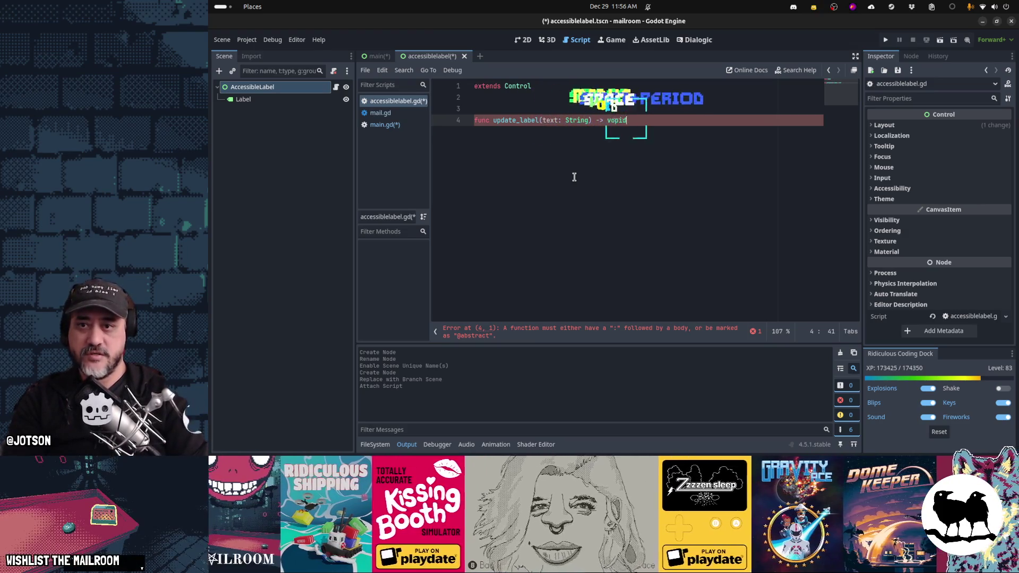
text(void:)
key(Return)
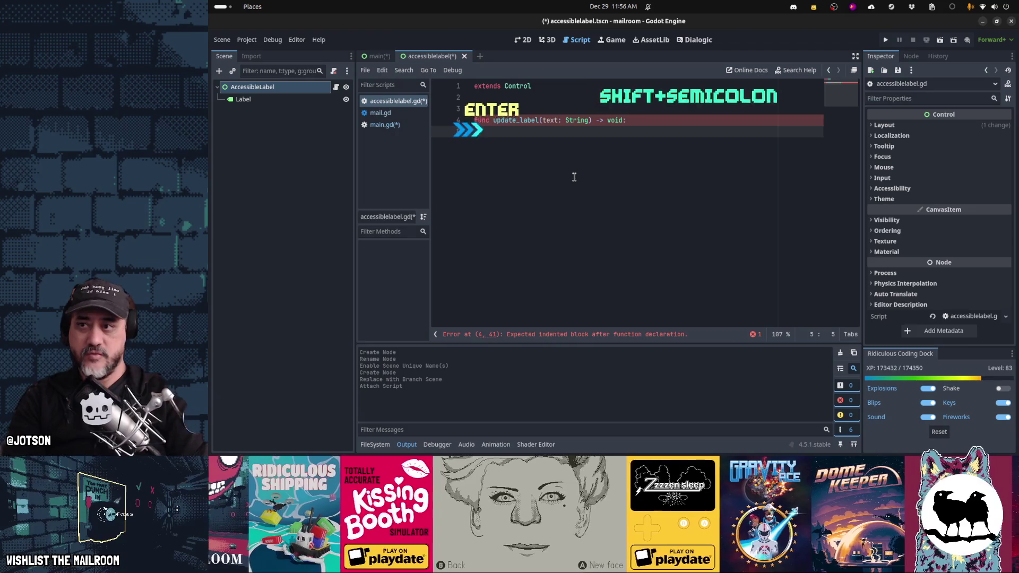
text(%Label.text = text)
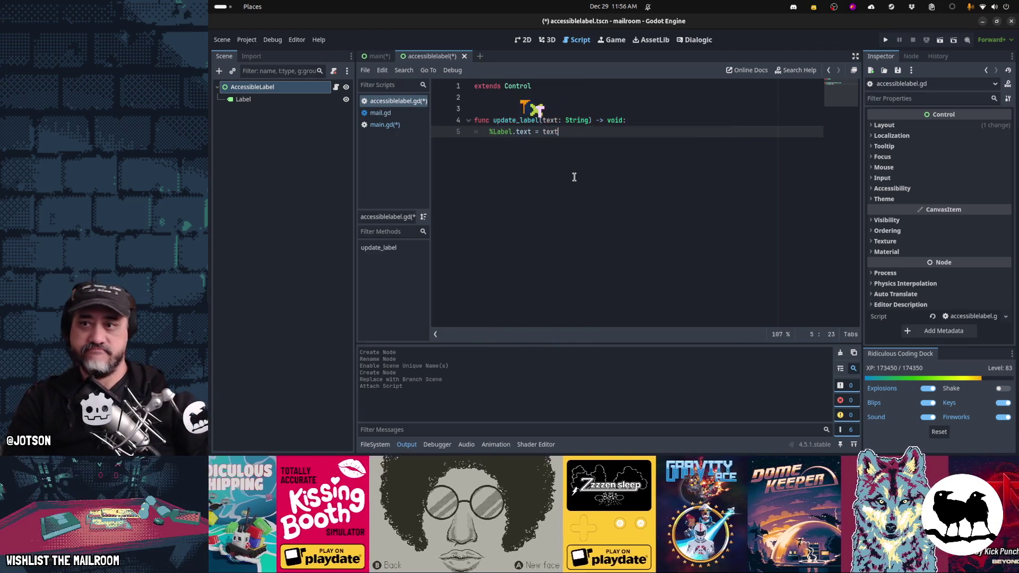
Give the Label node a unique name, save the scene, and return to main
click(276, 100)
right_click(279, 103)
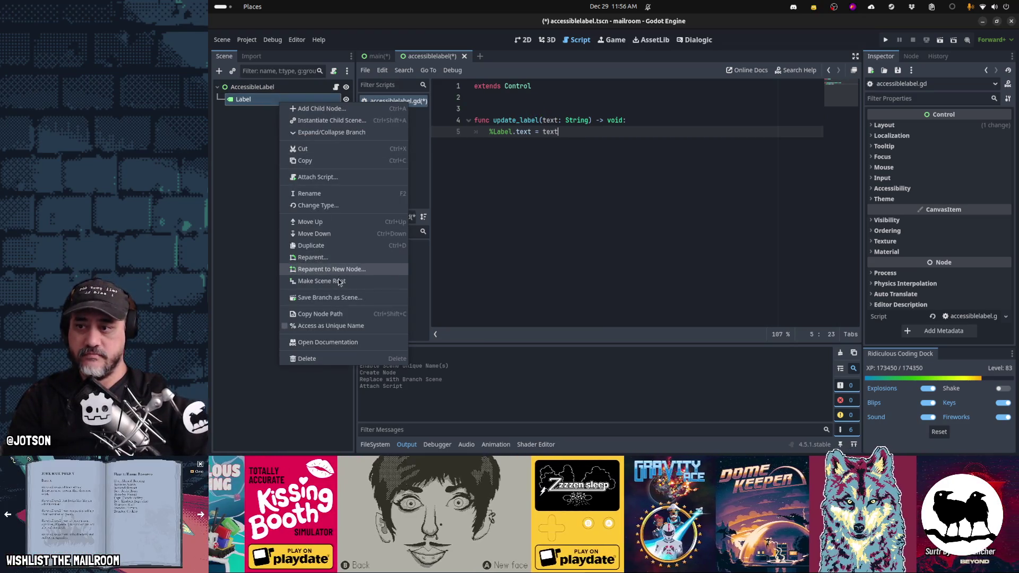
click(339, 325)
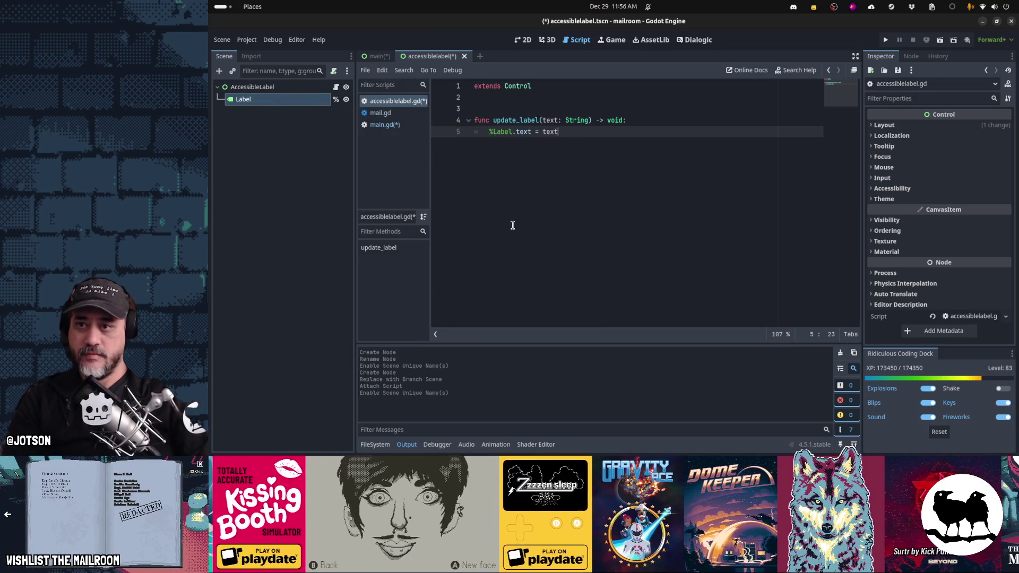
key(ctrl+s)
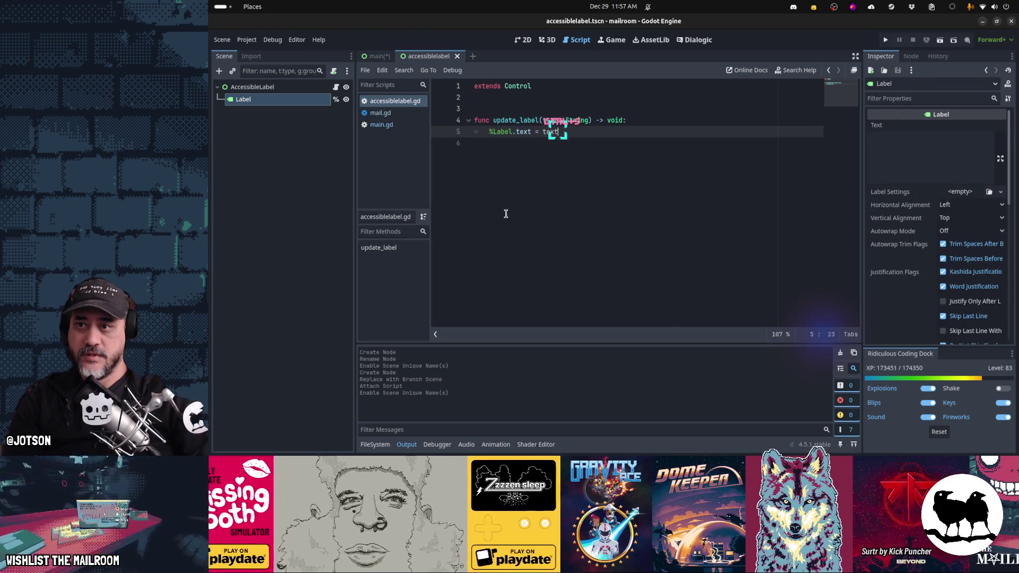
click(375, 56)
click(390, 125)
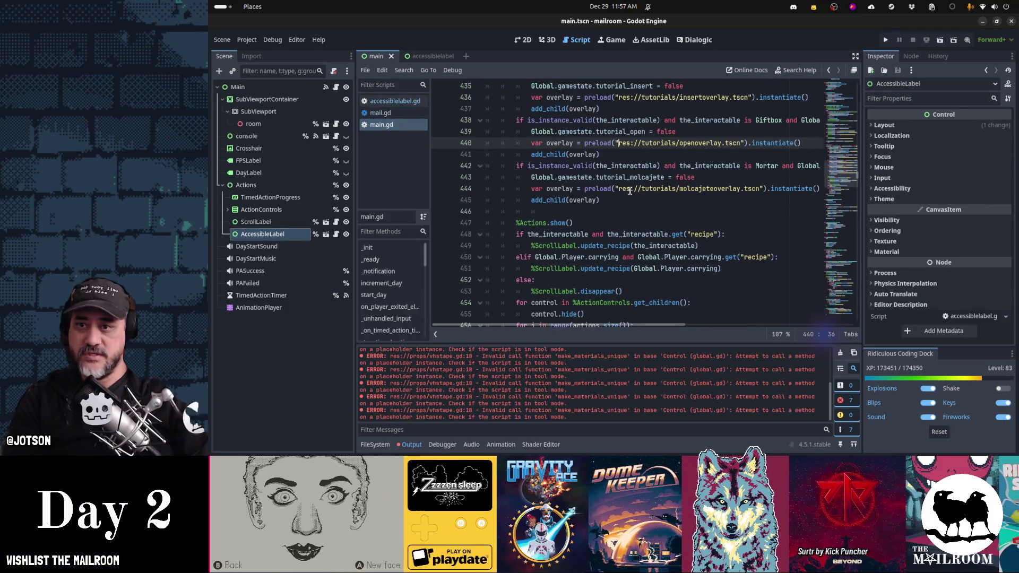
mouse_move(631, 191)
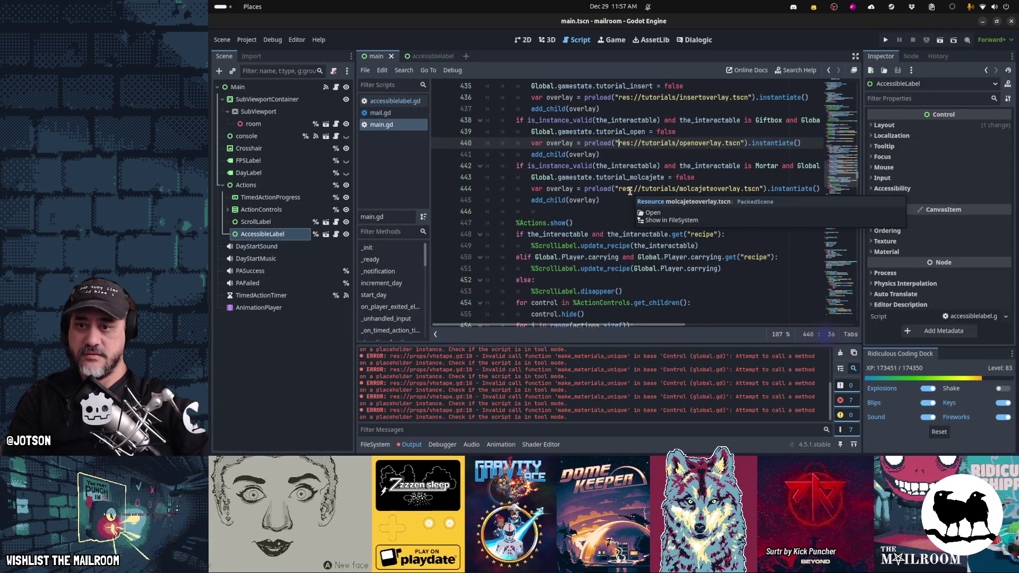
scroll(631, 191, up, 7)
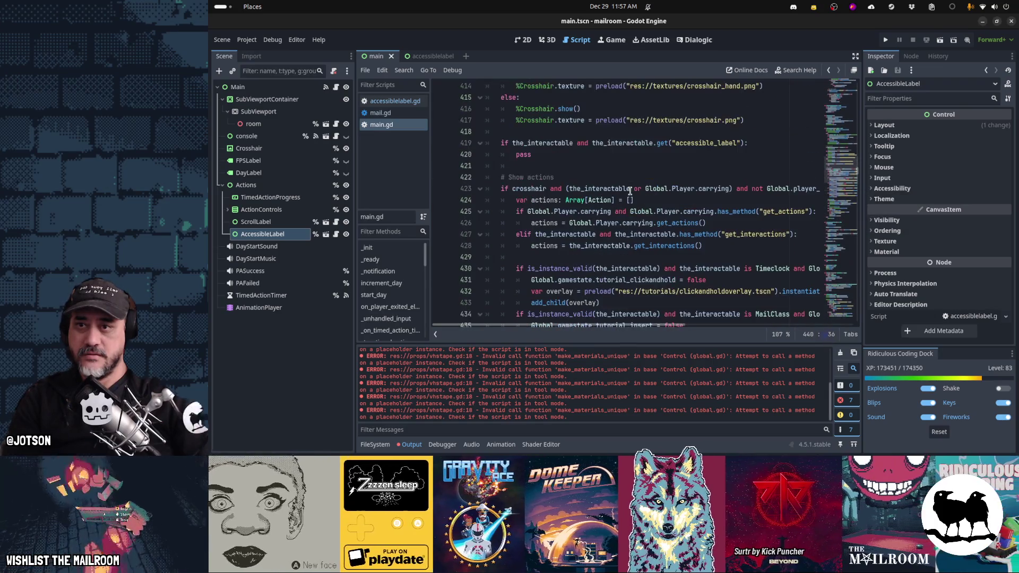
Replace pass with %AccessibleLabel.update_label(the_interactable.accessible_label) in main.gd and save
click(605, 154)
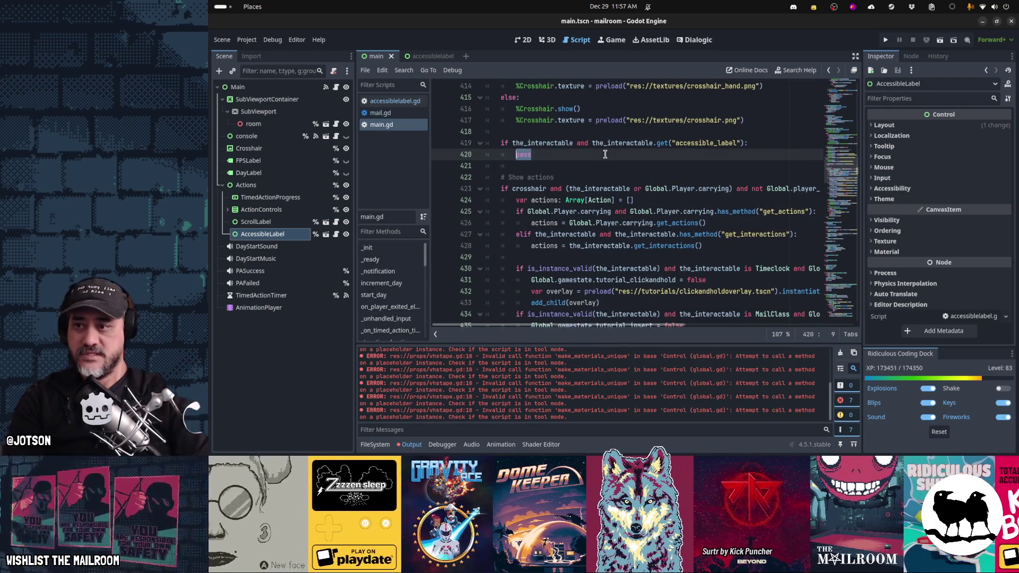
text(%Acc)
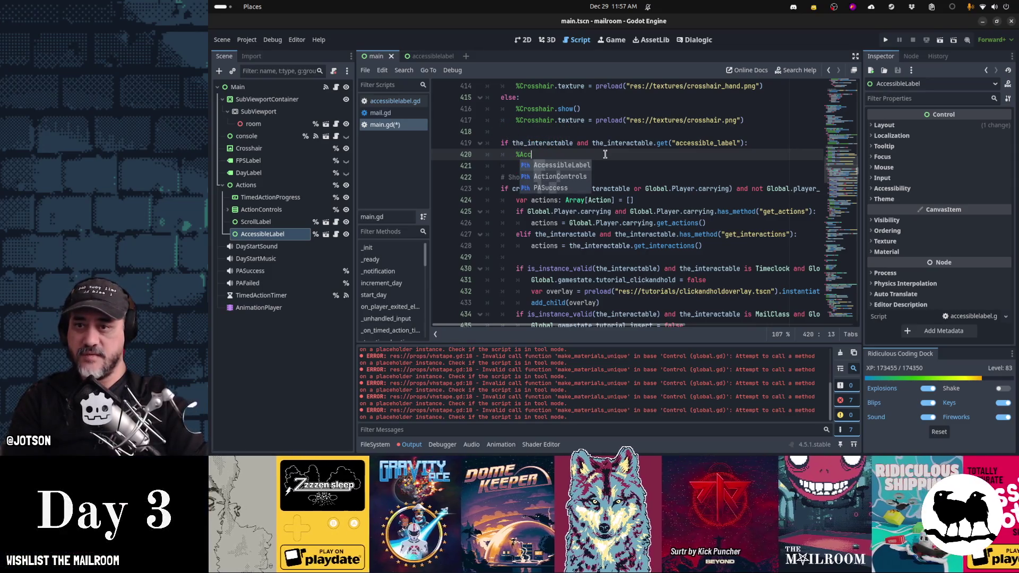
key(Return)
text(.)
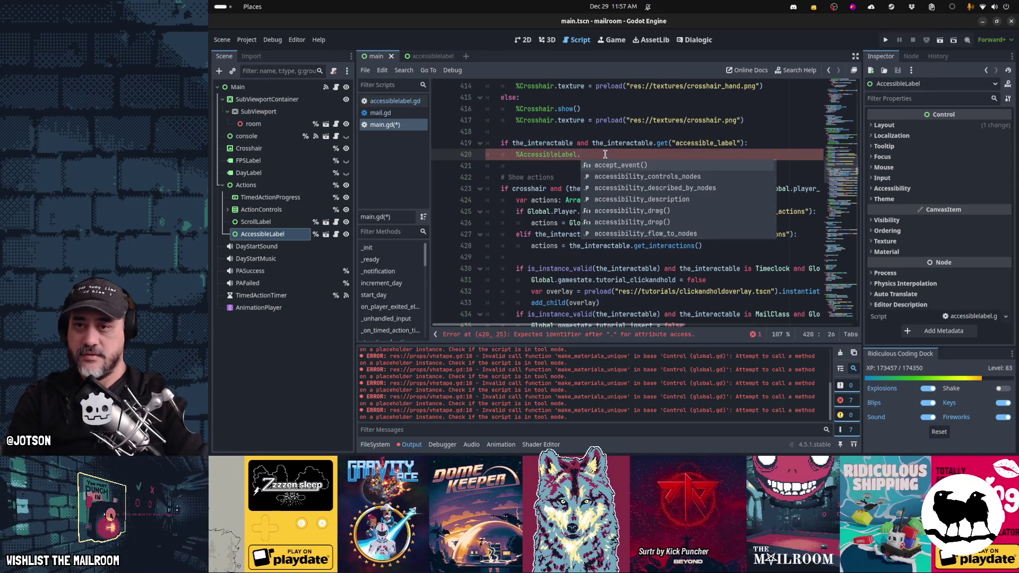
text(update_label()
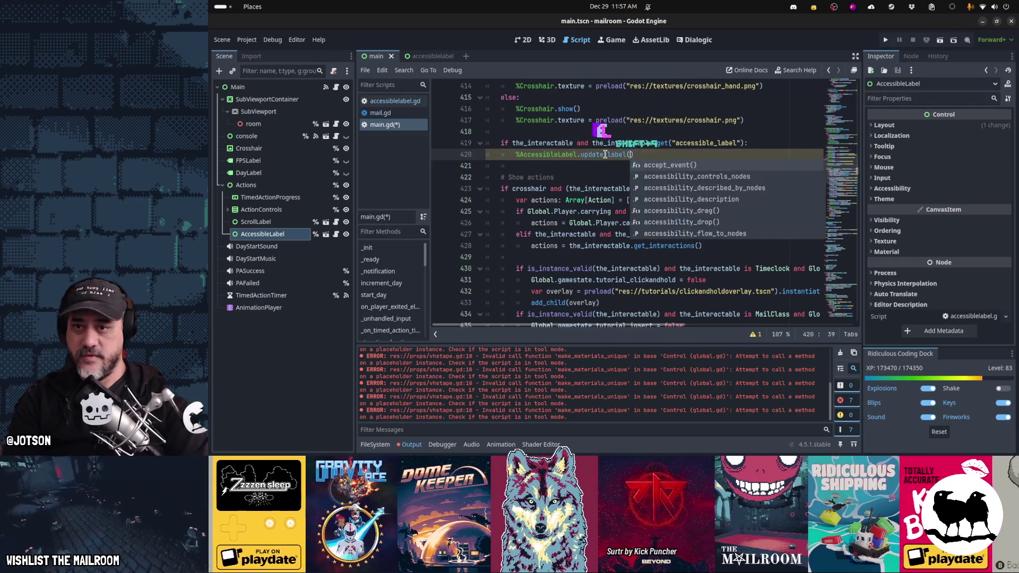
key(Up)
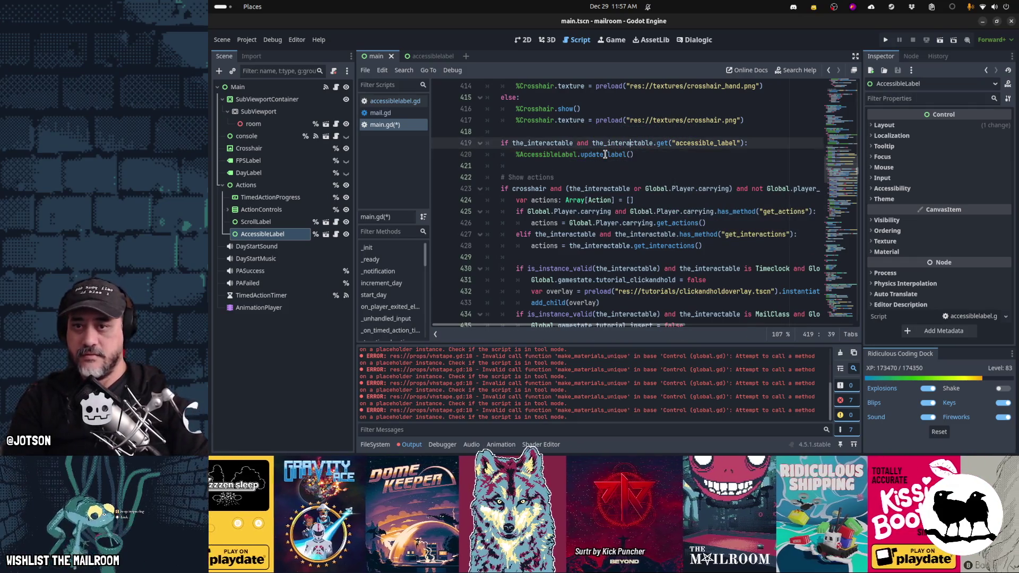
key(Down)
key(End)
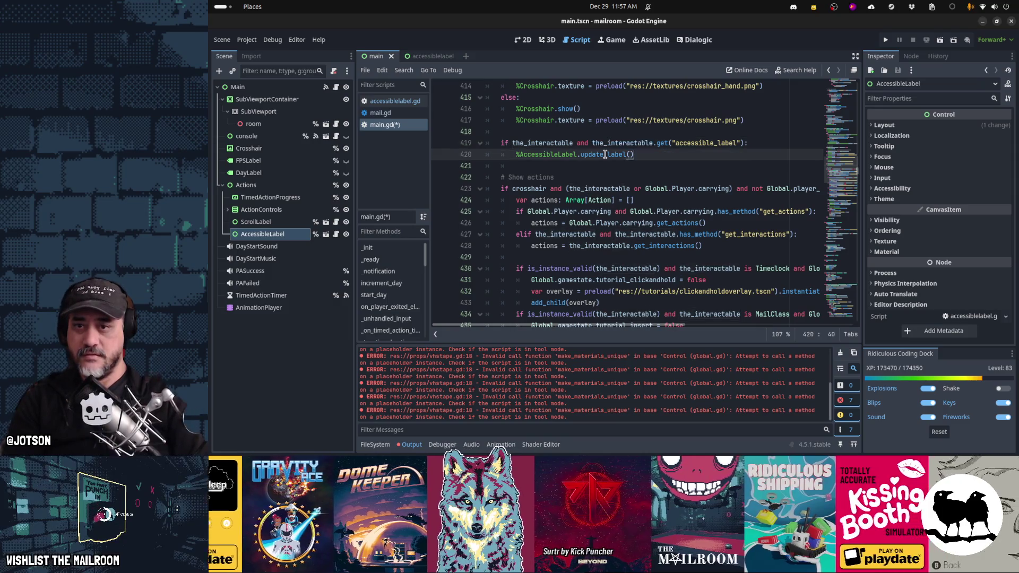
text(.accessible_la)
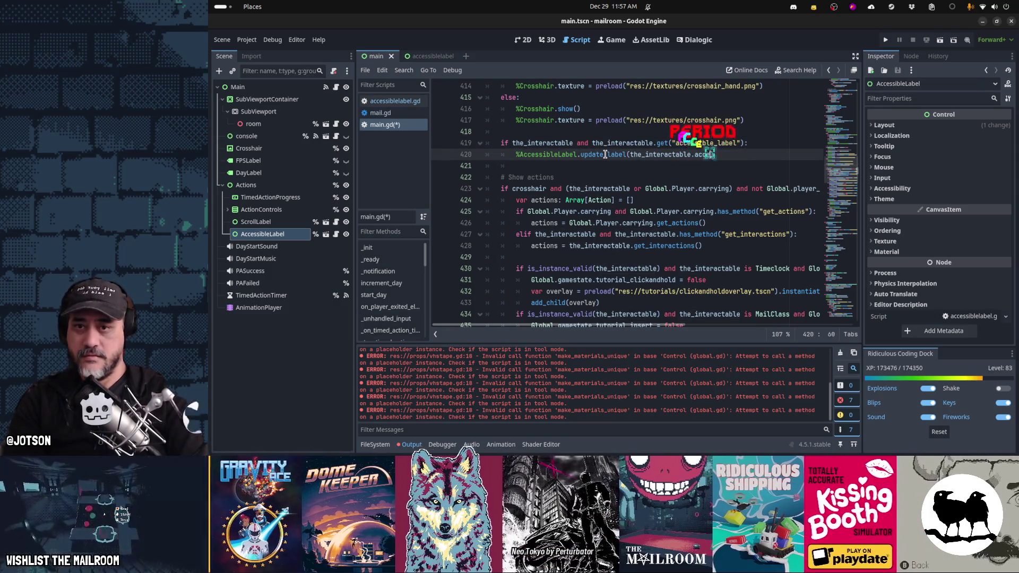
text(bel)
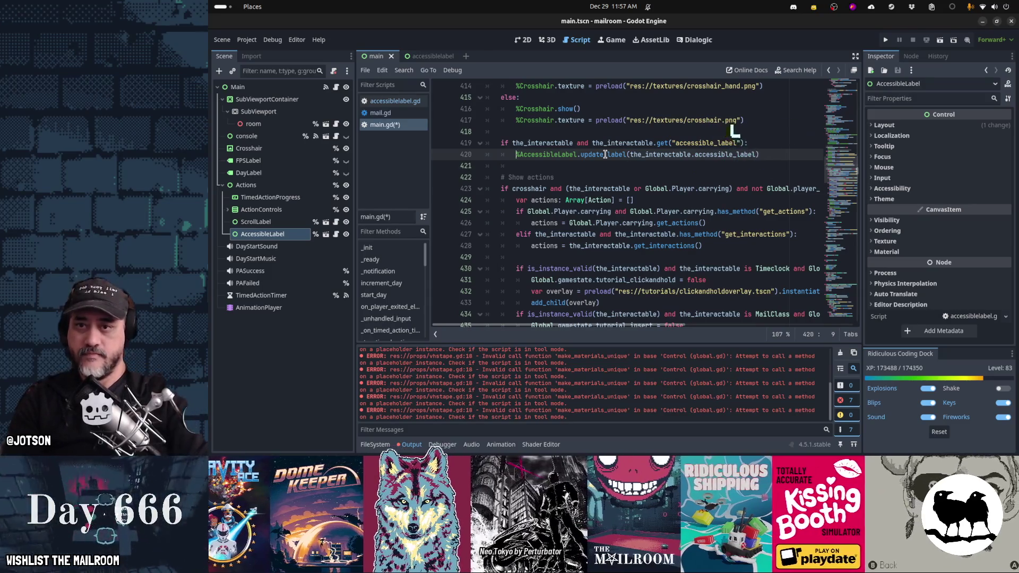
key(Home)
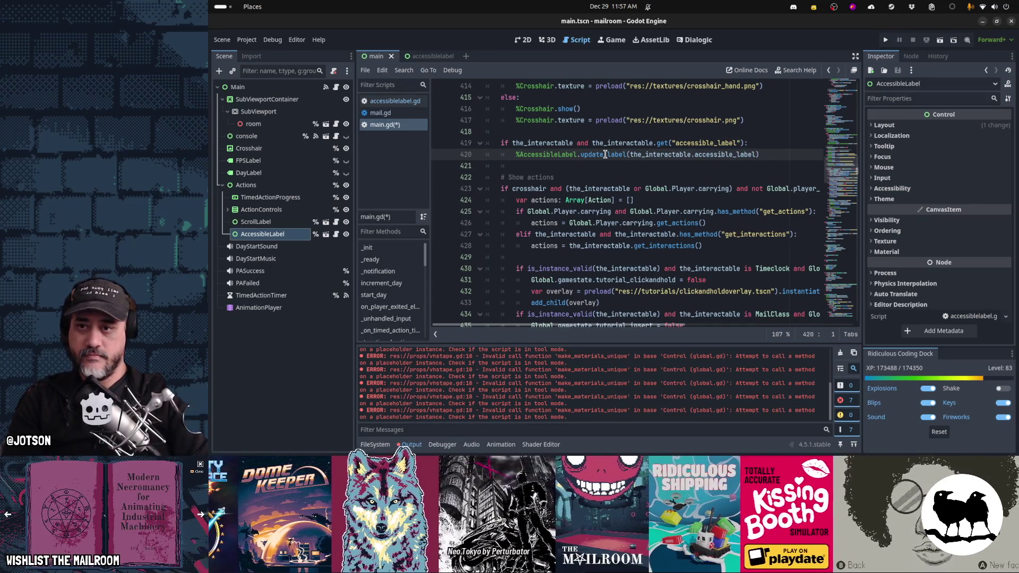
key(Down)
key(Down)
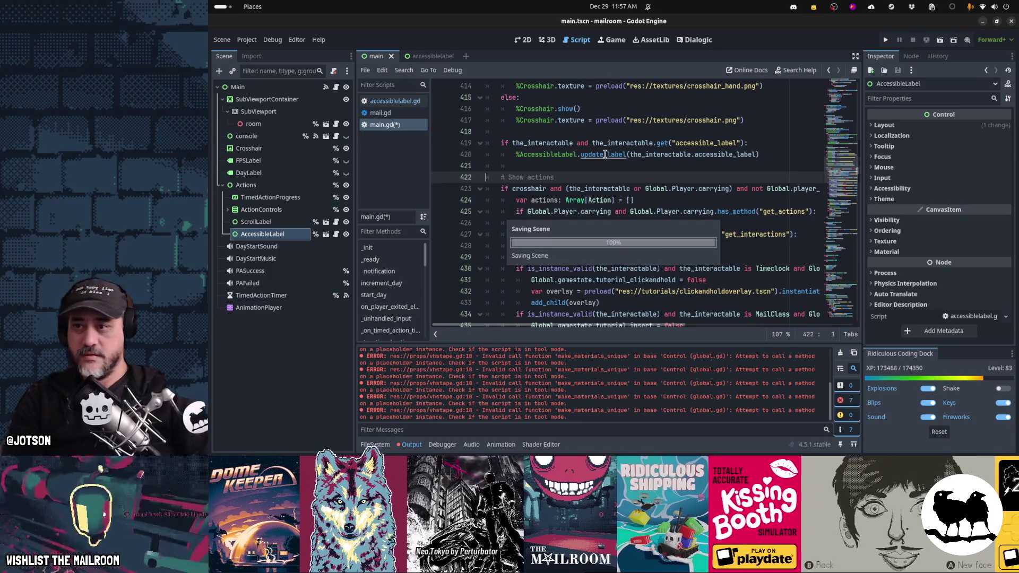
key(ctrl+s)
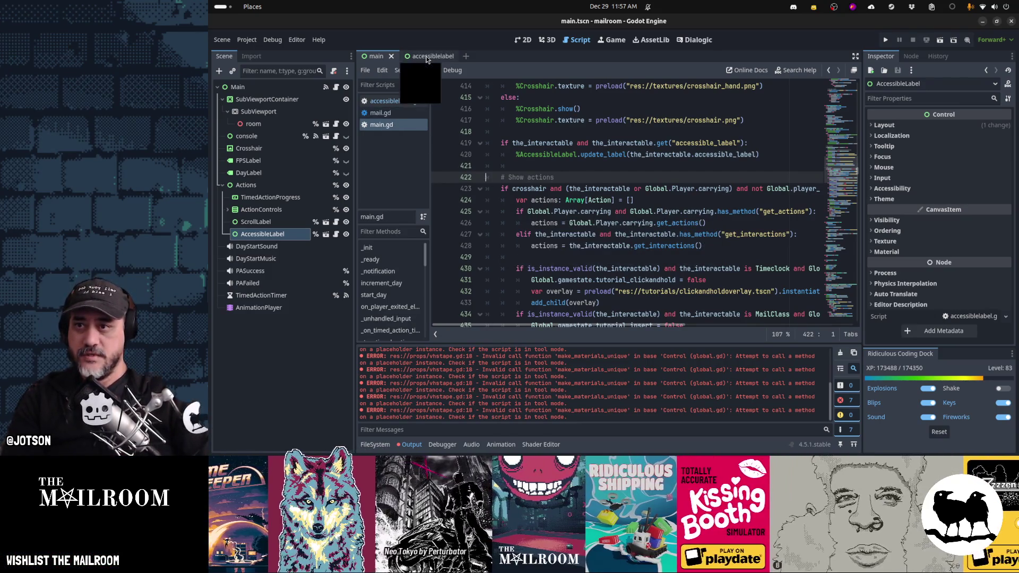
click(427, 57)
Anchor AccessibleLabel with Right Wide and widen it leftwards to about 400 px
click(317, 89)
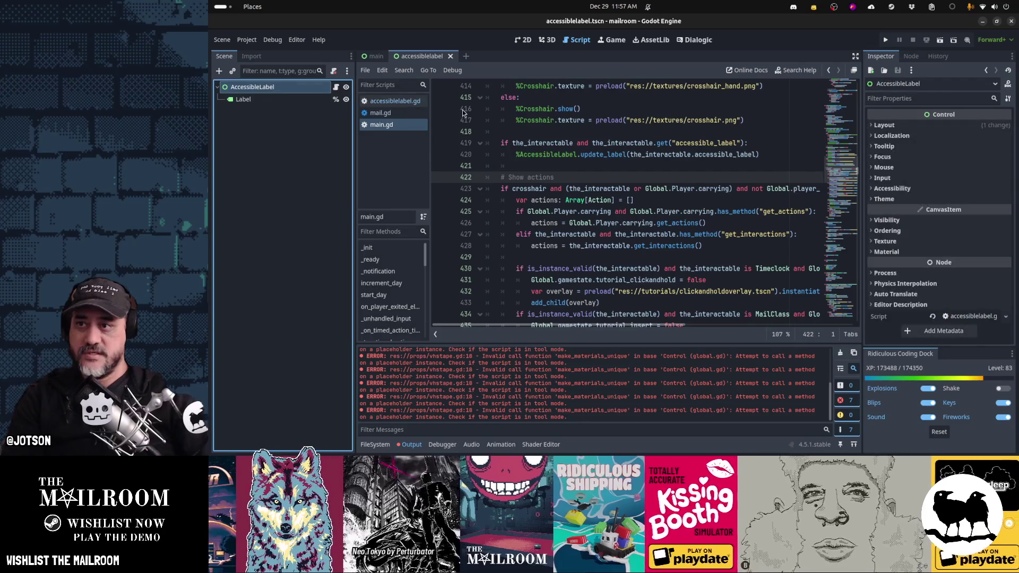
key(ctrl+F2)
key(ctrl+F1)
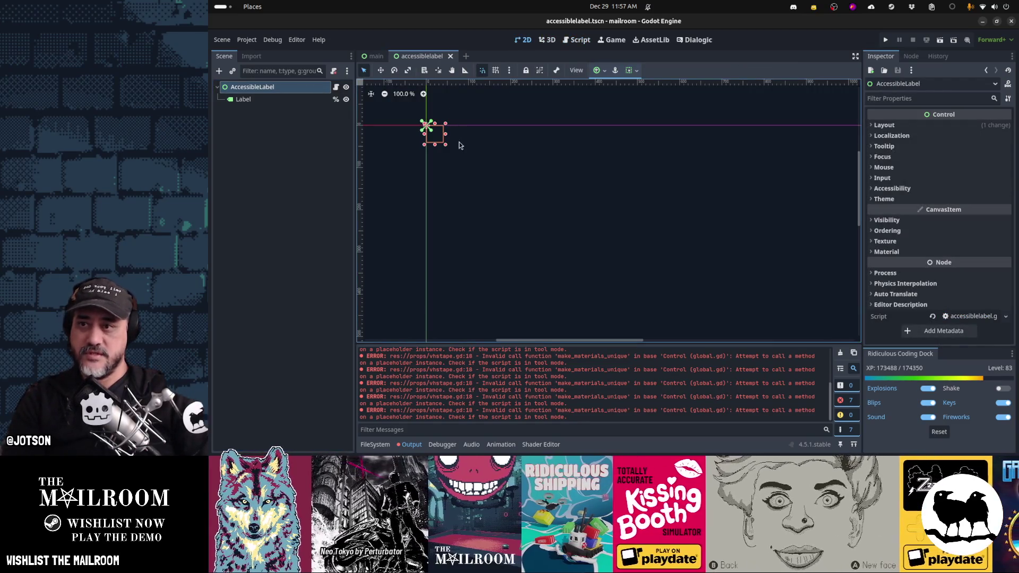
scroll(603, 180, down, 5)
mouse_move(717, 230)
mouse_down()
mouse_move(628, 178)
mouse_move(677, 225)
mouse_move(673, 180)
mouse_up()
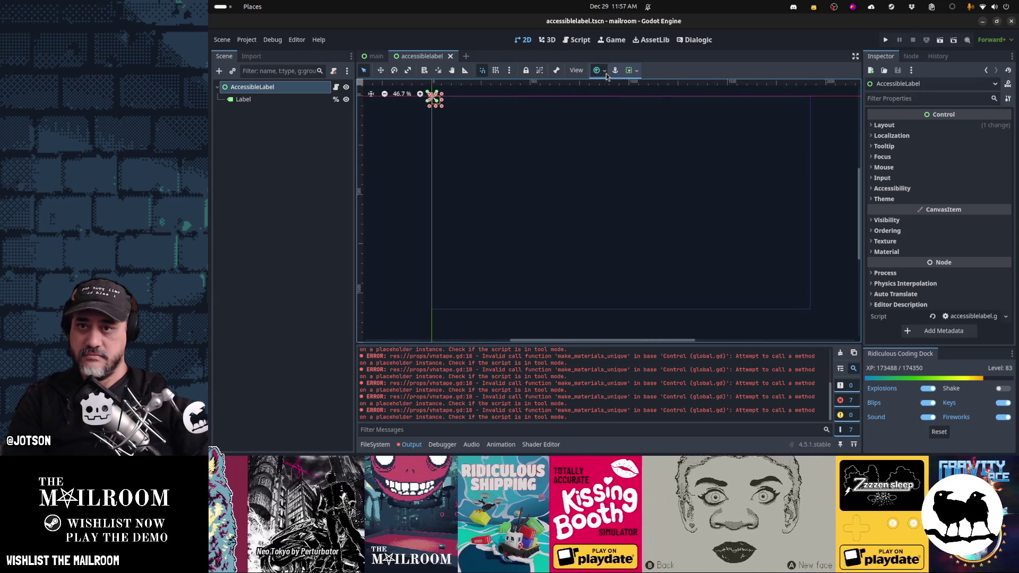
click(605, 73)
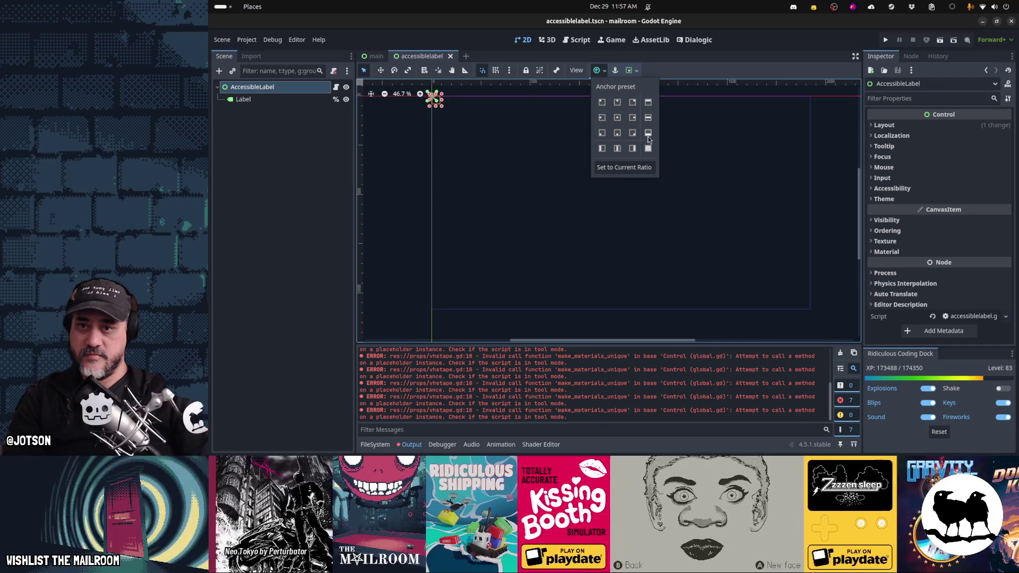
click(633, 149)
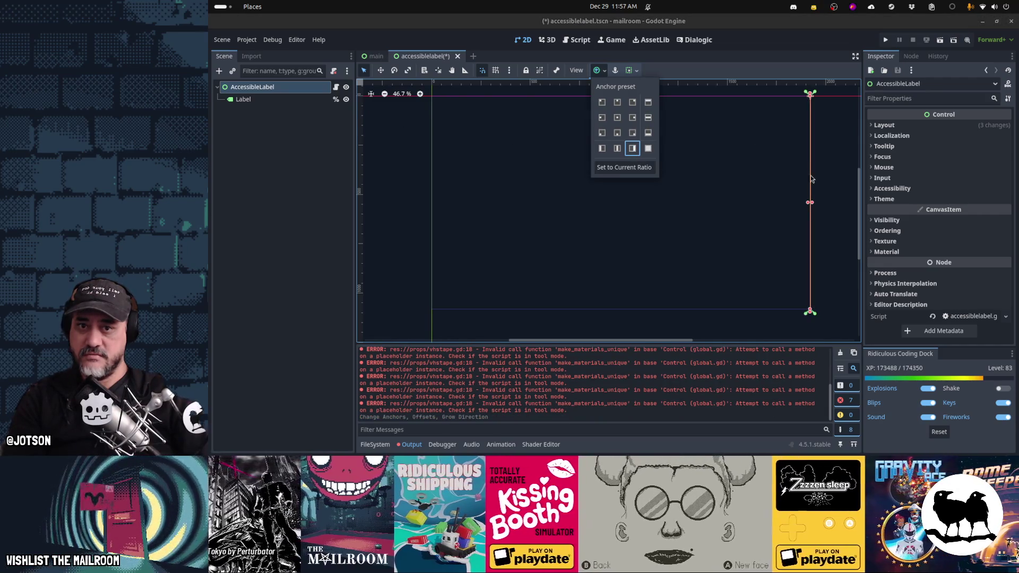
drag(806, 206, 713, 205)
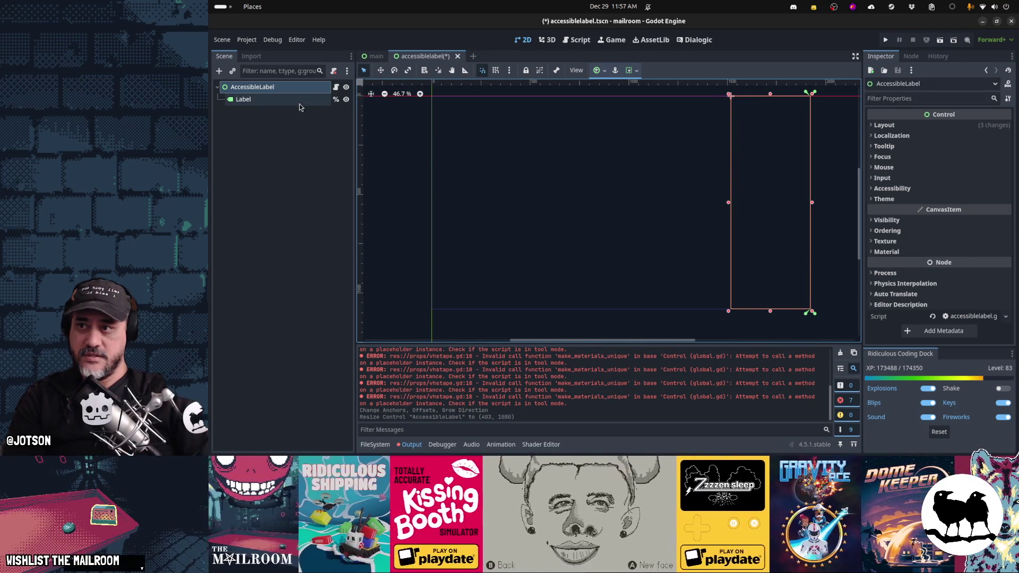
Make the Label fill its parent (Full Rect) with a 24 px font size override
click(297, 100)
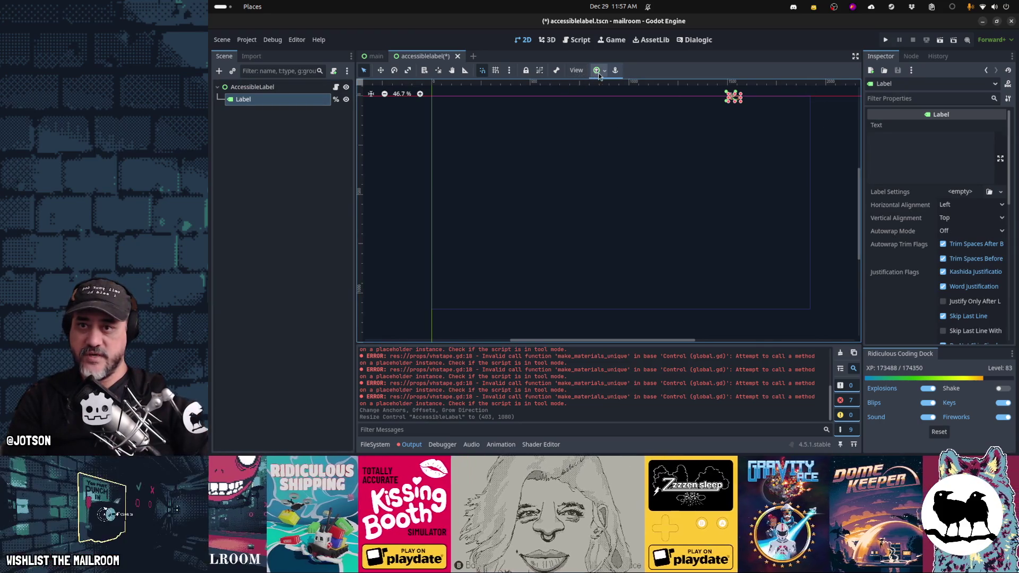
click(604, 73)
click(649, 149)
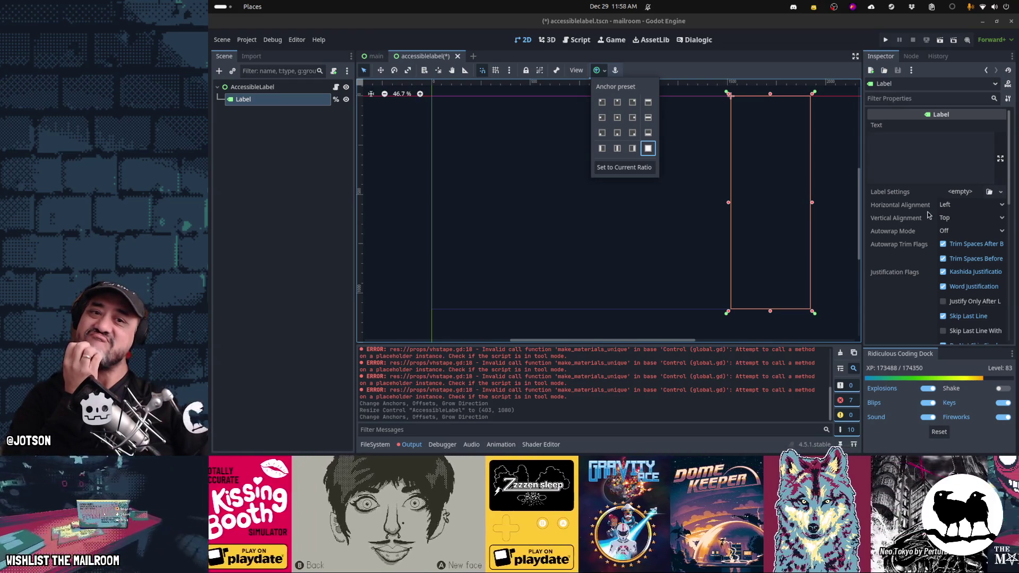
scroll(929, 215, down, 5)
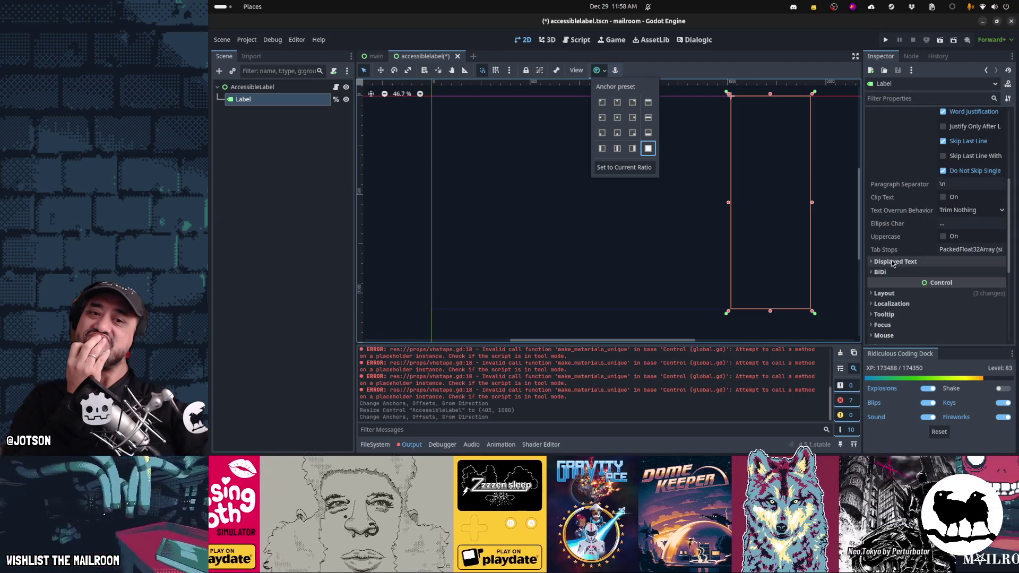
scroll(897, 260, down, 3)
click(892, 291)
click(893, 292)
click(899, 326)
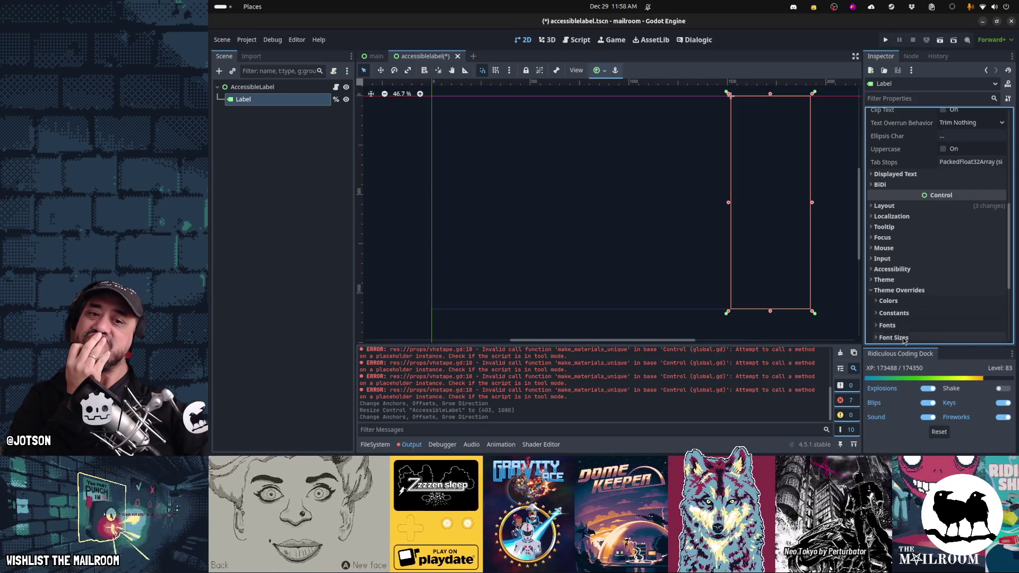
scroll(902, 292, down, 5)
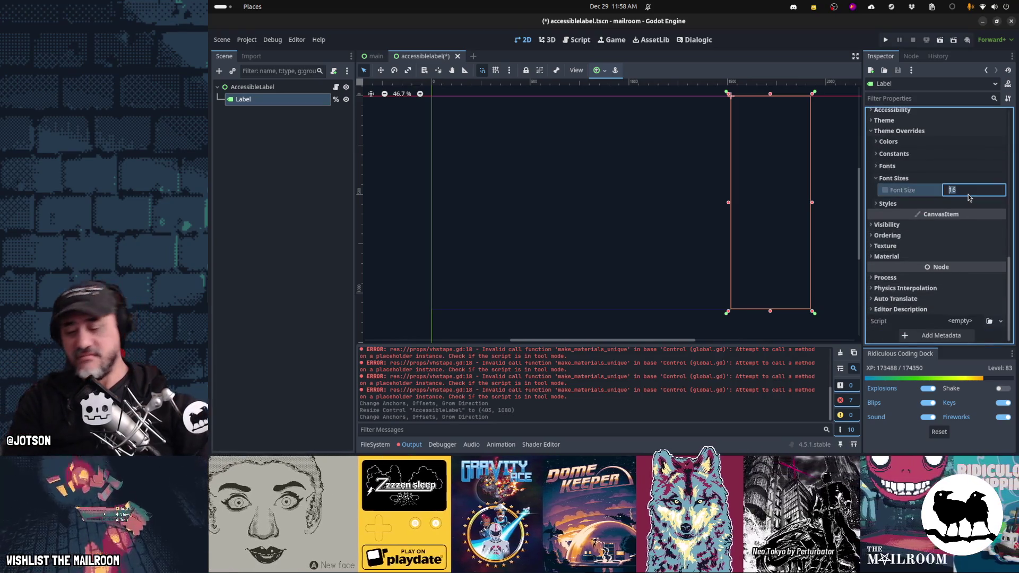
text(24)
key(Return)
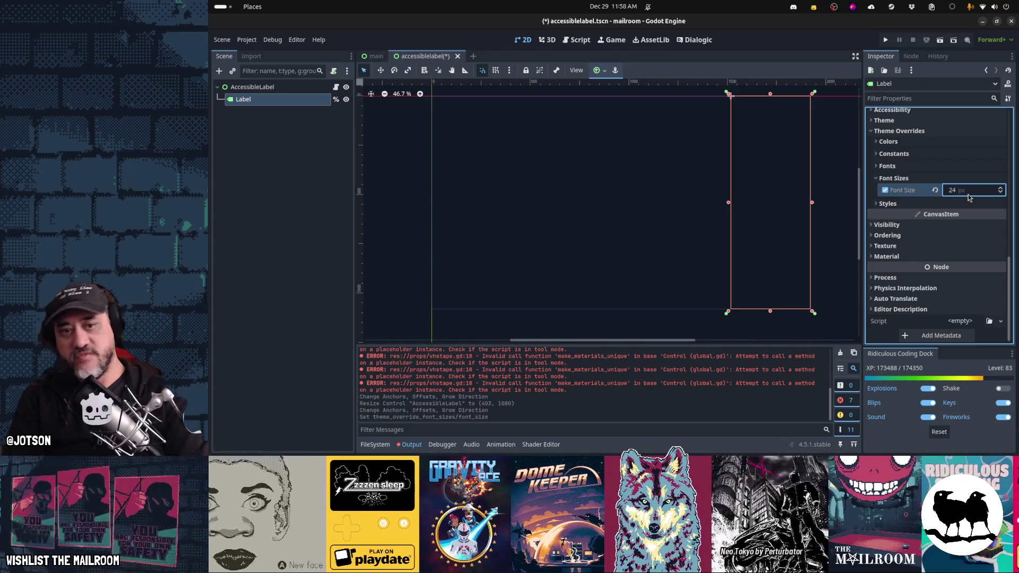
Save accessiblelabel.tscn
scroll(927, 241, up, 10)
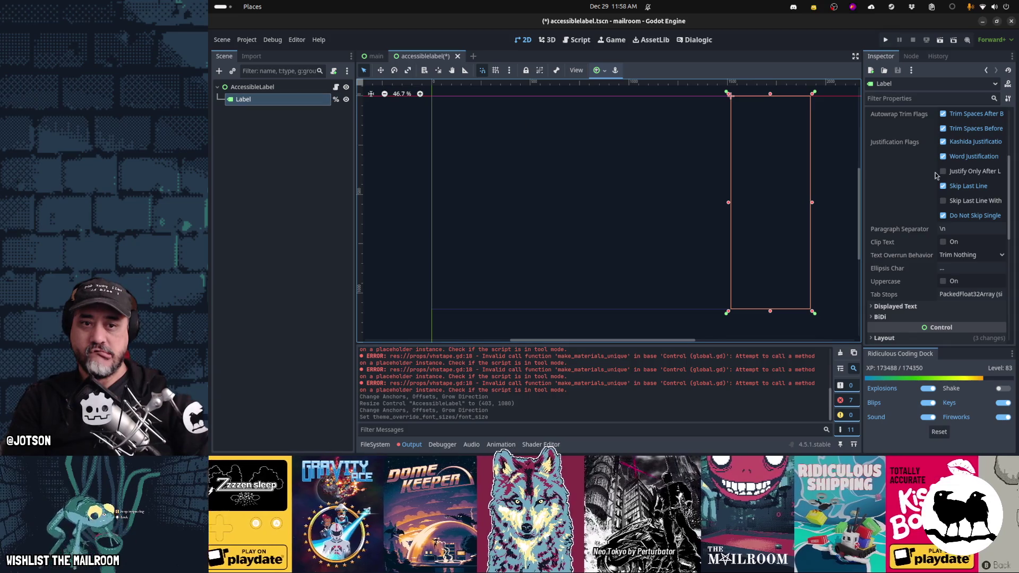
click(274, 150)
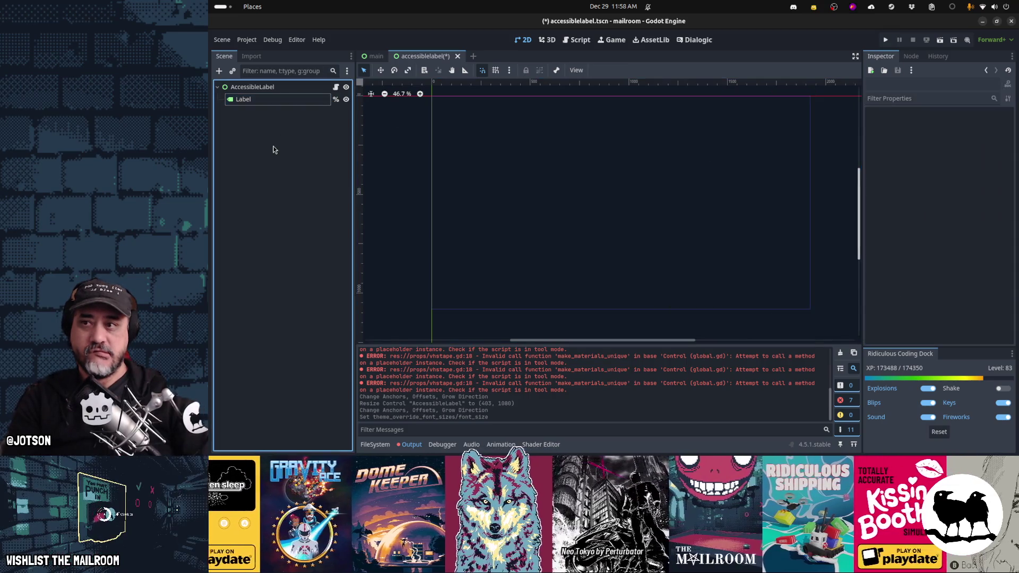
click(275, 105)
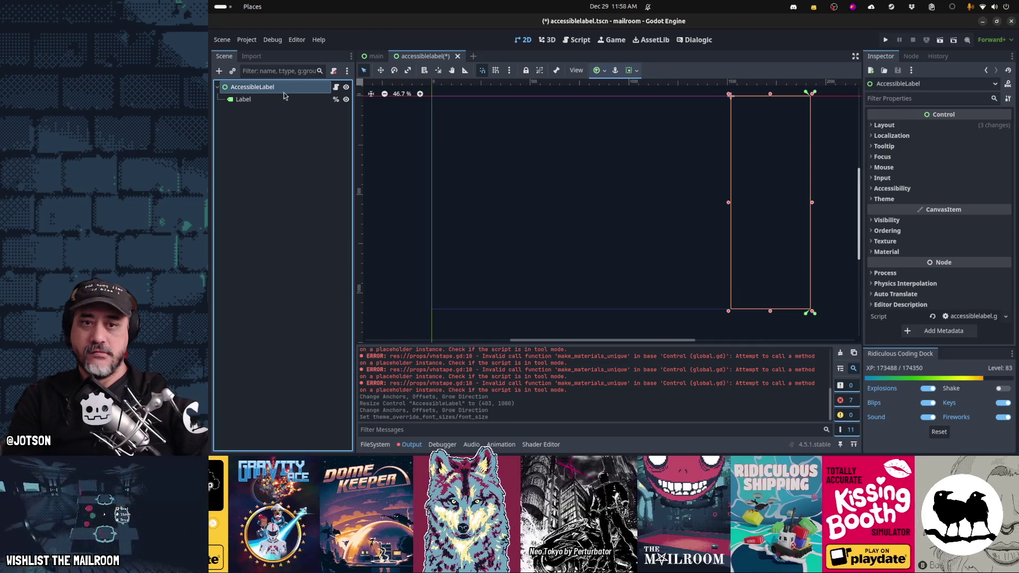
scroll(911, 201, up, 5)
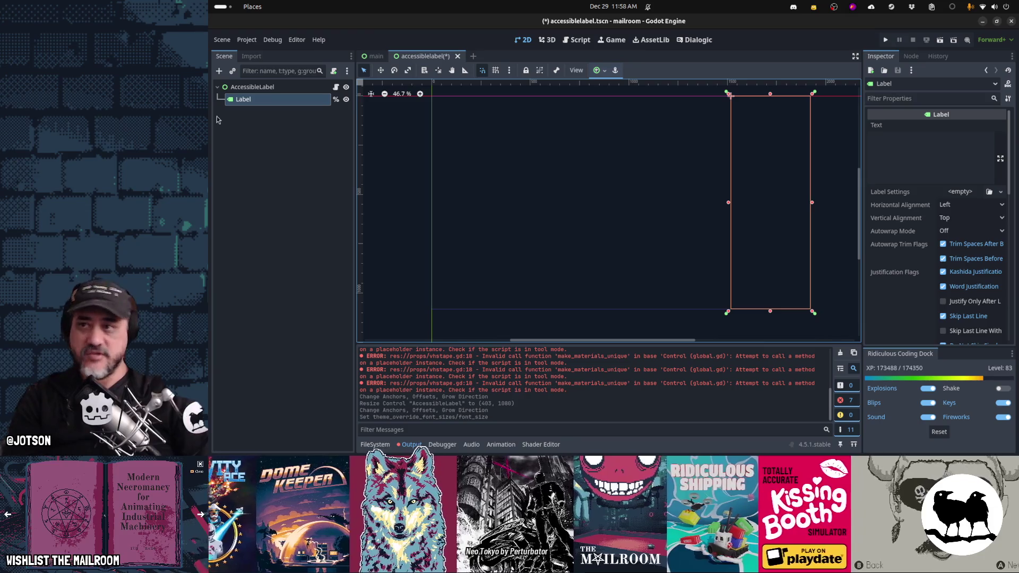
key(ctrl+s)
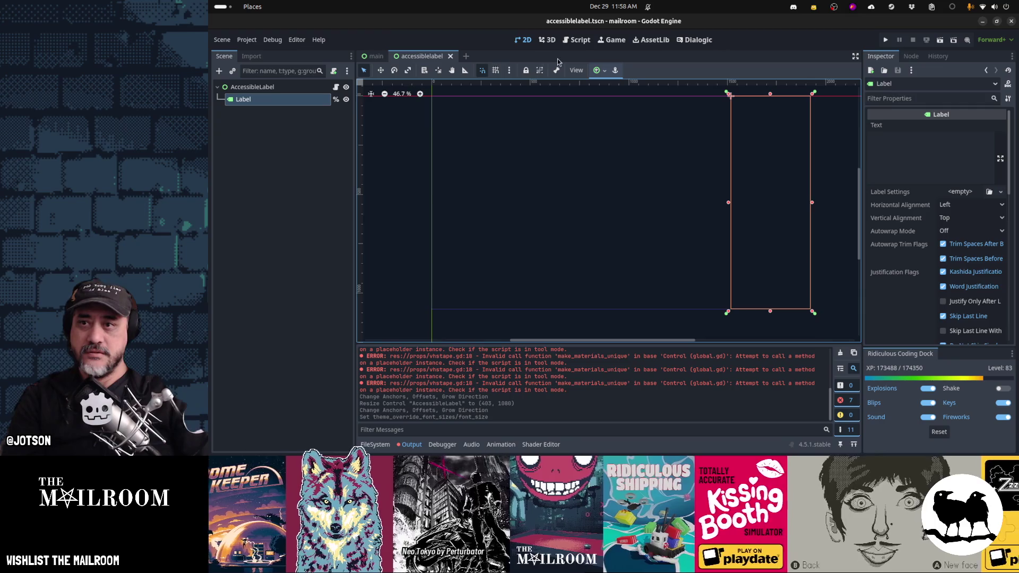
key(ctrl+F3)
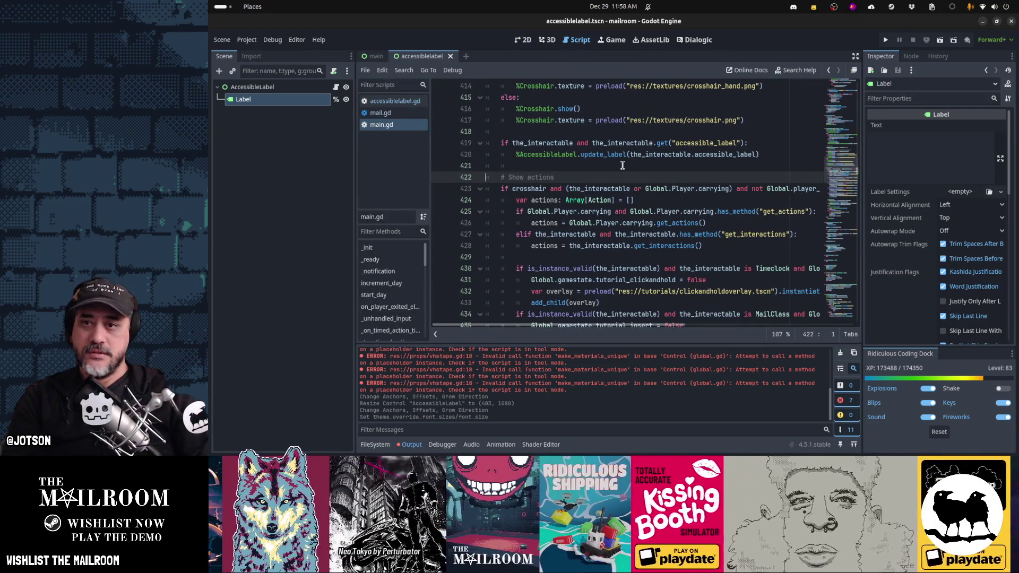
Add an else: branch after the update_label call in main.gd
click(623, 166)
key(BackSpace)
text(else:)
key(Return)
key(Tab)
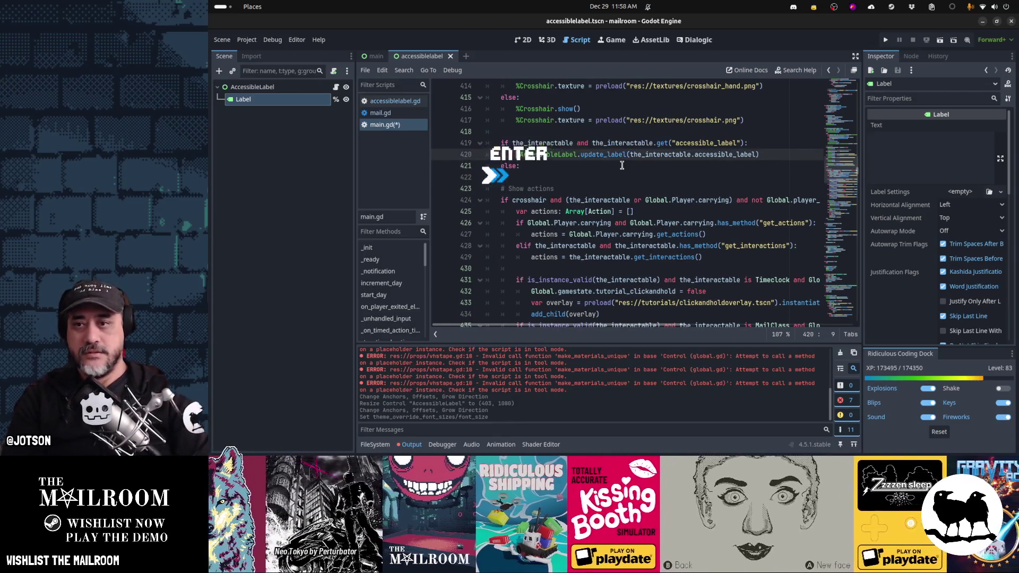
Make the else branch call %AccessibleLabel.hide() and save main.gd
key(ctrl+shift+Right)
key(ctrl+shift+Right)
key(ctrl+c)
key(Down)
key(Down)
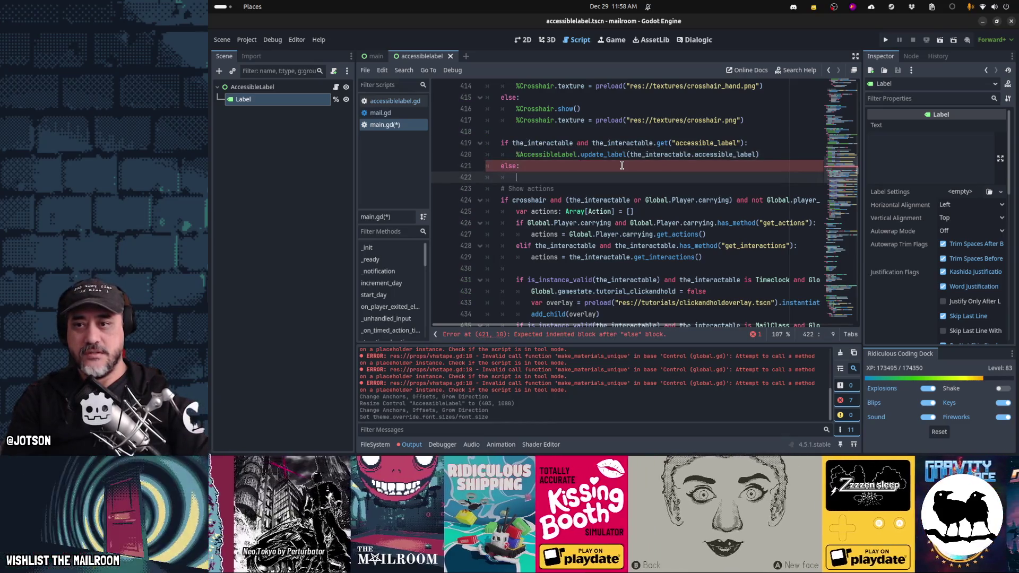
key(ctrl+v)
text(hide())
key(Return)
key(Up)
key(Up)
key(Up)
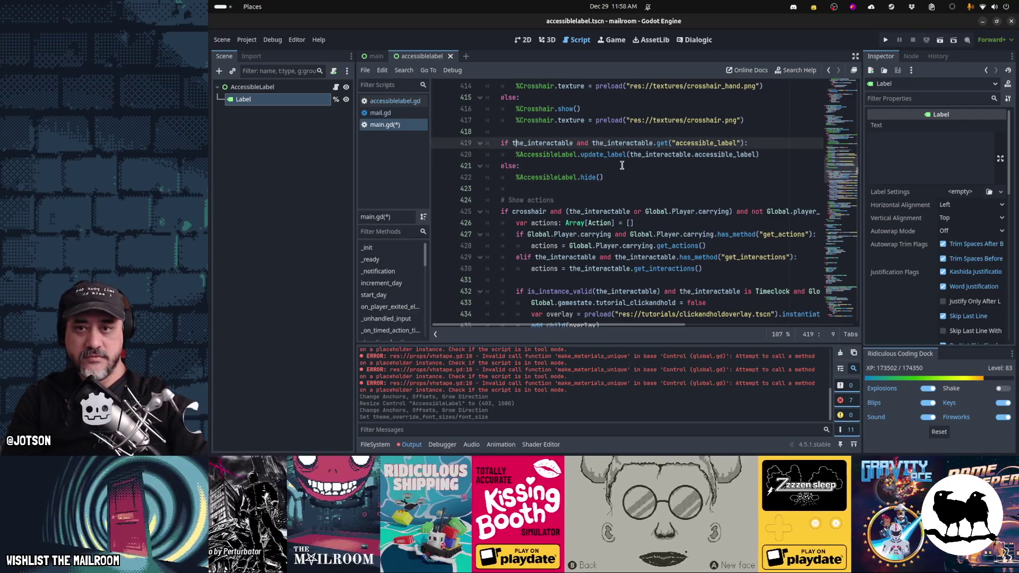
key(Down)
key(Down)
key(Down)
key(End)
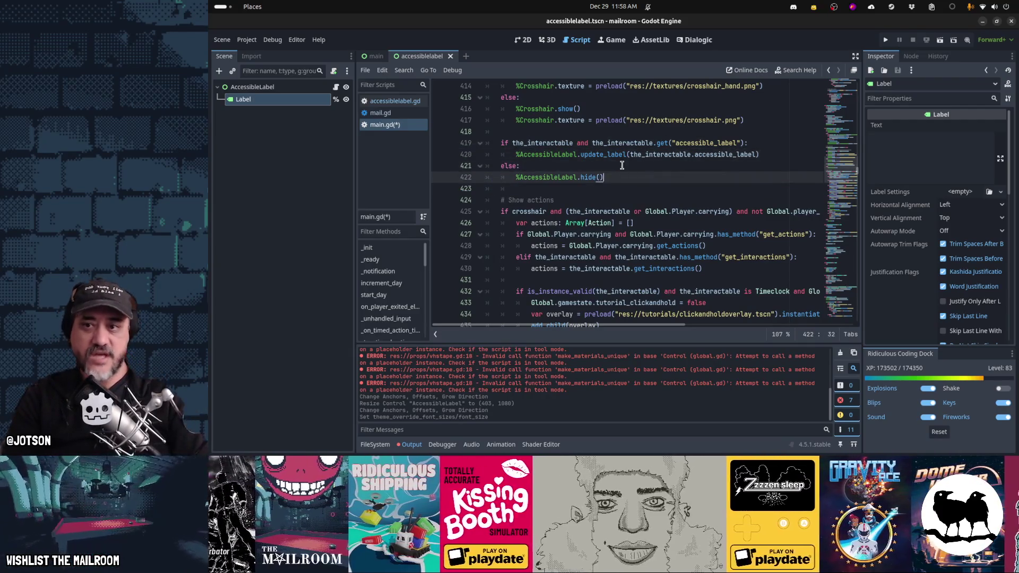
key(Up)
key(Up)
key(End)
key(Left)
key(Left)
key(Left)
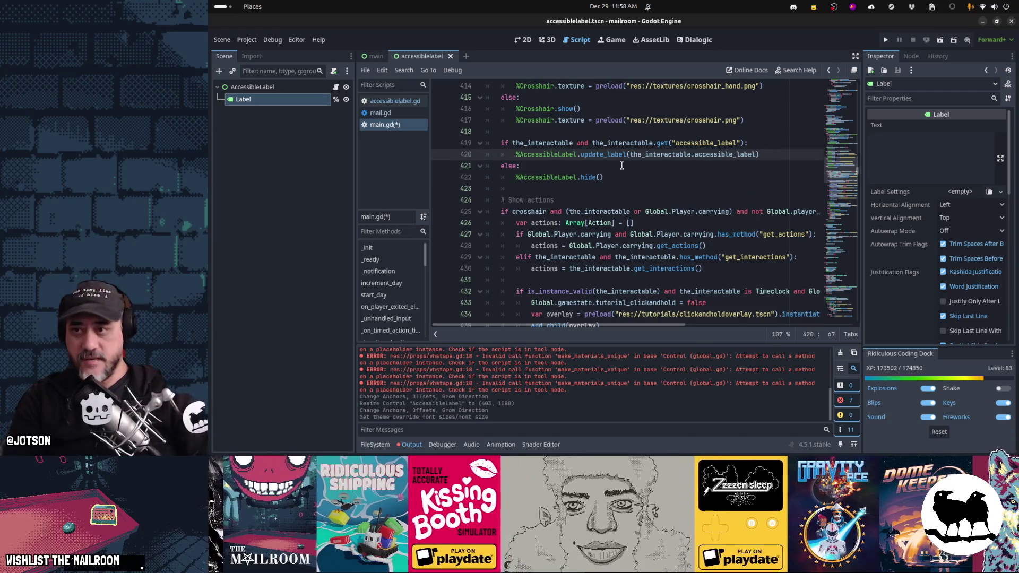
key(ctrl+s)
Add %AccessibleLabel.show() after the update_label call, save, and run the project
click(635, 183)
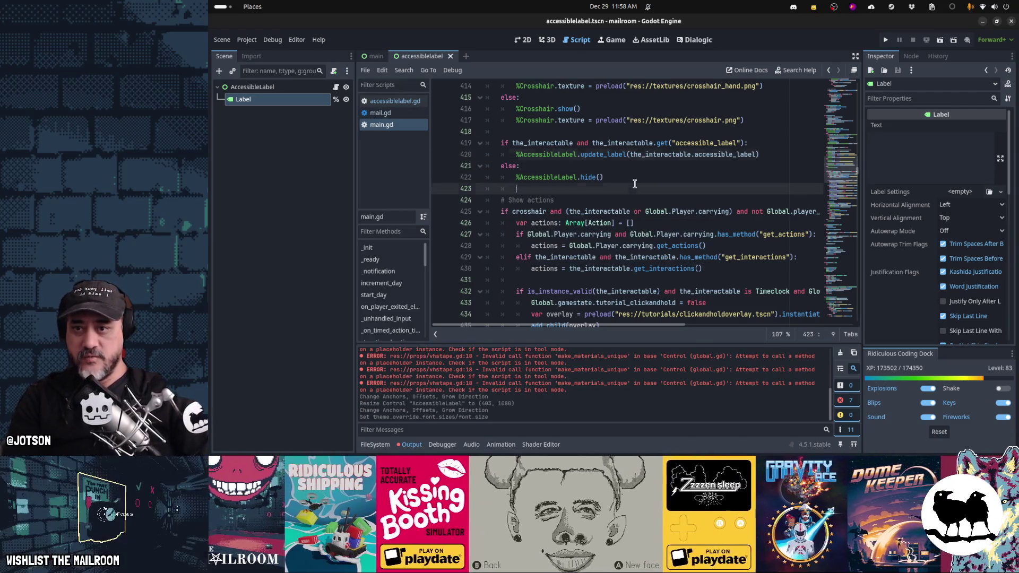
key(Up)
key(Up)
key(Up)
key(End)
key(Return)
key(ctrl+v)
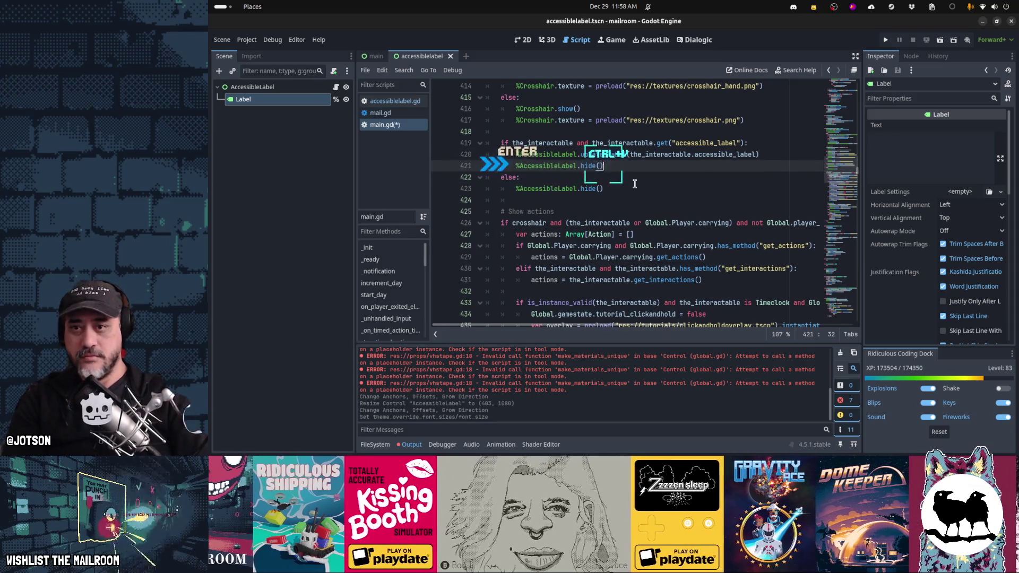
text(show)
key(ctrl+s)
key(Down)
key(Down)
key(Down)
key(F5)
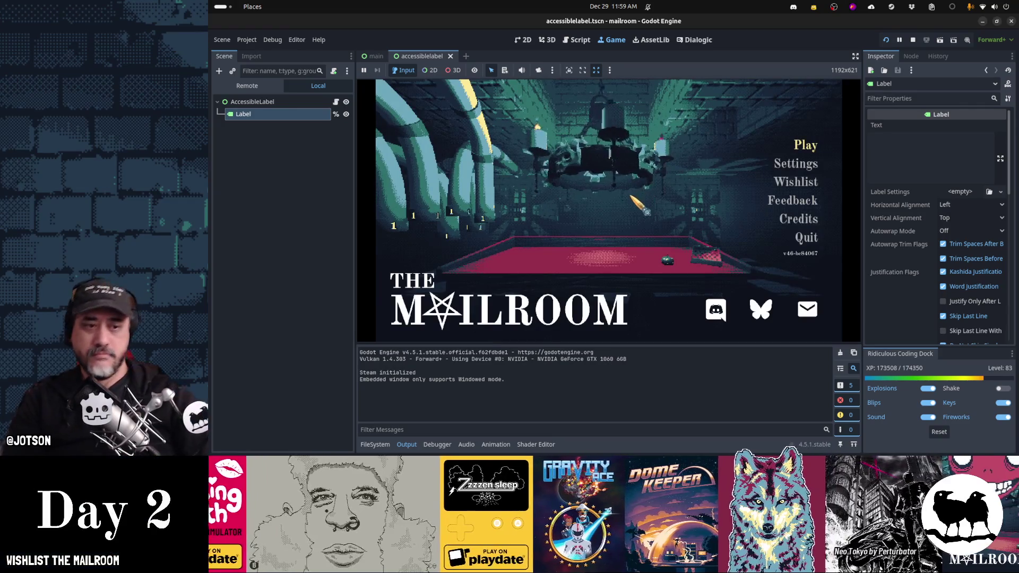
Start the game, pick up an envelope, toggle inspection three times, then pause and return to main.gd
click(615, 211)
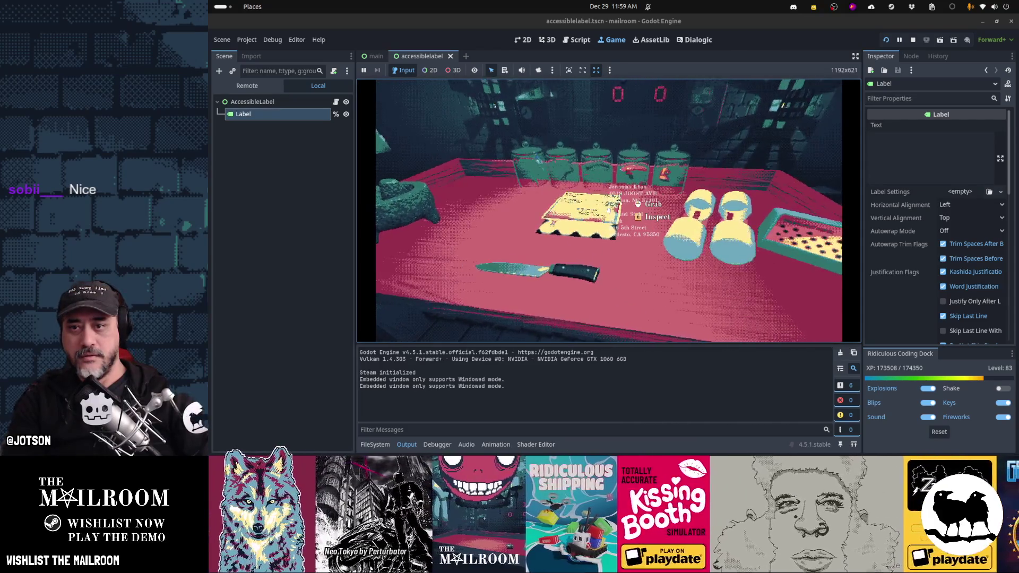
click(609, 211)
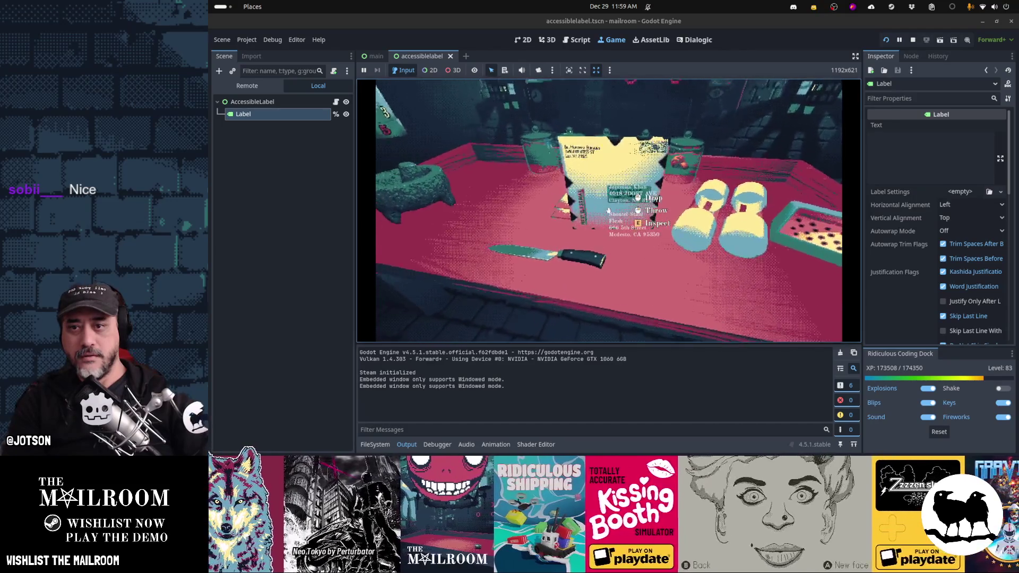
key(e)
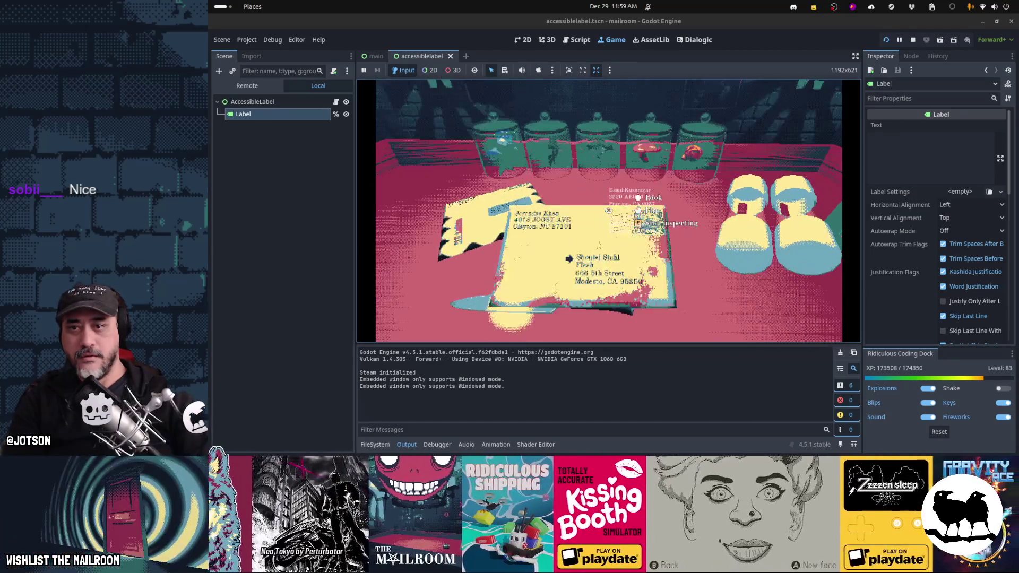
key(e)
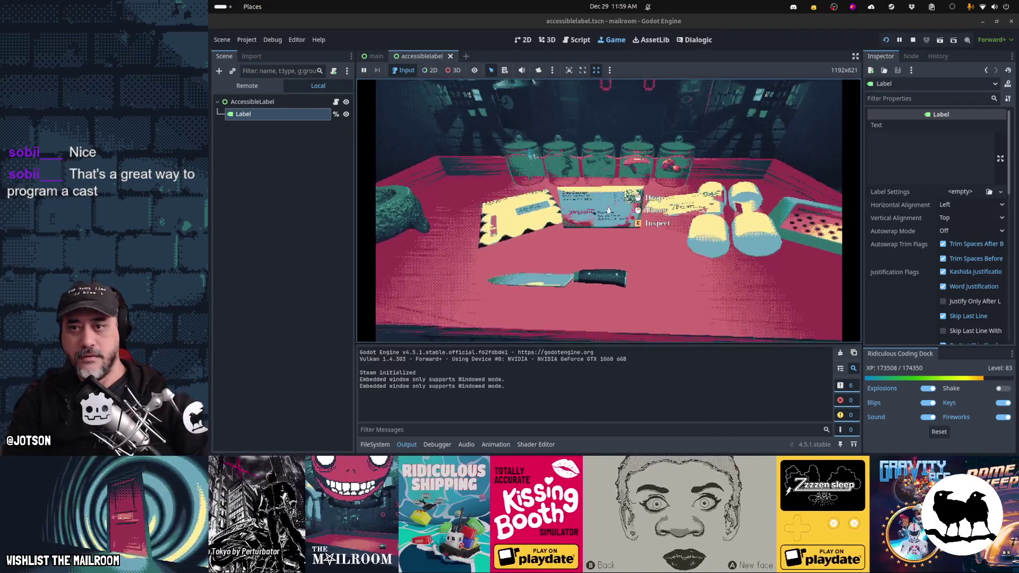
key(e)
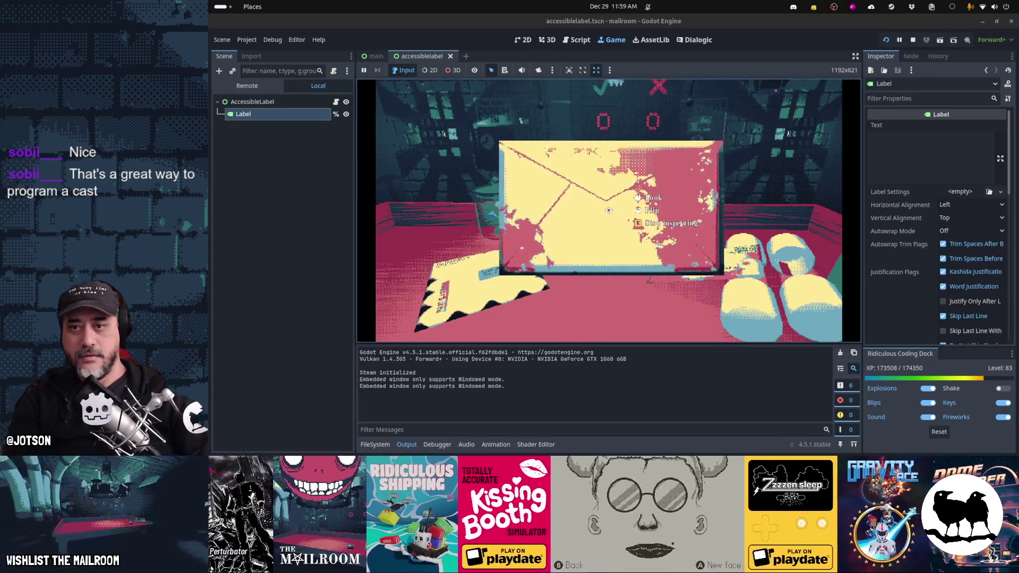
key(e)
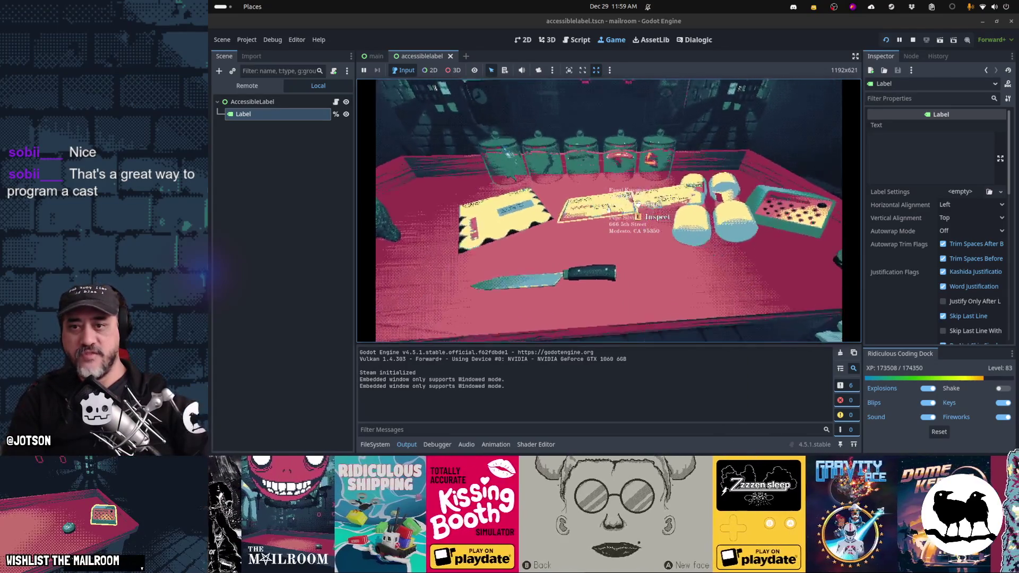
key(e)
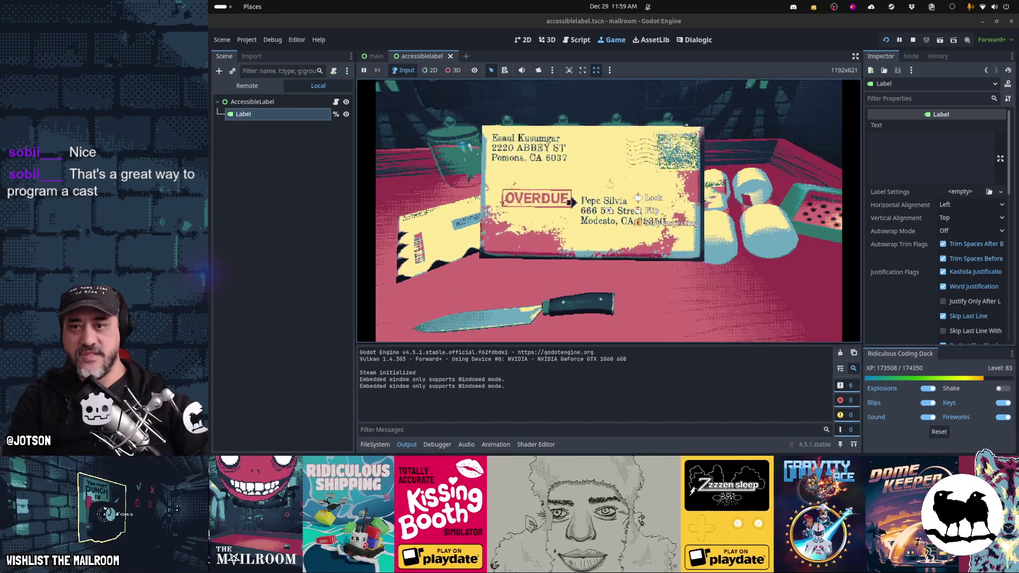
key(e)
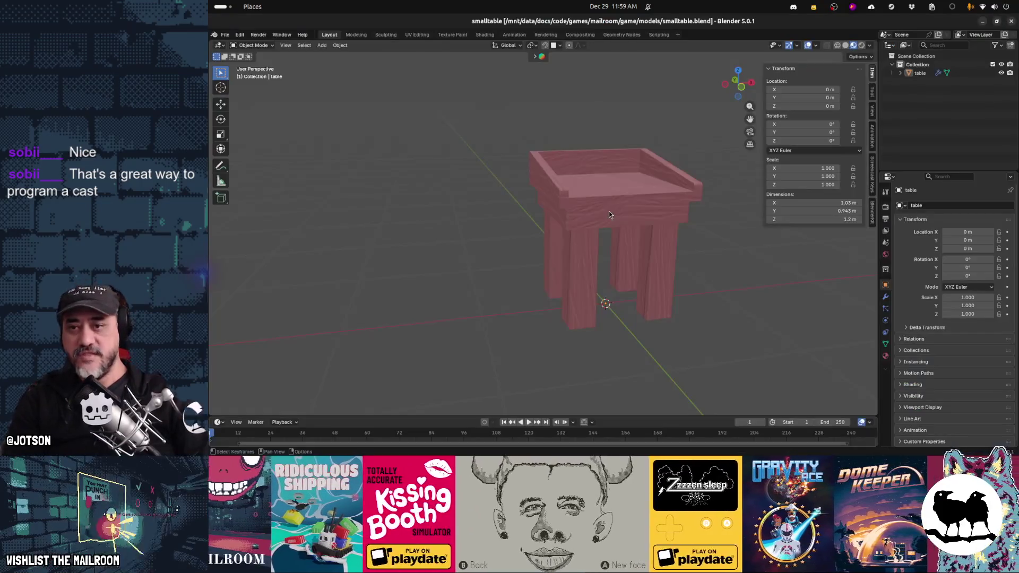
key(Escape)
key(ctrl+F3)
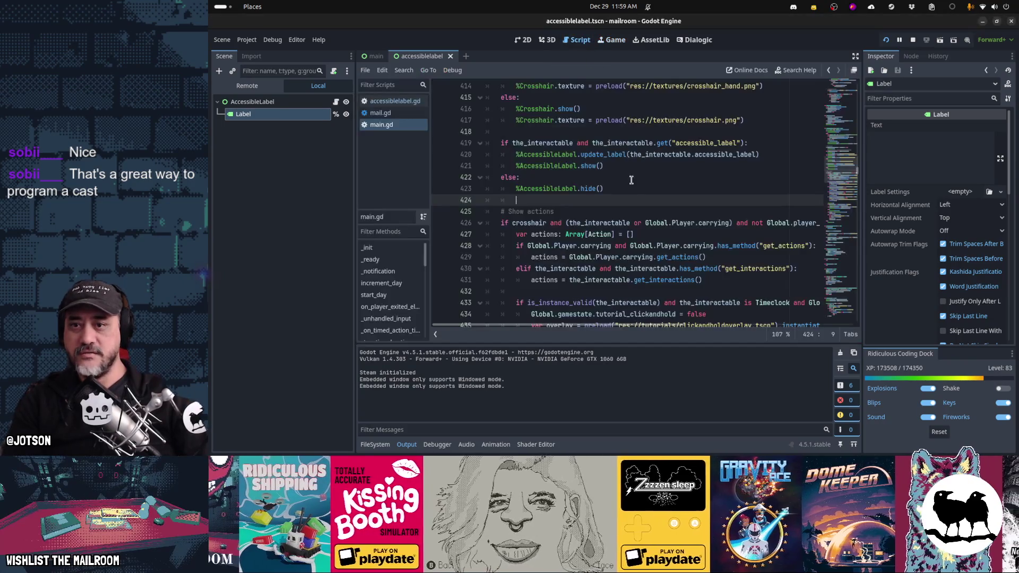
Duplicate the three-line accessible_label if block and turn the copy into an elif branch
click(609, 143)
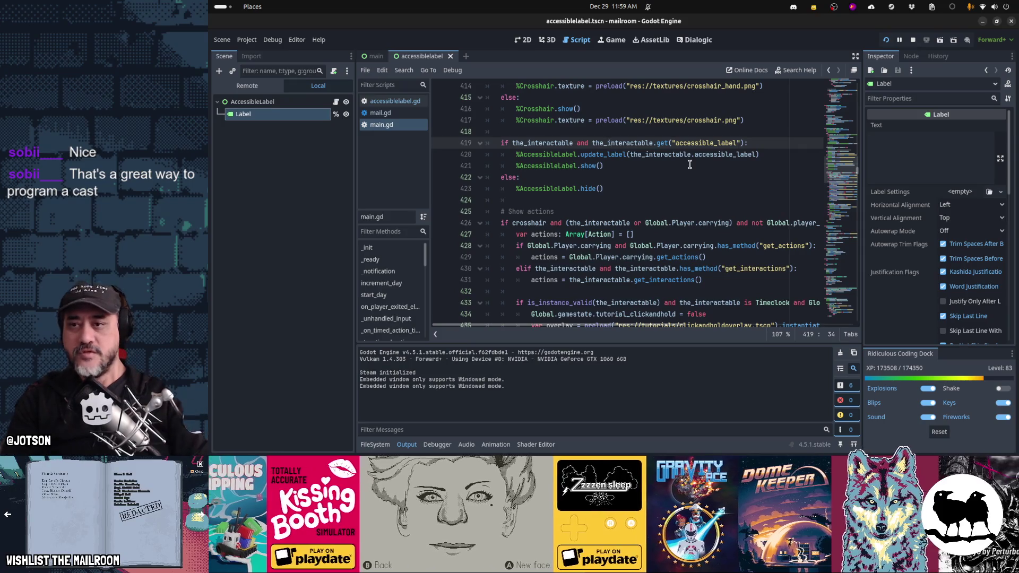
key(Home)
key(shift+Down)
key(shift+Down)
key(shift+Down)
key(ctrl+c)
key(ctrl+v)
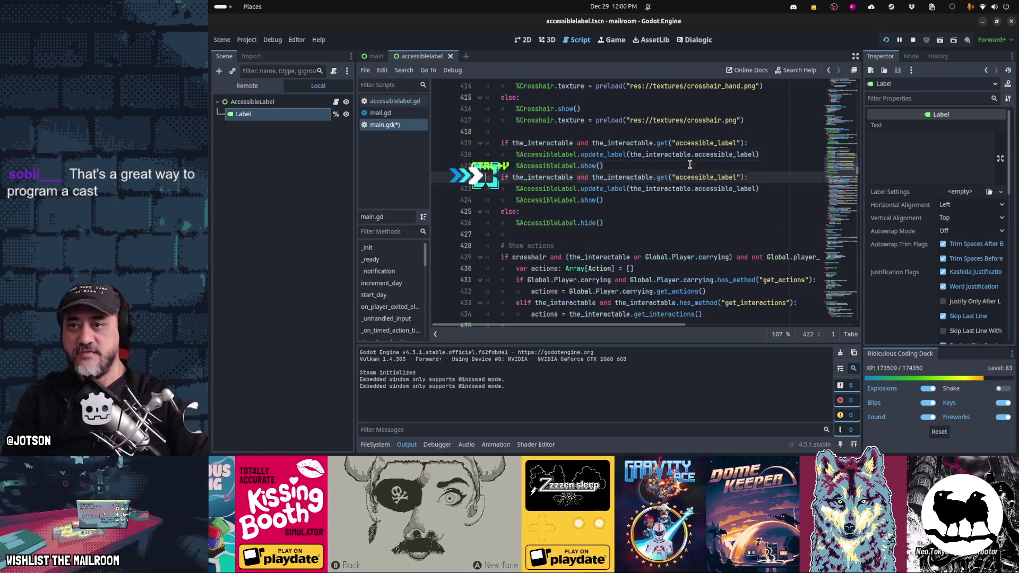
text(e)
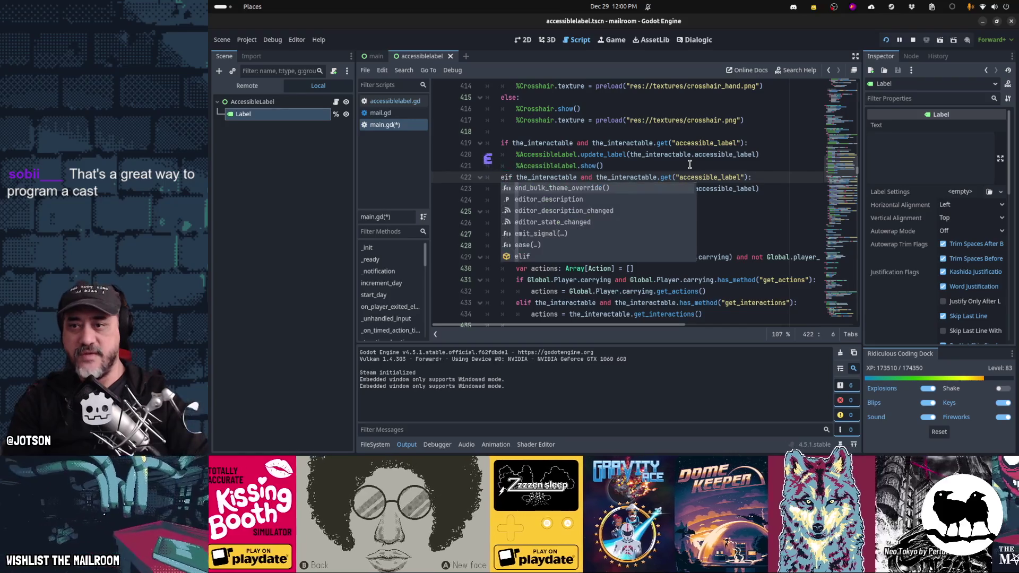
text(l)
Replace the_interactable with Global.Player.carrying in the first branch's check and update_label call
key(Up)
key(ctrl+Left)
key(ctrl+shift+Right)
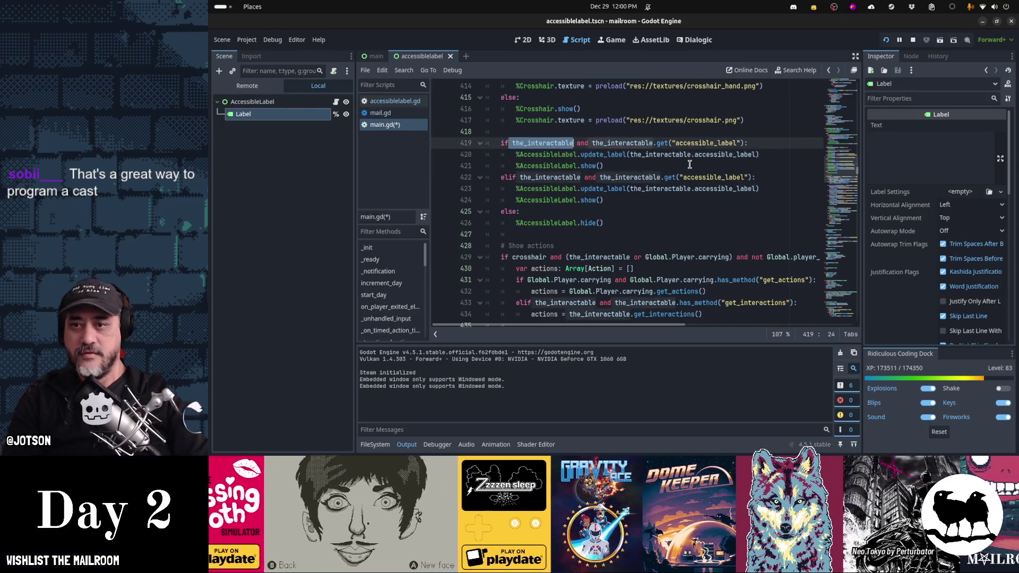
text(Global.)
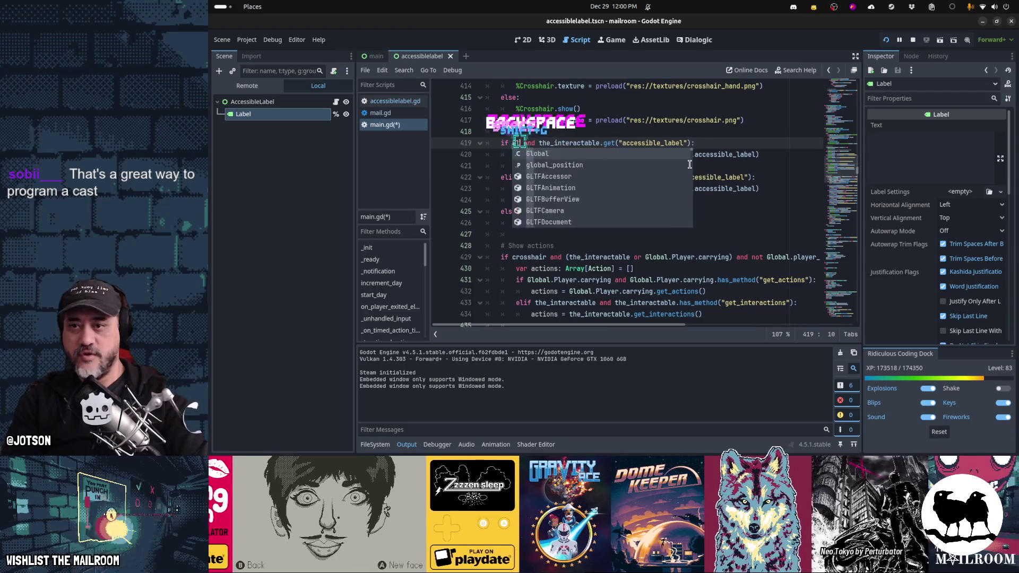
text(Player.carrying)
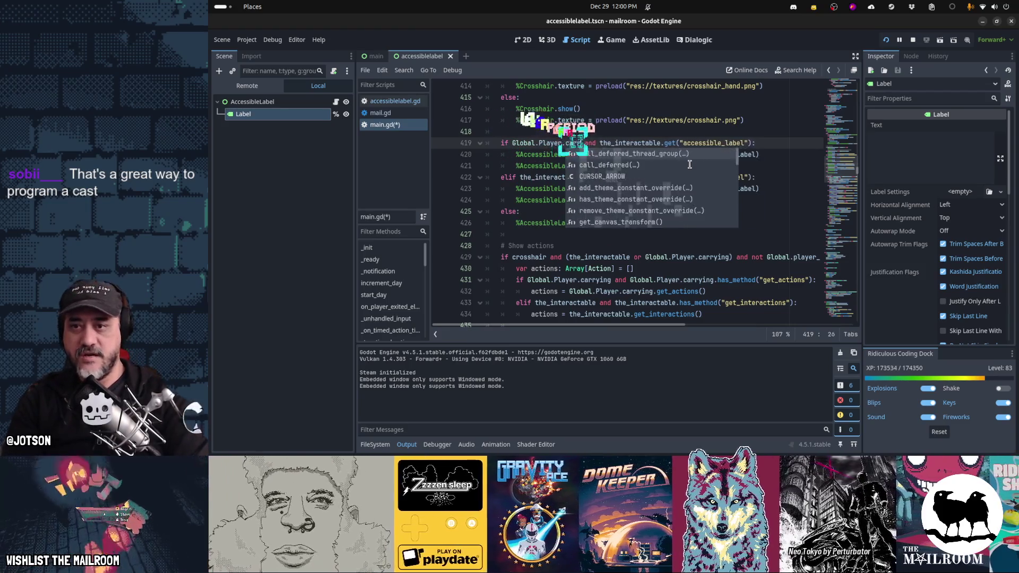
key(ctrl+shift+Left)
key(Left)
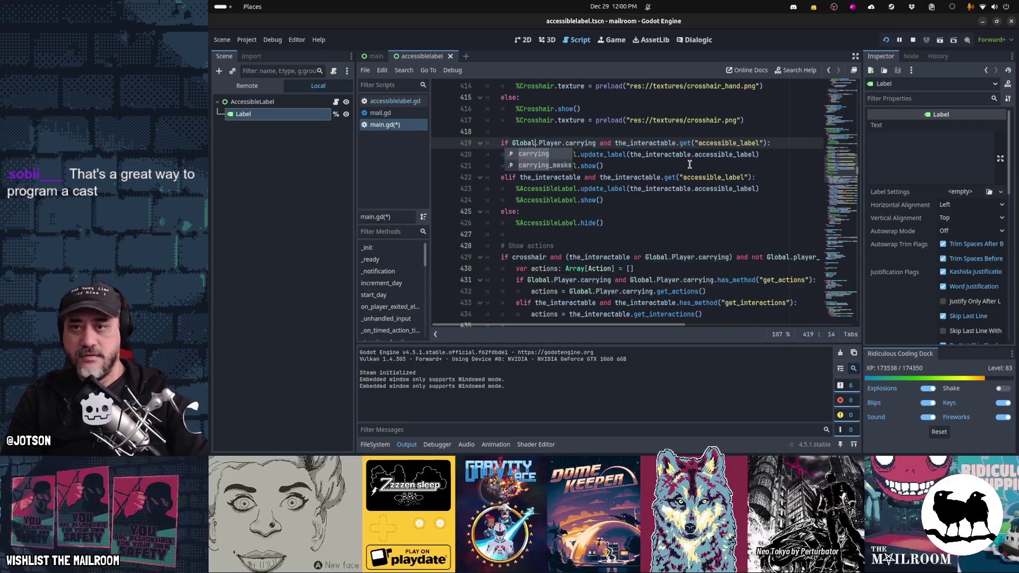
key(ctrl+space)
key(ctrl+v)
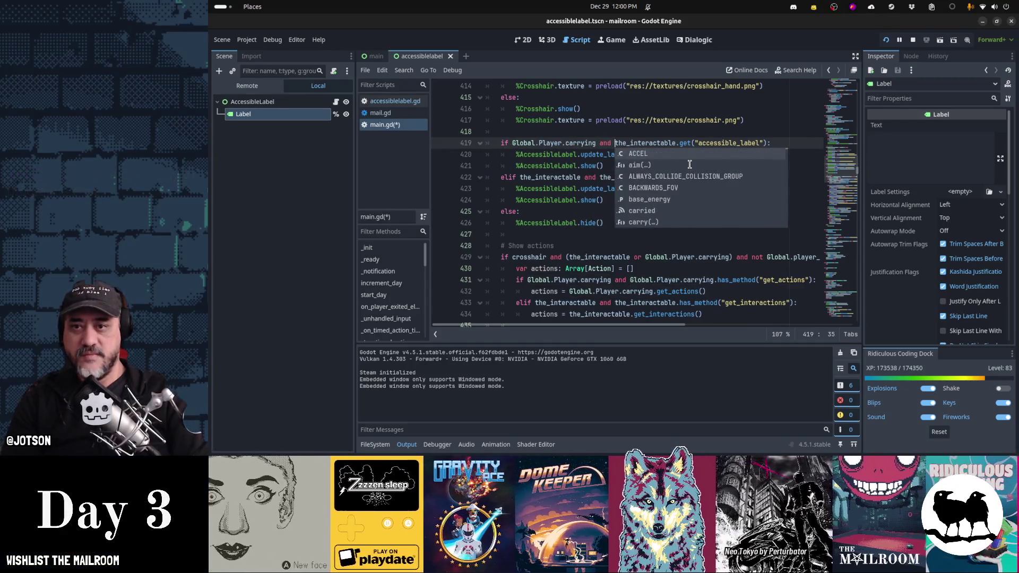
key(Escape)
key(Down)
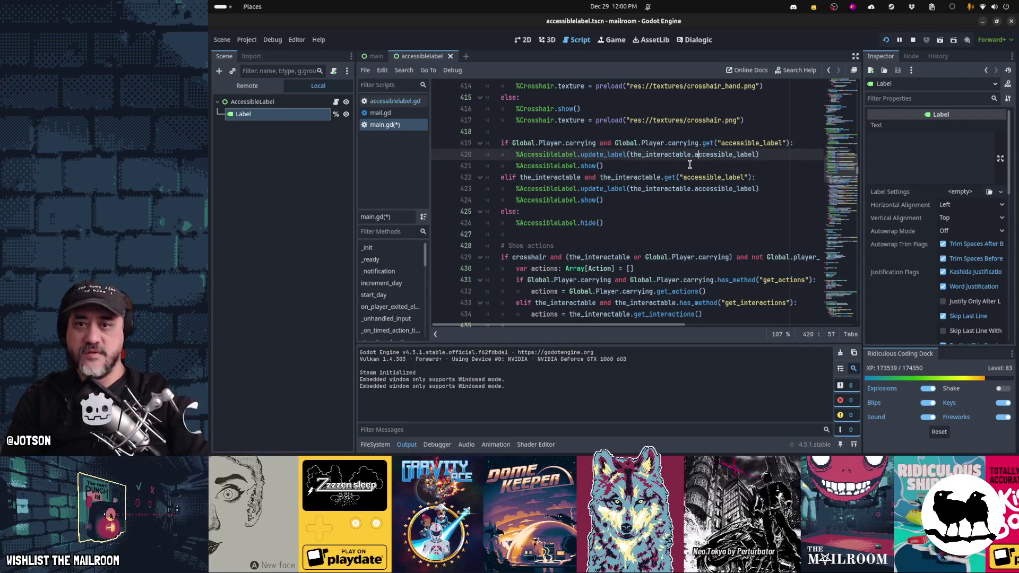
double_click(690, 165)
key(ctrl+v)
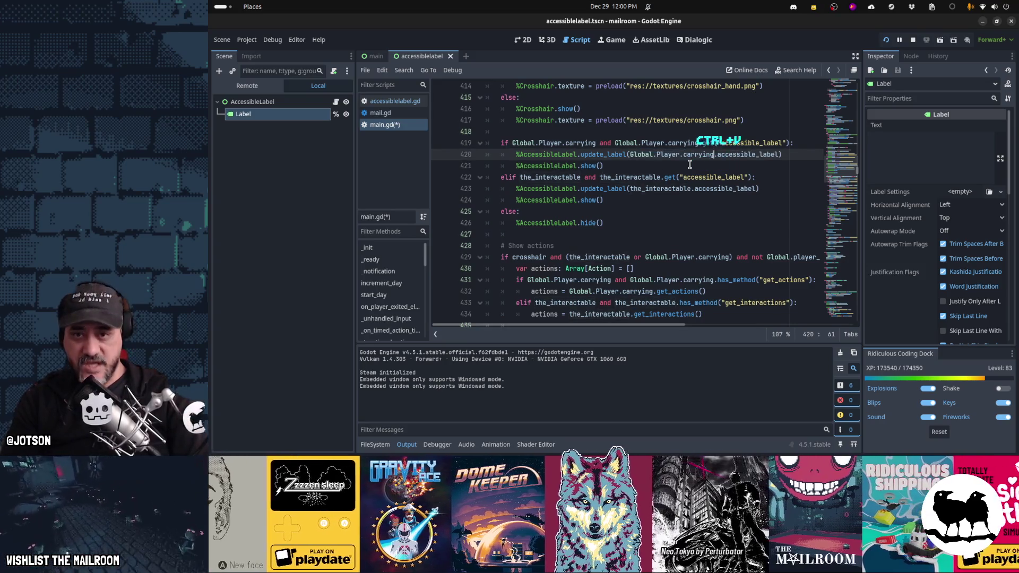
Review the elif and show lines, then save main.gd
key(Down)
key(Down)
key(Home)
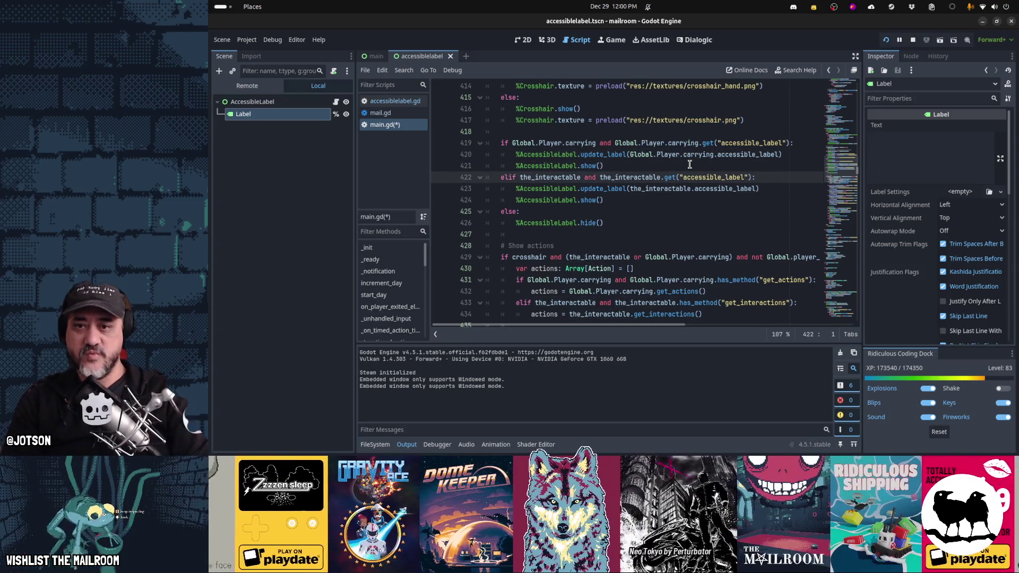
key(End)
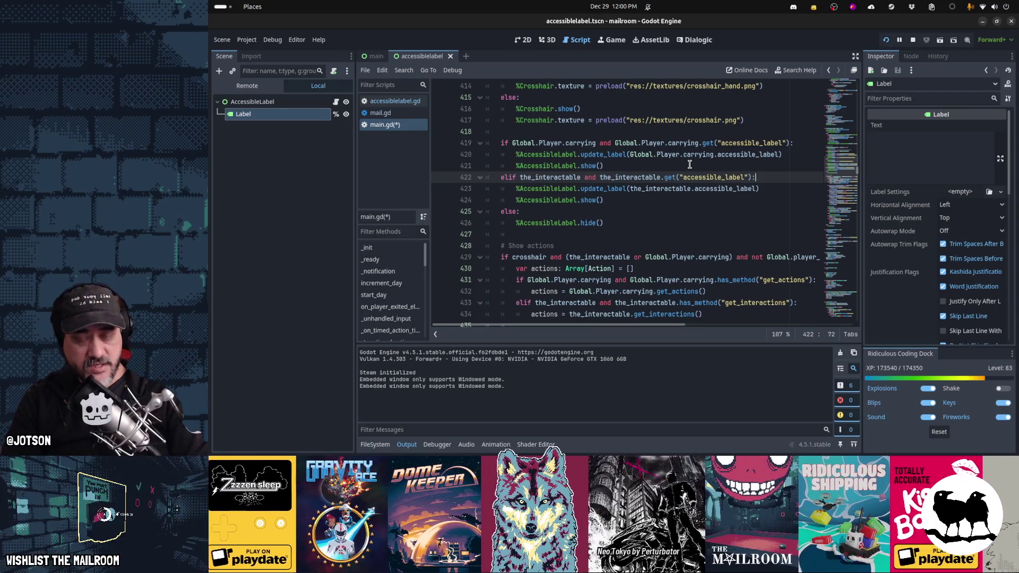
key(Down)
key(Down)
key(Down)
key(Down)
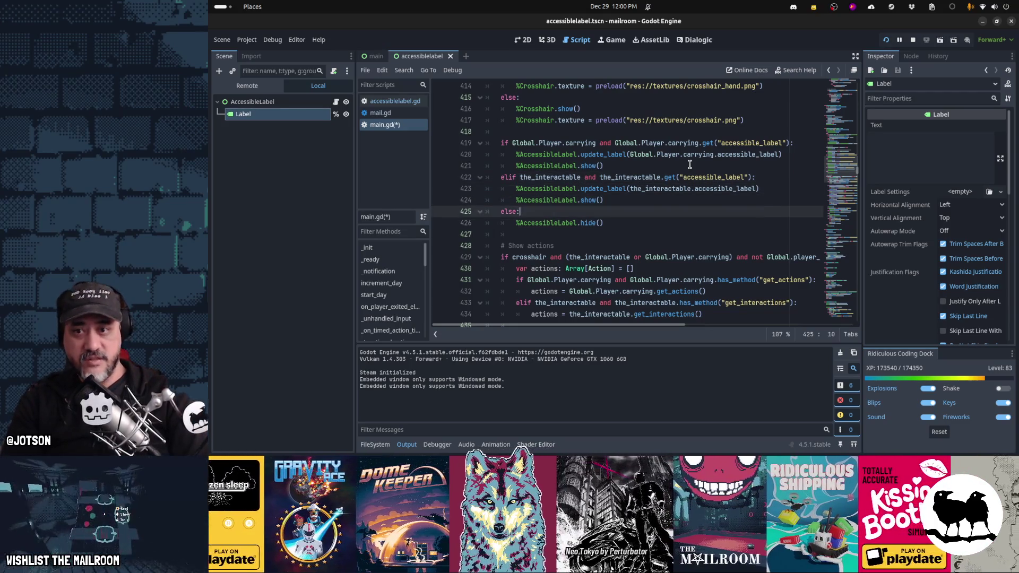
key(ctrl+s)
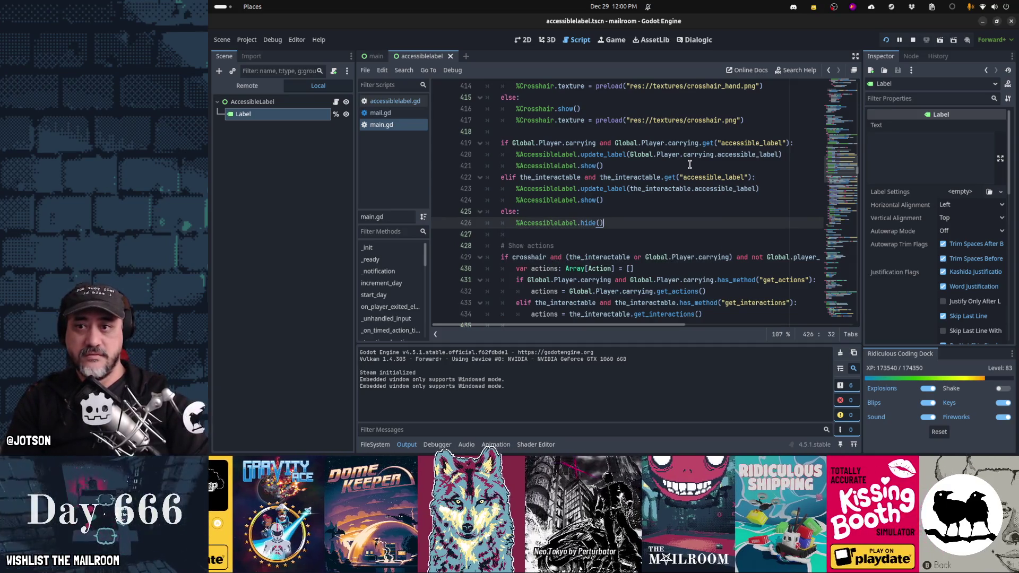
key(alt+Tab)
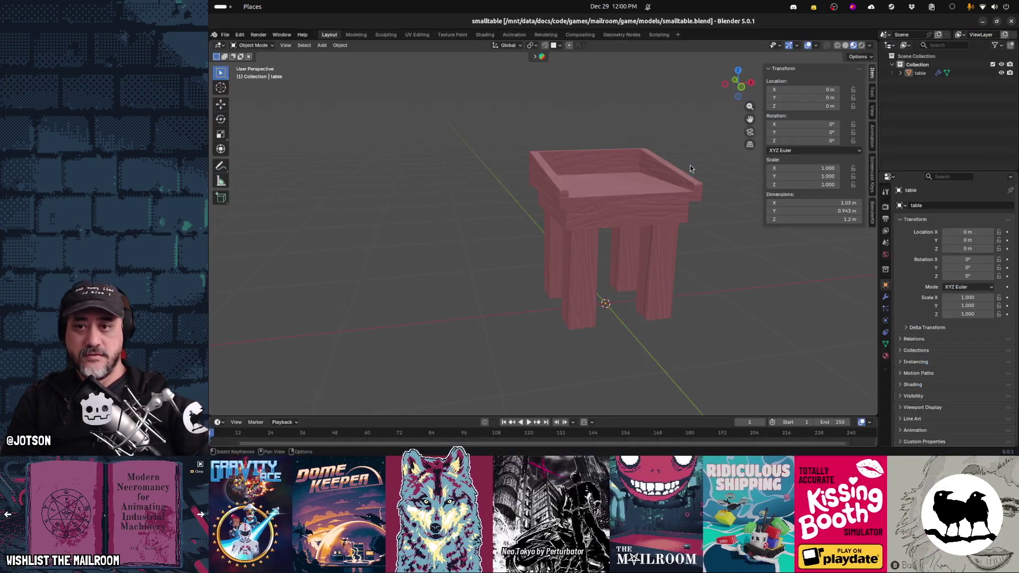
Resume the running game, then pick up, inspect and put back an envelope
key(alt+Tab)
key(ctrl+F4)
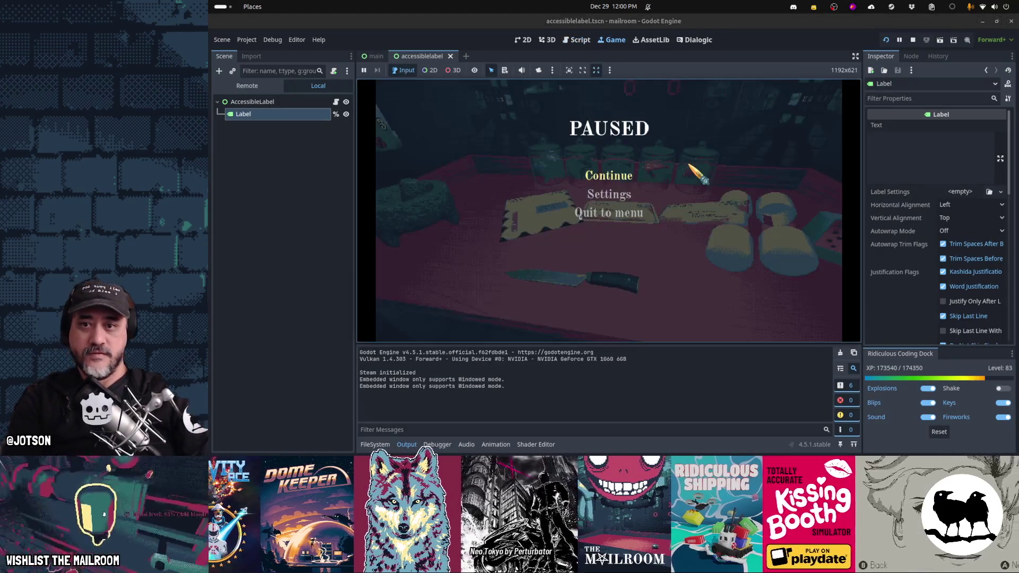
key(Escape)
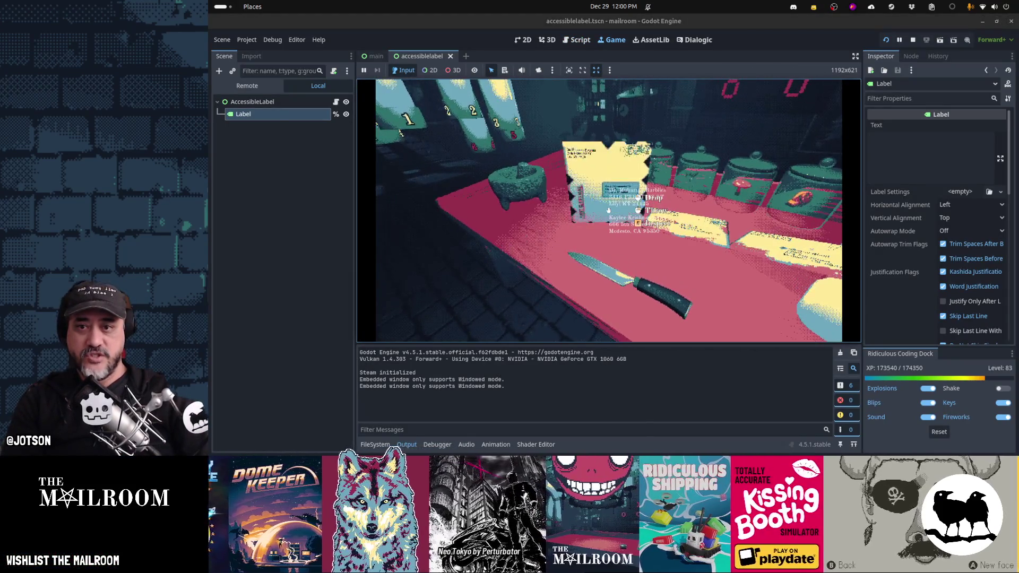
key(e)
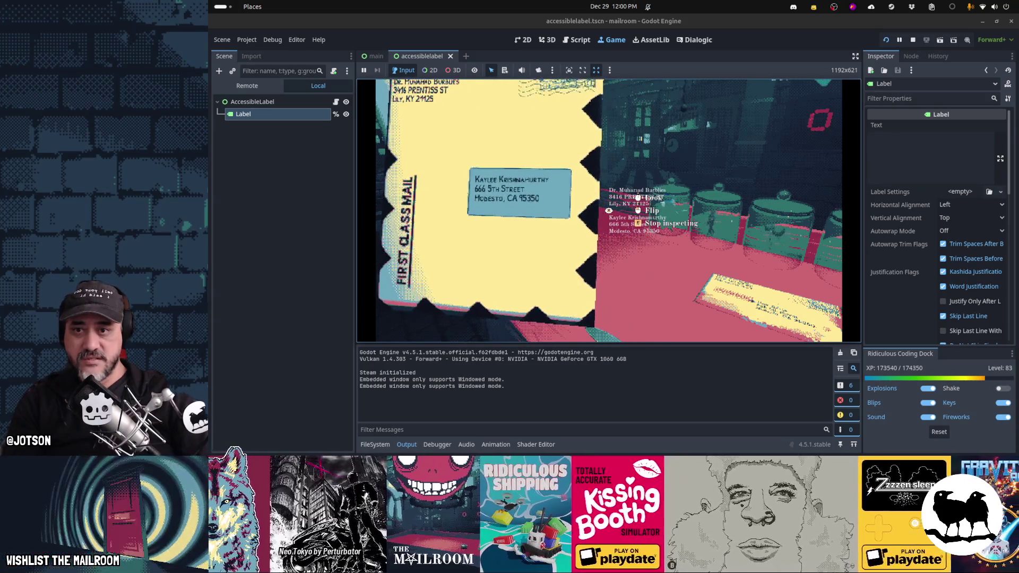
key(e)
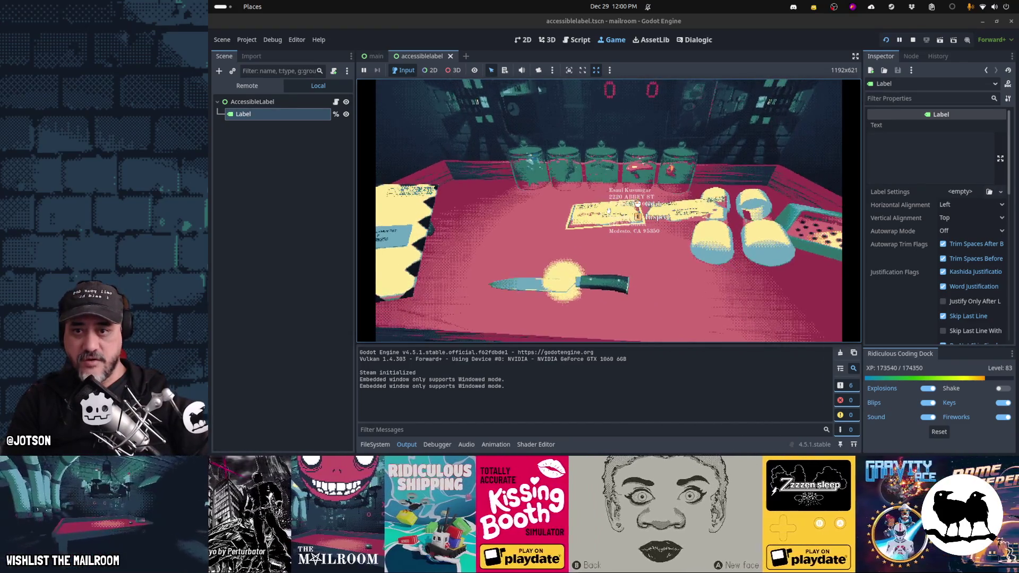
Collapse the output panel to enlarge the game, then inspect a table letter and put it back
key(Escape)
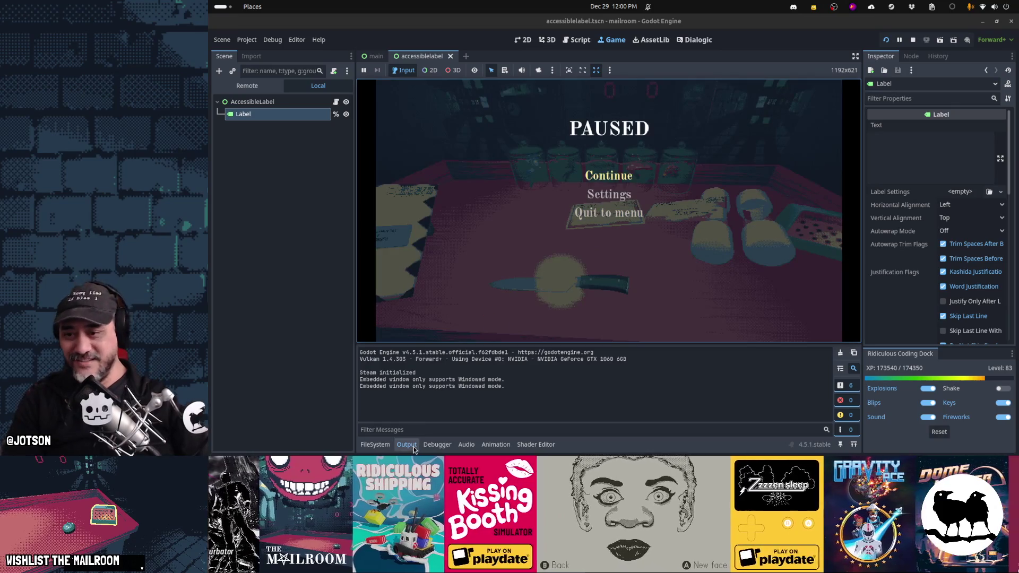
click(414, 449)
key(Escape)
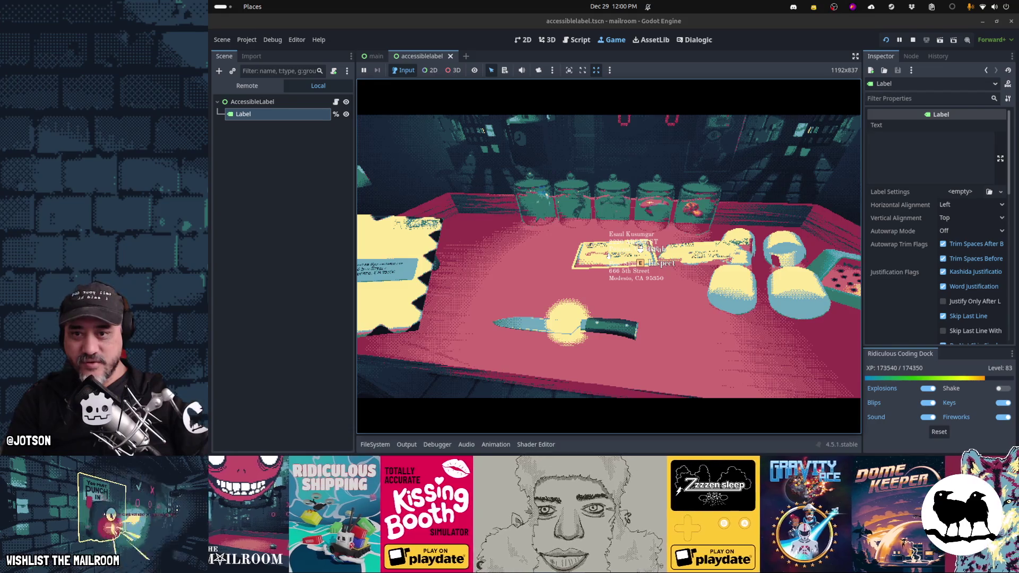
key(e)
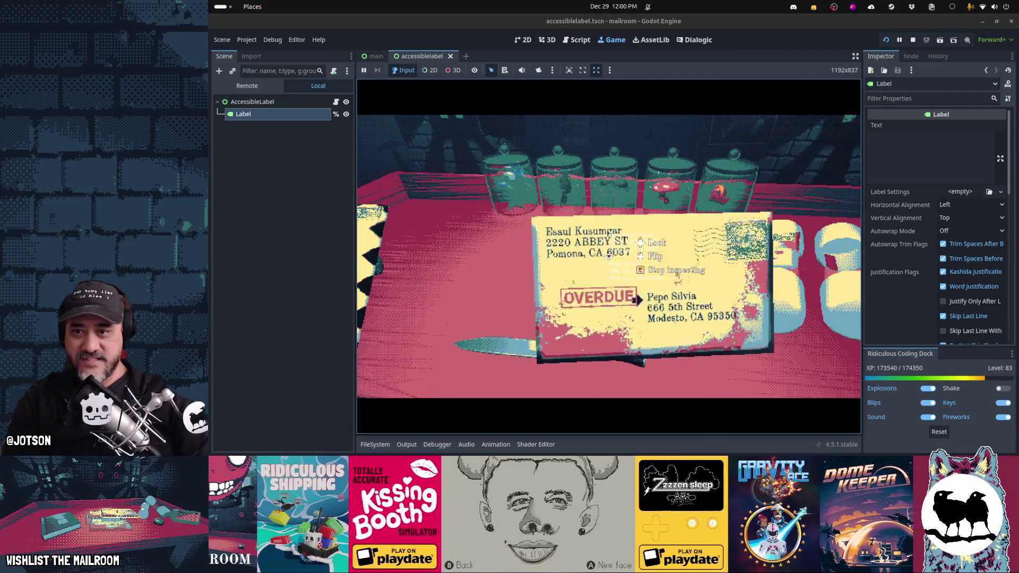
key(e)
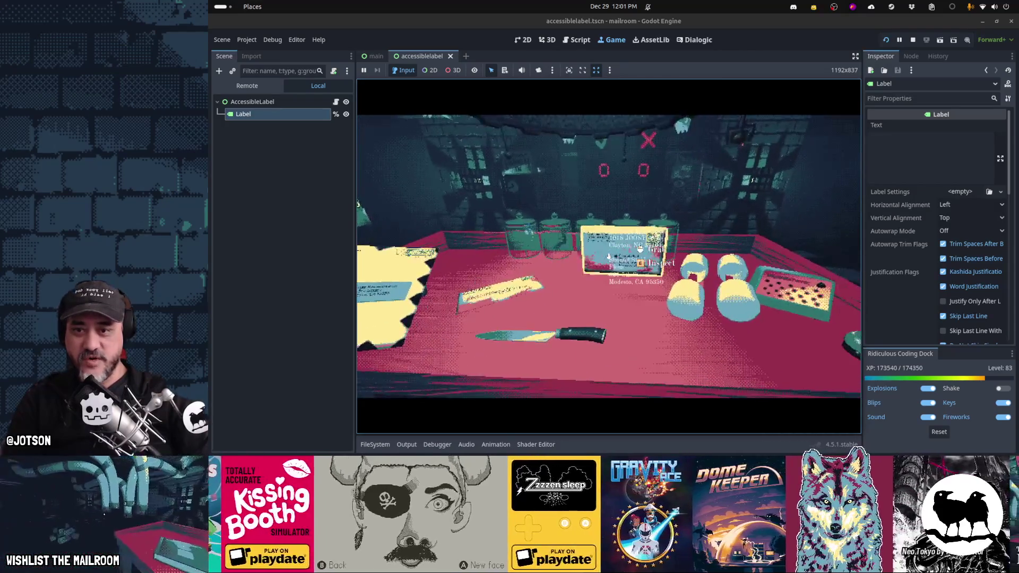
Drop a letter on the table and pick it up again, then pause and stop the game with F8
click(609, 257)
mouse_move(609, 256)
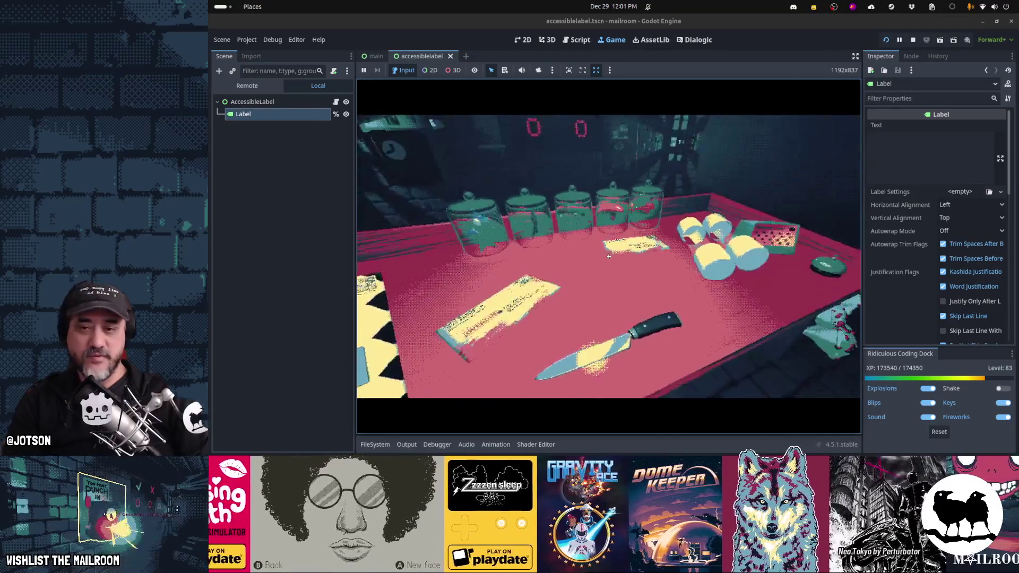
click(609, 256)
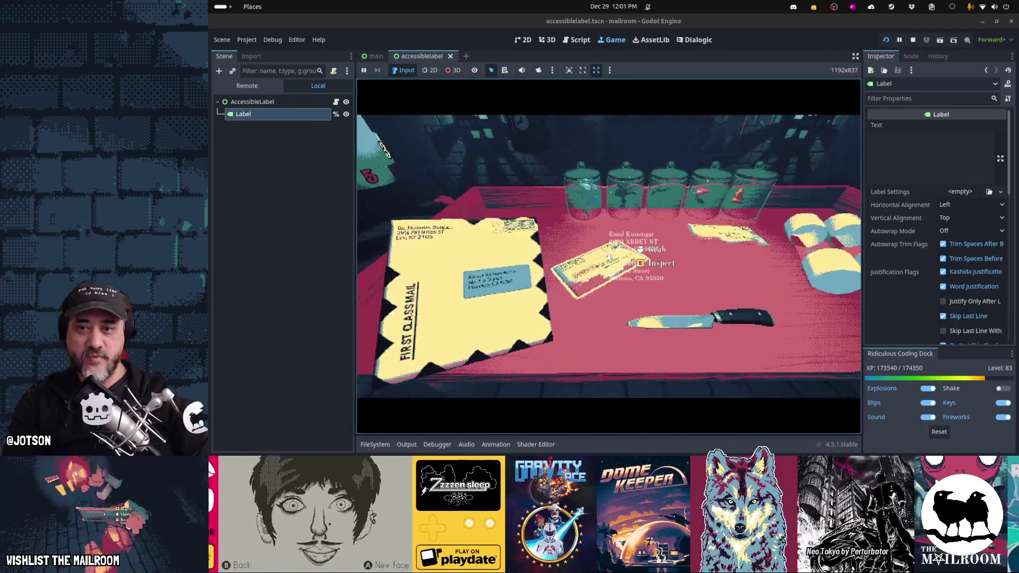
mouse_move(609, 257)
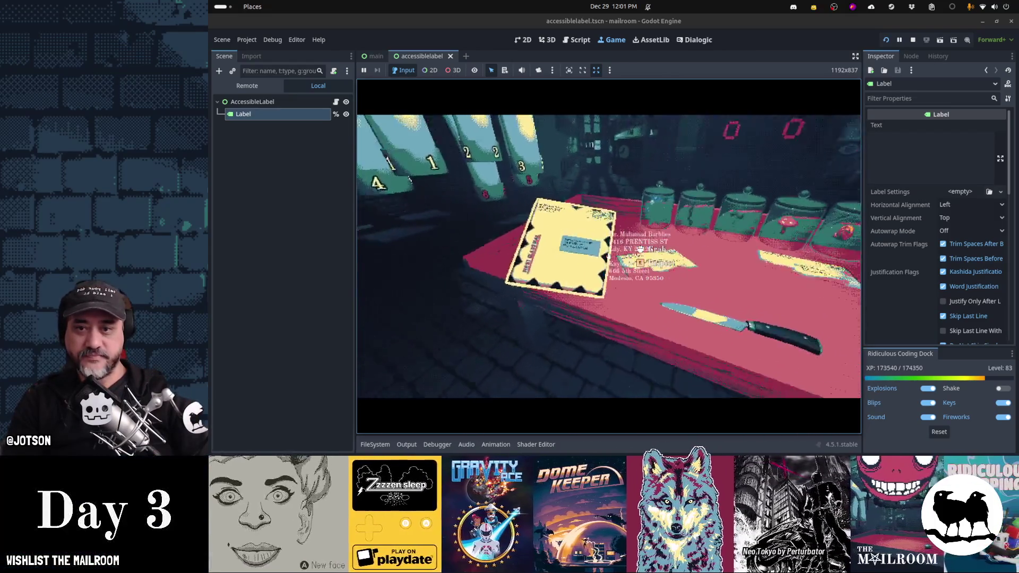
key(Escape)
key(F8)
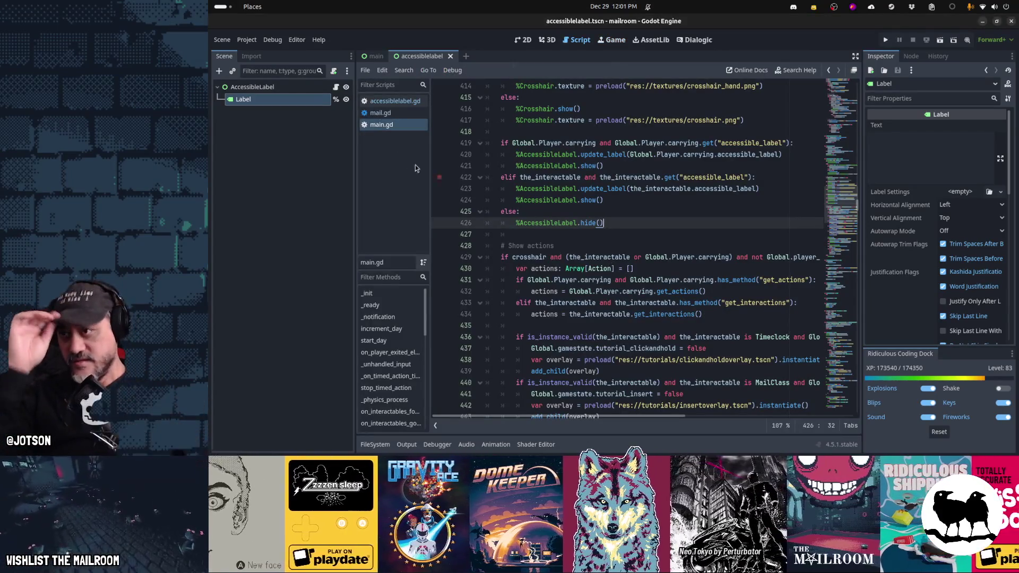
Anchor the AccessibleLabel root with the Full Rect preset in 2D view and save accessiblelabel.tscn
click(323, 87)
key(ctrl+F2)
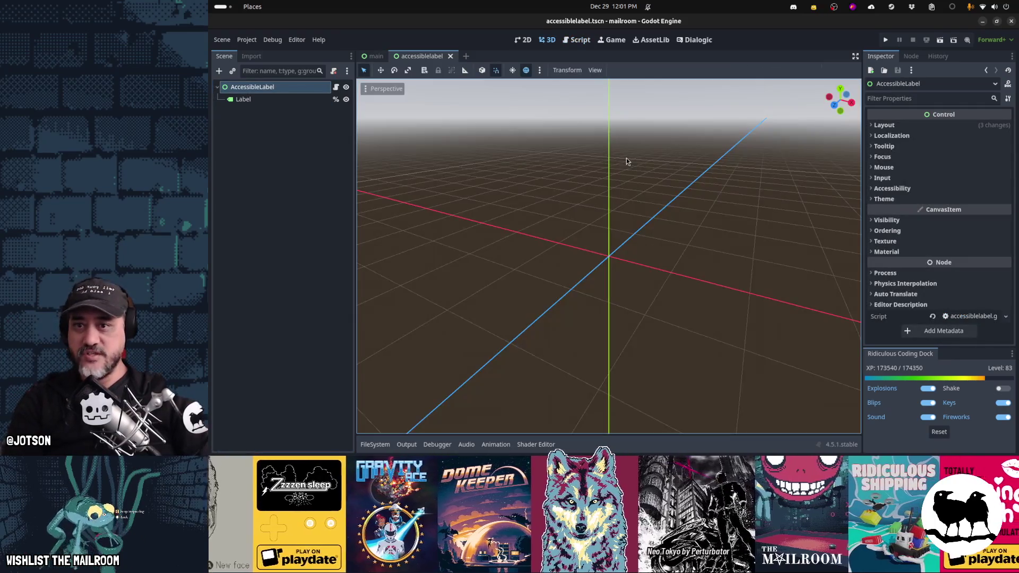
key(ctrl+F1)
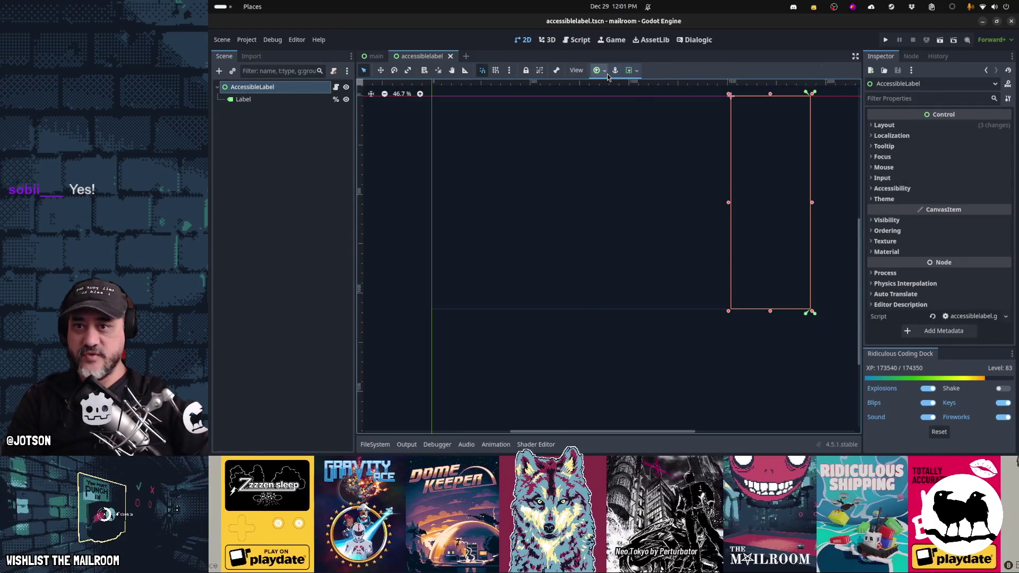
click(600, 71)
click(648, 149)
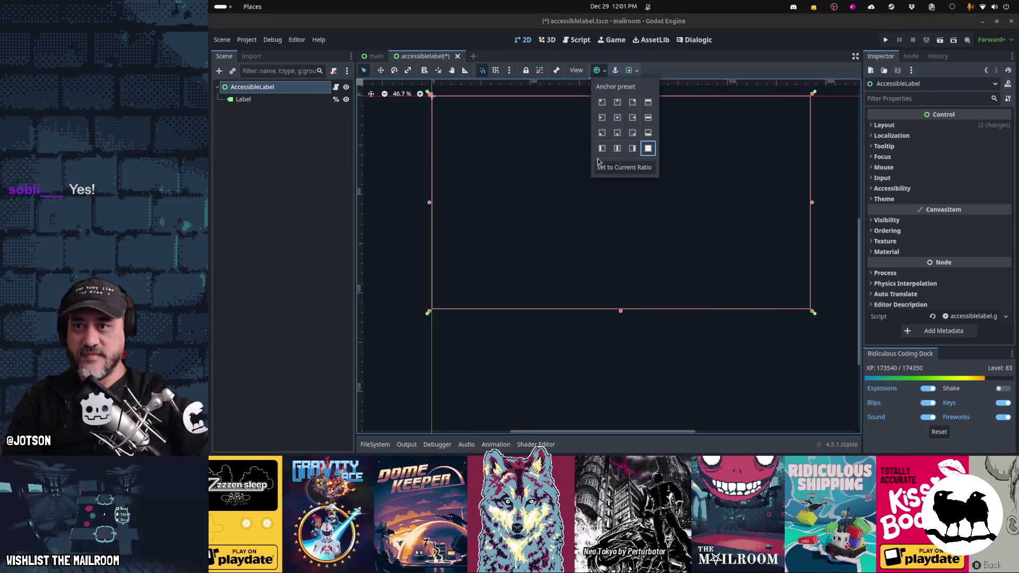
click(284, 101)
key(ctrl+s)
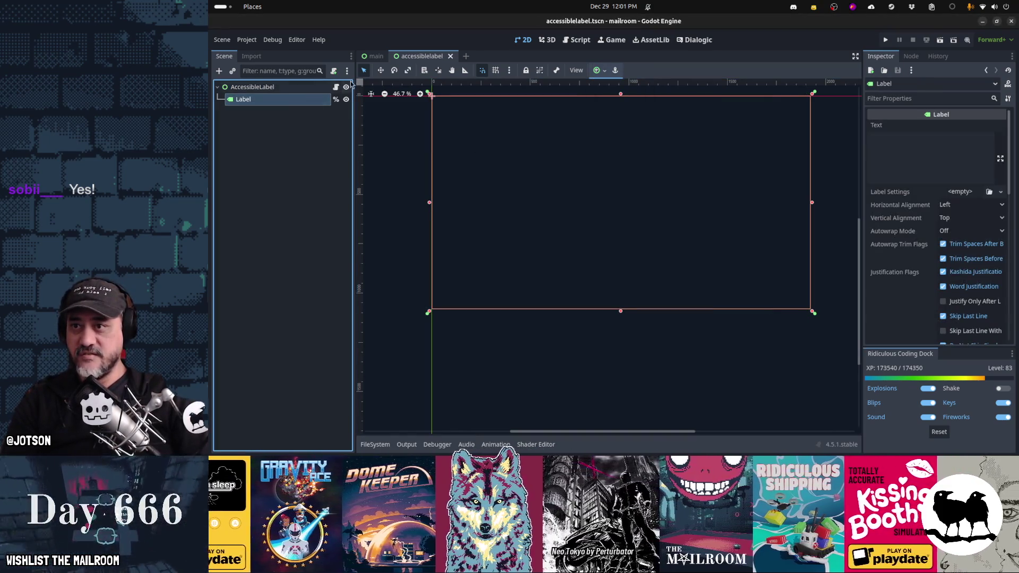
click(289, 236)
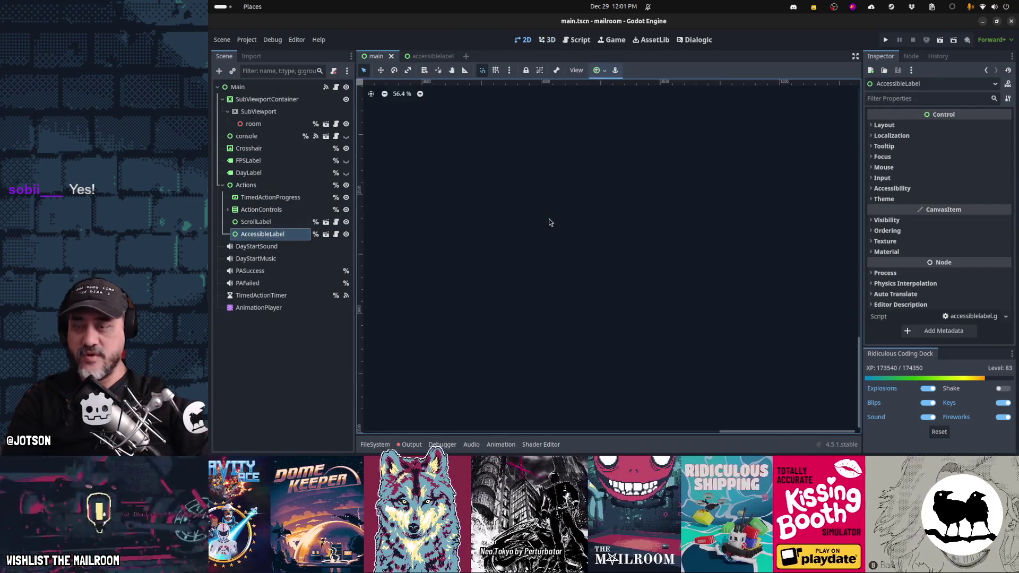
Set AccessibleLabel's Layout custom minimum size to 300×600 in the Inspector
click(550, 223)
scroll(549, 223, down, 10)
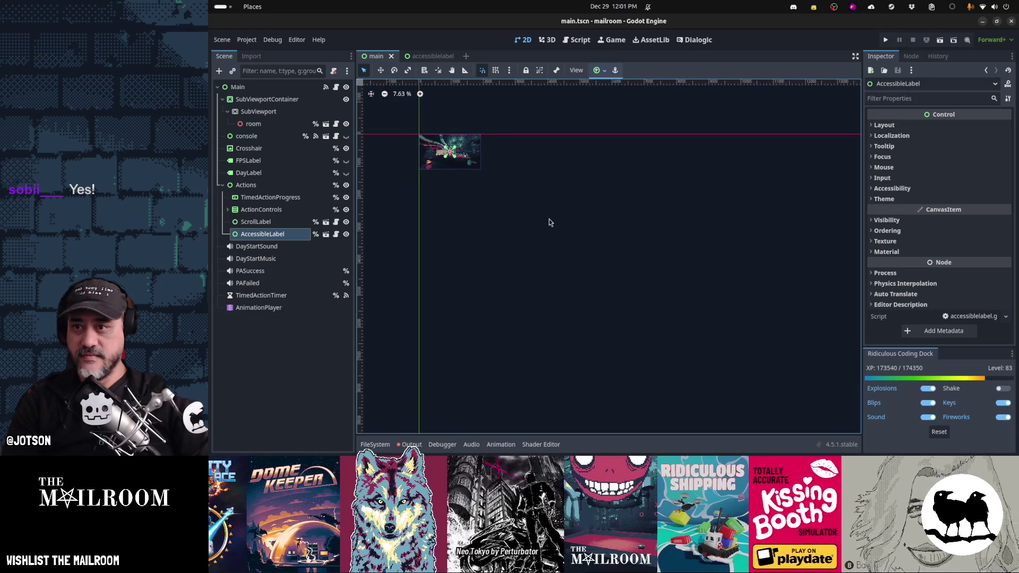
scroll(595, 209, up, 12)
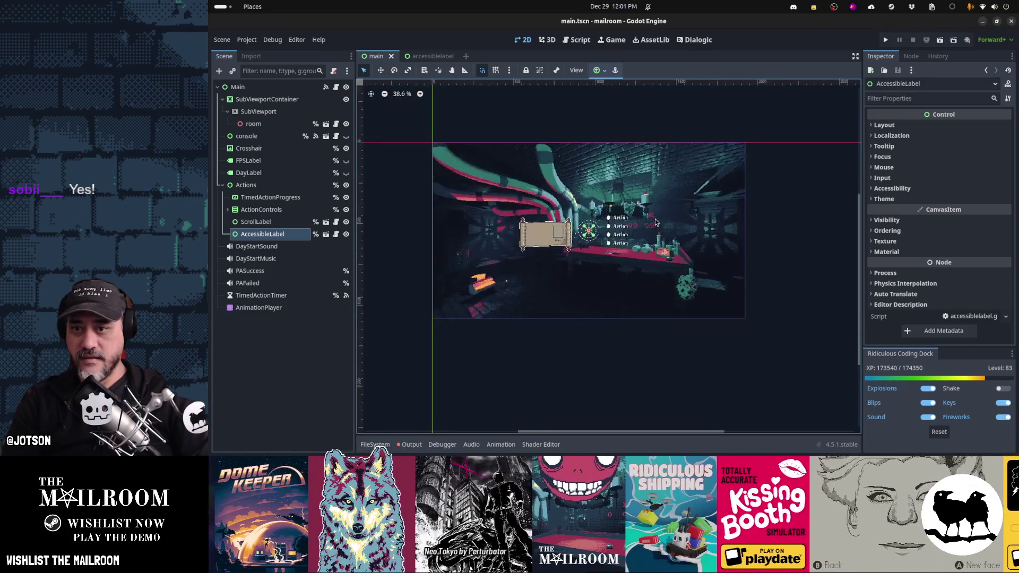
click(279, 233)
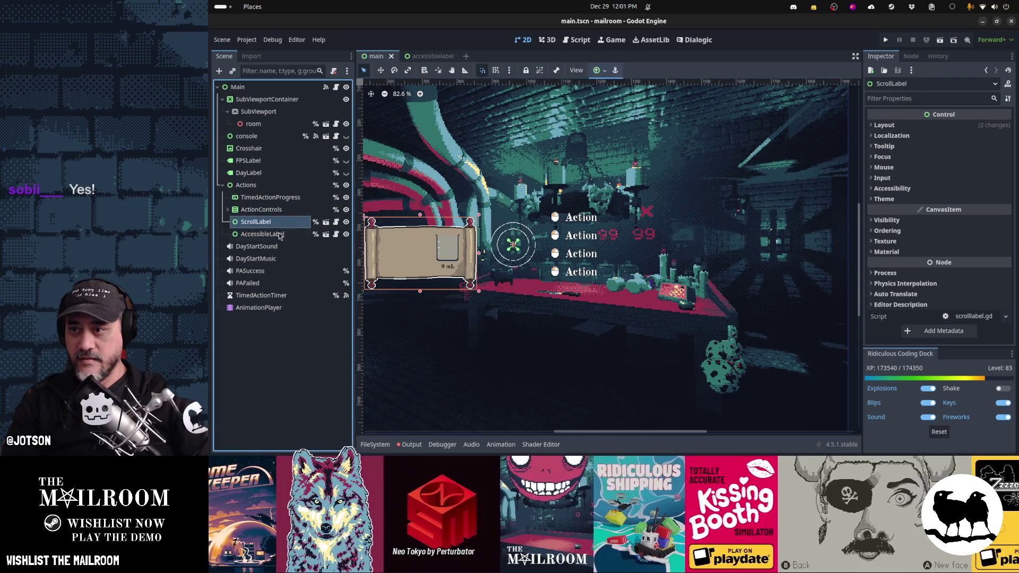
scroll(547, 242, down, 3)
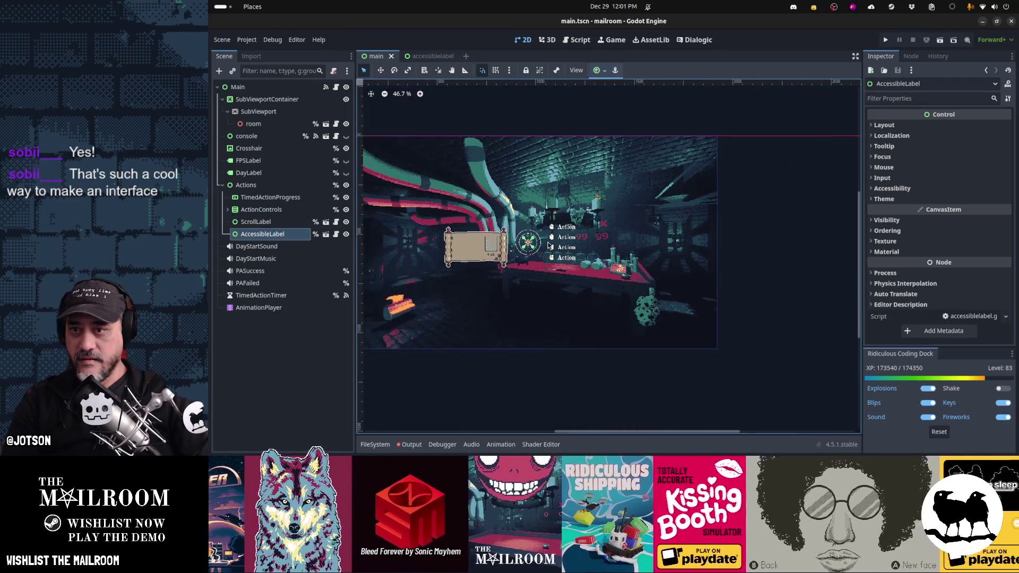
click(884, 126)
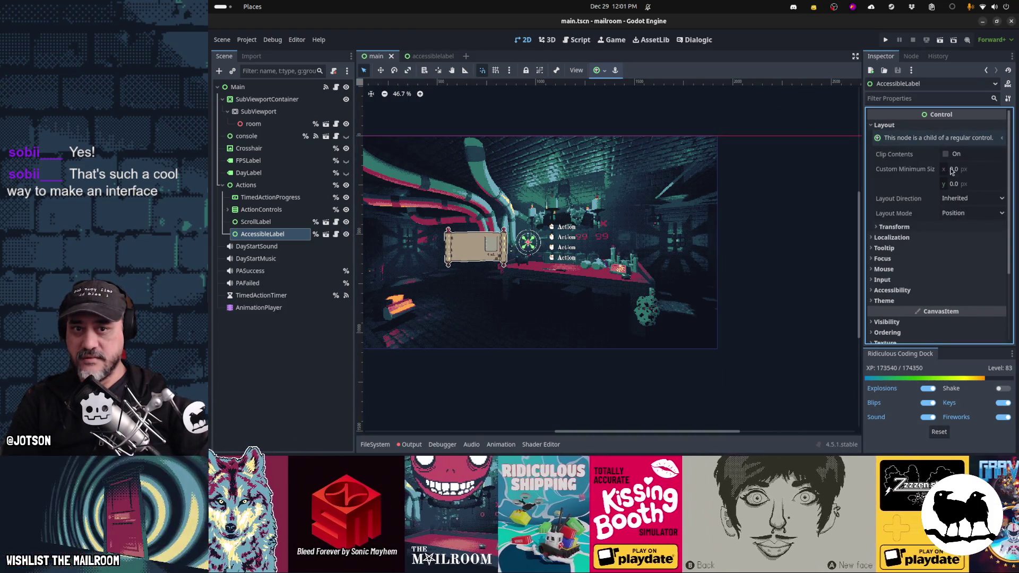
click(961, 170)
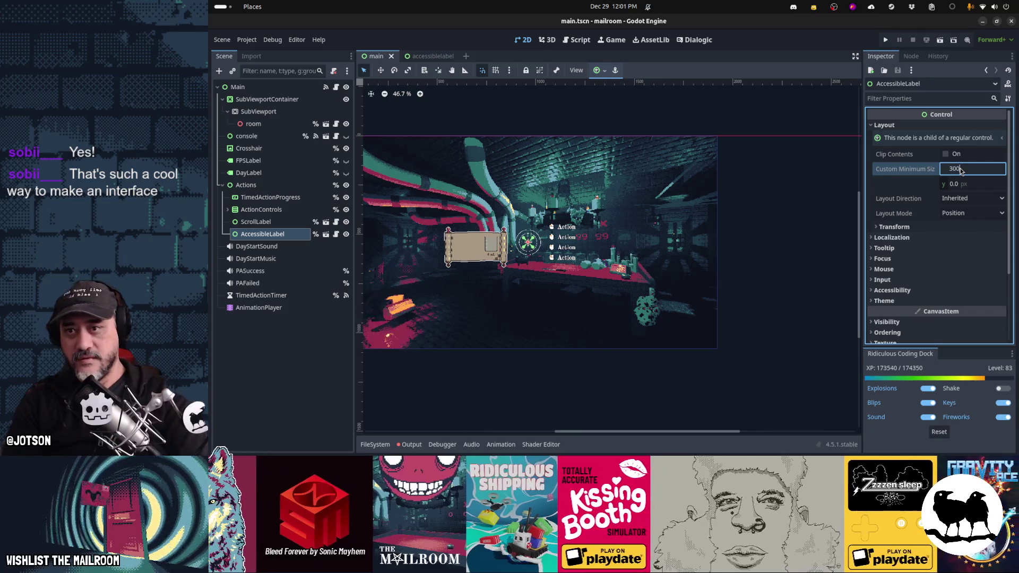
text(300)
key(Tab)
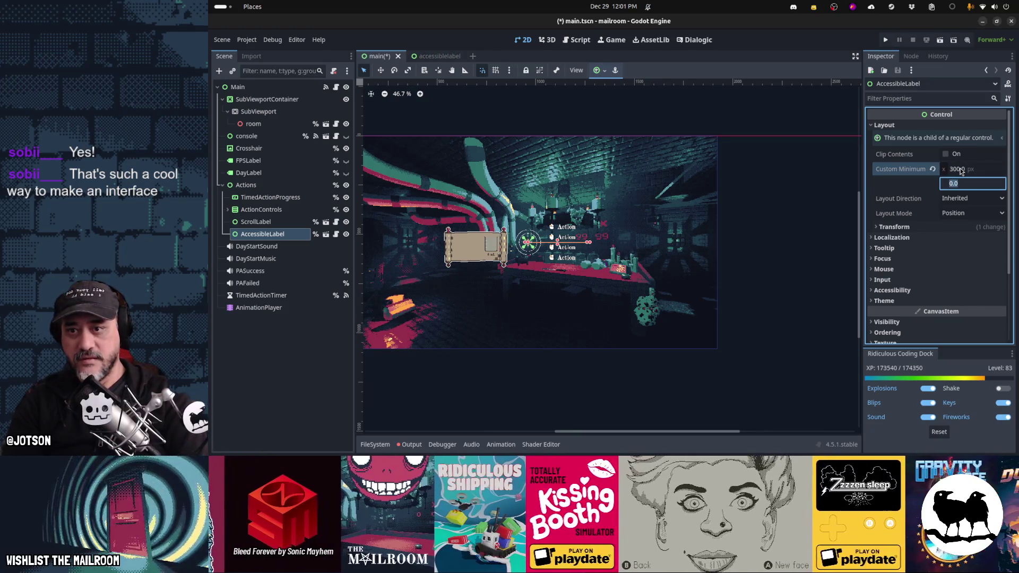
text(600)
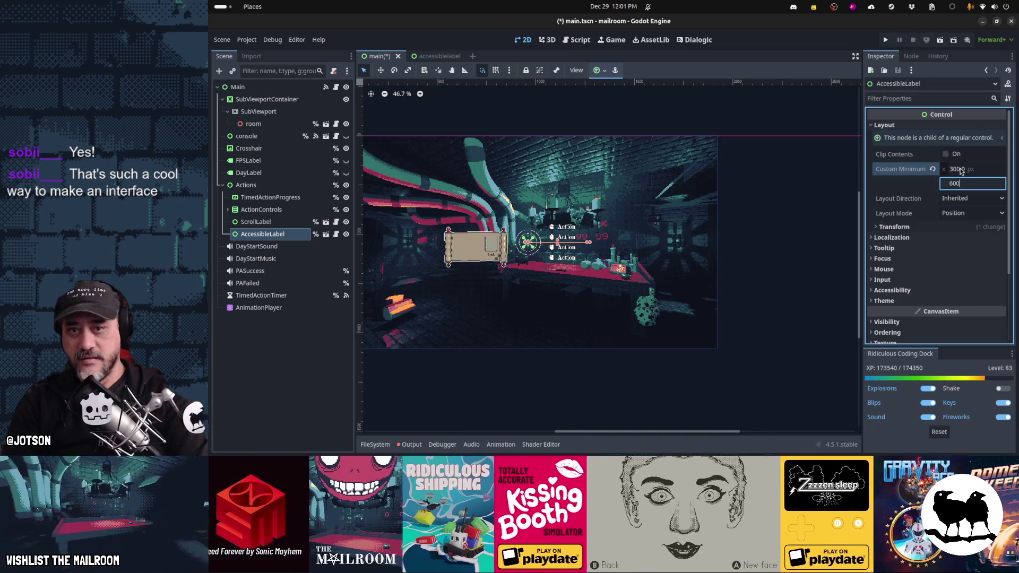
key(Return)
Drag the label box to the screen's right edge and raise its minimum width to 400
click(551, 266)
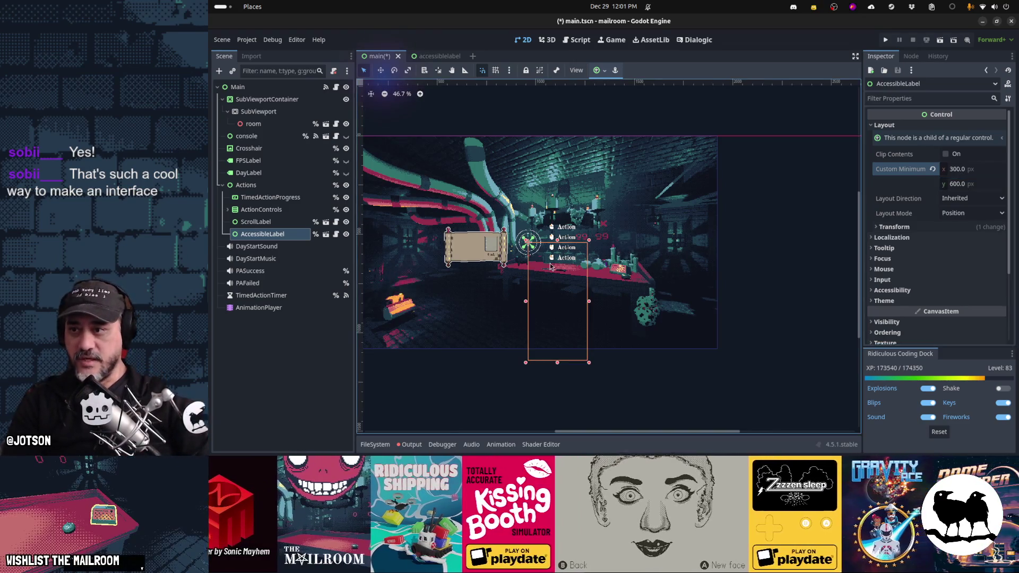
scroll(510, 291, up, 2)
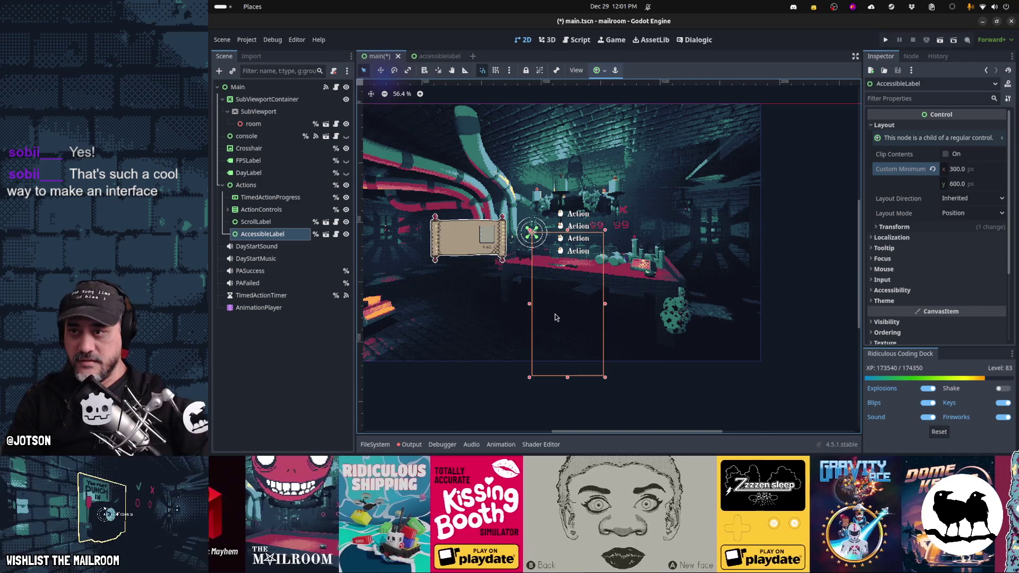
mouse_move(555, 321)
mouse_down()
mouse_move(664, 249)
mouse_move(649, 251)
mouse_move(698, 250)
mouse_up()
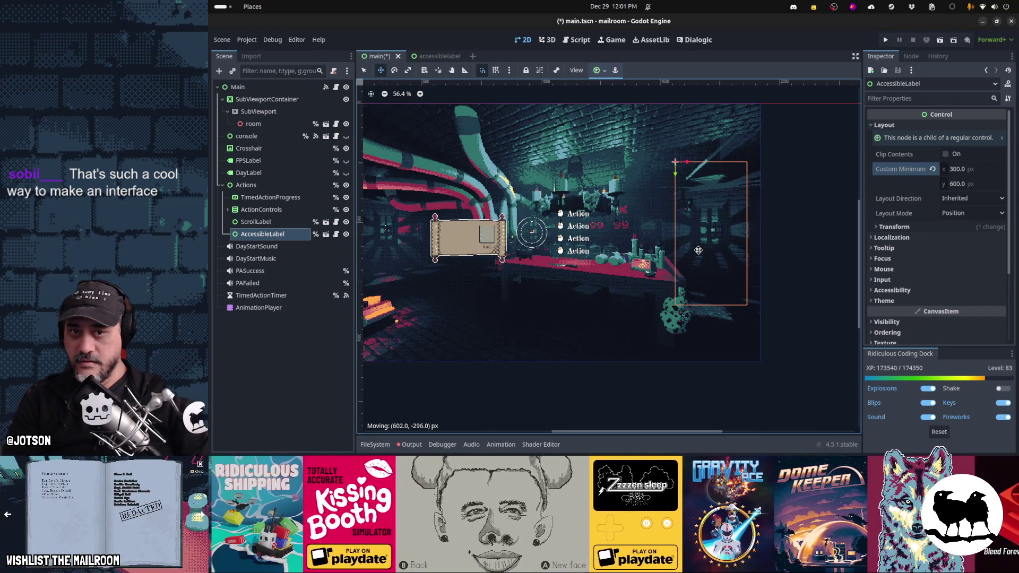
click(969, 170)
text(0)
key(Return)
drag(730, 227, 710, 227)
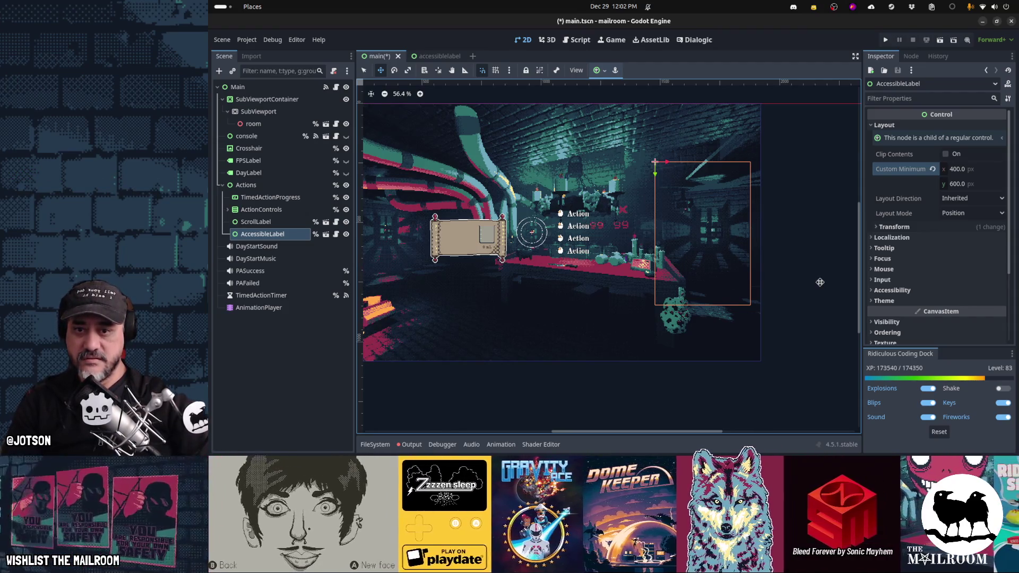
Save main.tscn and run the game with F5 in the embedded Game view
key(ctrl+s)
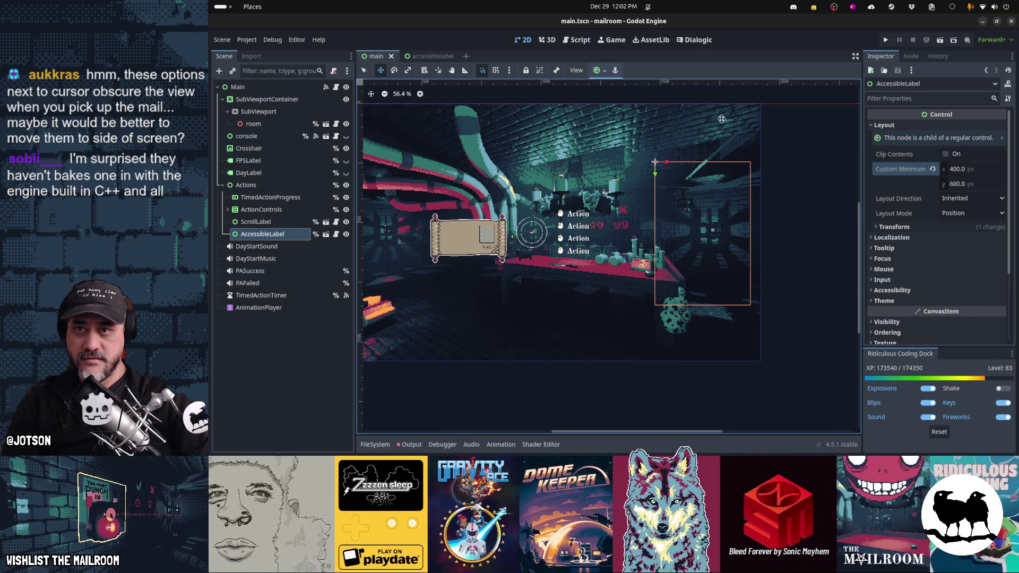
click(614, 40)
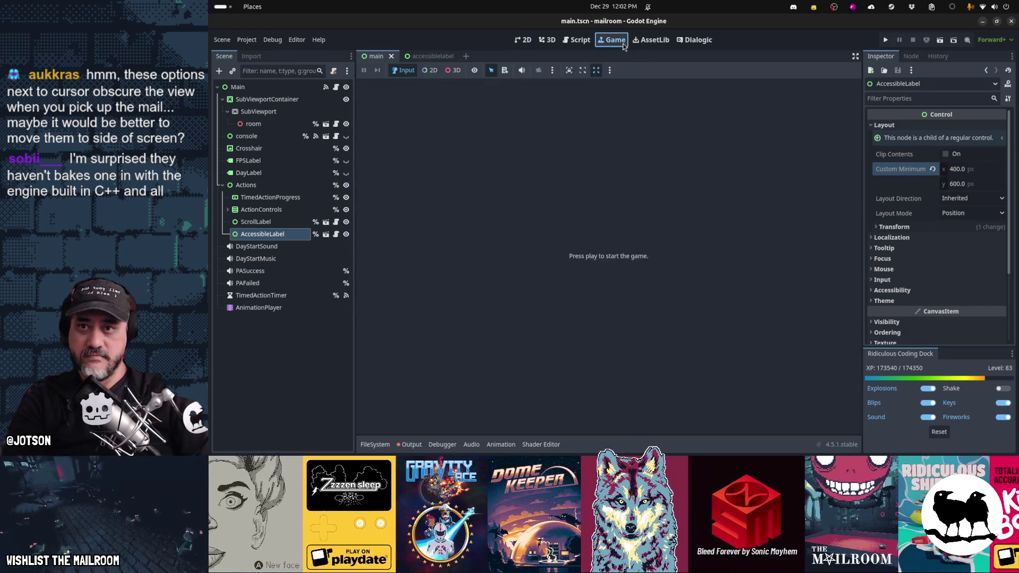
key(F5)
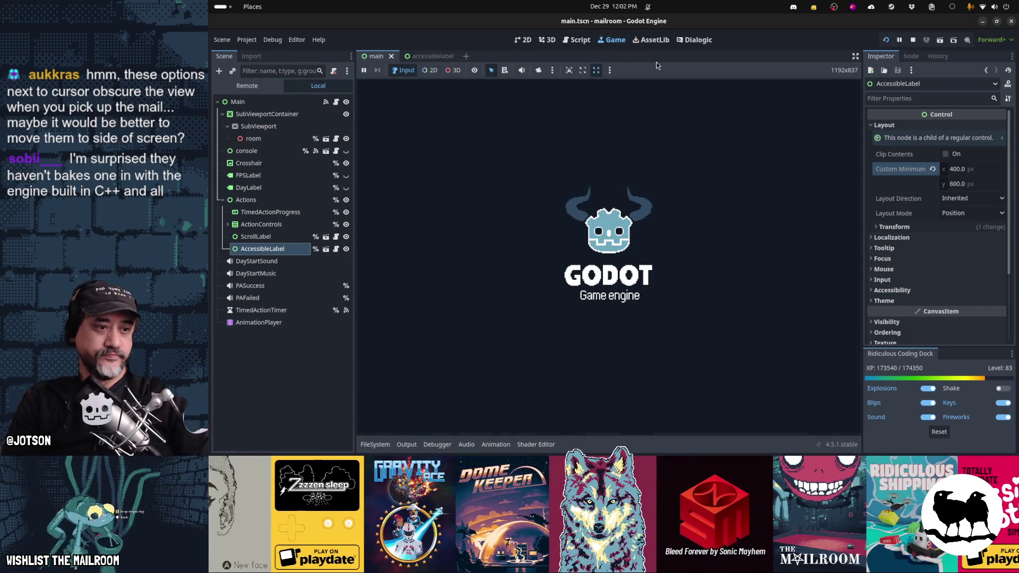
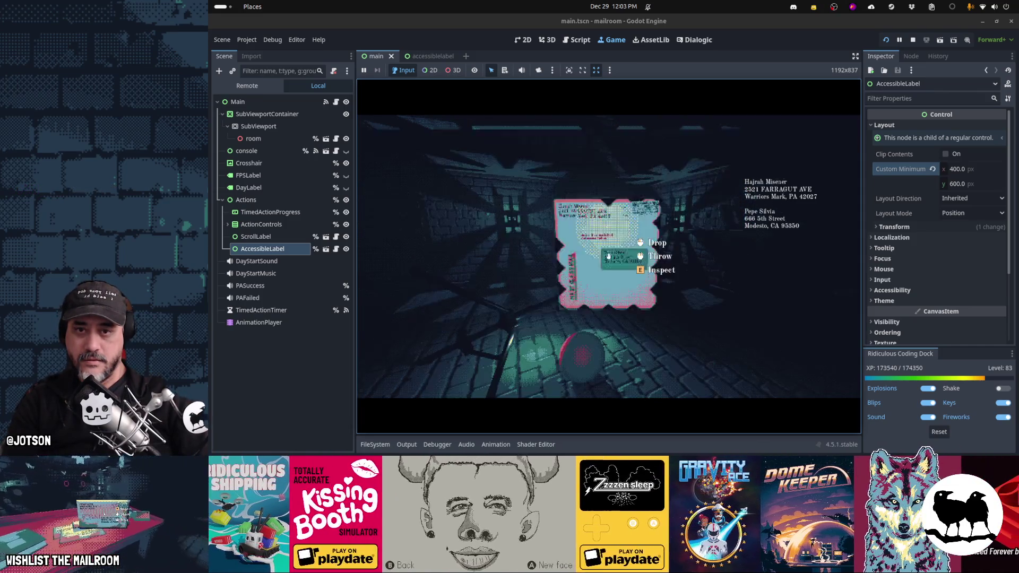
Drop the package, inspect and put away the envelope, then pause and return to 2D
click(608, 257)
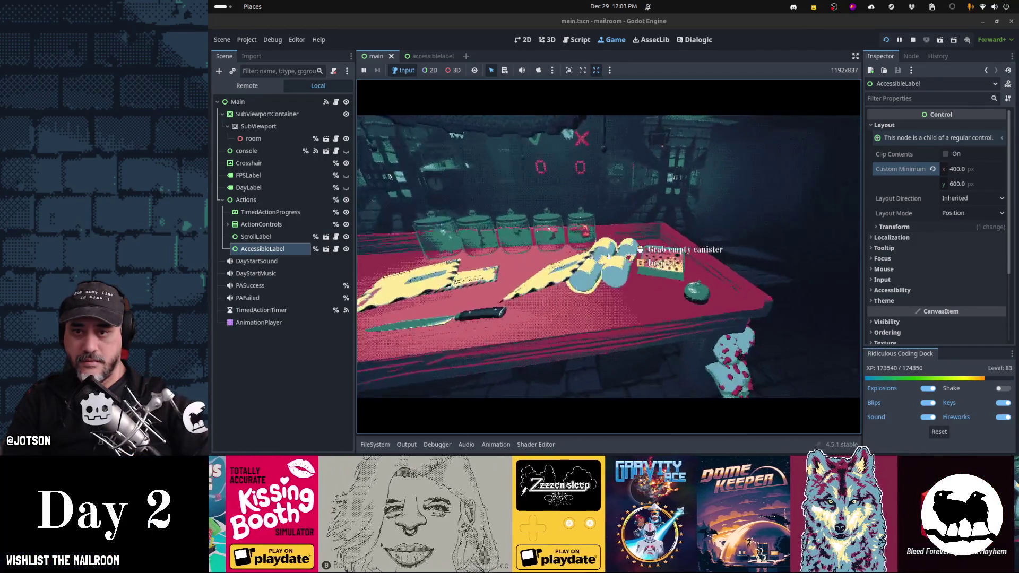
key(e)
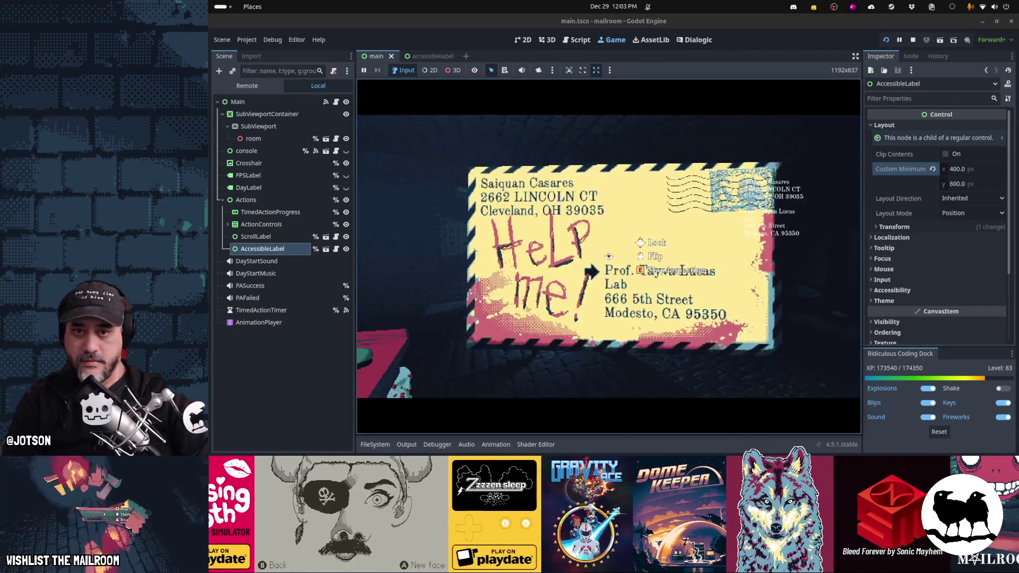
key(e)
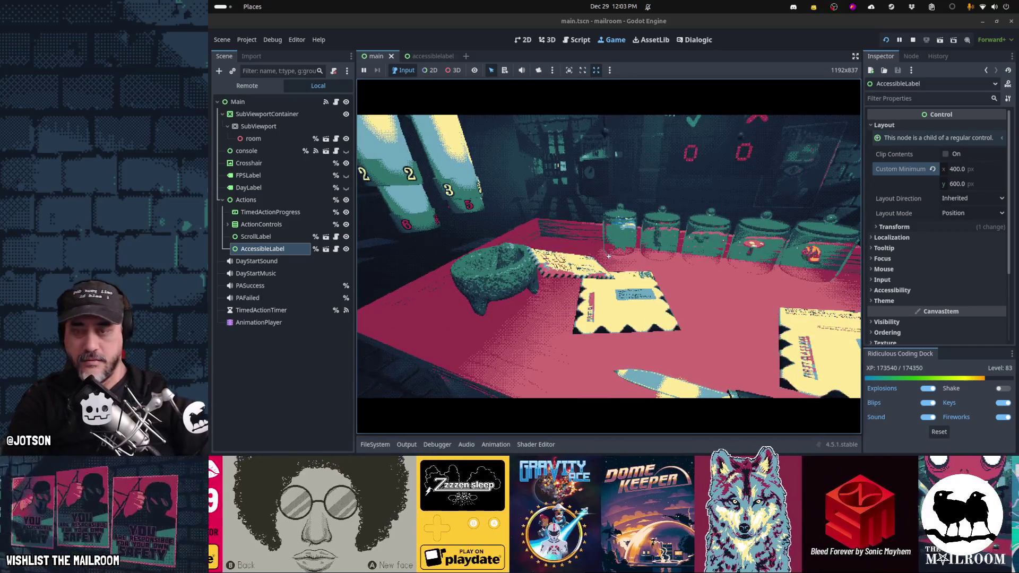
key(Escape)
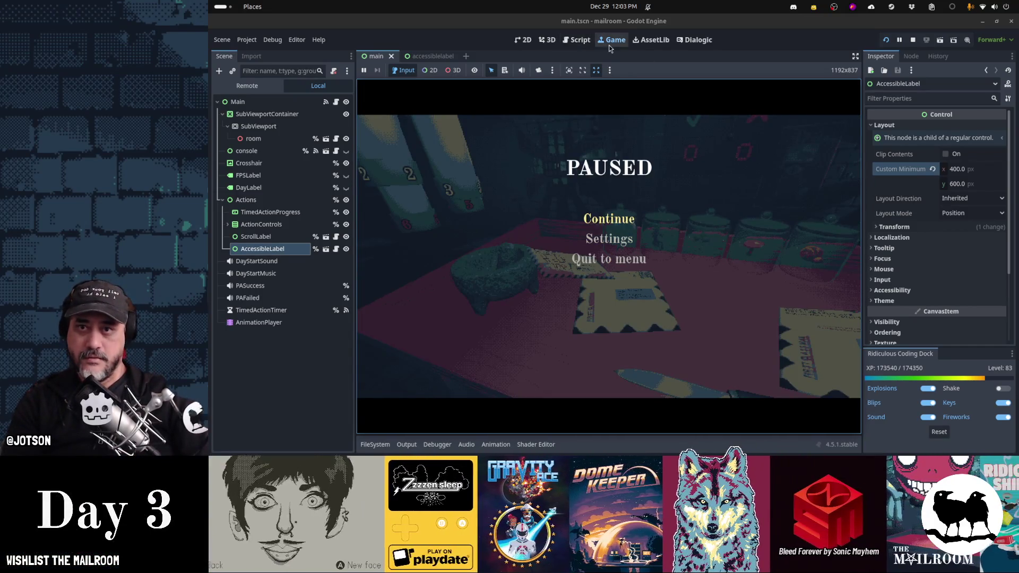
click(524, 42)
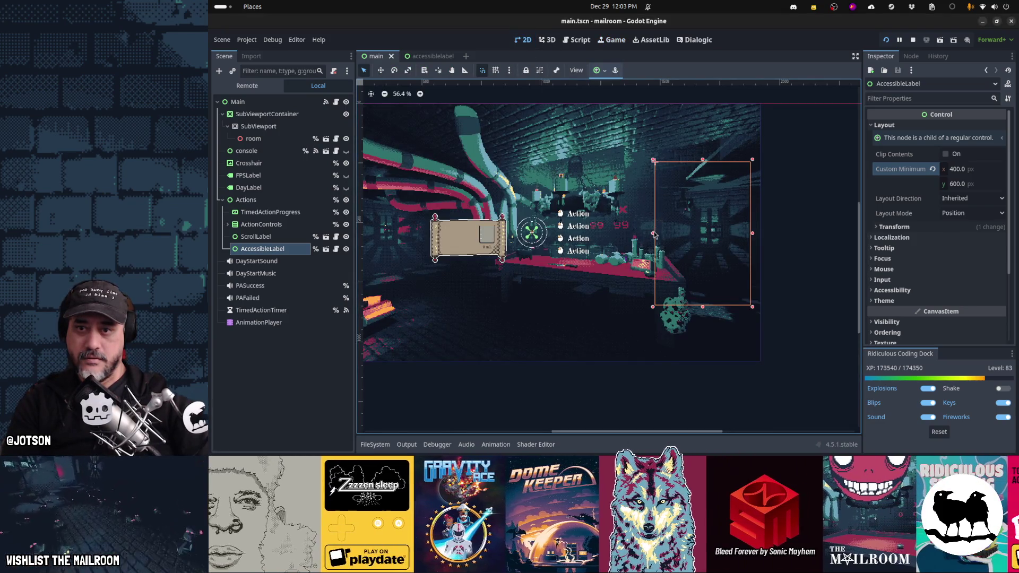
Set AccessibleLabel's minimum width to 300 px and narrow its box on the canvas
click(957, 169)
text(300)
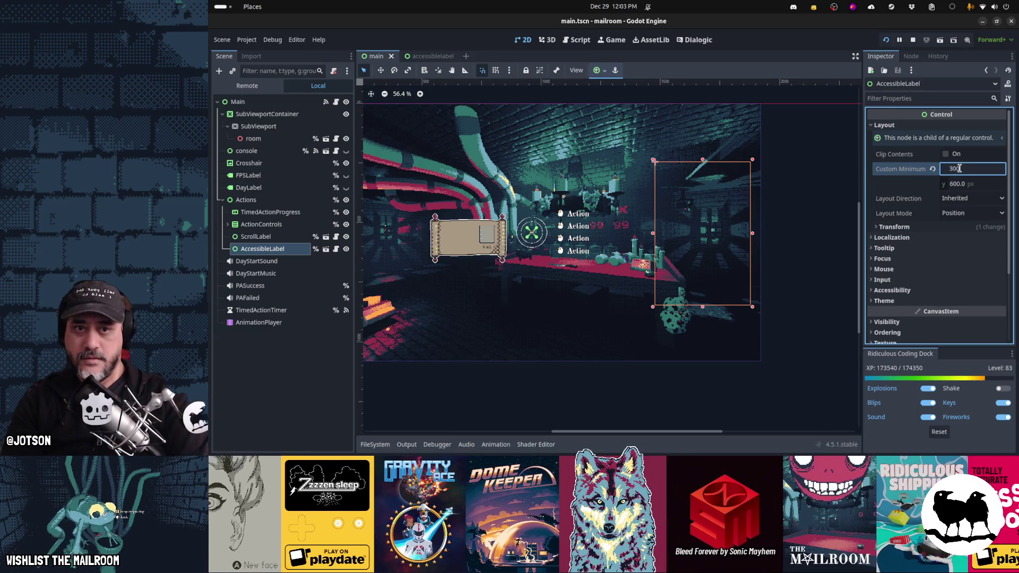
key(Return)
click(745, 240)
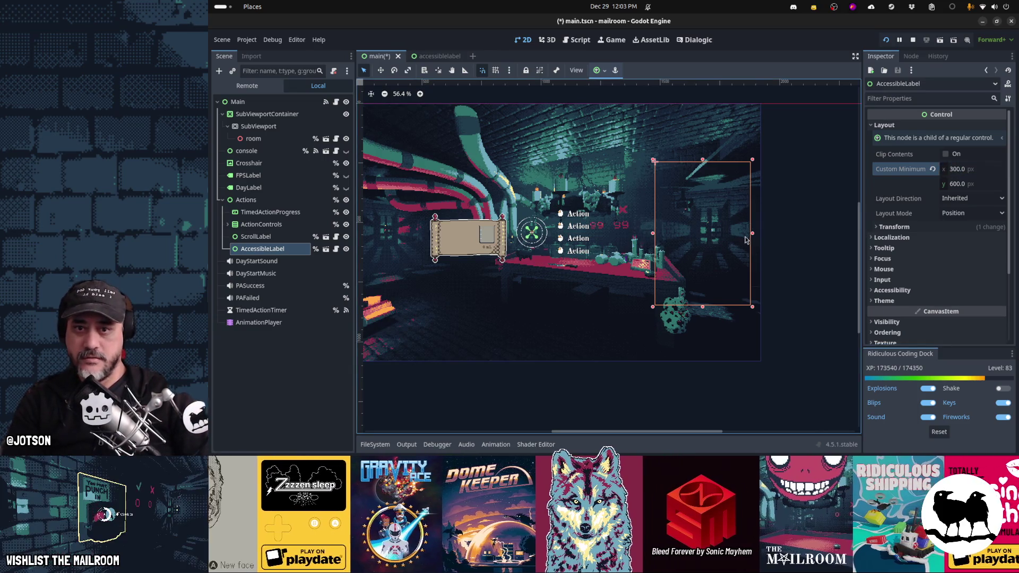
drag(753, 237, 706, 237)
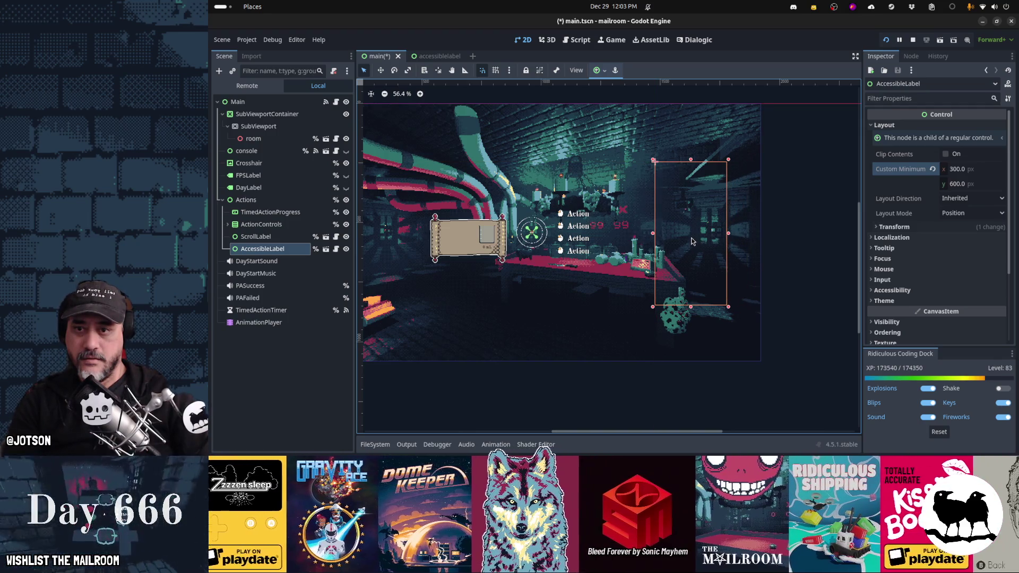
Shift the box right, save the main scene, and open accessiblelabel.tscn
drag(694, 237, 718, 235)
key(ctrl+s)
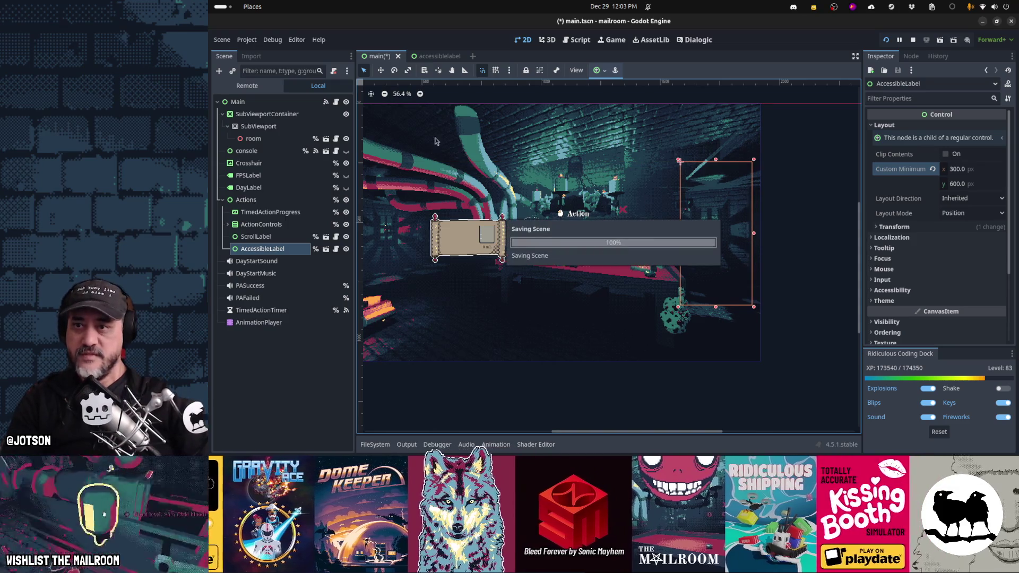
click(440, 55)
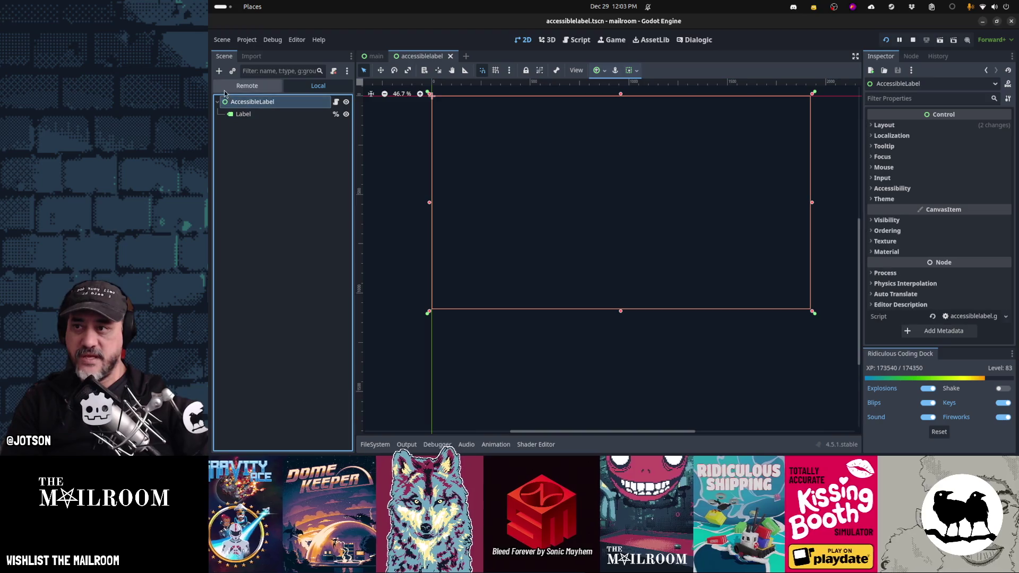
Add a Panel node and review its StyleBoxFlat theme style override
click(219, 72)
text(panel)
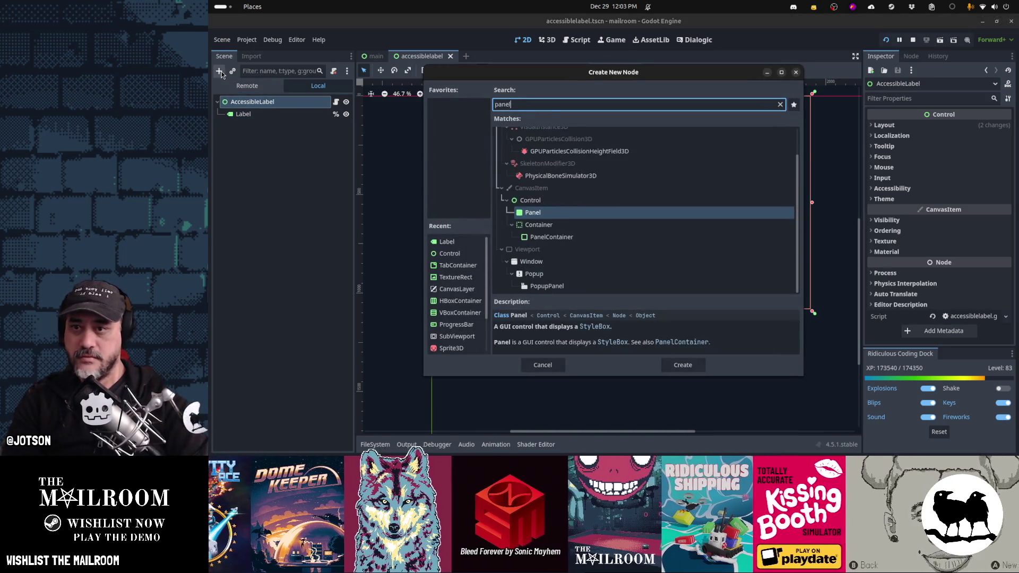
key(Return)
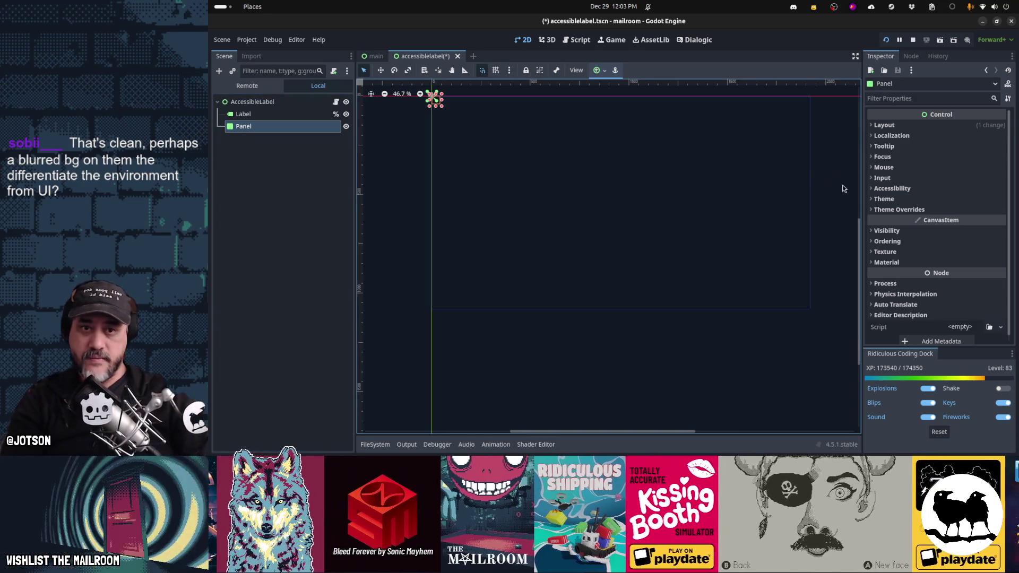
click(892, 211)
click(888, 220)
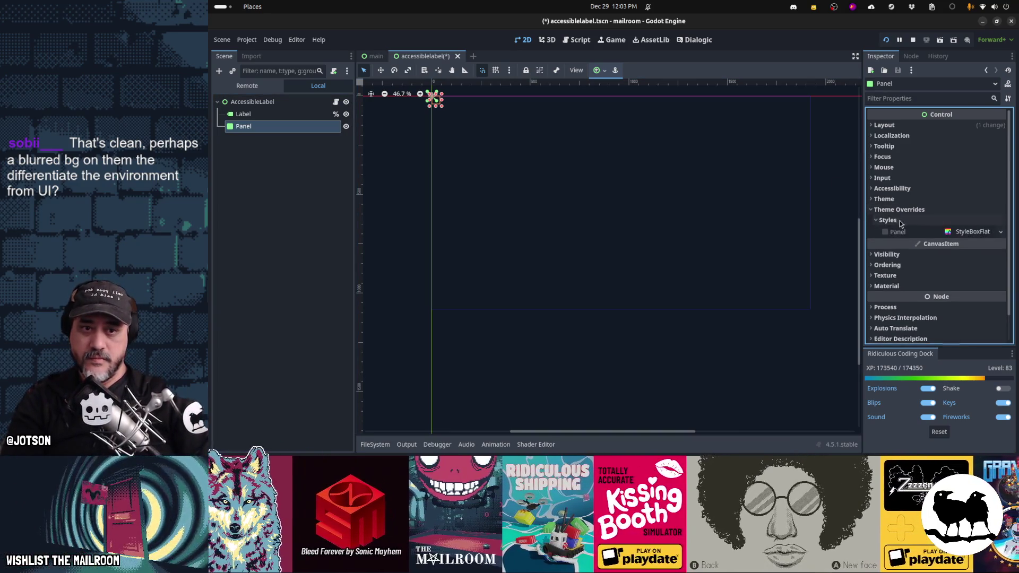
click(987, 233)
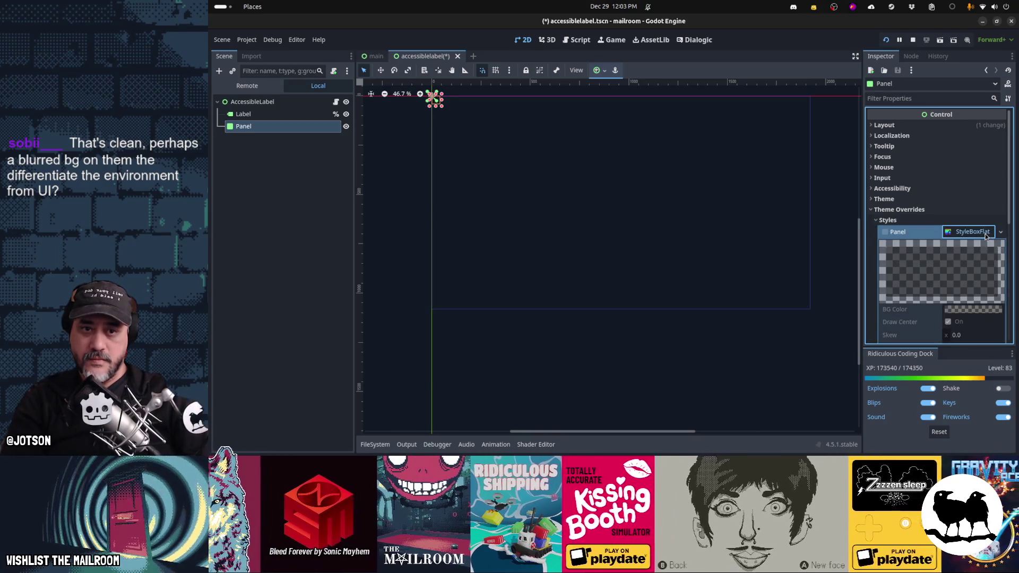
click(885, 221)
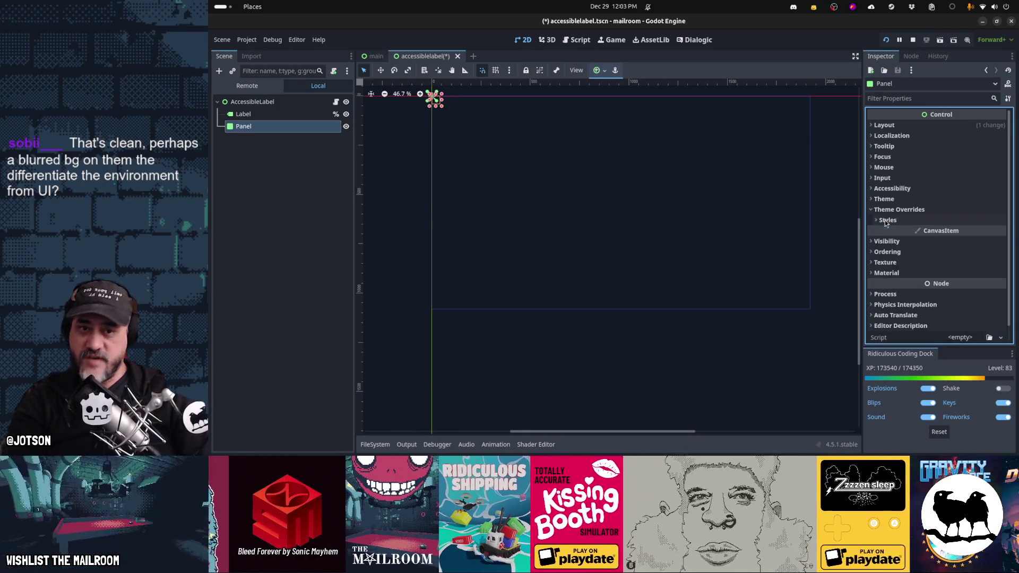
click(899, 210)
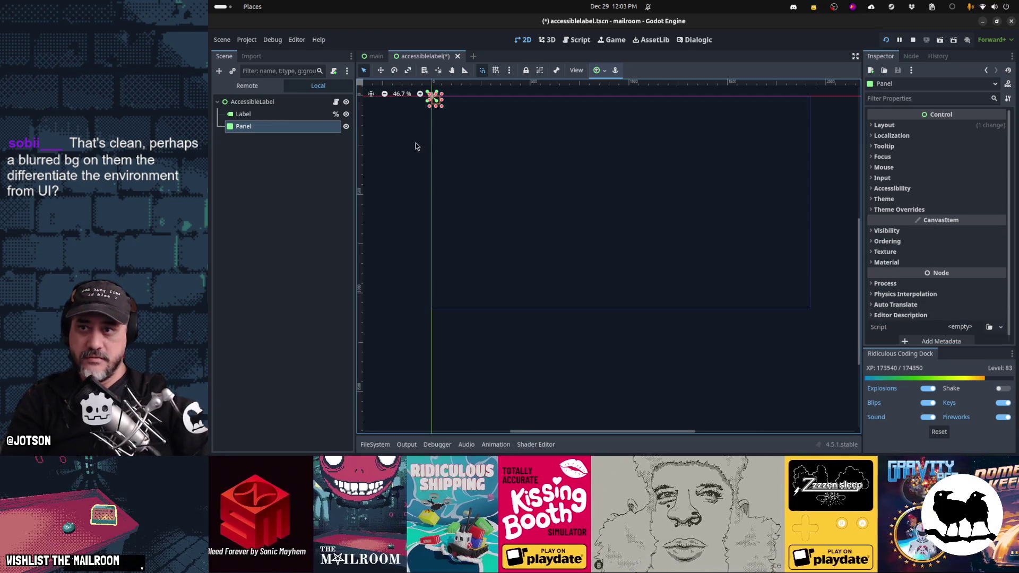
Give the Panel the Full Rect anchor preset and move it above the Label
click(601, 71)
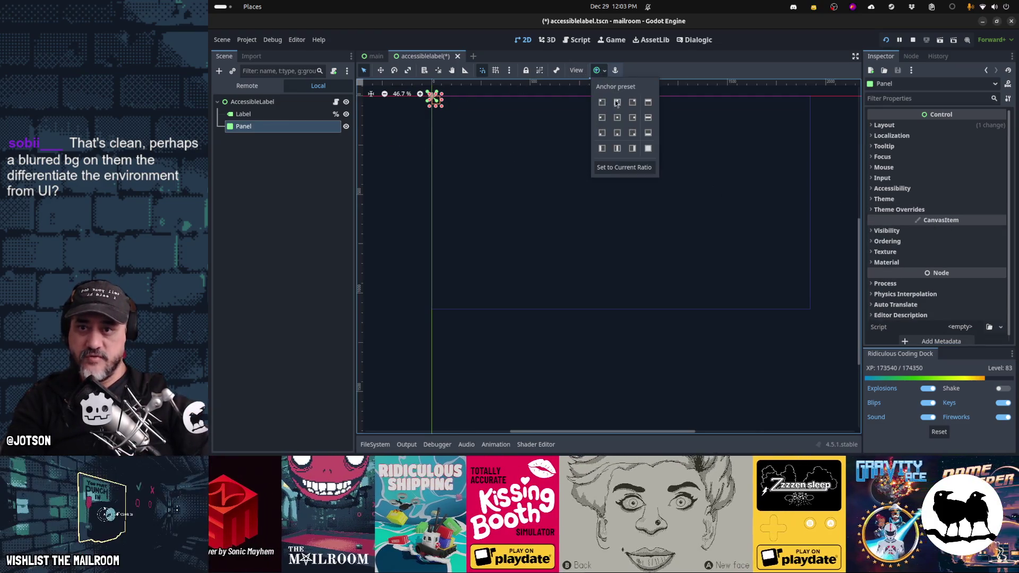
click(648, 149)
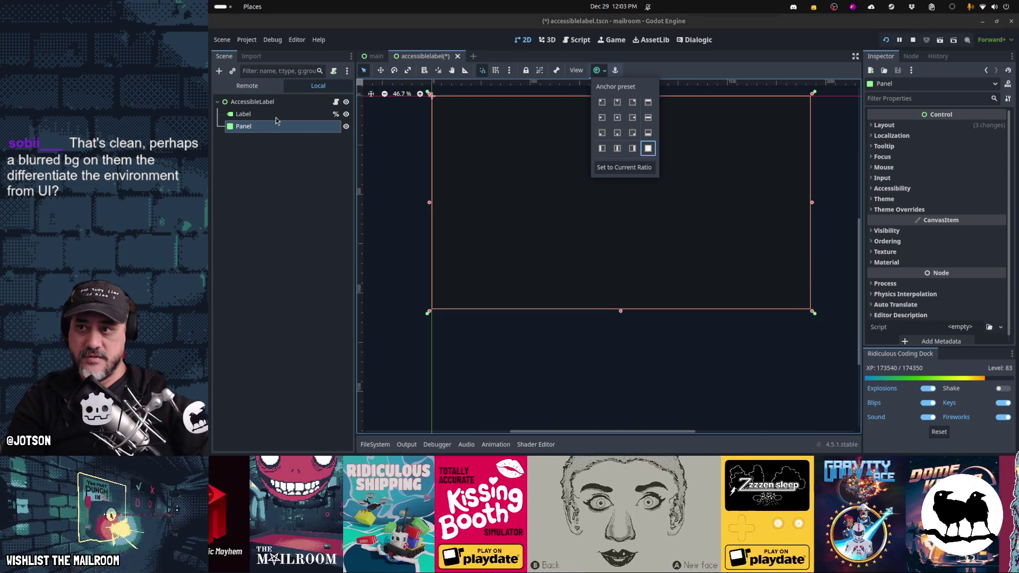
click(275, 121)
drag(245, 126, 263, 109)
click(266, 125)
click(950, 143)
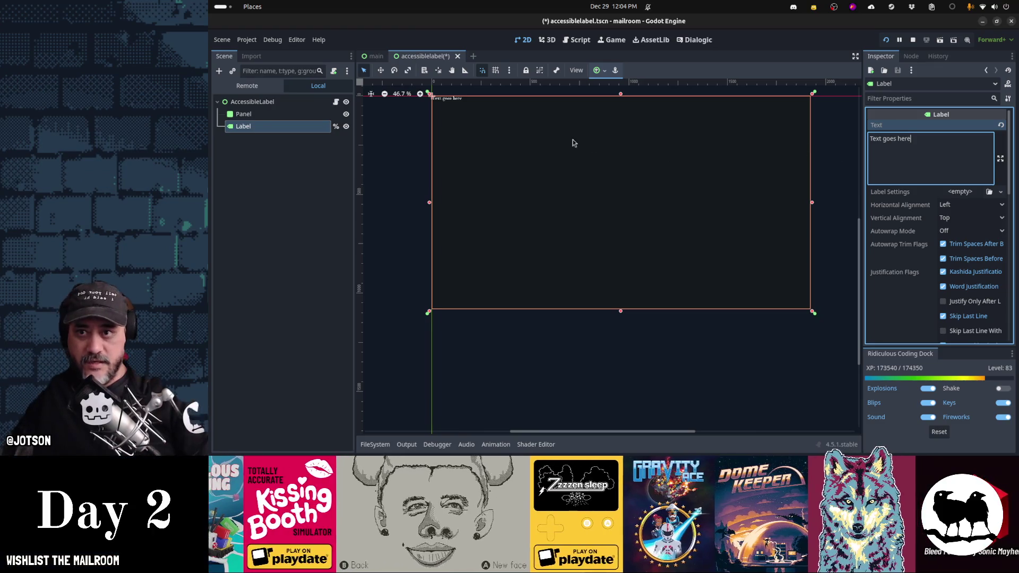
Shrink the AccessibleLabel root's rect and anchor it to the top left
scroll(431, 101, up, 4)
scroll(485, 138, down, 5)
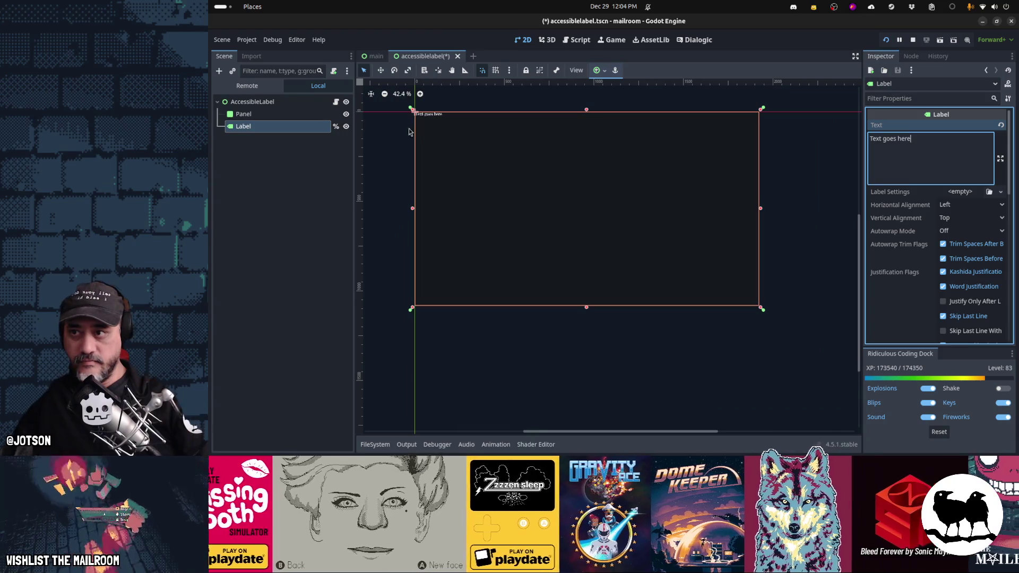
click(270, 101)
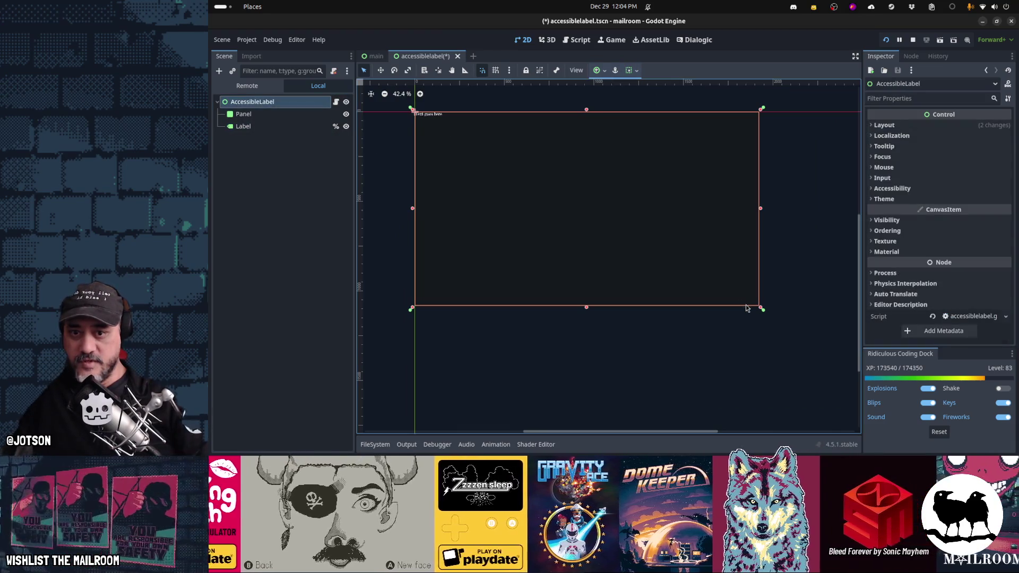
mouse_move(761, 310)
mouse_down()
mouse_move(587, 245)
mouse_move(485, 187)
mouse_up()
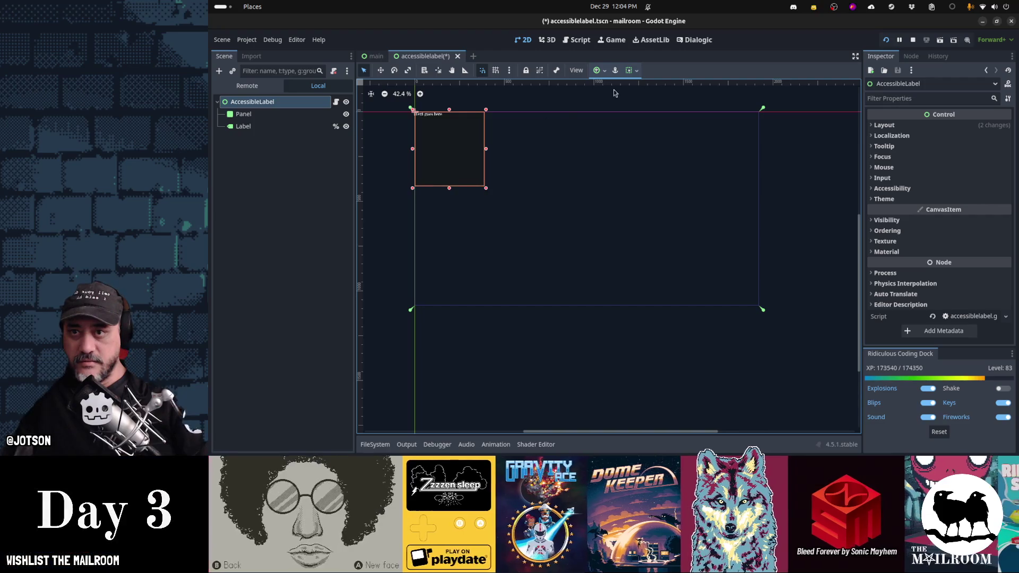
click(604, 71)
click(605, 103)
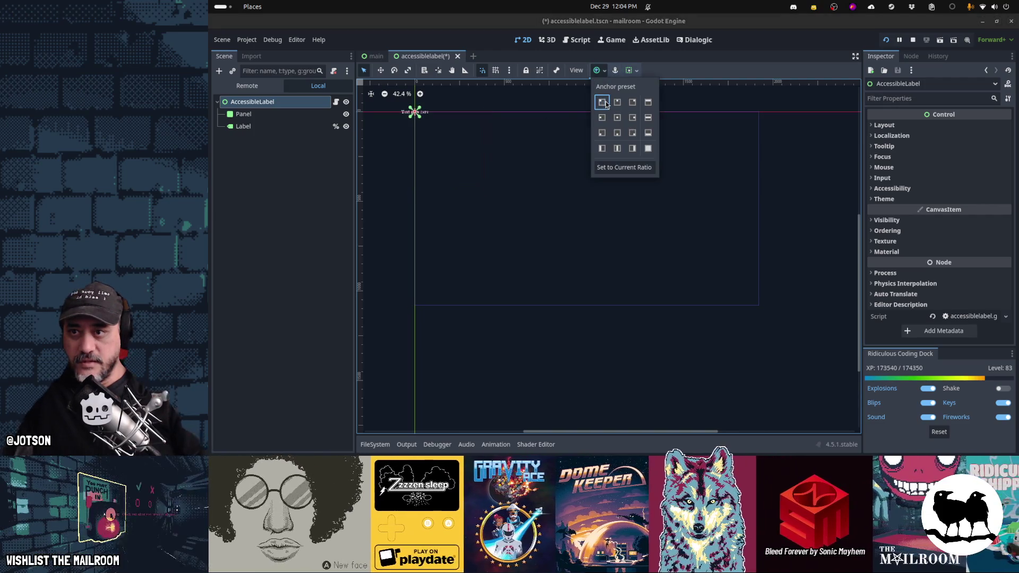
Set the root's Custom Minimum Size to 300 × 600
click(892, 130)
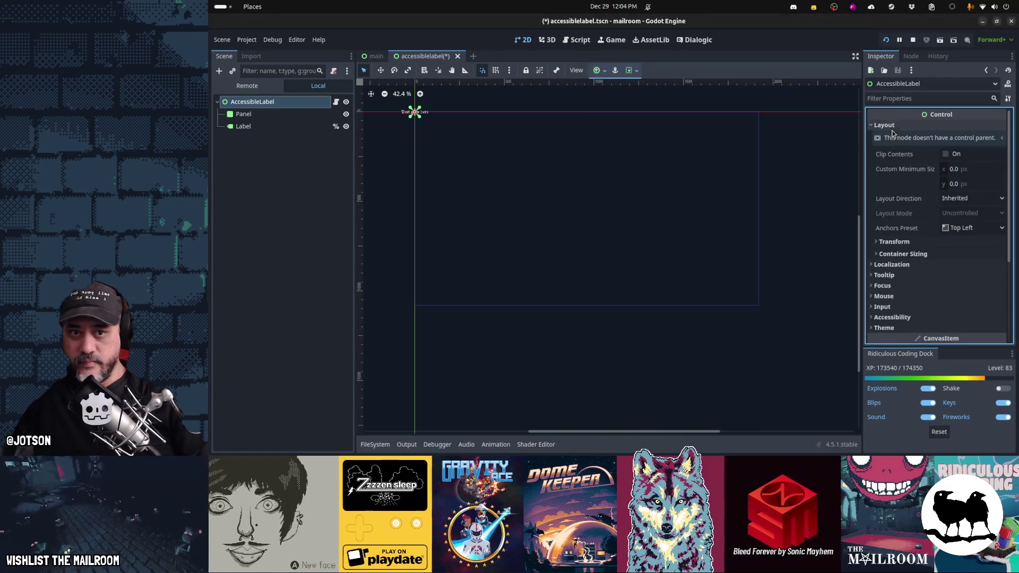
click(958, 172)
text(3)
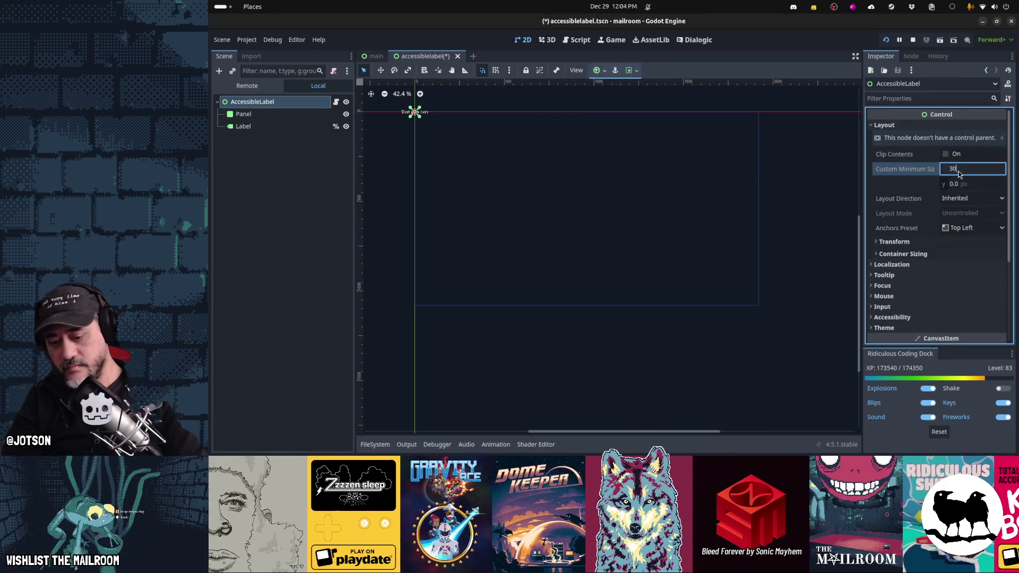
text(0)
key(Tab)
text(6)
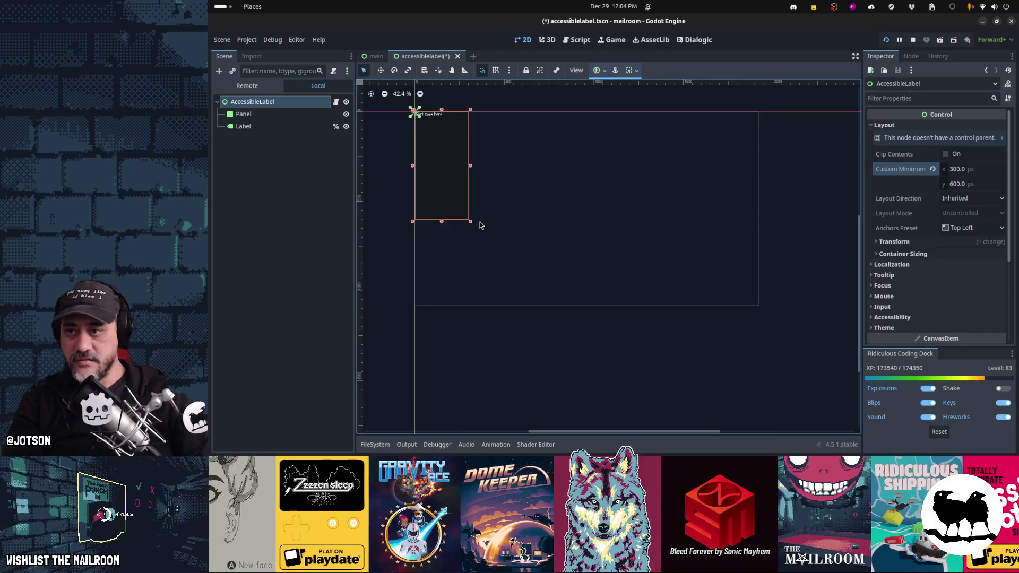
scroll(638, 188, up, 5)
scroll(638, 188, down, 1)
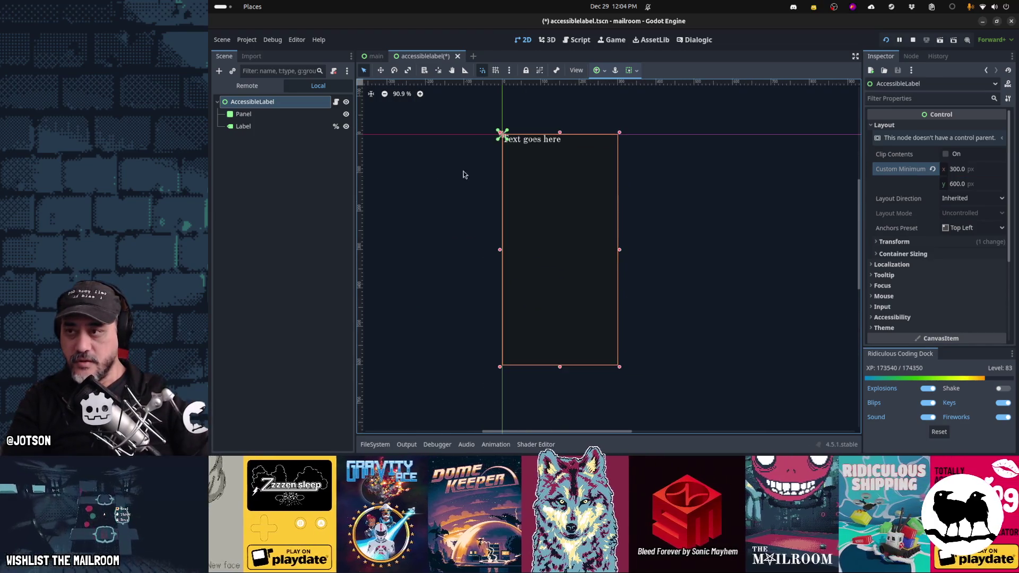
Alternate between the Panel and Label to compare their sizes
click(289, 125)
click(288, 114)
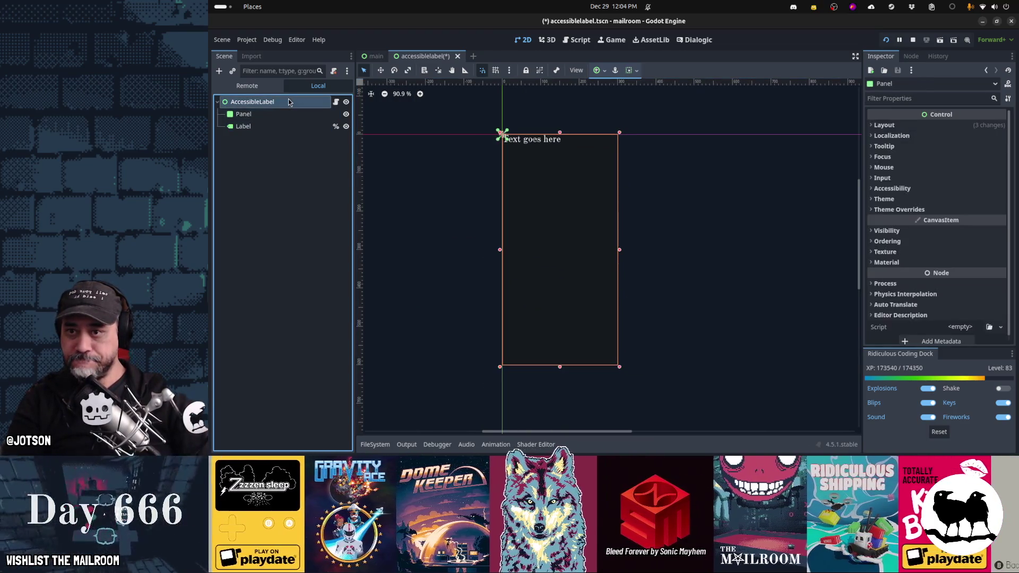
click(287, 126)
click(285, 114)
click(286, 125)
click(286, 114)
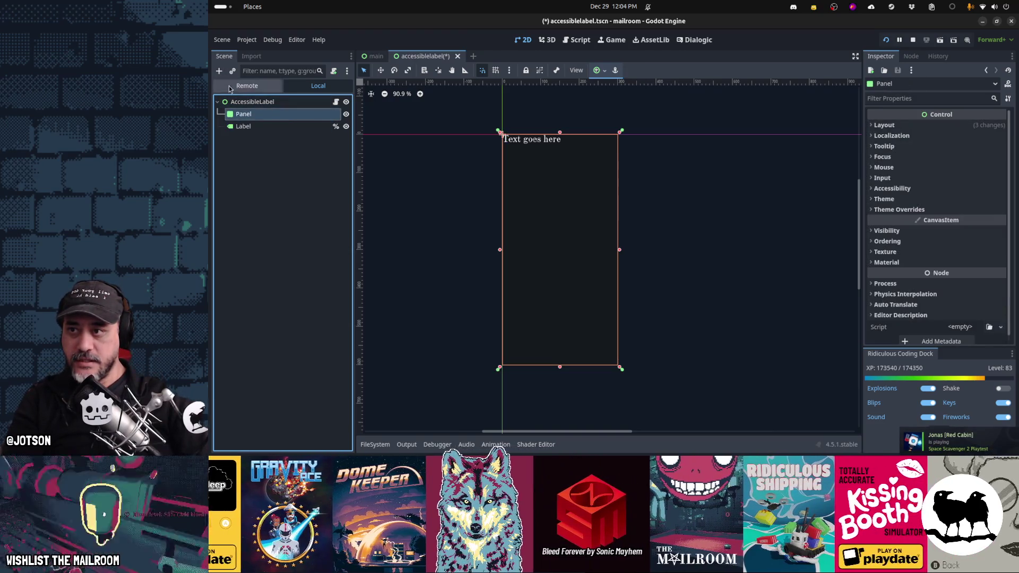
Add a MarginContainer to the root and make the Label its child
click(253, 102)
click(219, 71)
text(margin)
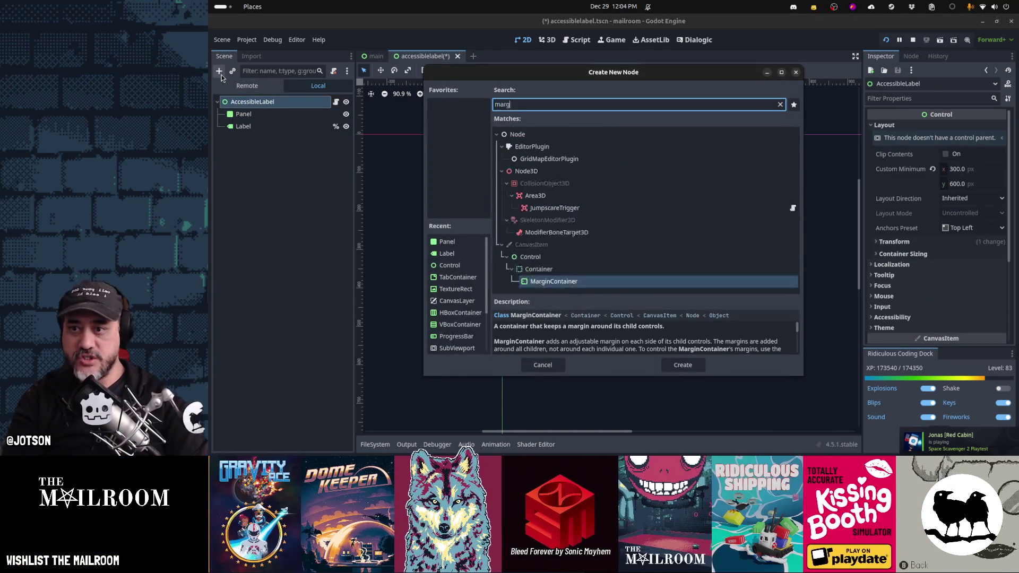
key(Return)
click(239, 128)
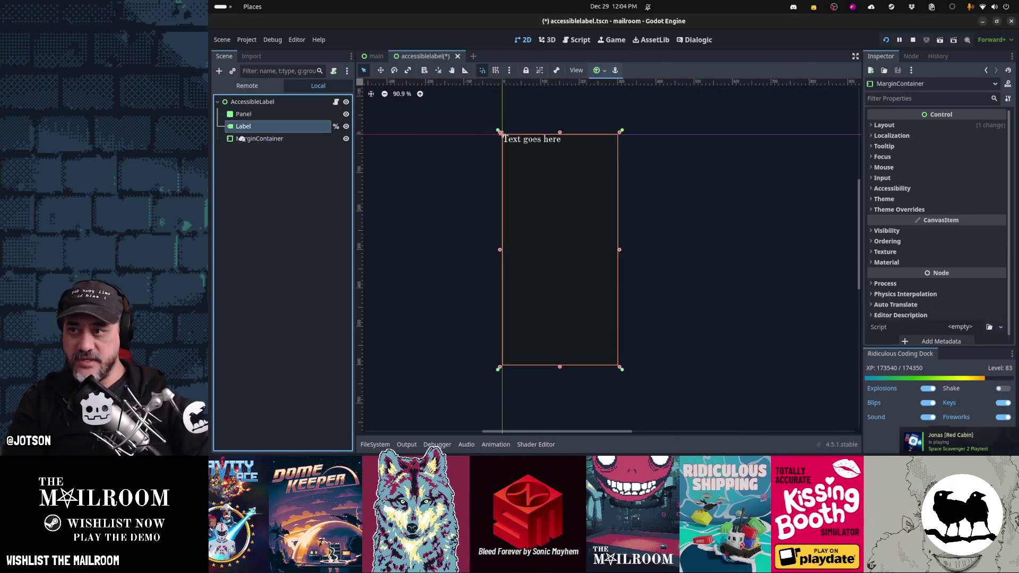
drag(244, 143, 250, 129)
click(250, 129)
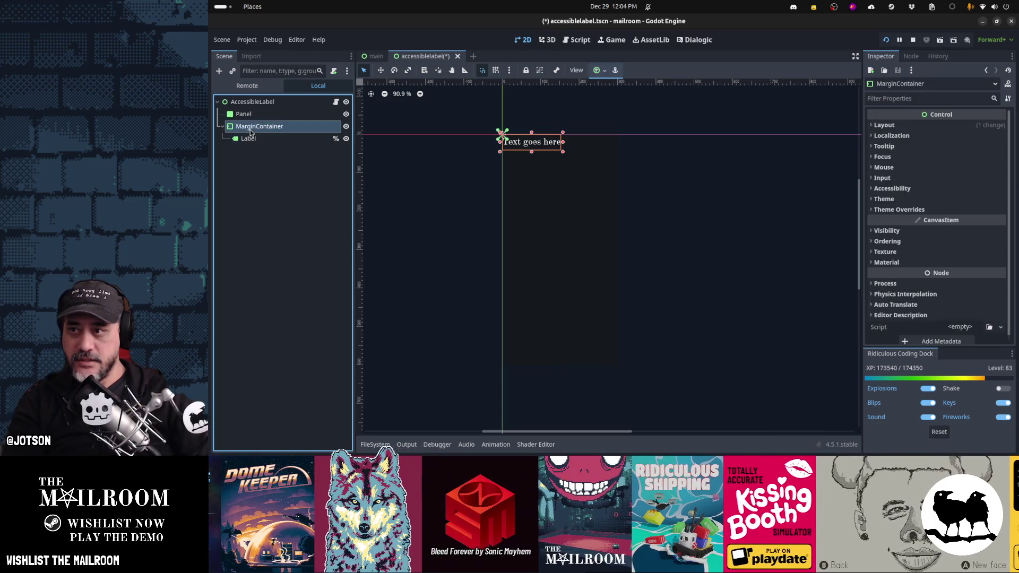
Make the MarginContainer Full Rect and set all four margin constants to 10
click(603, 74)
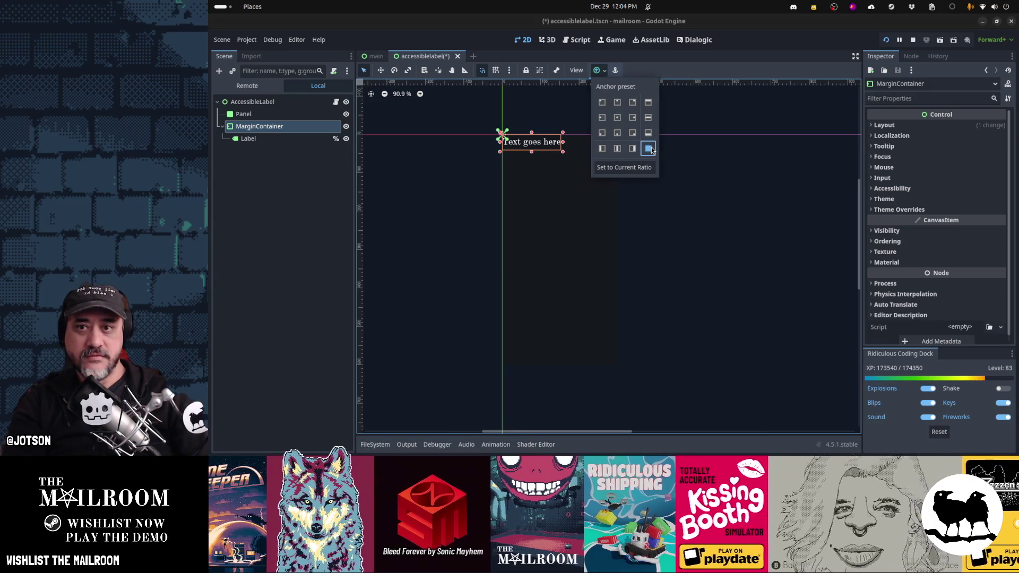
click(652, 151)
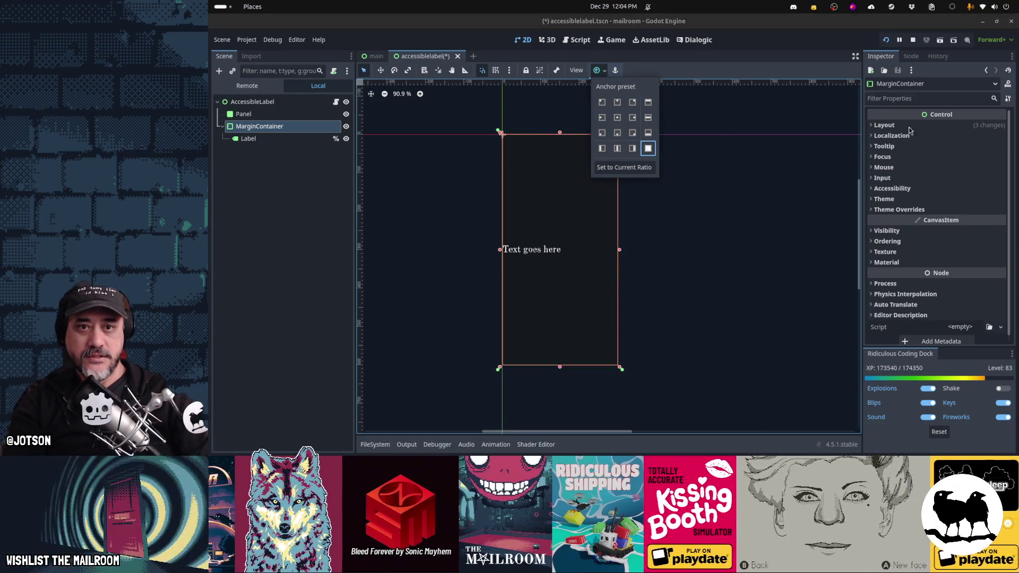
click(906, 213)
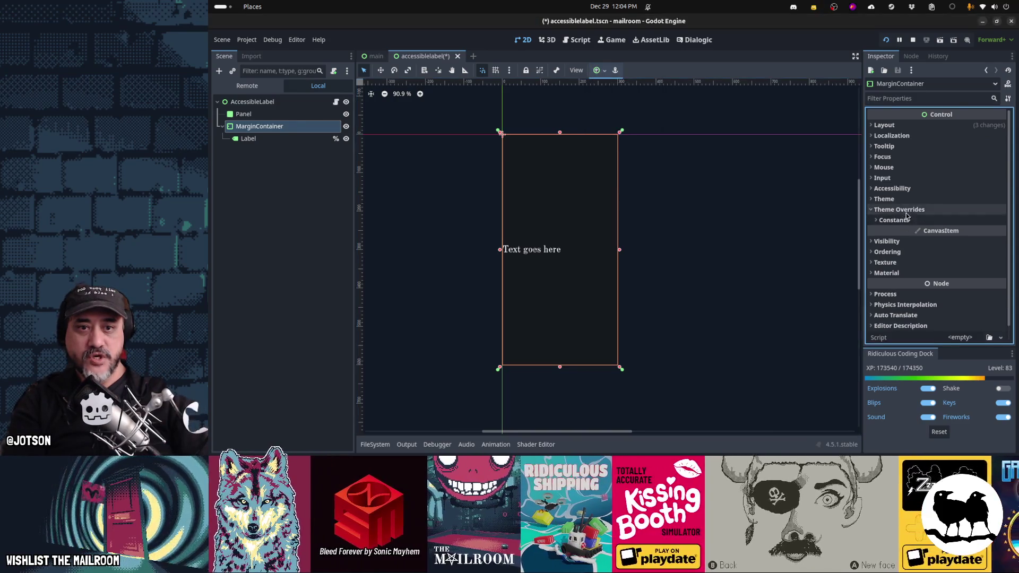
click(906, 211)
text(10)
key(Tab)
text(10)
key(Tab)
text(10)
key(Tab)
text(10)
click(528, 167)
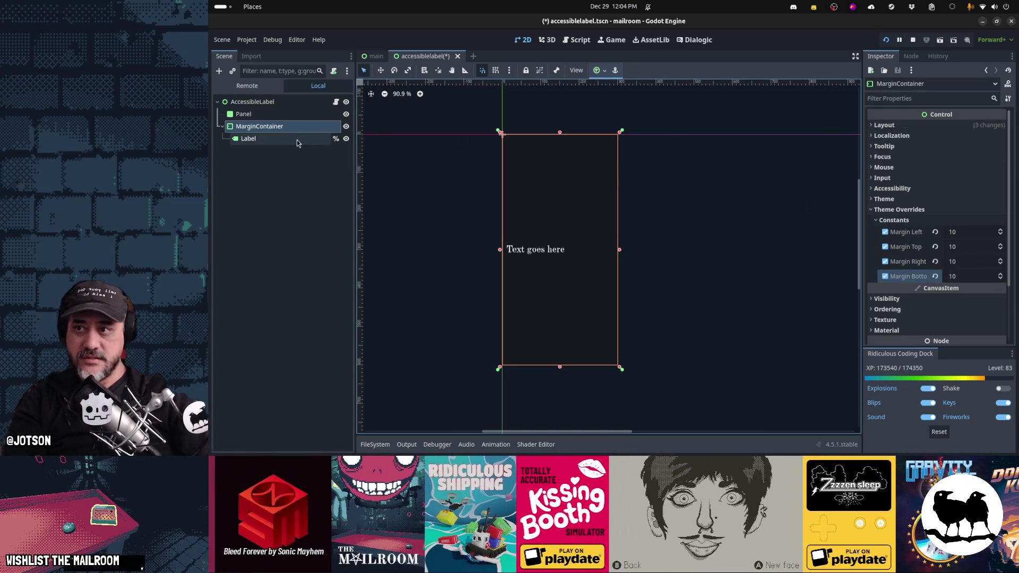
Glance at the container's layout settings, then select the Label
click(885, 126)
click(884, 126)
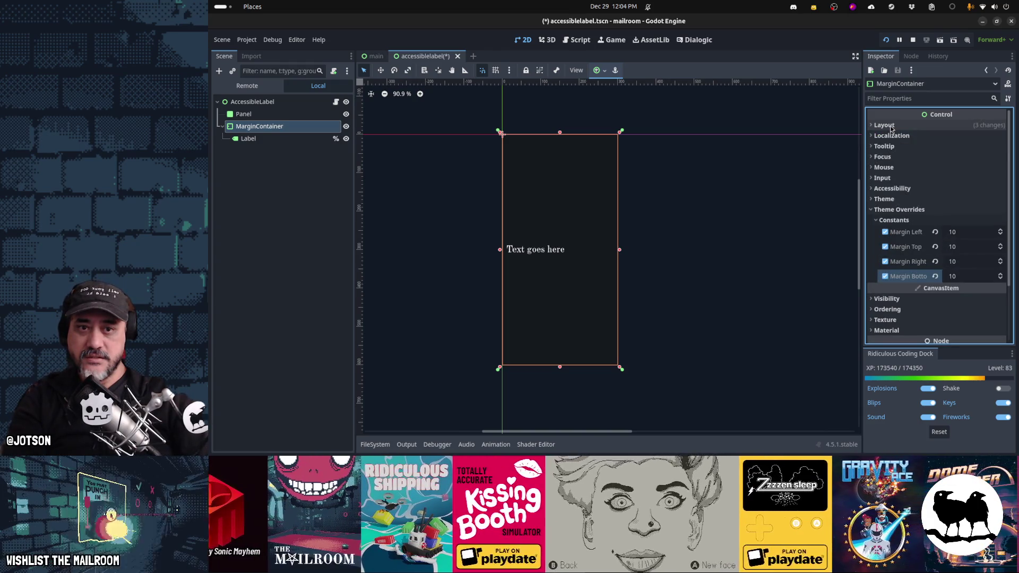
click(289, 139)
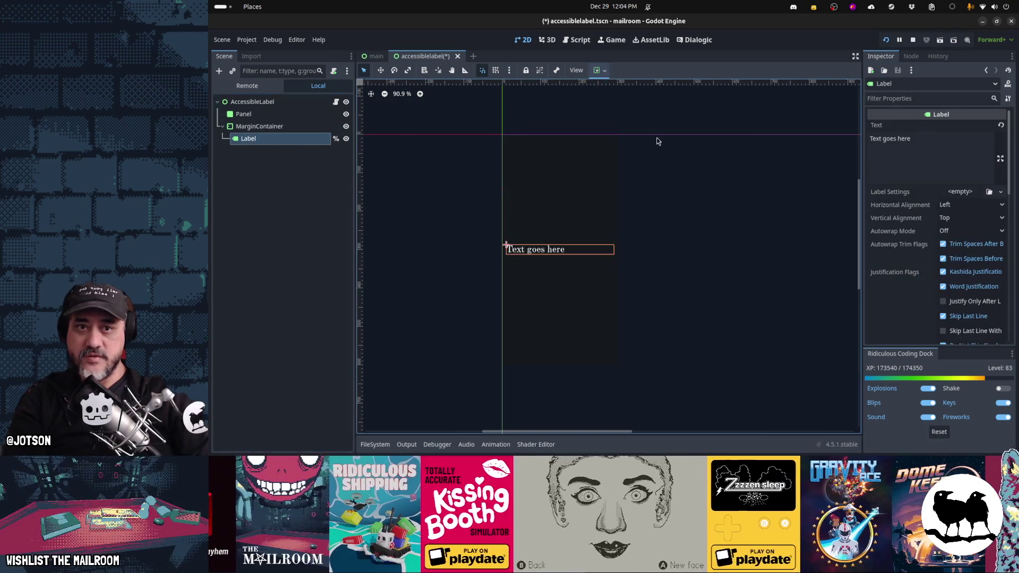
Set the Label's vertical container sizing to Shrink Begin
scroll(909, 254, down, 7)
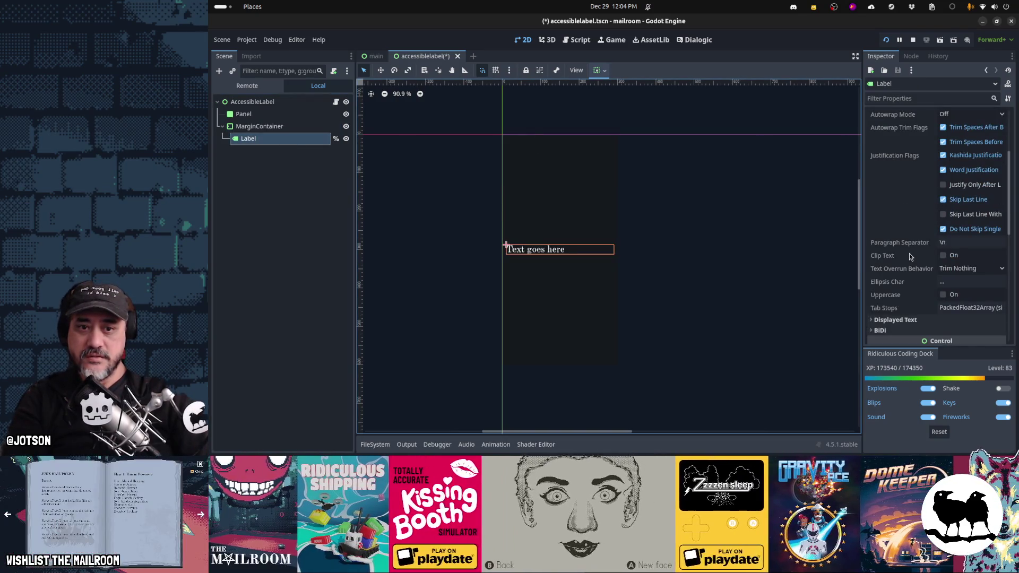
click(902, 264)
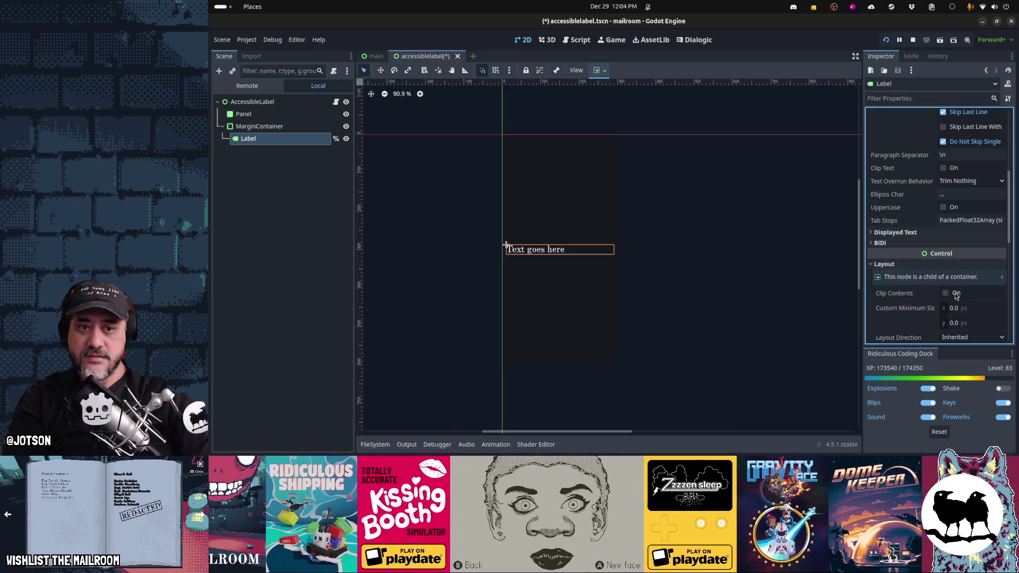
scroll(956, 287, down, 4)
click(921, 261)
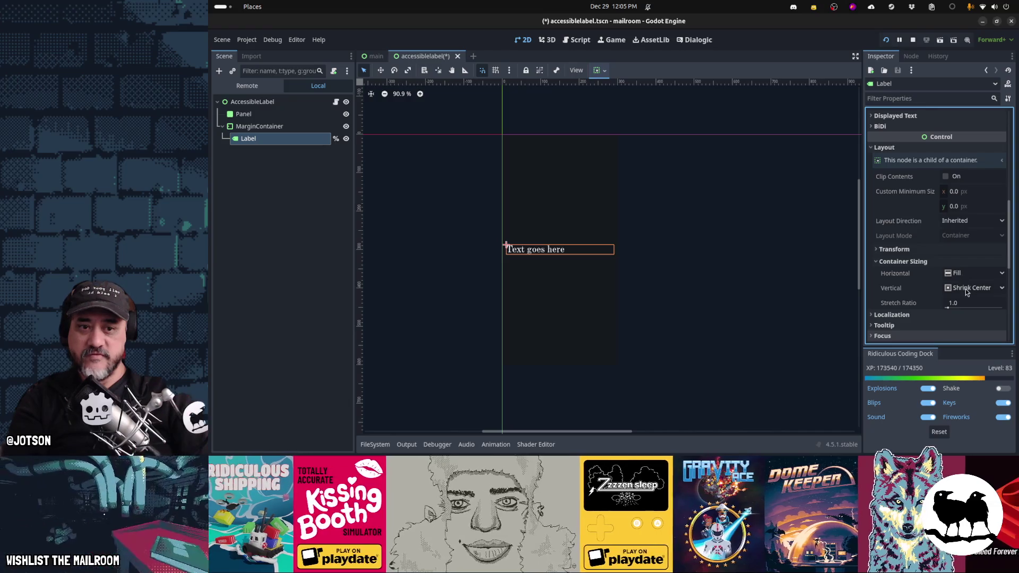
click(966, 288)
click(976, 314)
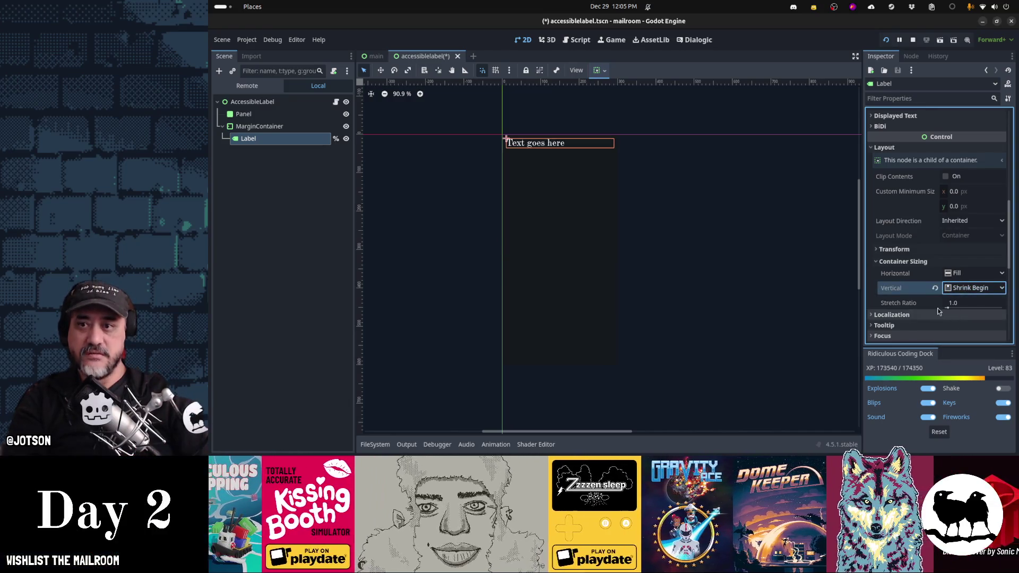
Compare the node outlines, save accessiblelabel.tscn, and switch to the Game view
click(283, 189)
click(255, 139)
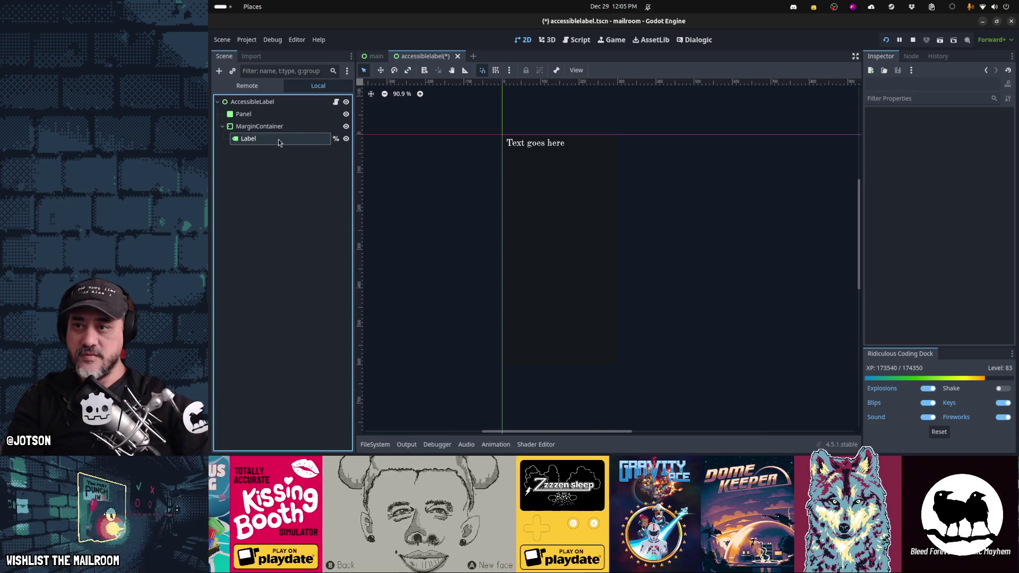
click(280, 128)
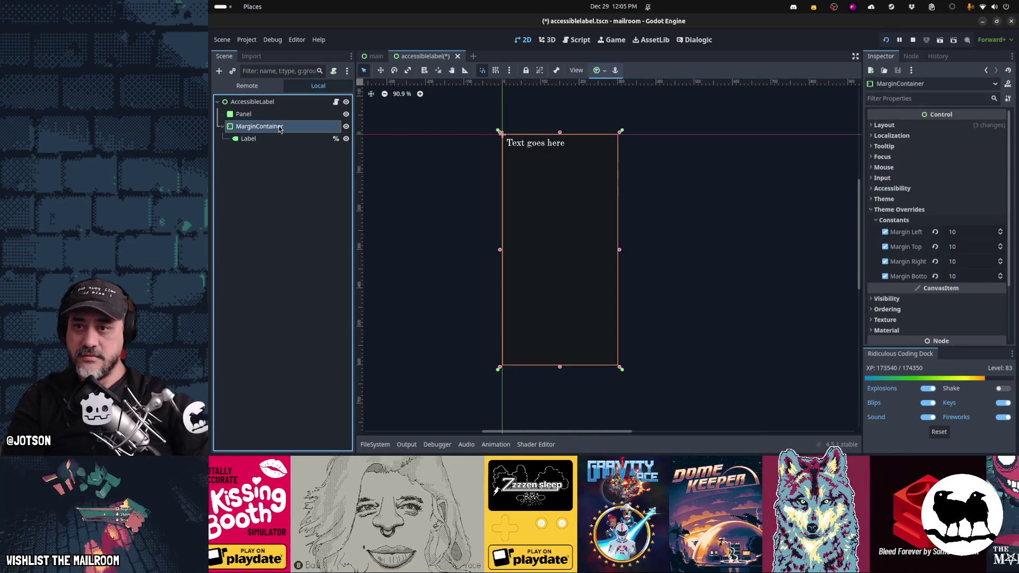
click(276, 136)
click(276, 130)
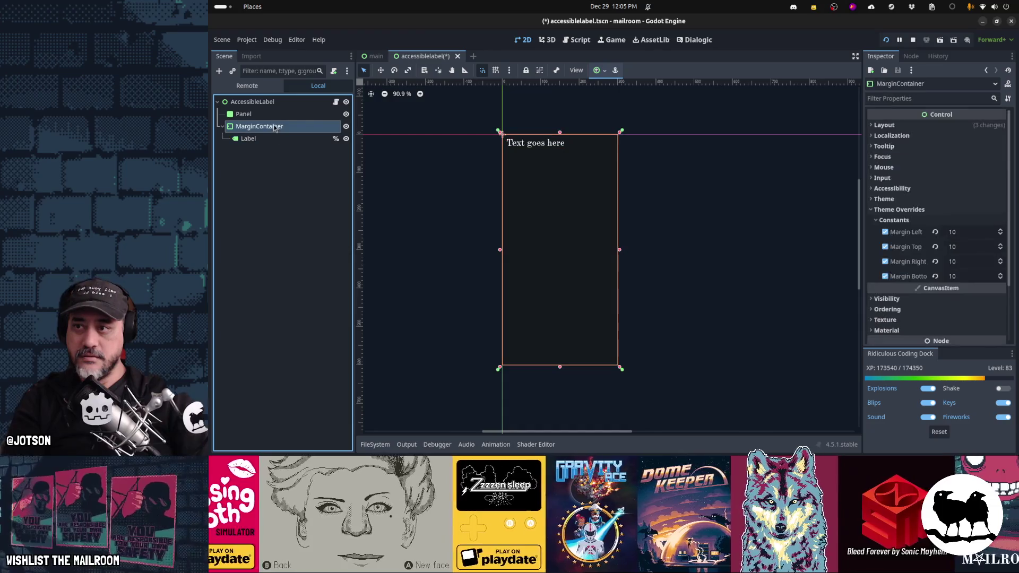
click(274, 118)
click(273, 104)
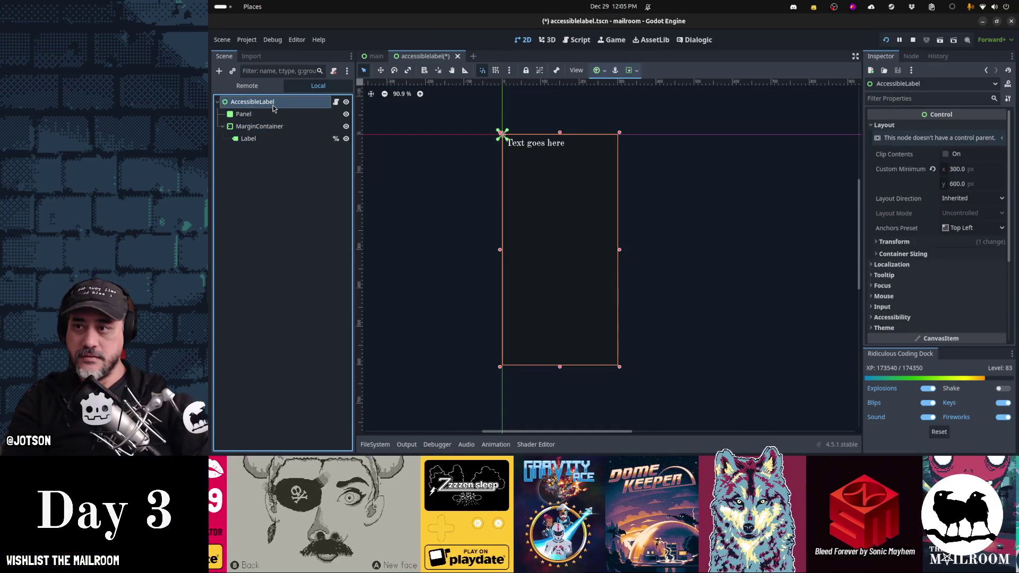
key(ctrl+s)
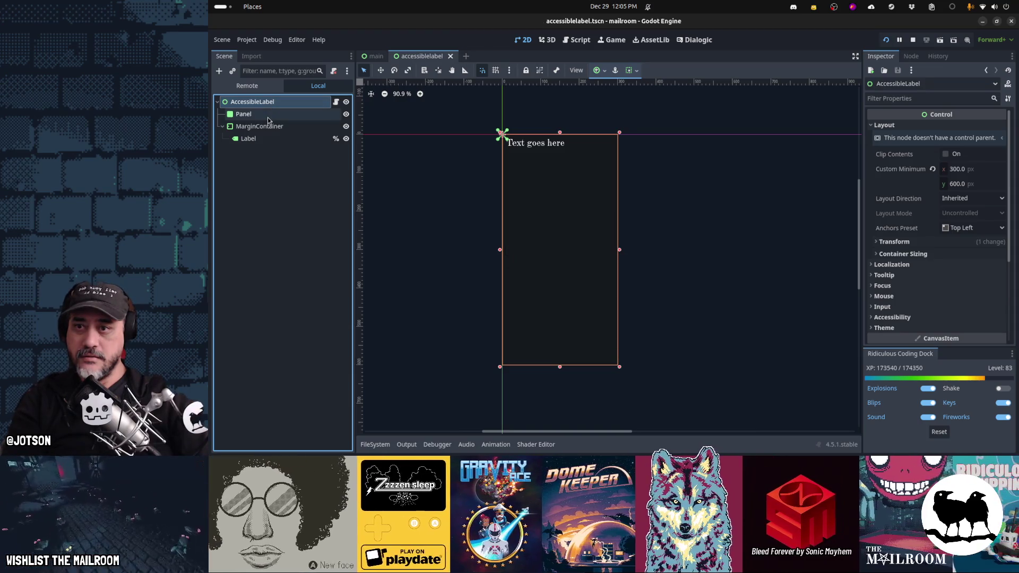
click(614, 42)
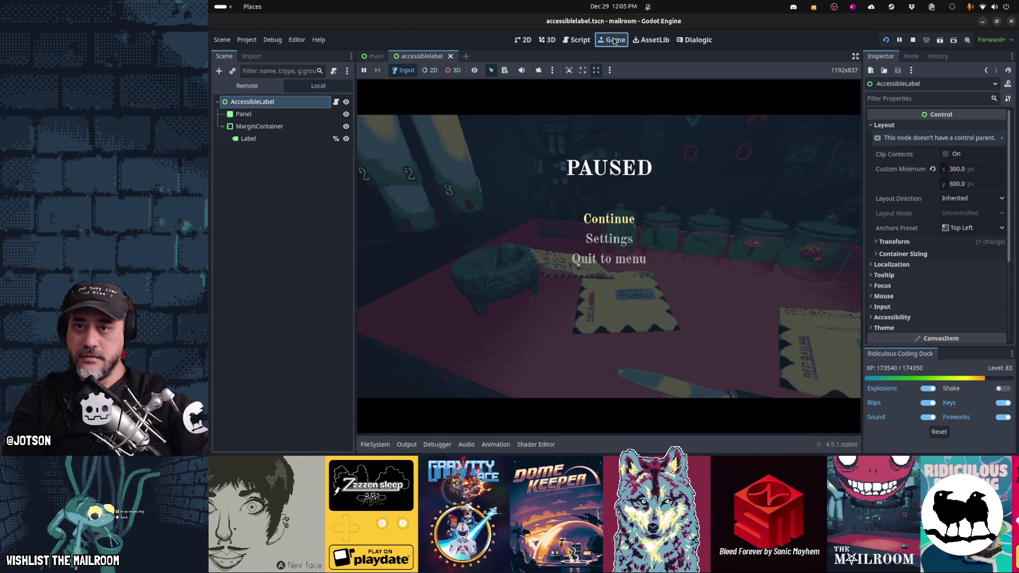
Resume the game, relaunch it with F5, and open the letter bundle on the table
click(609, 216)
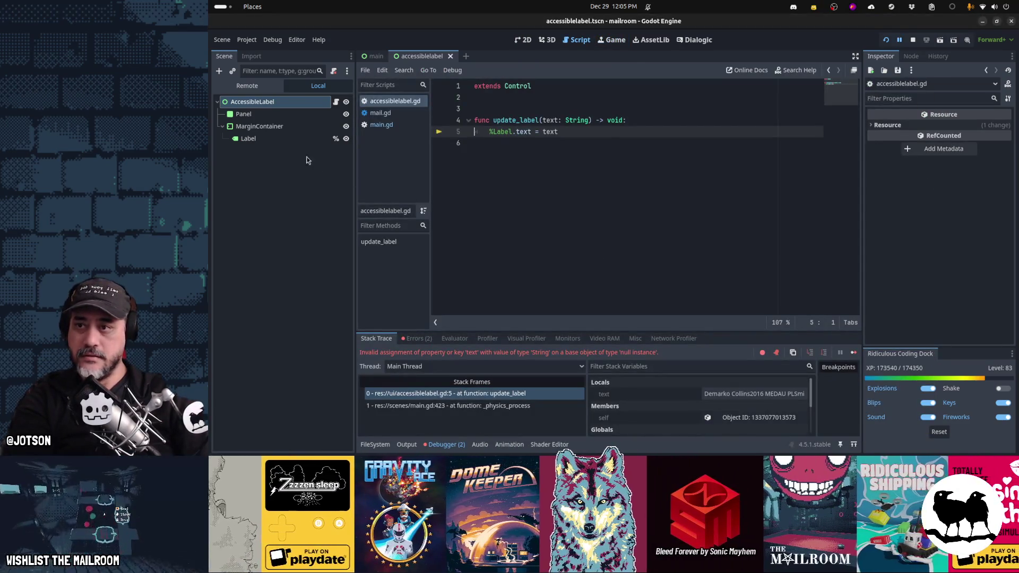
key(F5)
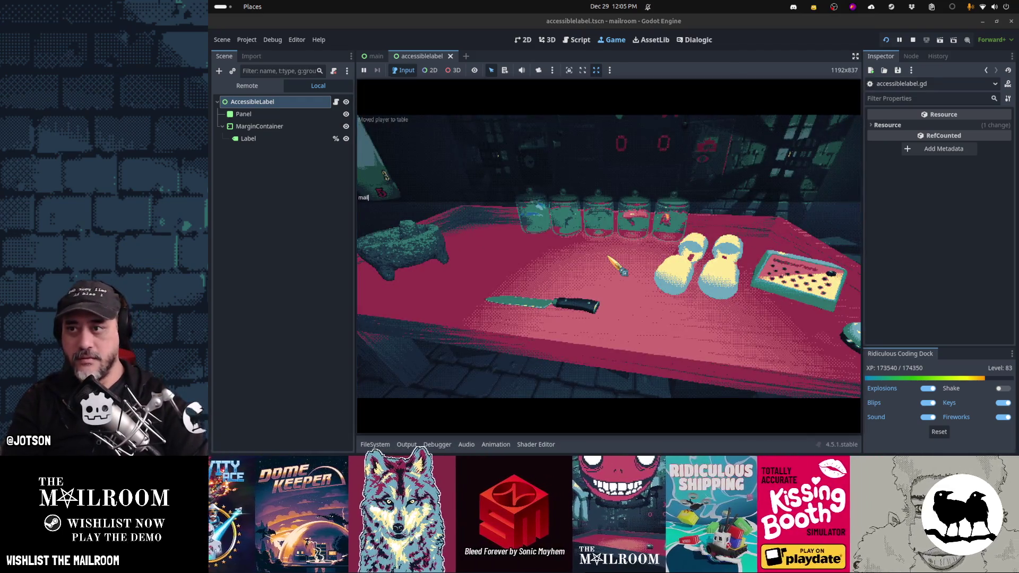
right_click(609, 257)
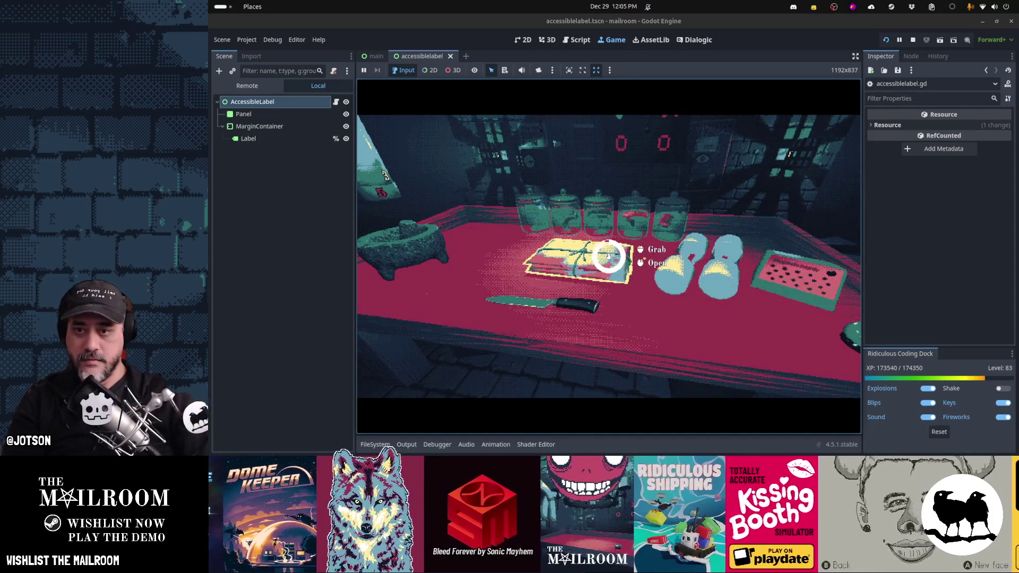
click(608, 256)
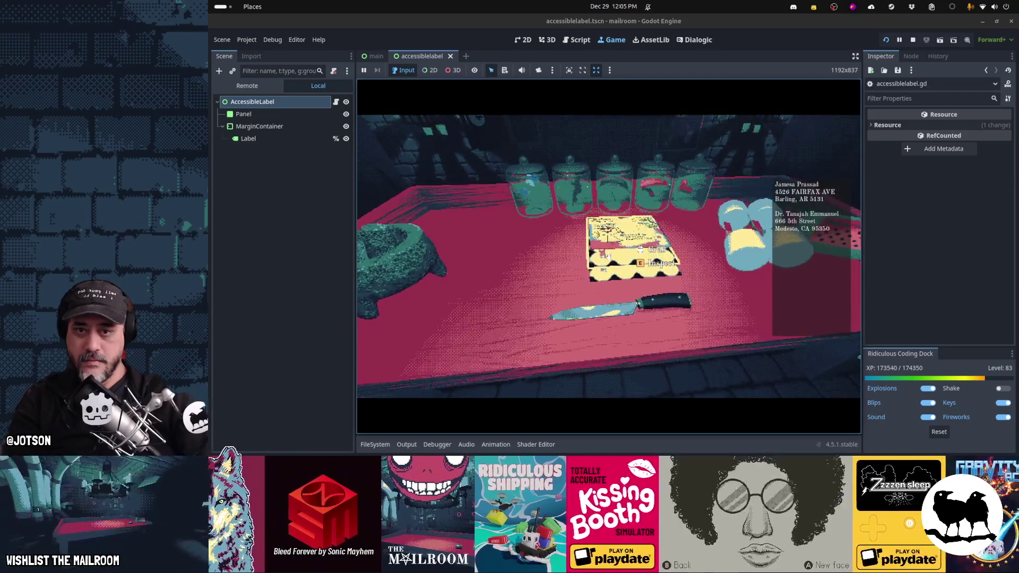
Pause the game and toggle the game view's extra options
key(Escape)
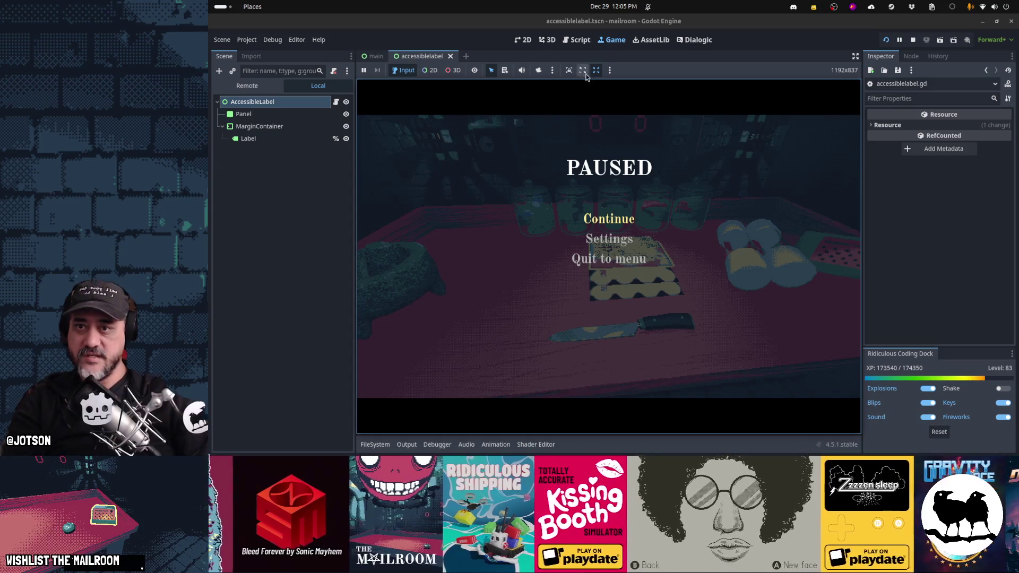
click(609, 71)
click(632, 77)
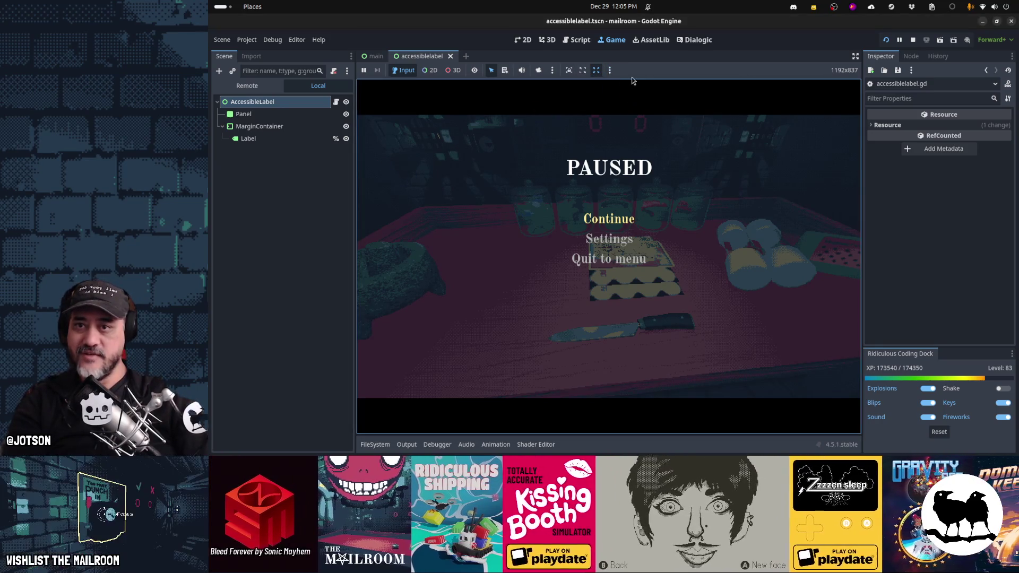
Relaunch the game, open the box, and pick up and set down letters
key(F5)
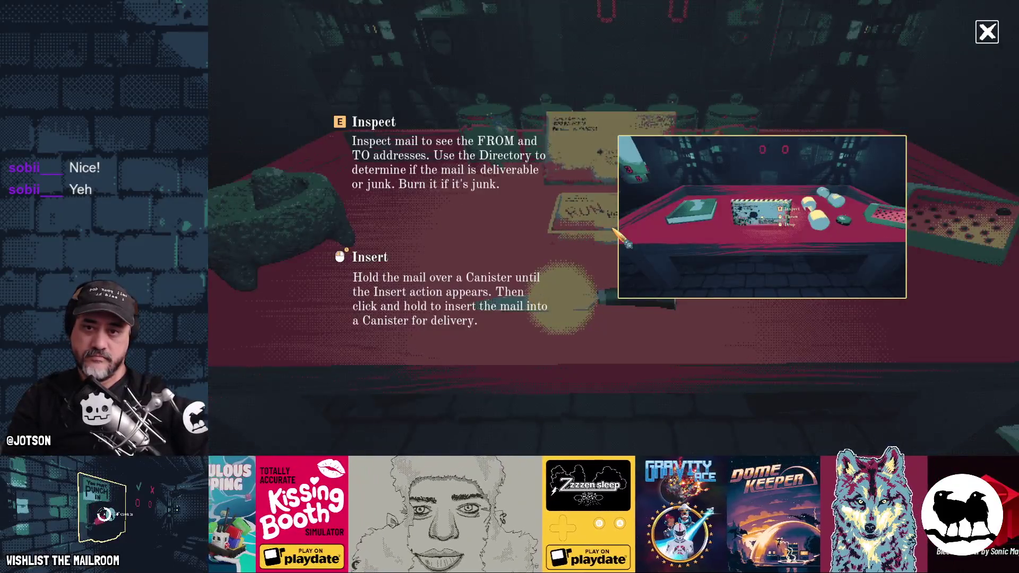
click(613, 227)
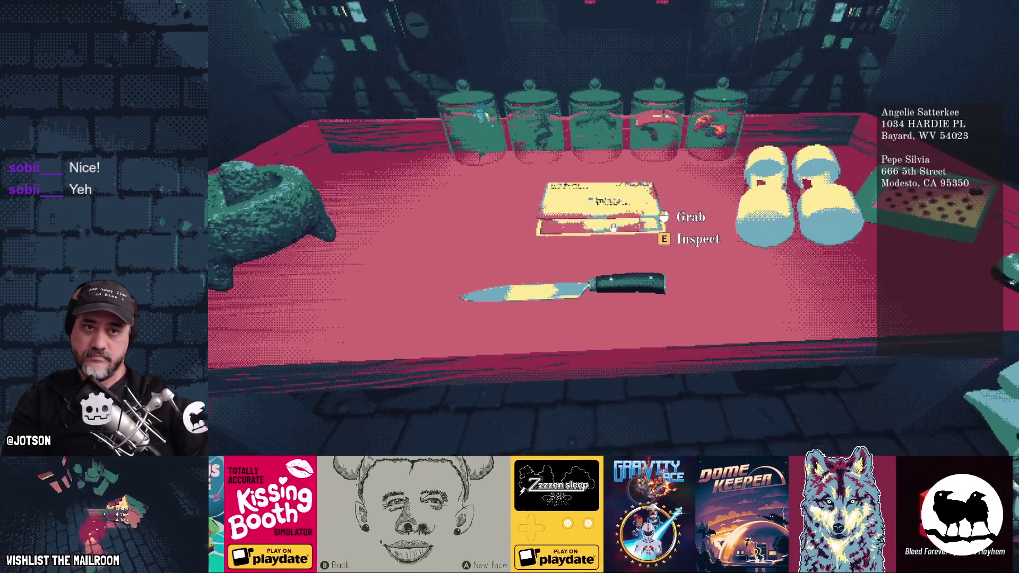
click(614, 227)
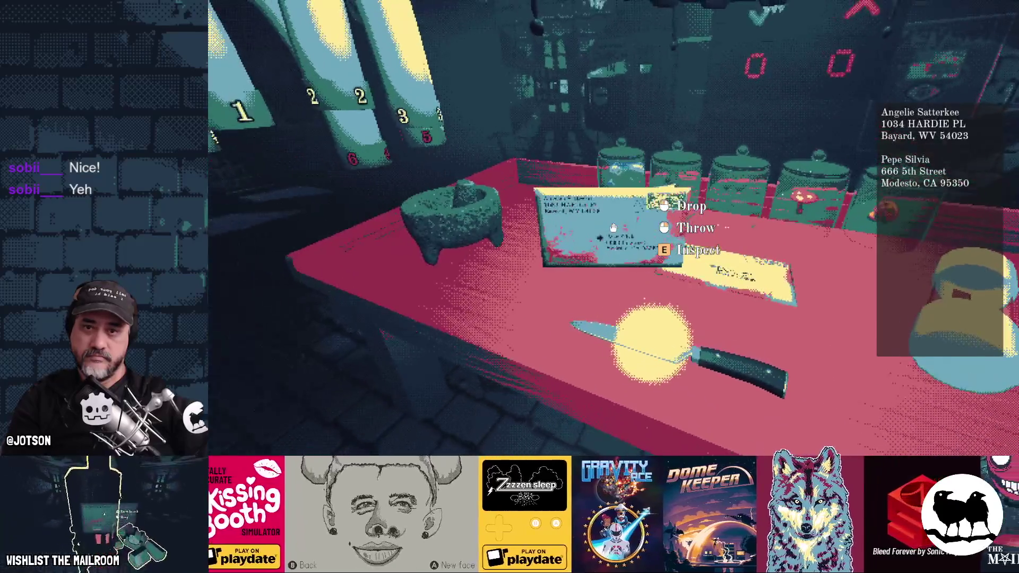
click(613, 227)
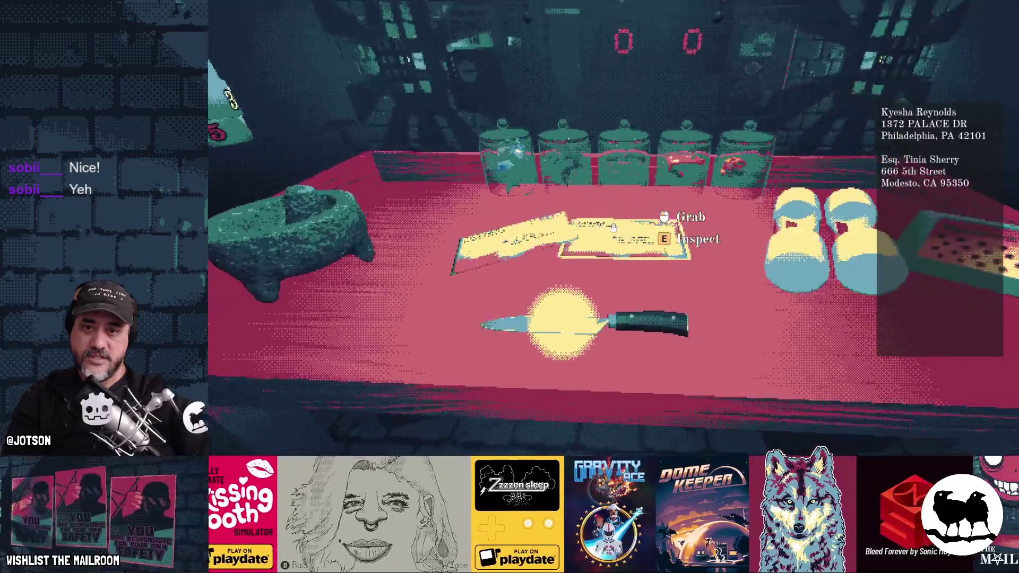
click(613, 227)
click(613, 227)
click(613, 227)
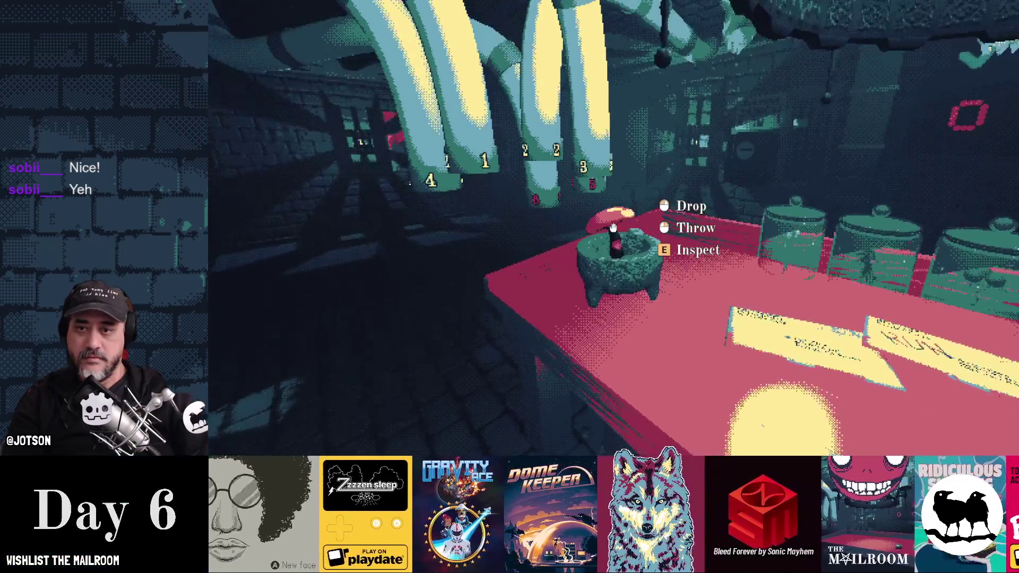
click(613, 227)
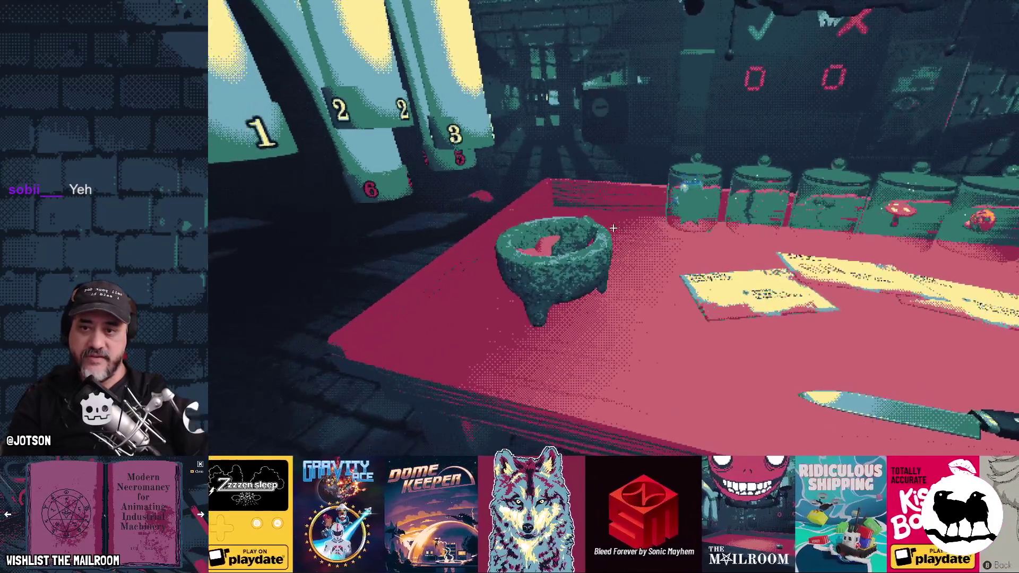
click(613, 227)
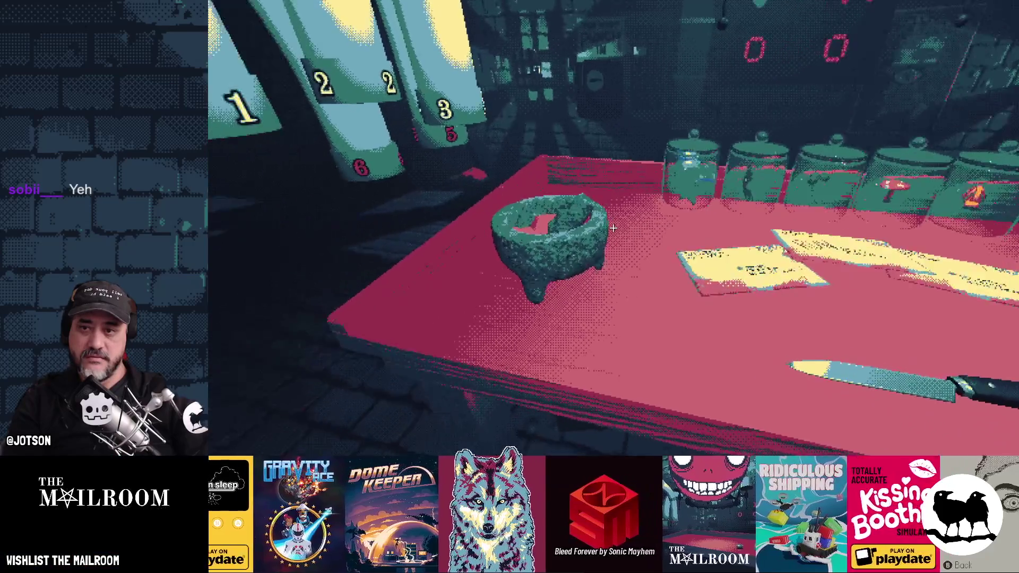
Inspect the held letter and another envelope up close to read their addresses
mouse_move(613, 227)
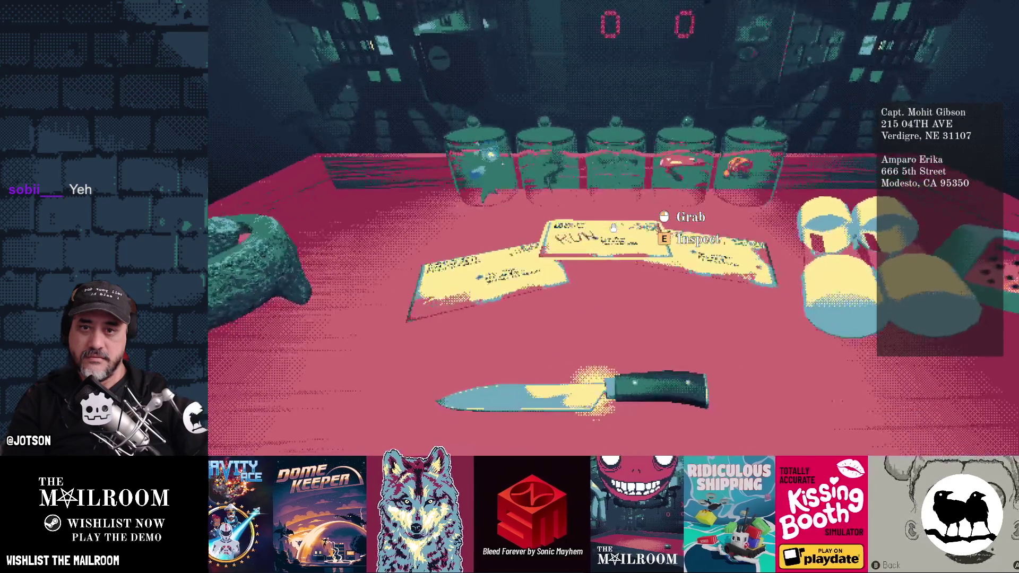
key(e)
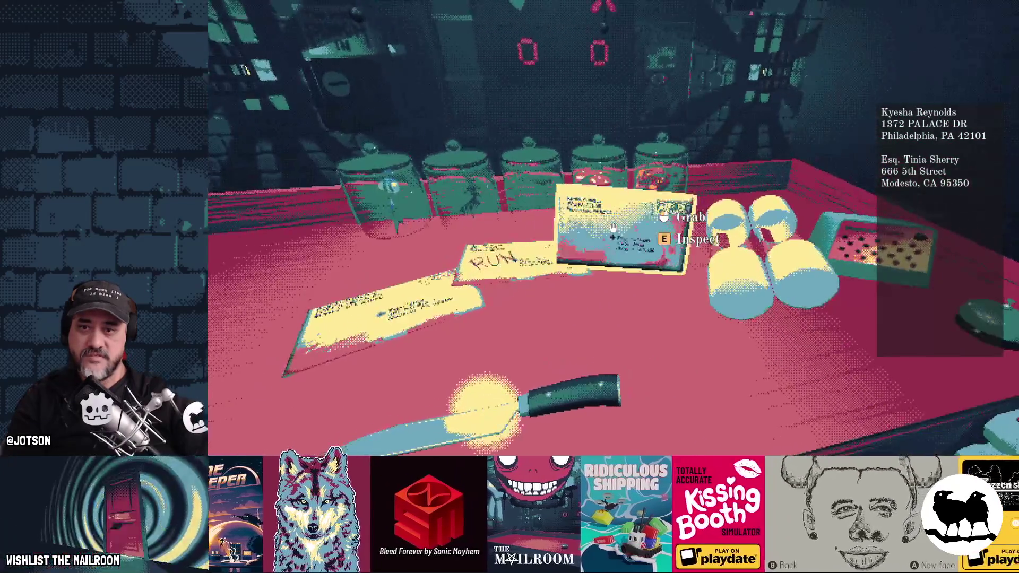
click(614, 227)
key(e)
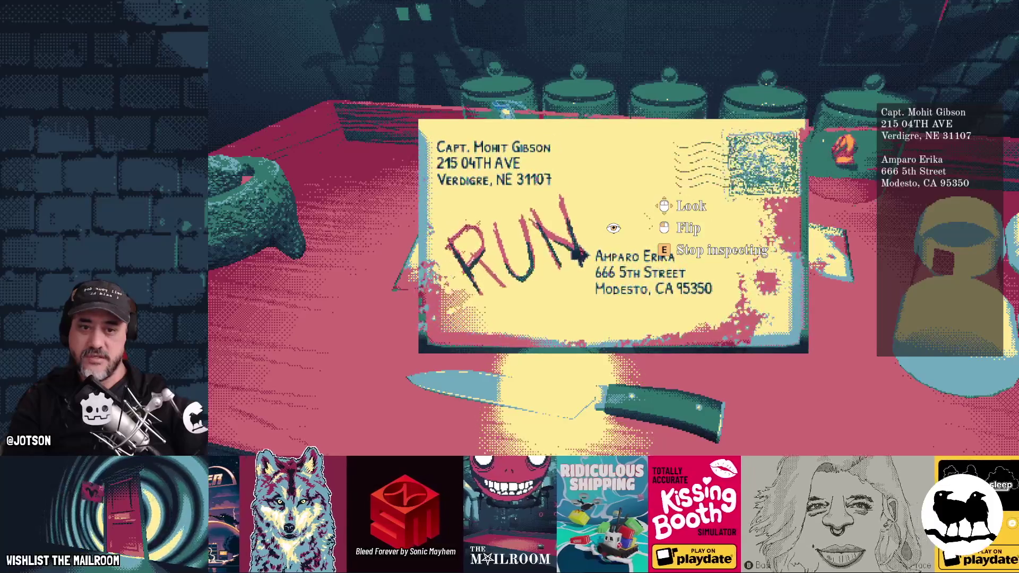
key(e)
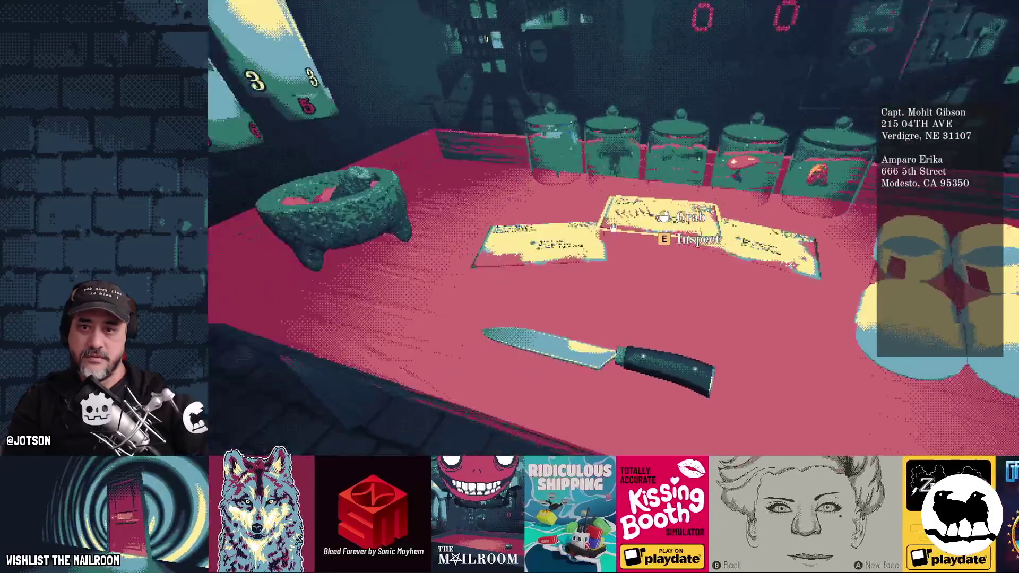
key(e)
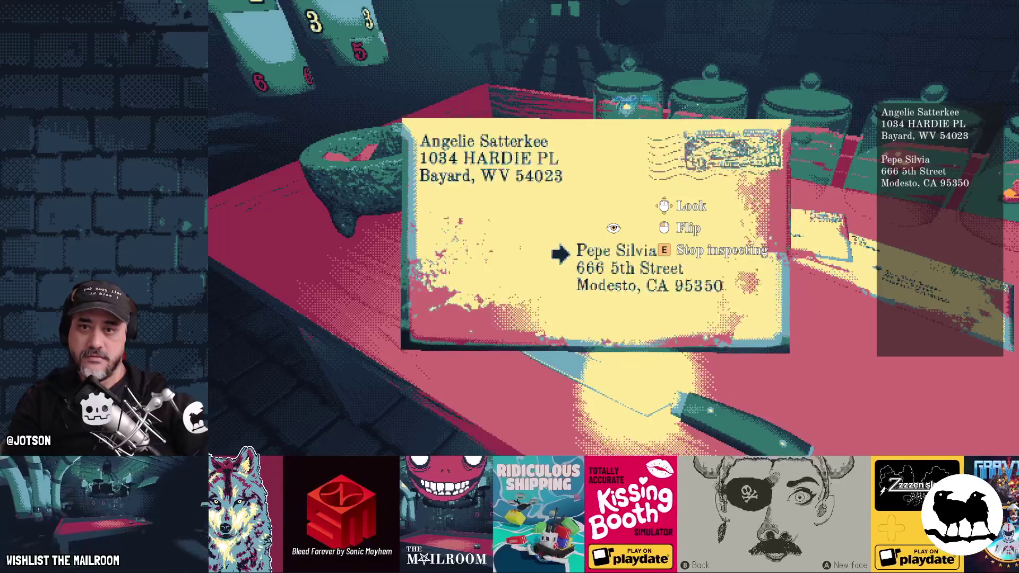
key(e)
key(e)
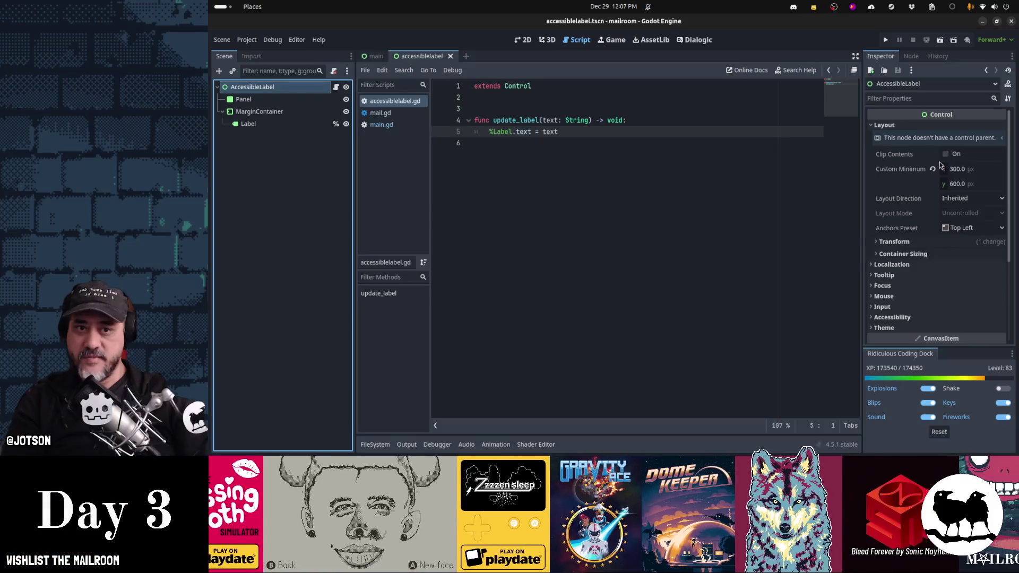
Set the minimum height to 50 px and save the accessiblelabel scene
click(967, 185)
text(0)
key(Return)
key(ctrl+F2)
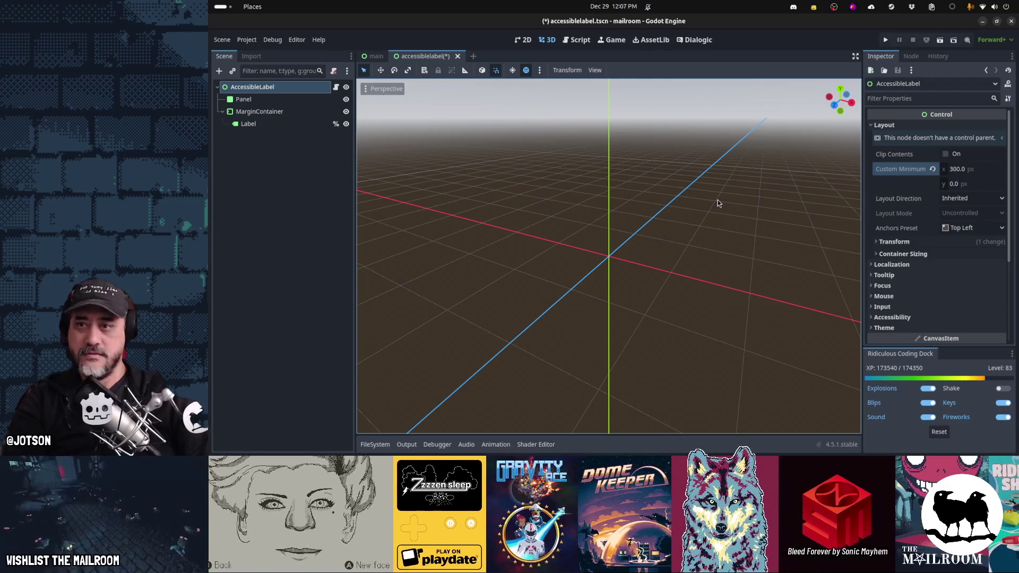
key(ctrl+F1)
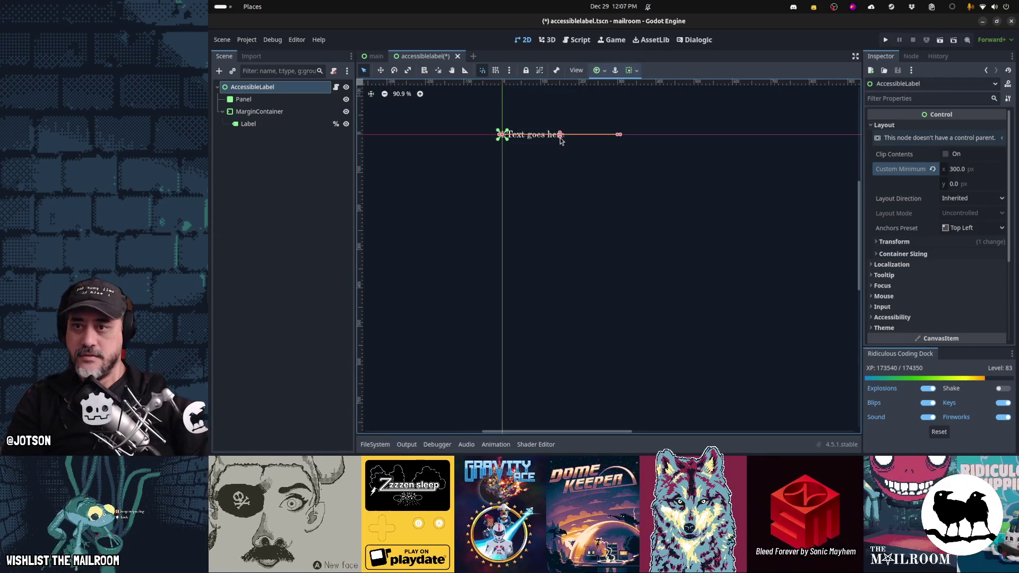
click(992, 184)
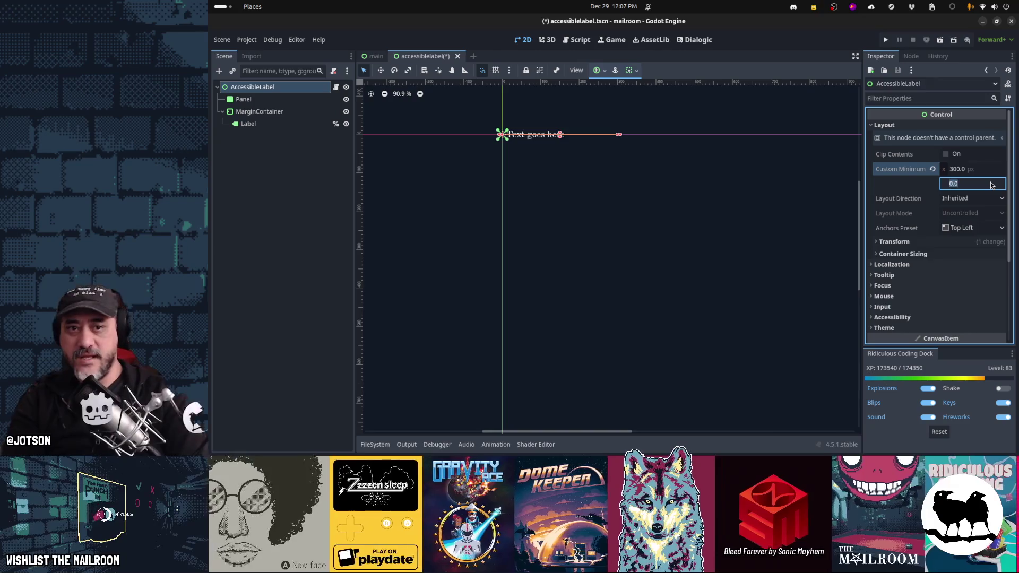
text(50)
key(Return)
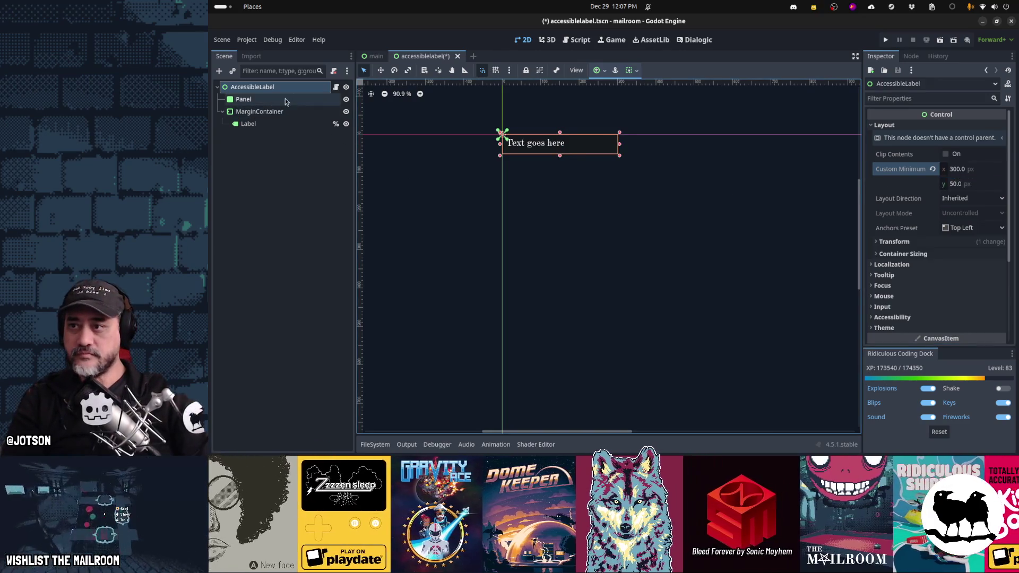
click(273, 111)
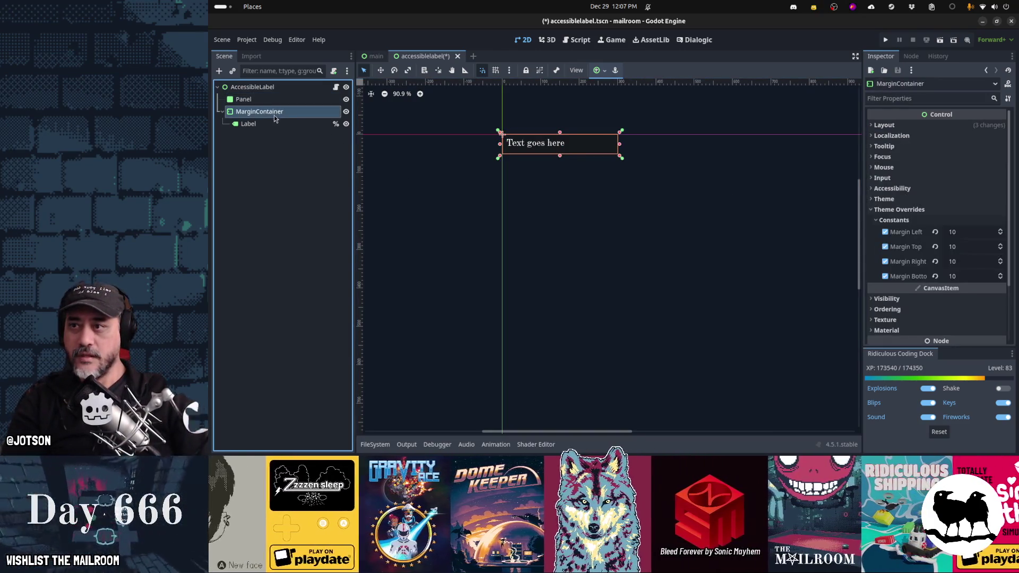
click(274, 124)
key(ctrl+s)
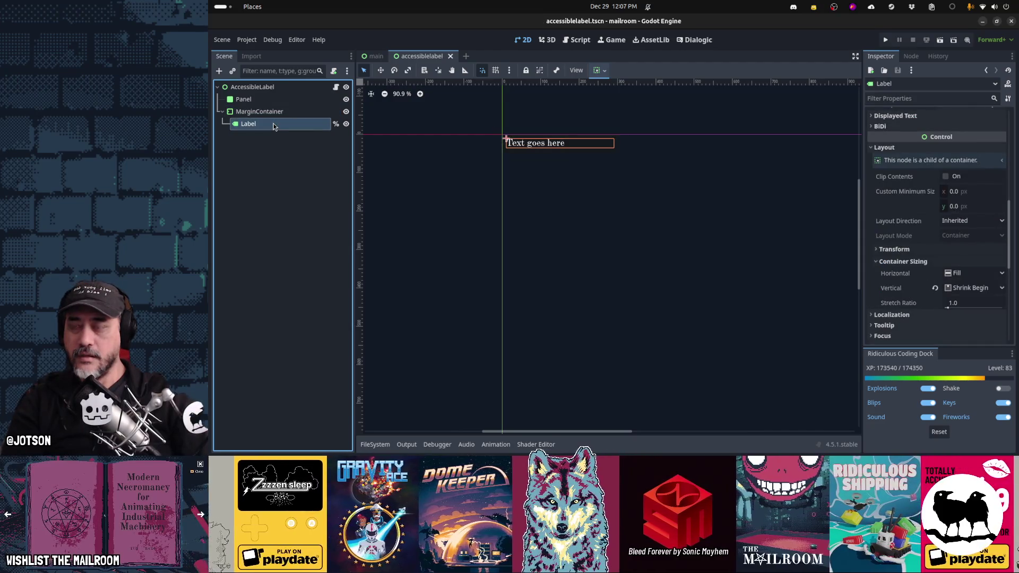
Review the MarginContainer's layout properties, then select the Label and Panel
click(266, 111)
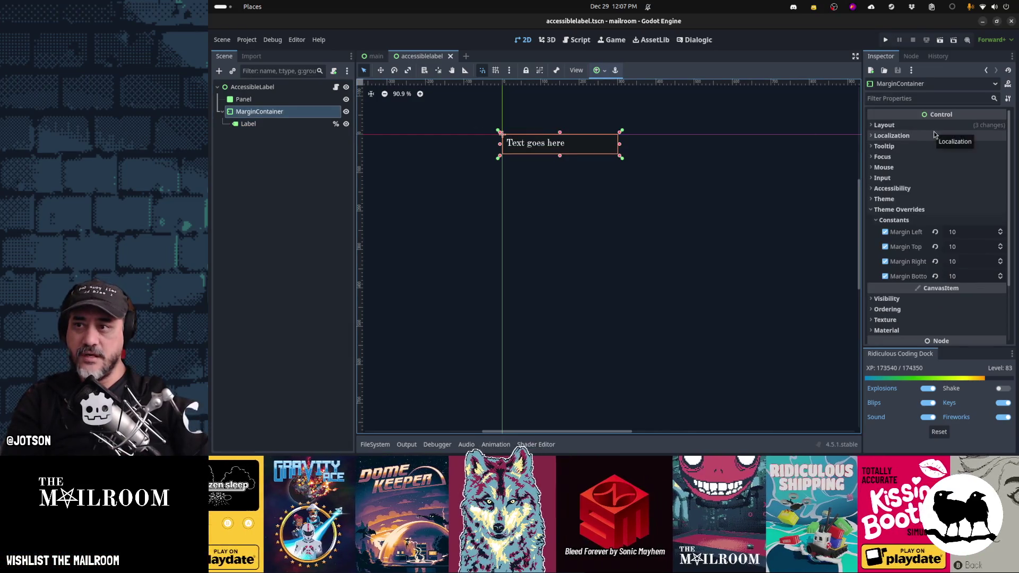
click(912, 126)
click(914, 242)
click(914, 242)
scroll(914, 241, down, 5)
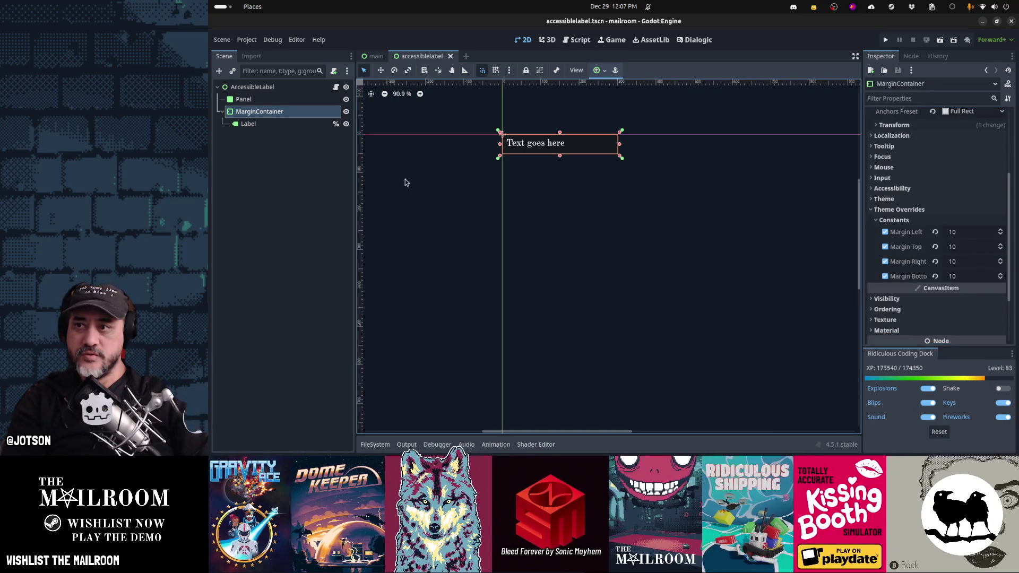
click(297, 123)
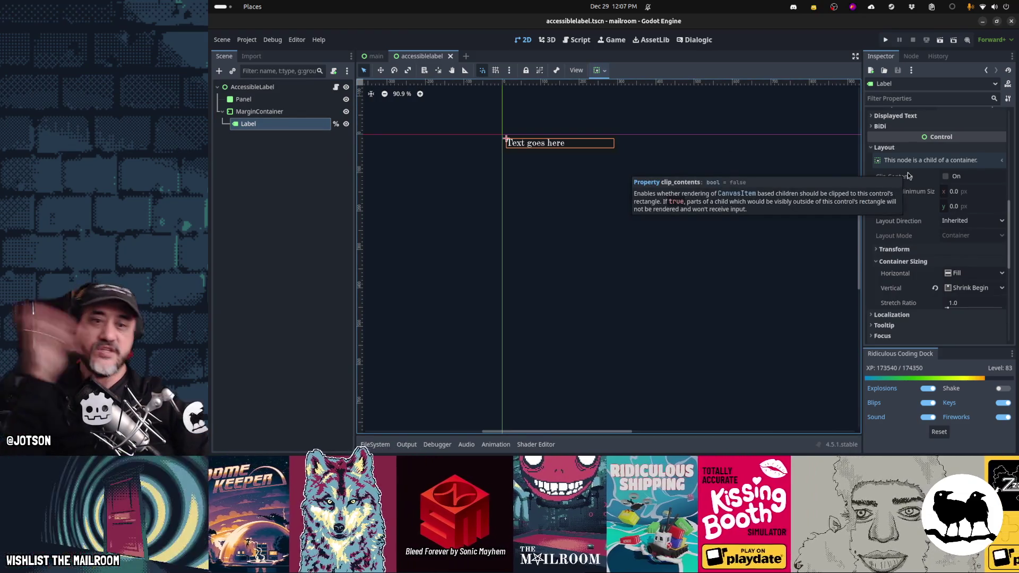
click(296, 106)
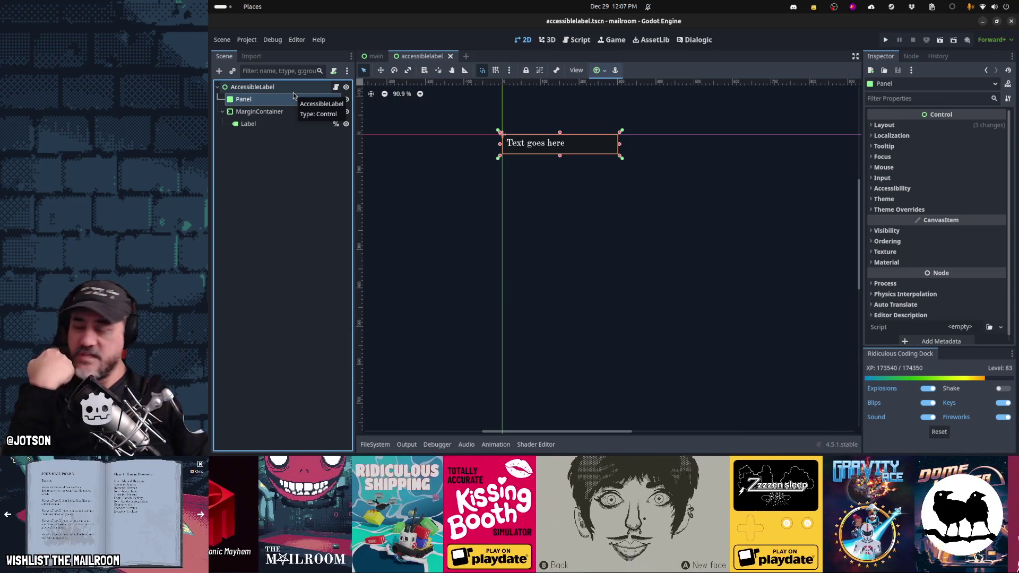
In the main scene, set AccessibleLabel's minimum height to 50
click(380, 61)
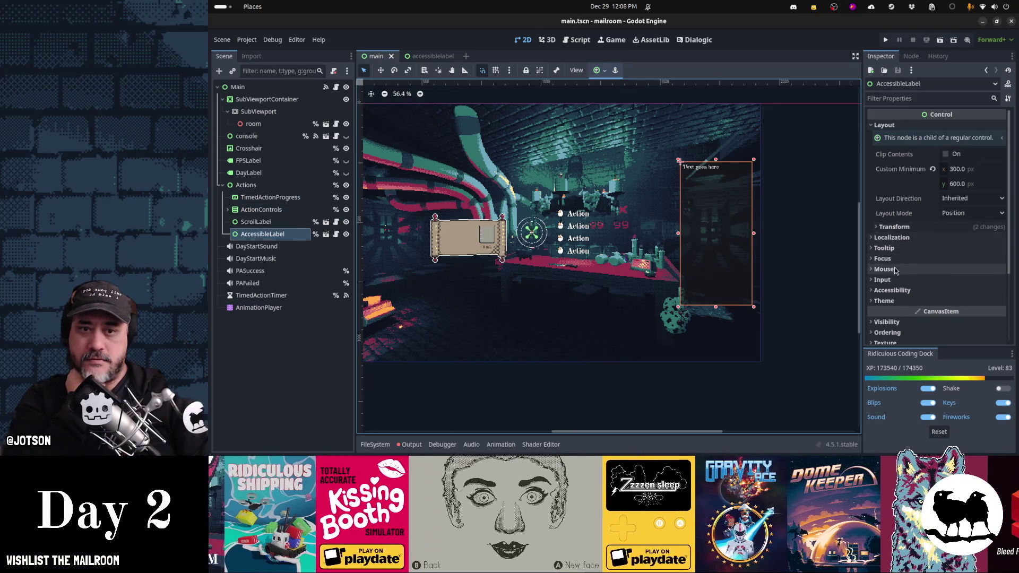
click(894, 227)
click(895, 228)
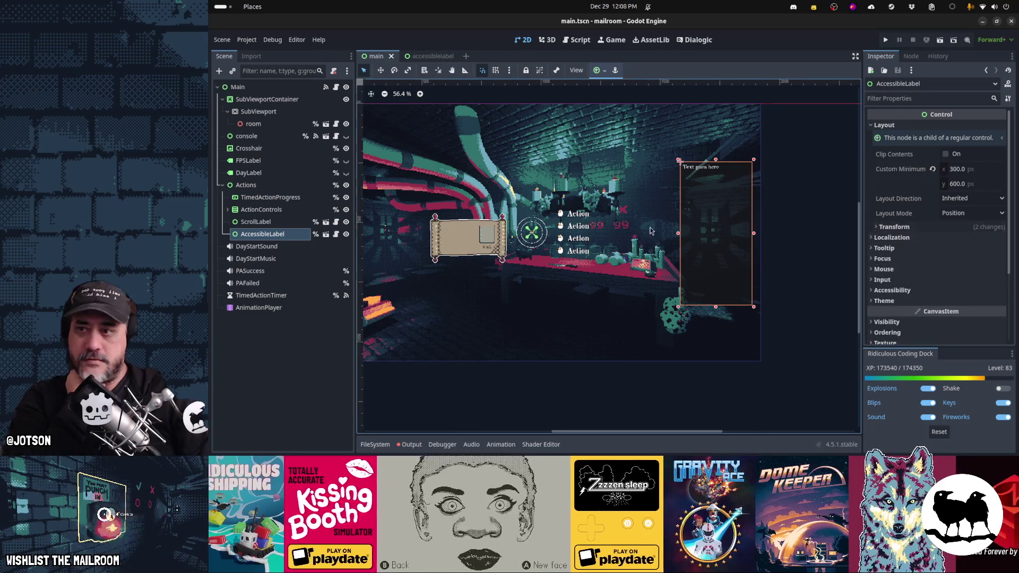
click(964, 184)
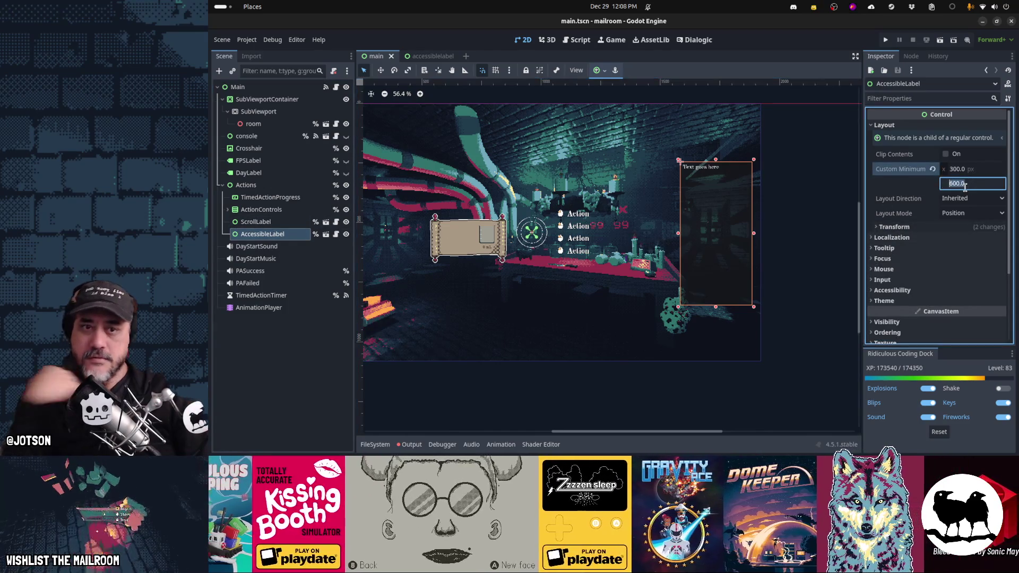
text(50)
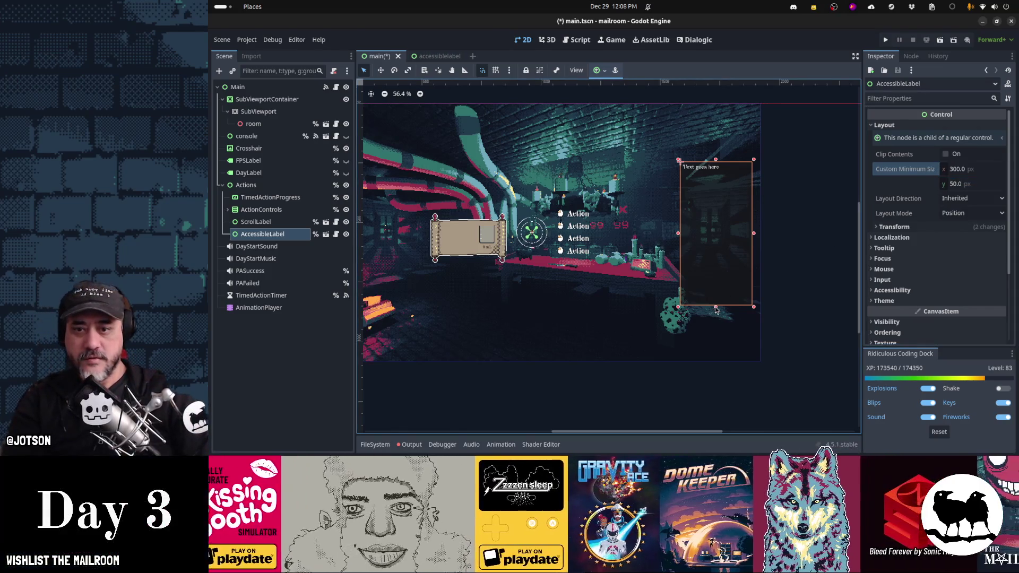
Drag the label to the top right of the game view and save the scene
mouse_move(718, 171)
mouse_down()
mouse_move(620, 223)
mouse_move(716, 232)
mouse_move(716, 225)
mouse_move(719, 237)
mouse_up()
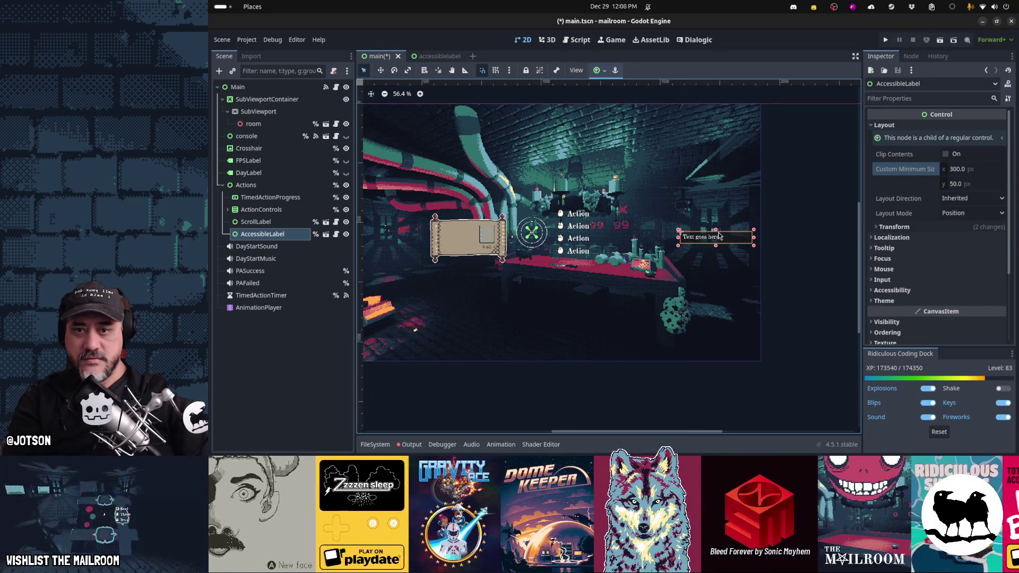
mouse_move(716, 265)
mouse_down()
mouse_move(717, 329)
mouse_move(717, 211)
mouse_up()
drag(716, 248, 714, 114)
click(794, 209)
key(ctrl+s)
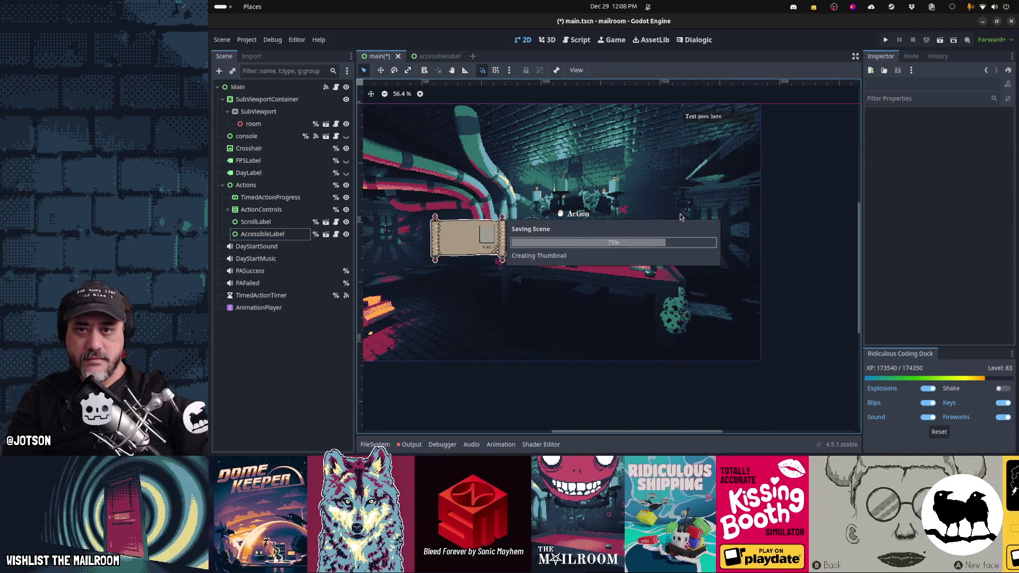
Launch the game, spawn a mail tray with the mail command, and open it
key(ctrl+shift+q)
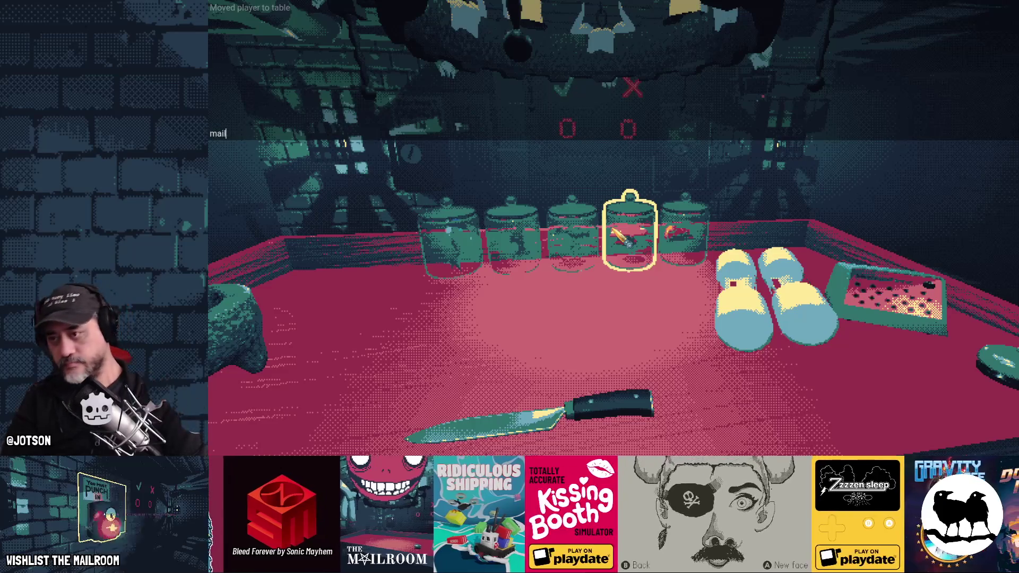
key(Return)
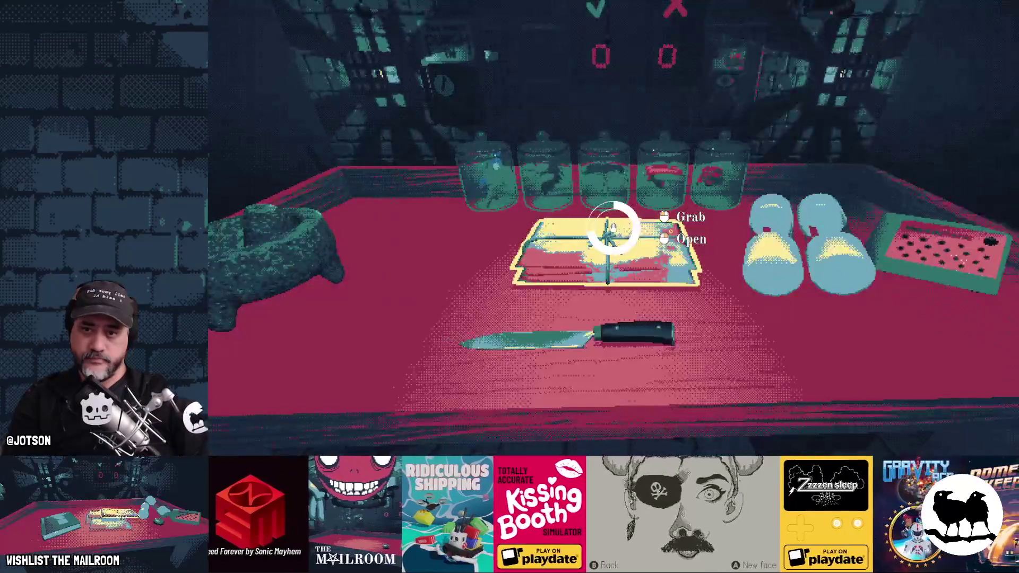
right_click(614, 227)
click(614, 227)
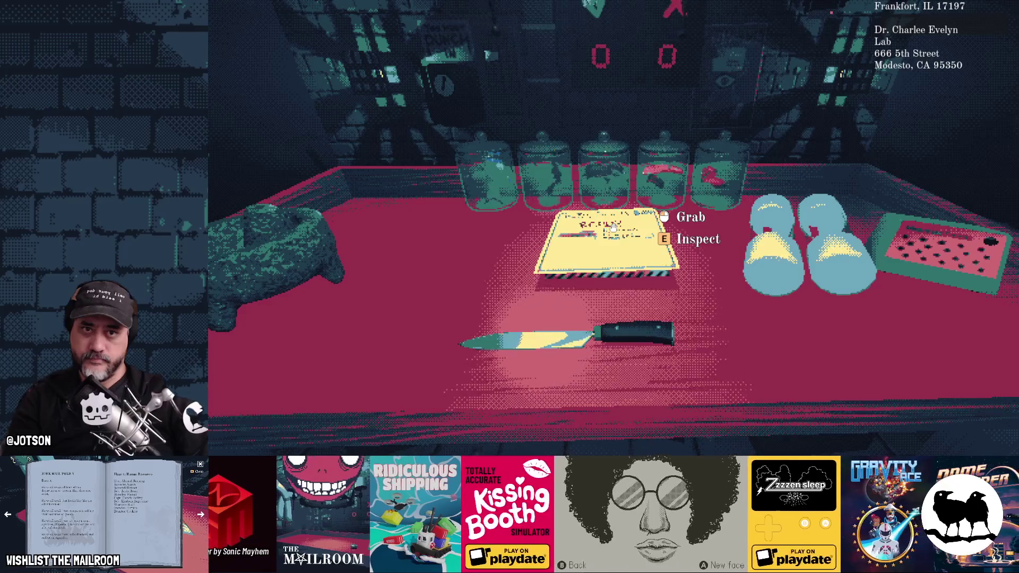
Lay a letter on the table, then pause the game and return to the editor
click(613, 227)
click(614, 227)
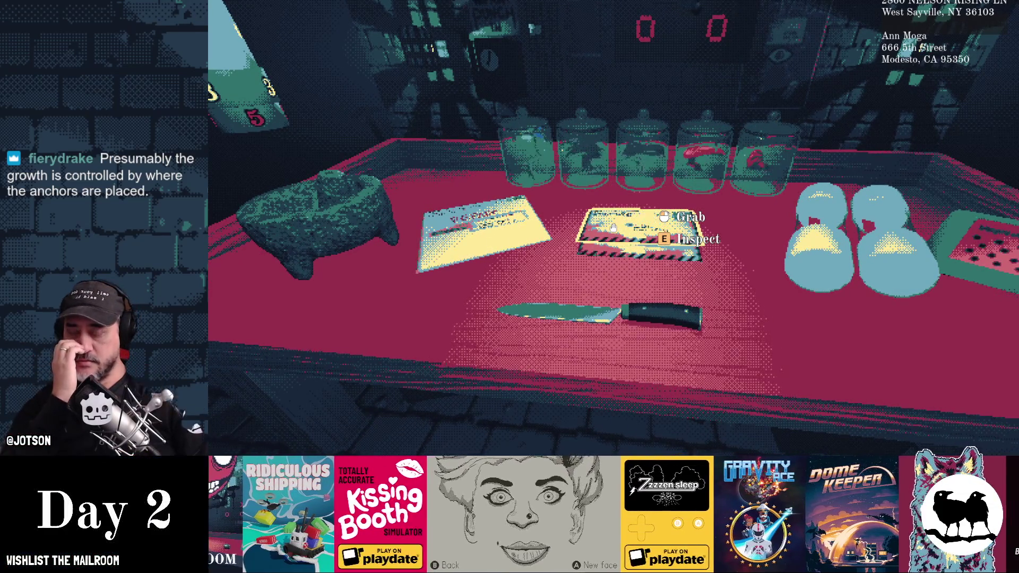
key(Escape)
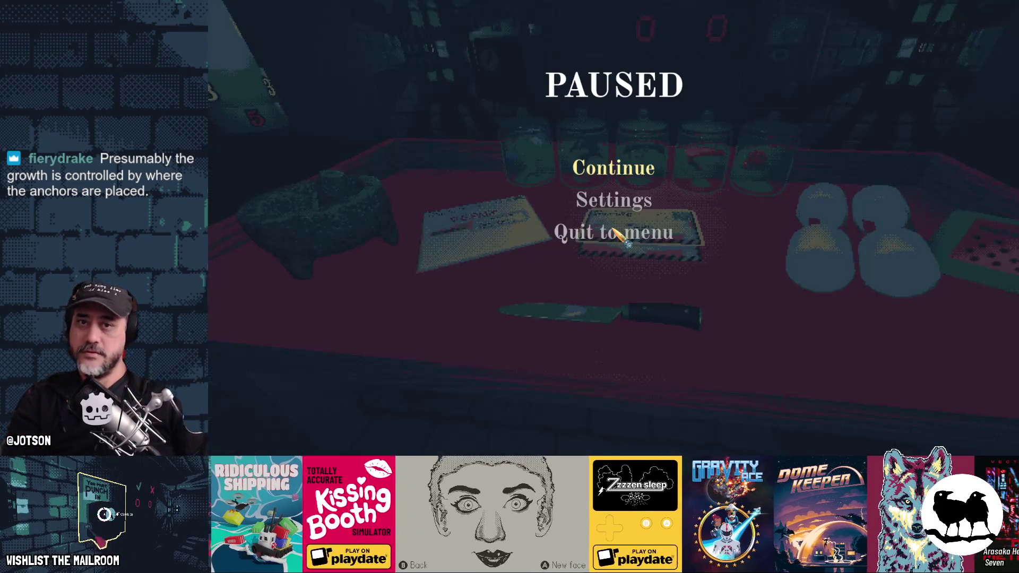
key(alt+Tab)
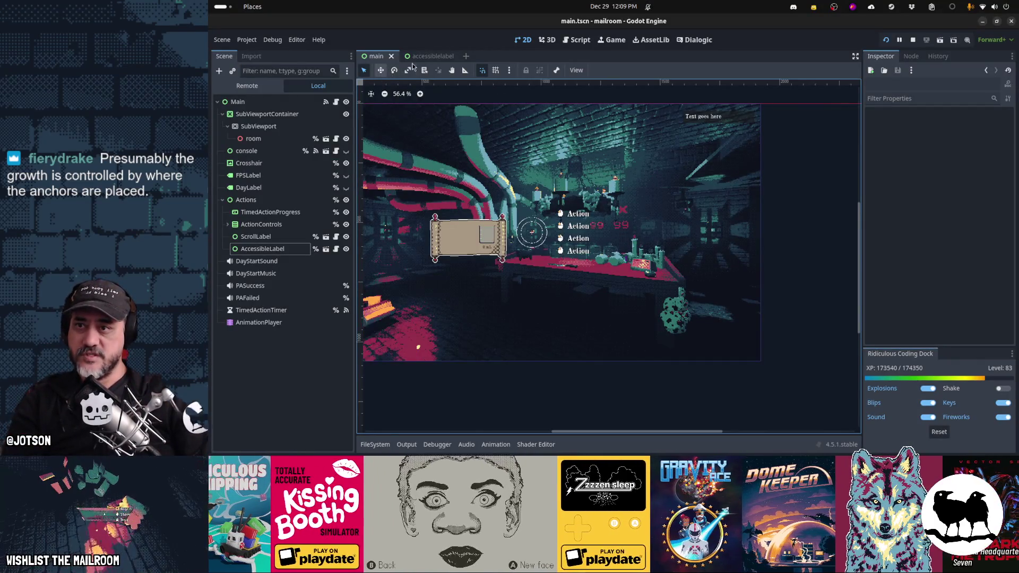
click(427, 56)
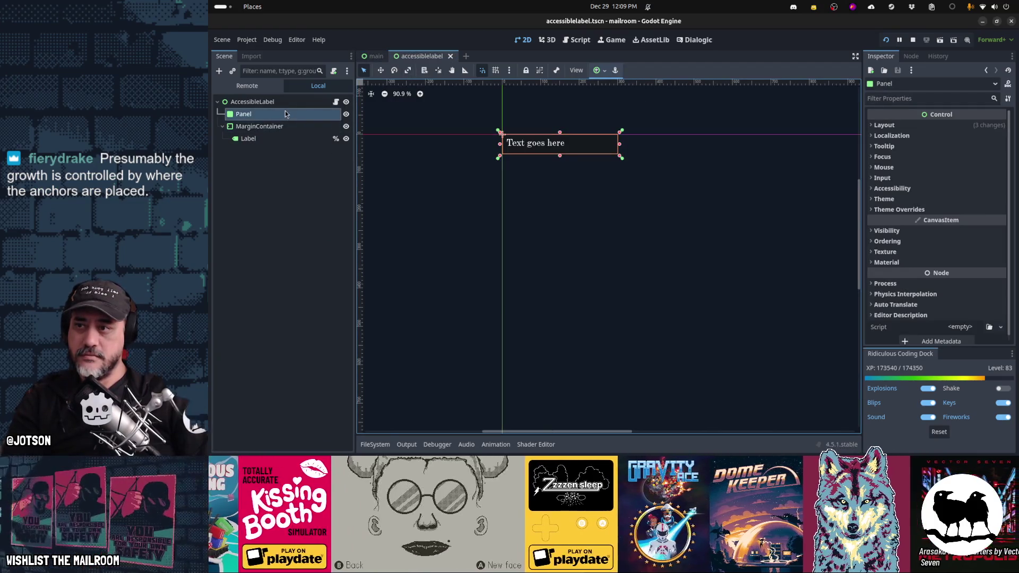
click(286, 103)
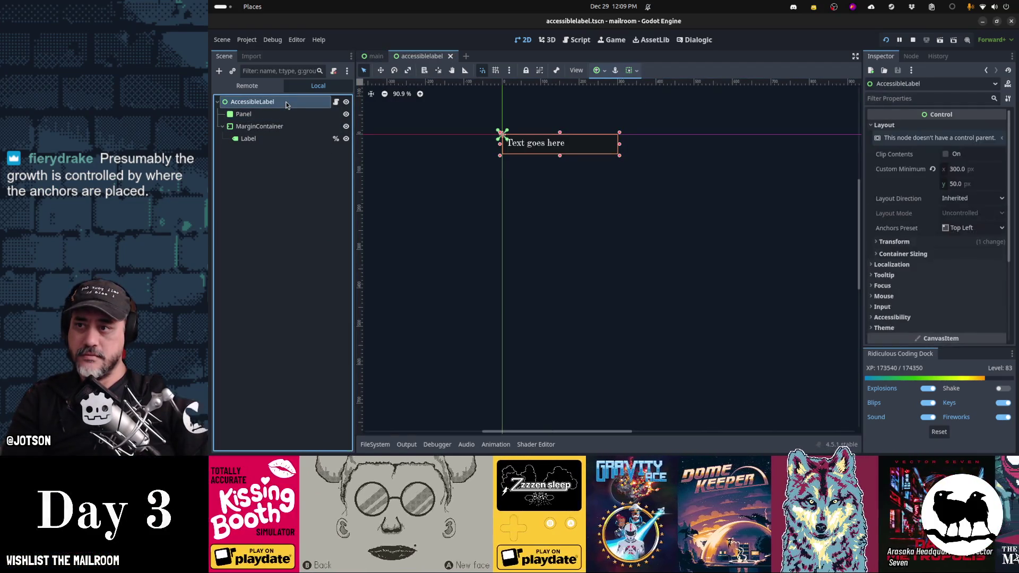
click(281, 126)
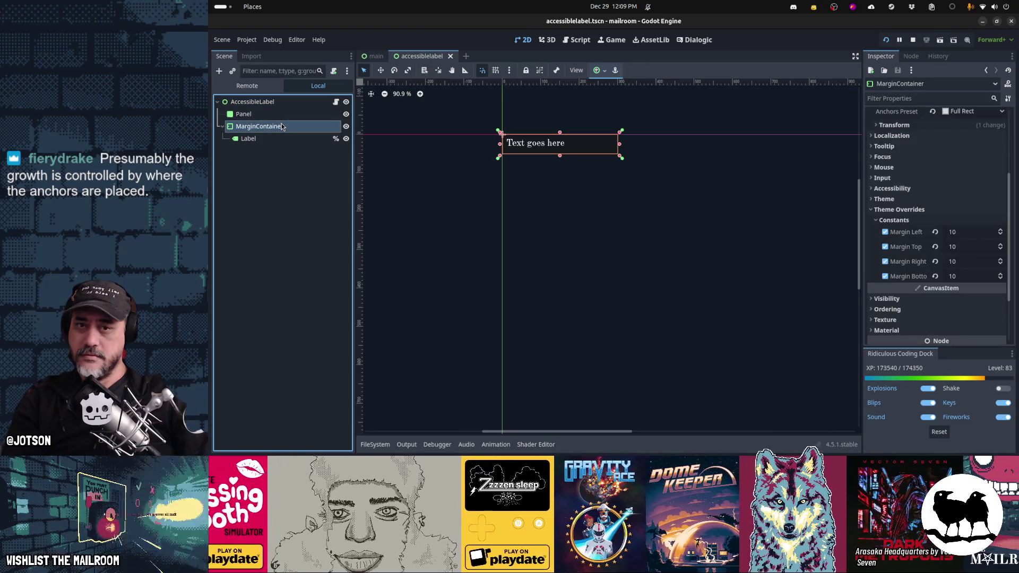
click(373, 56)
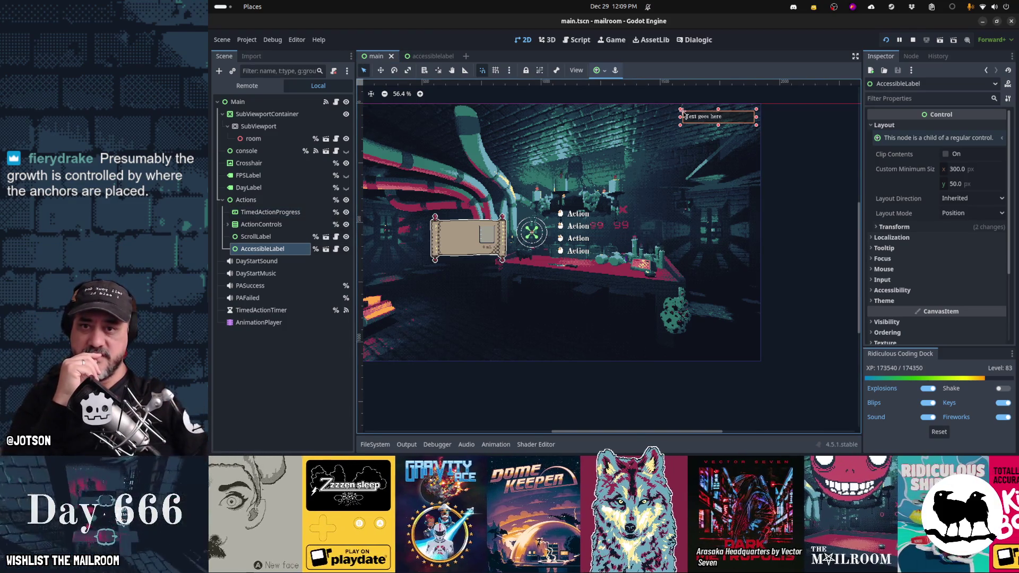
click(881, 227)
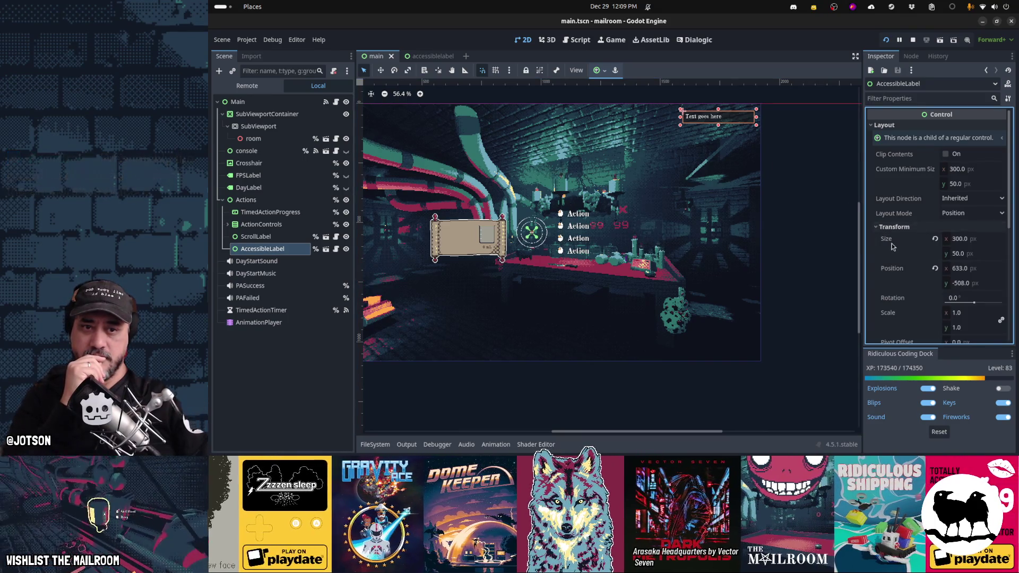
scroll(894, 247, down, 5)
scroll(893, 247, up, 4)
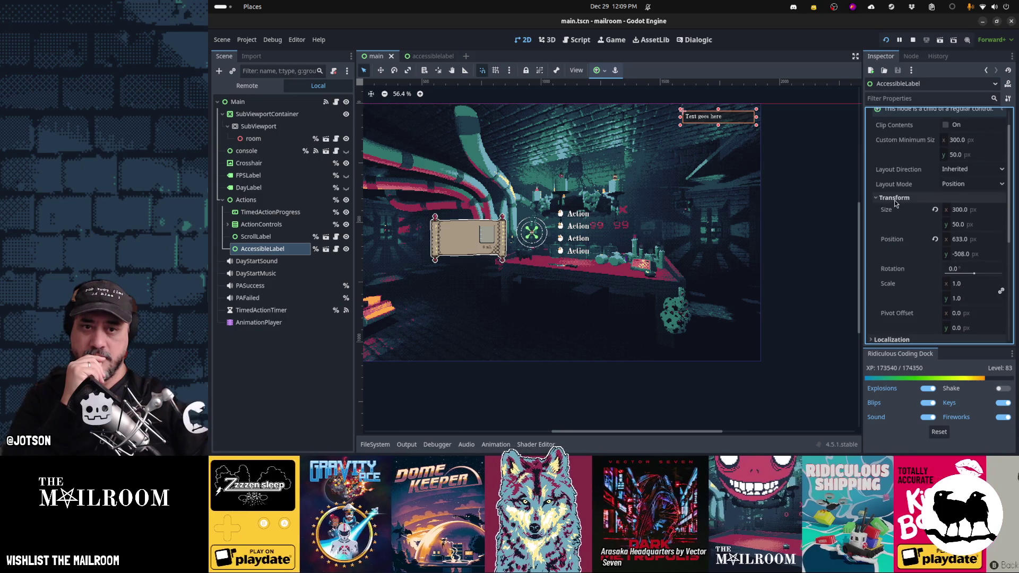
click(896, 200)
click(447, 56)
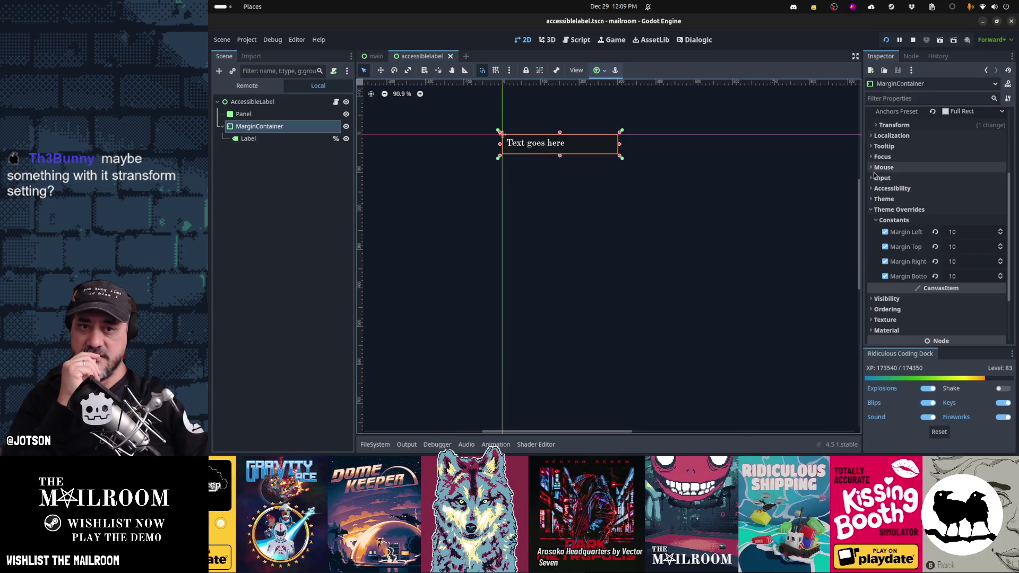
Anchor the MarginContainer to the Top Left preset
click(897, 210)
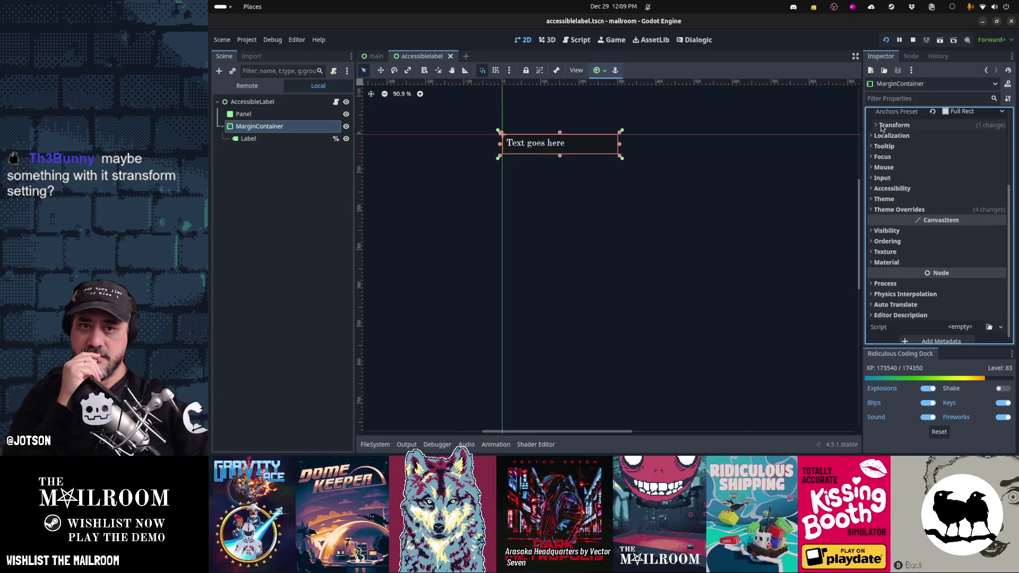
scroll(953, 125, up, 4)
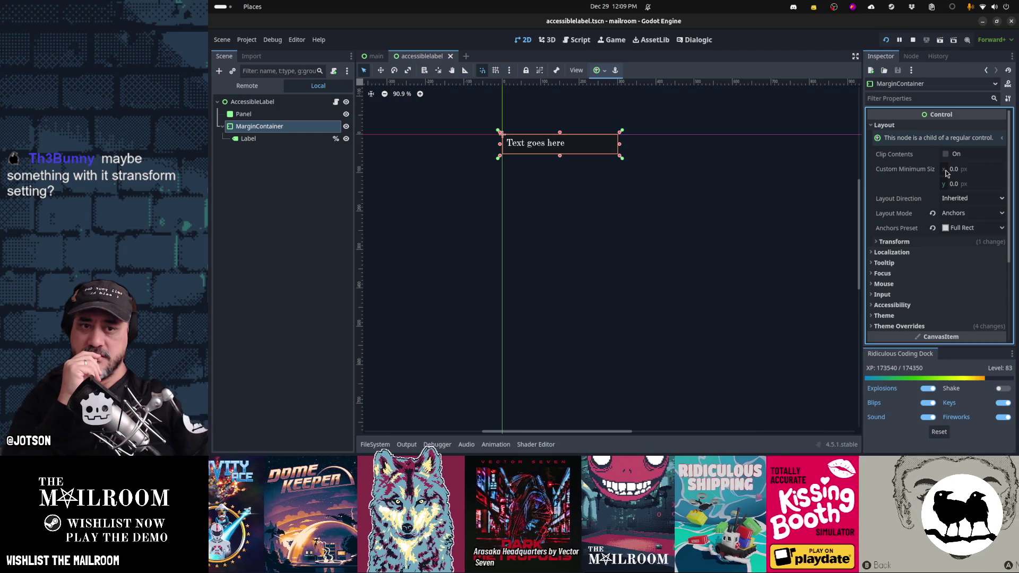
click(966, 228)
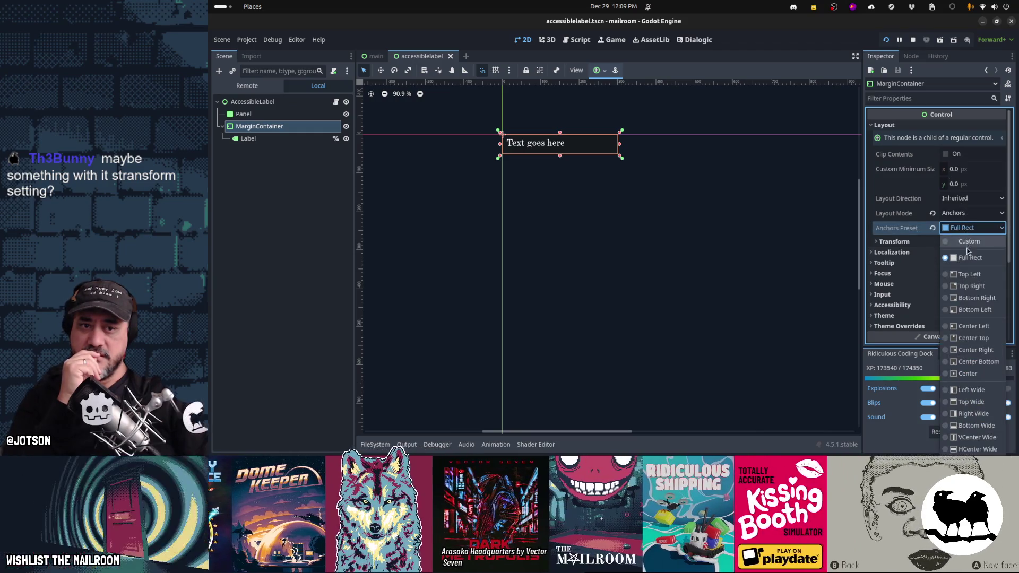
click(971, 275)
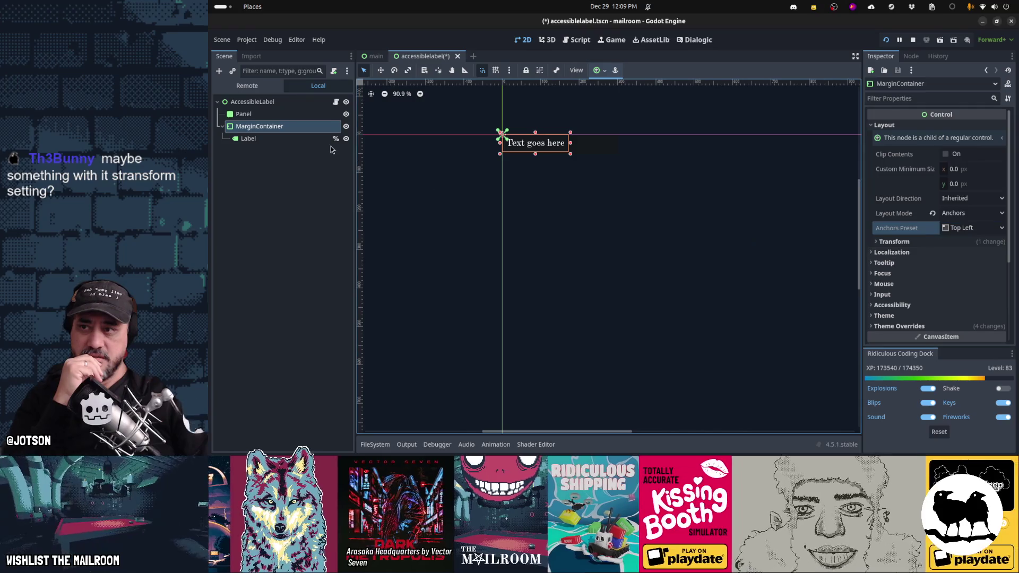
Re-anchor the Panel from Top Left to Full Rect and check its 300 × 50 Transform size
click(303, 114)
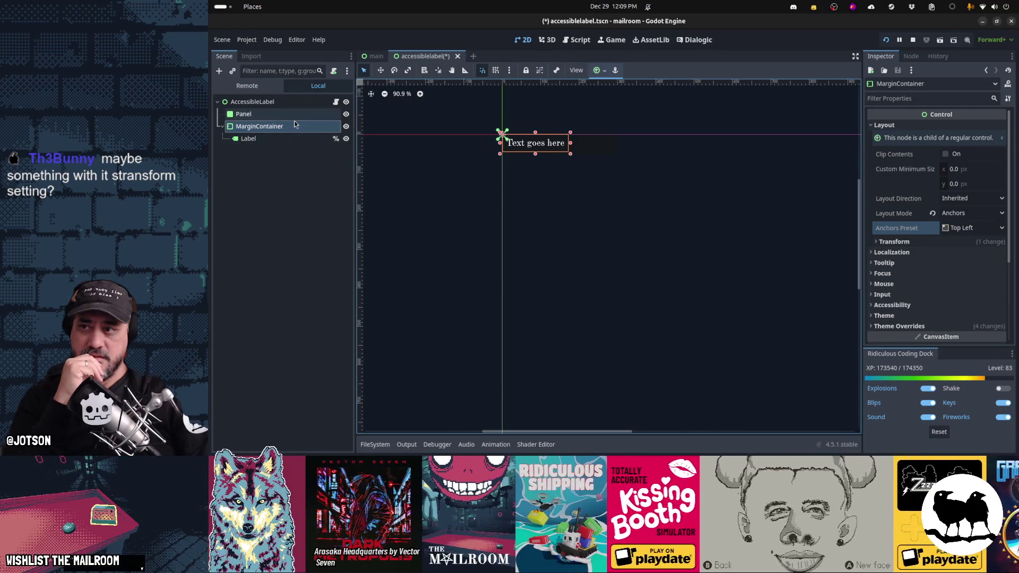
click(599, 71)
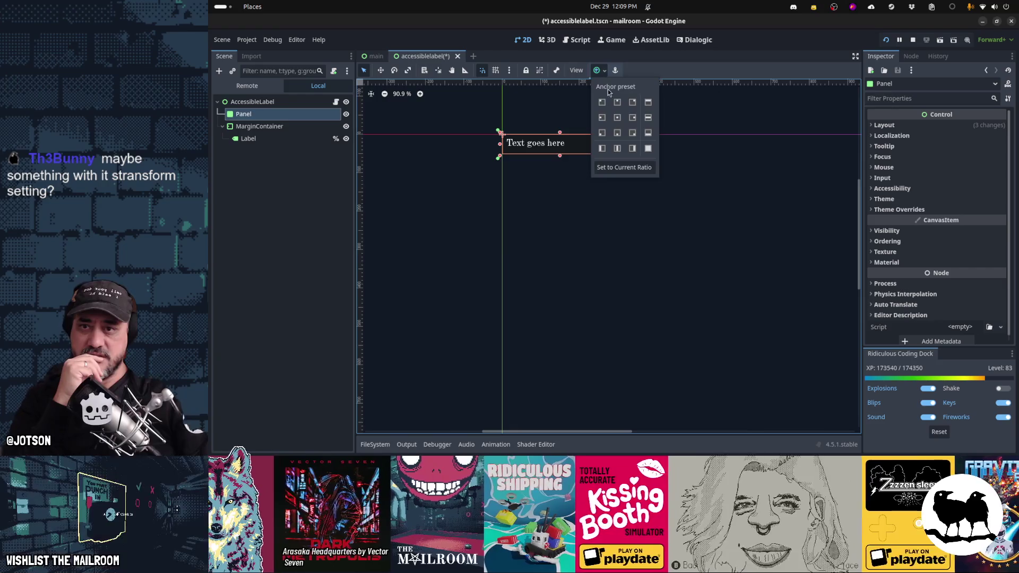
click(603, 103)
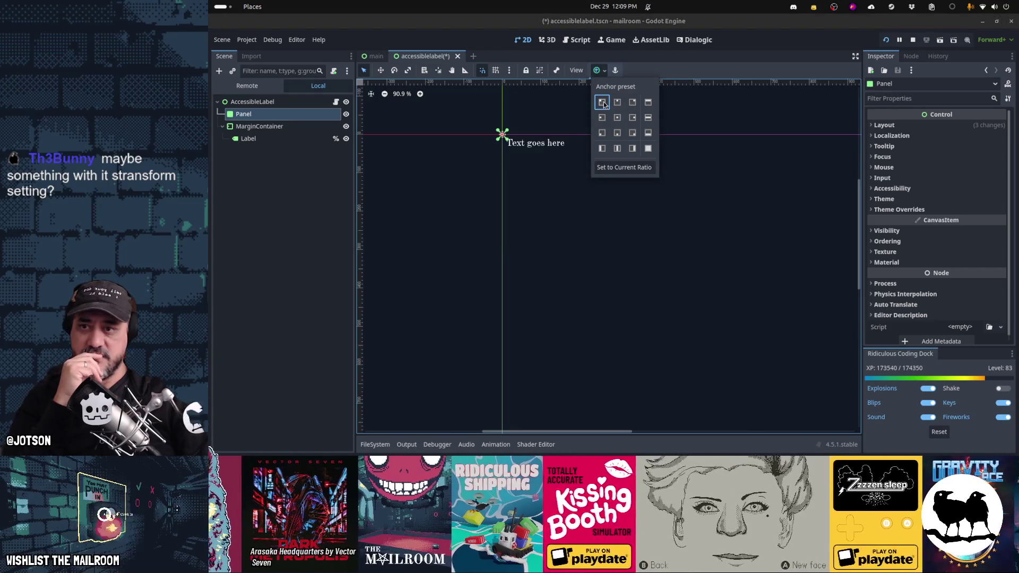
click(648, 151)
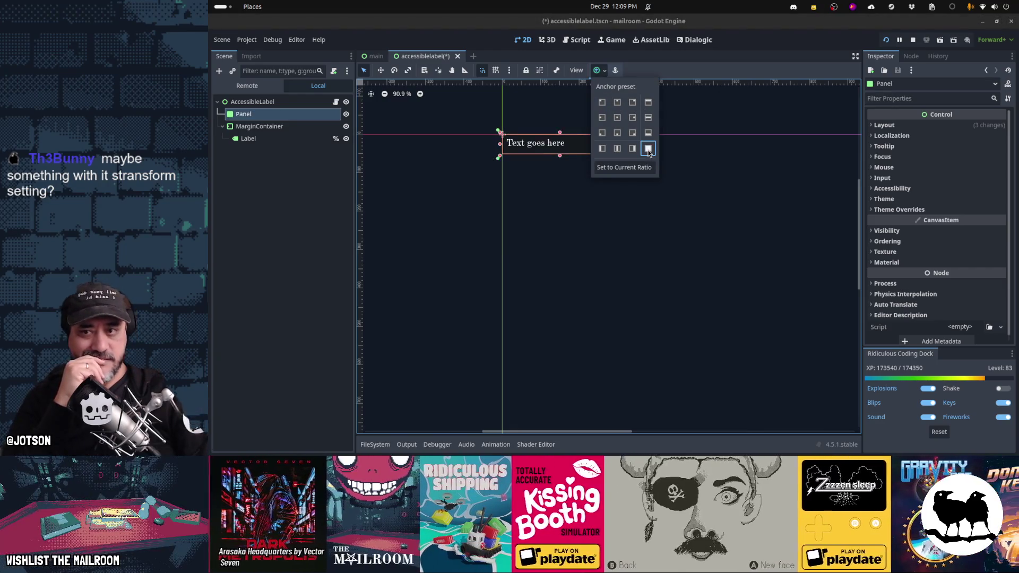
click(885, 126)
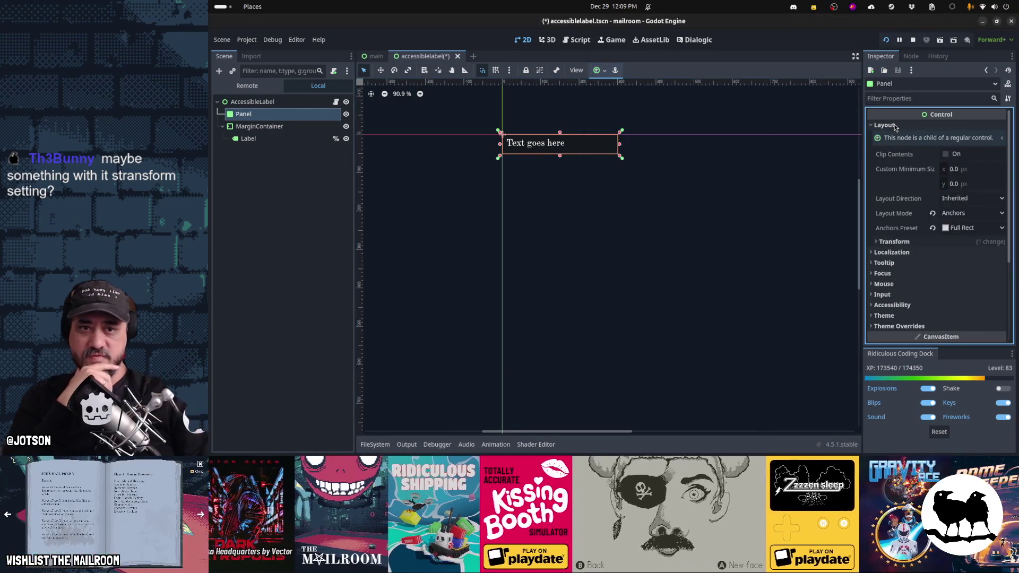
click(895, 242)
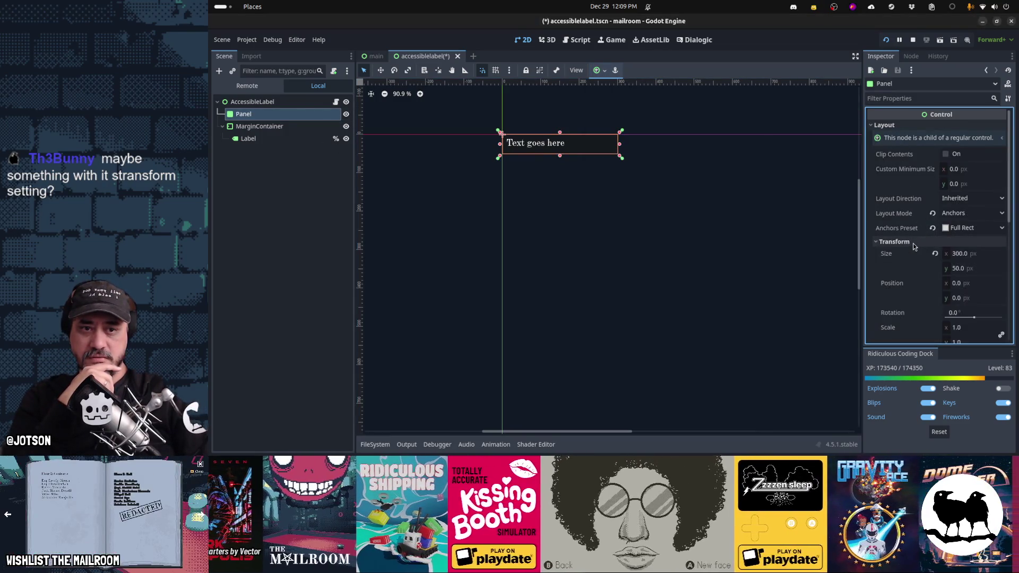
scroll(913, 243, down, 4)
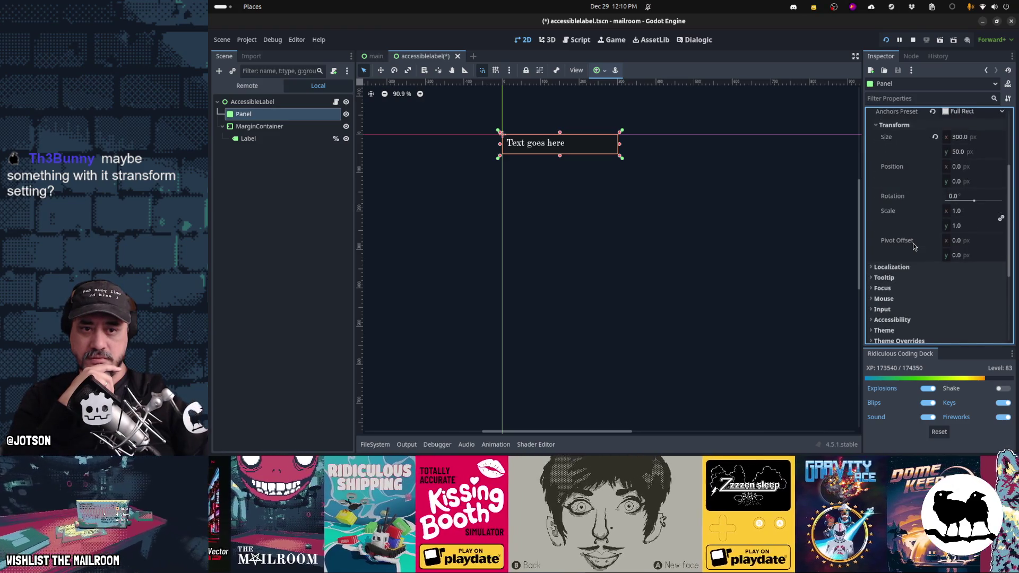
scroll(913, 243, up, 4)
click(914, 242)
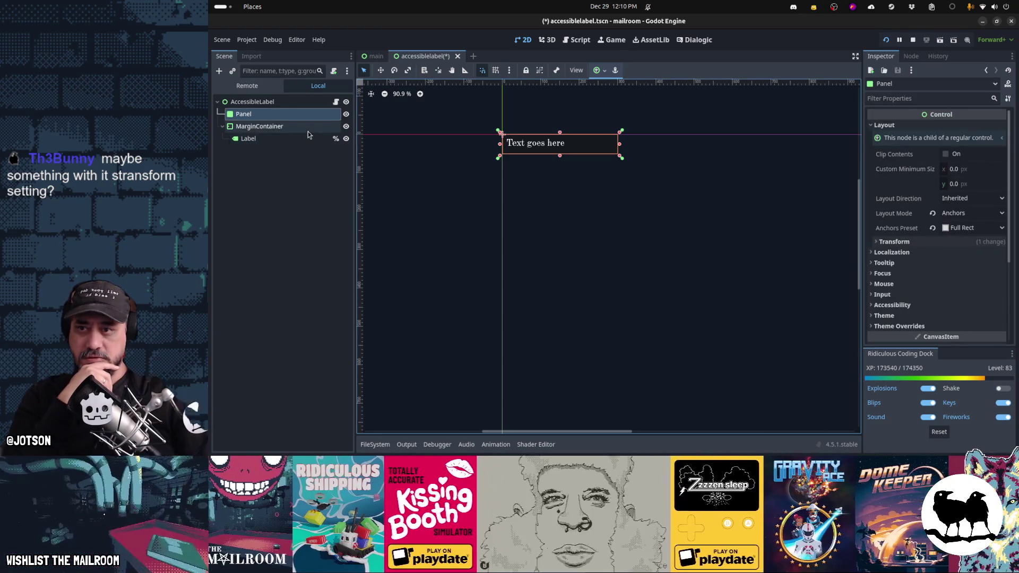
click(309, 127)
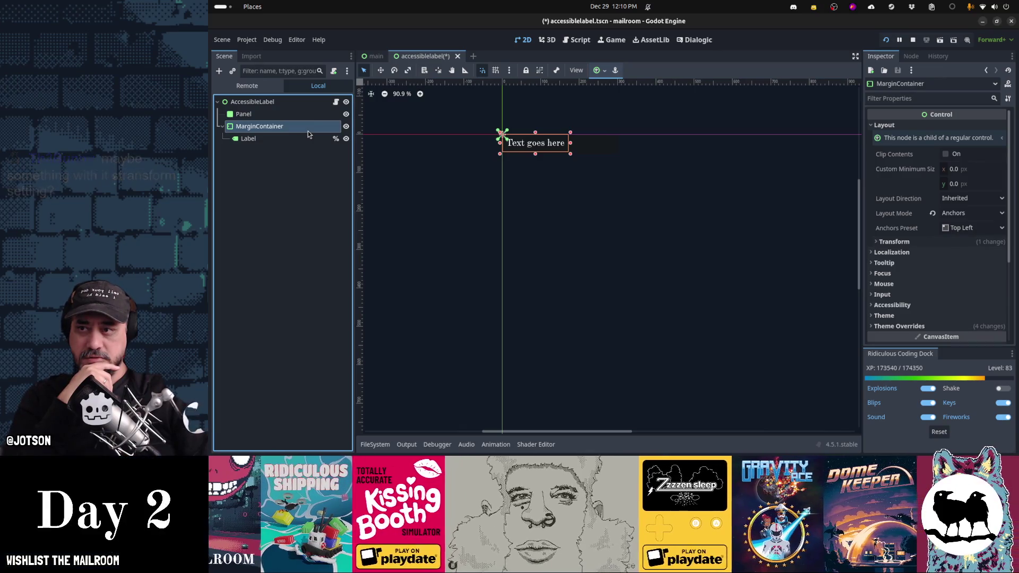
Set the MarginContainer to Full Rect, review the Label's container sizing, then go to main scene
click(604, 71)
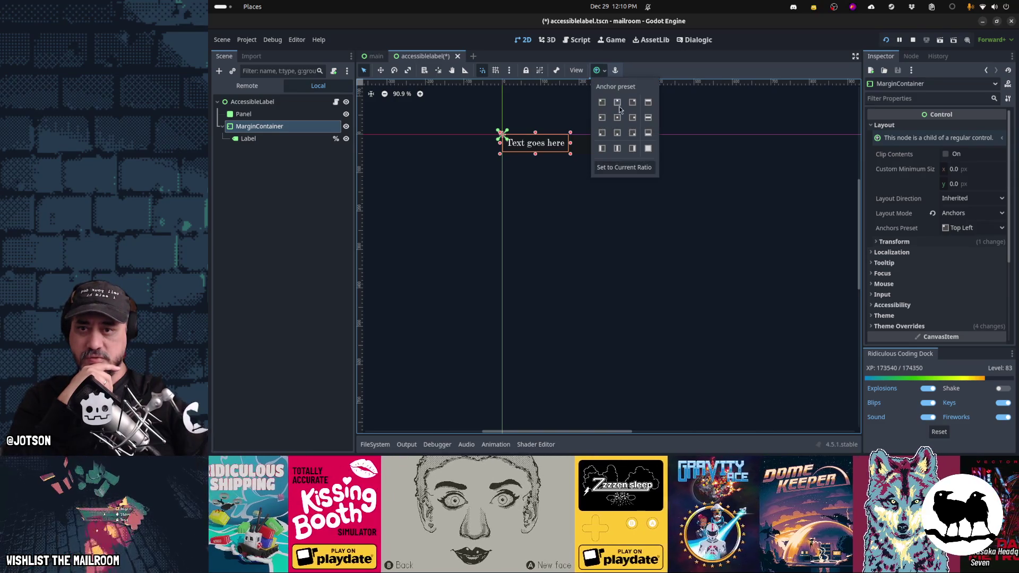
click(648, 150)
click(274, 138)
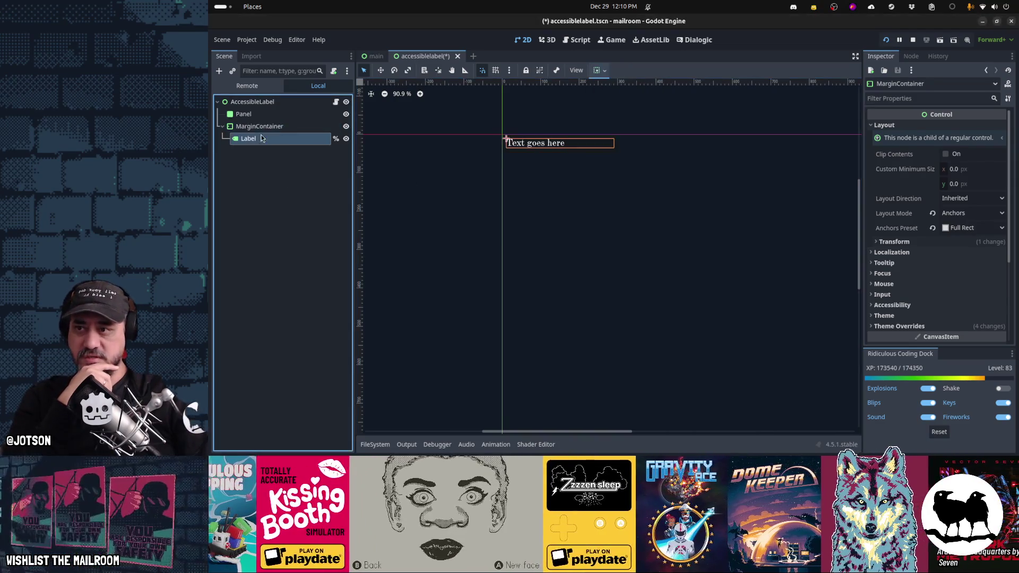
scroll(918, 154, up, 4)
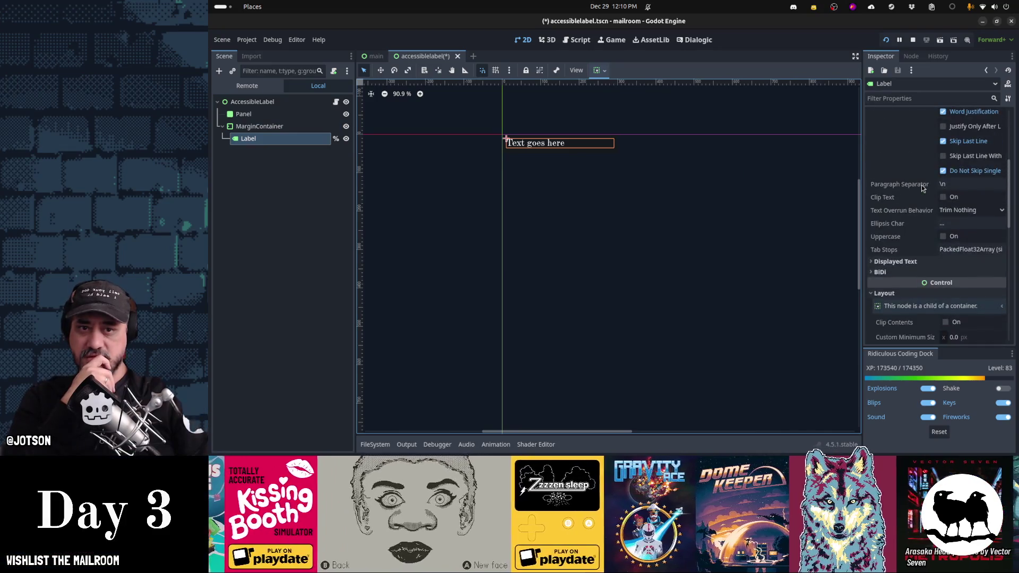
scroll(923, 191, down, 4)
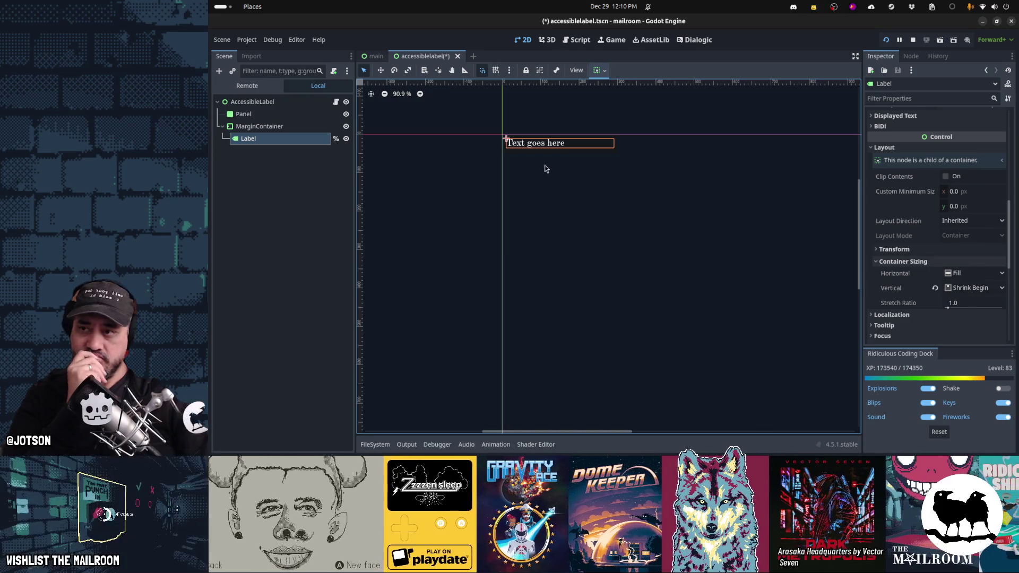
click(285, 103)
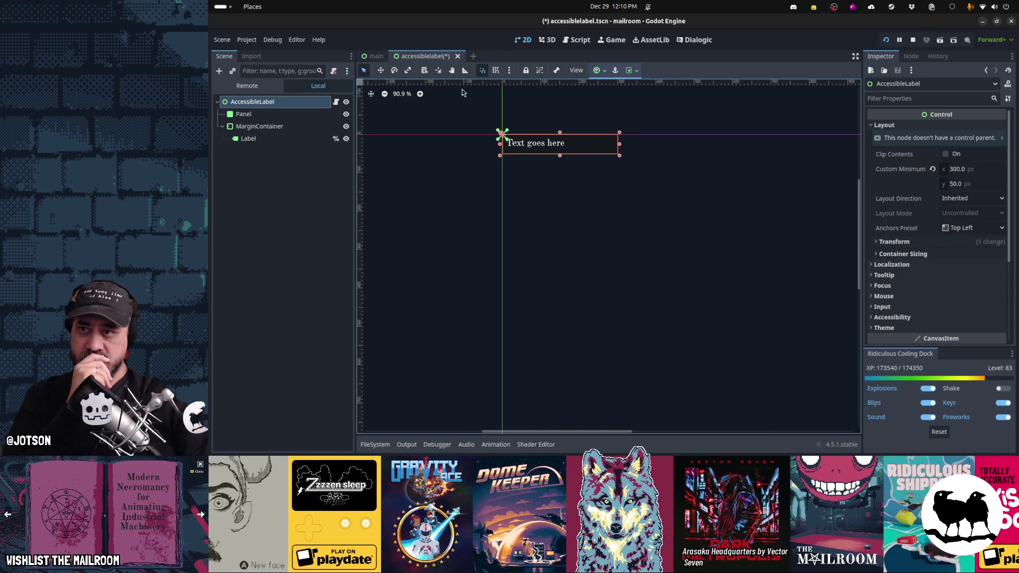
click(375, 56)
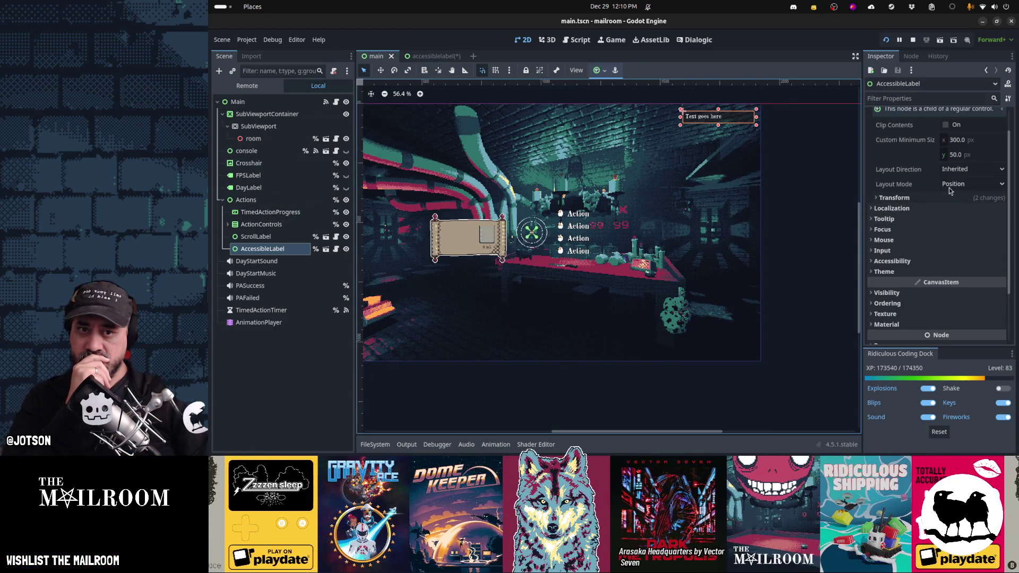
Anchor the AccessibleLabel Top Left, drag it to the view's top-right corner, and run with F5
scroll(951, 191, up, 2)
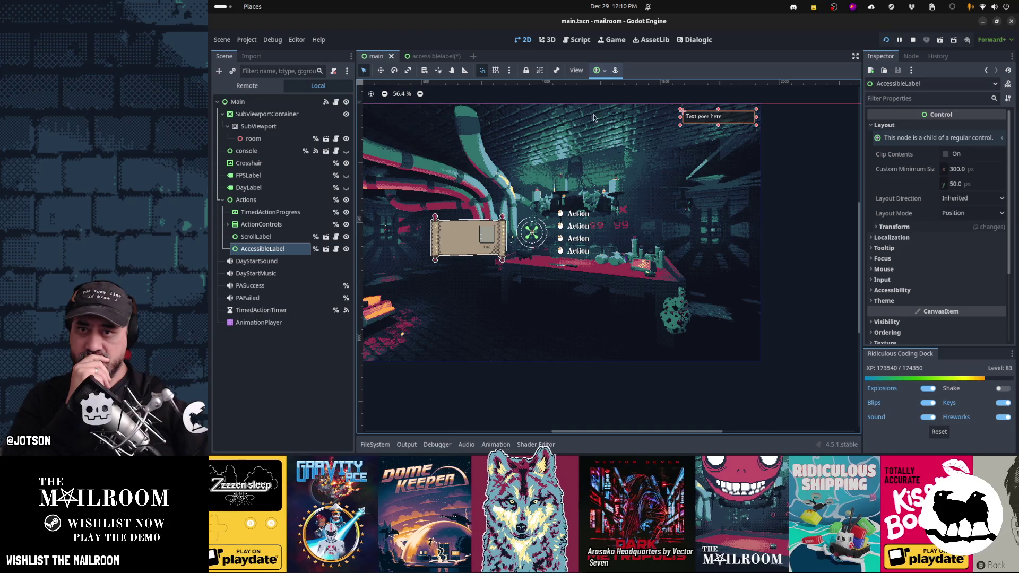
mouse_move(556, 169)
mouse_down()
mouse_move(610, 190)
mouse_move(645, 186)
mouse_move(615, 182)
mouse_up()
click(603, 71)
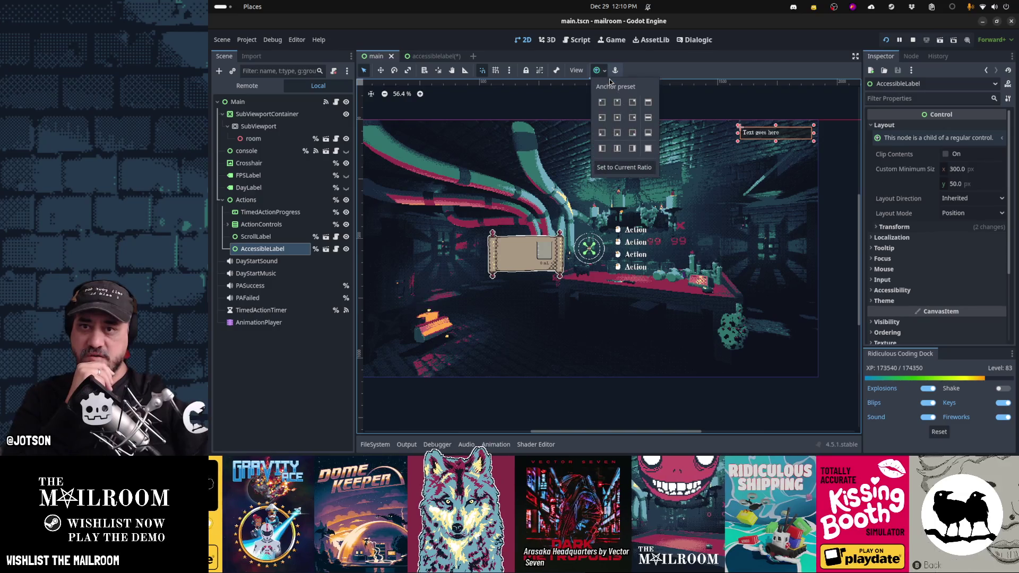
click(633, 103)
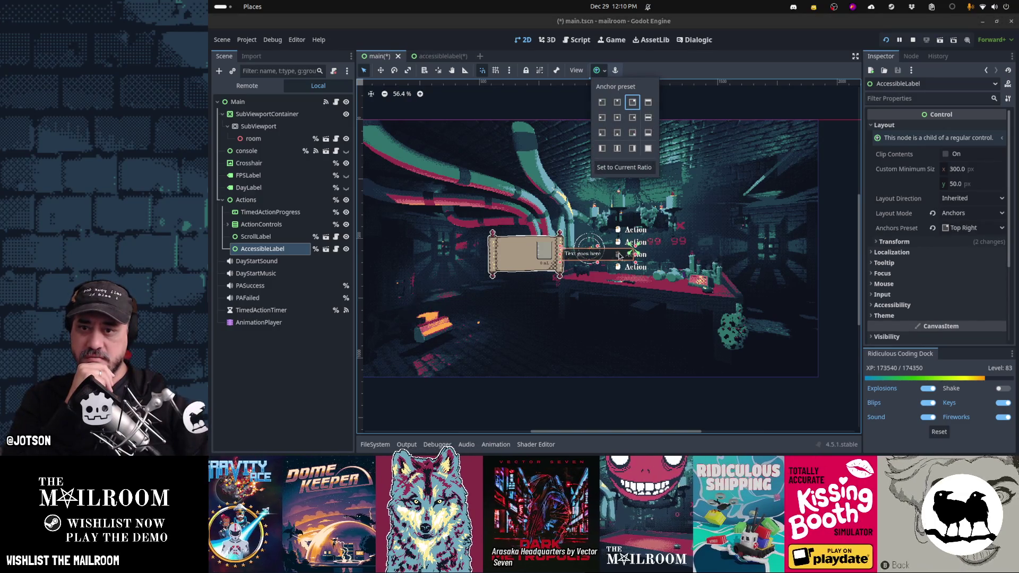
click(602, 103)
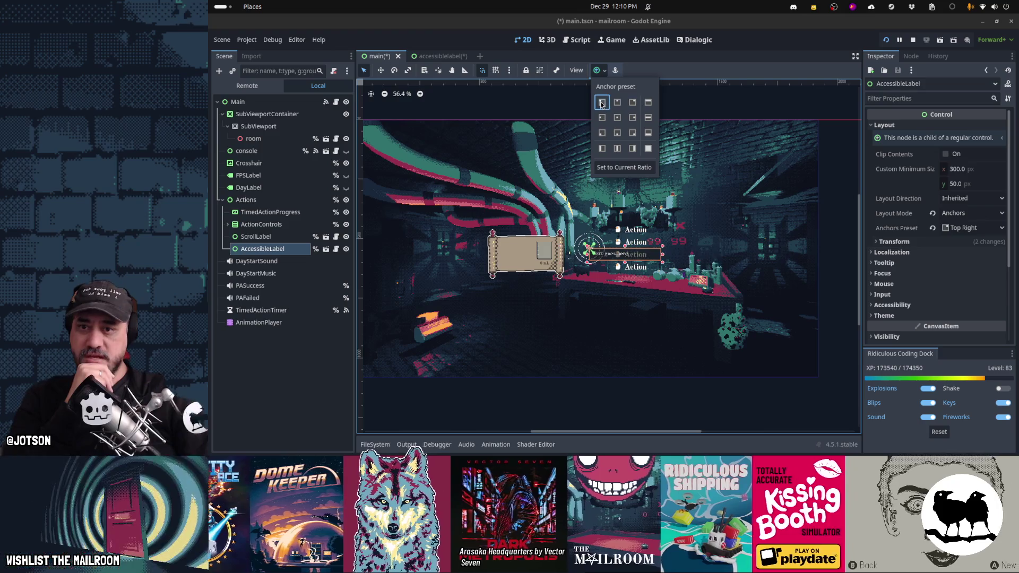
click(633, 257)
drag(632, 257, 783, 134)
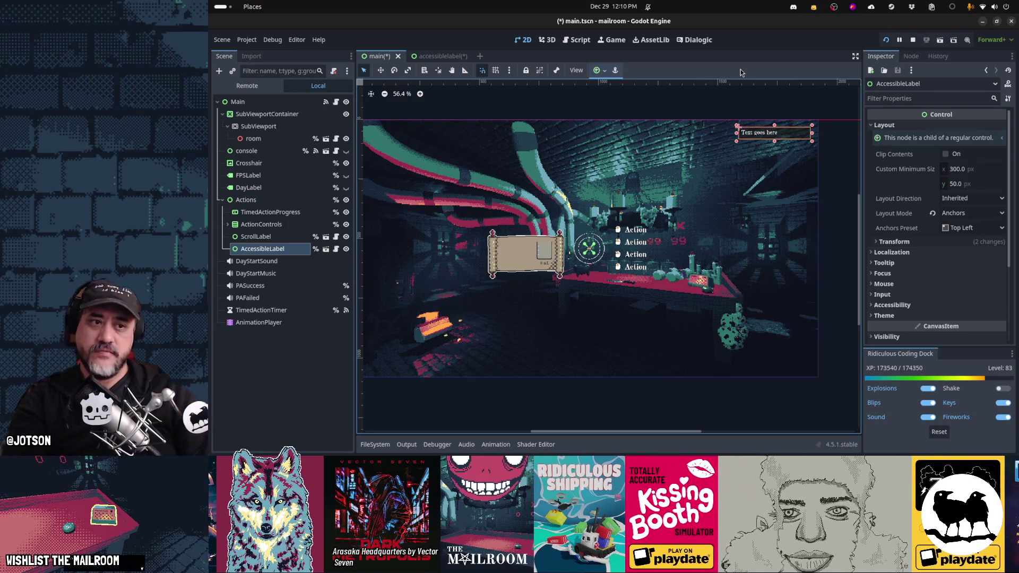
key(F5)
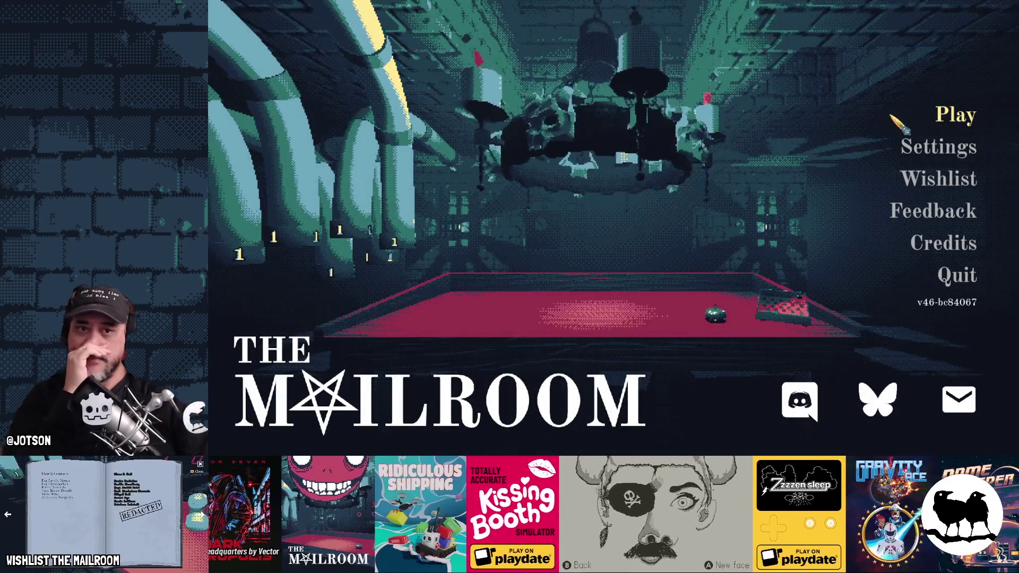
Start a new game and spawn a batch of mail from the console
click(894, 118)
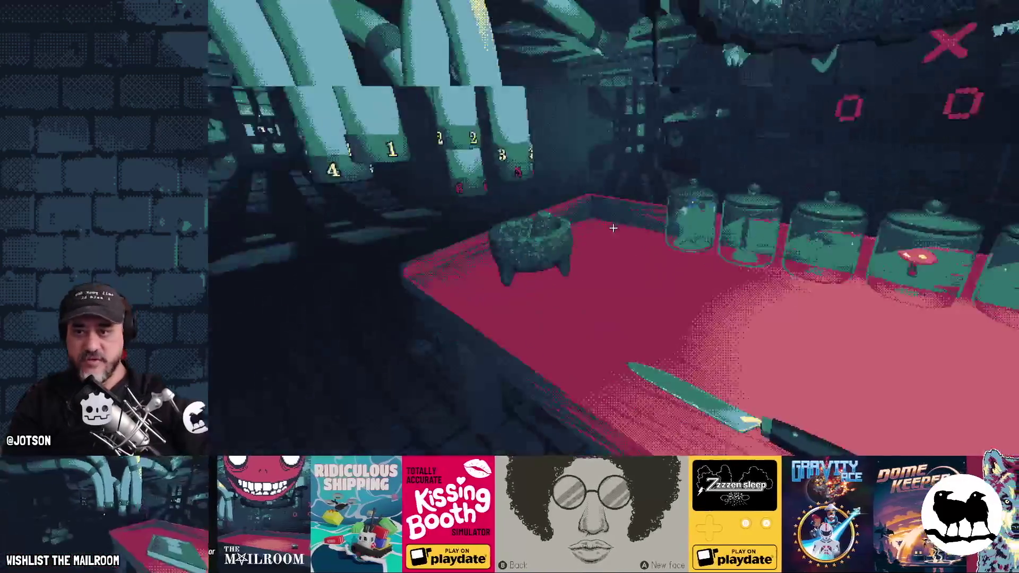
key(grave)
key(Return)
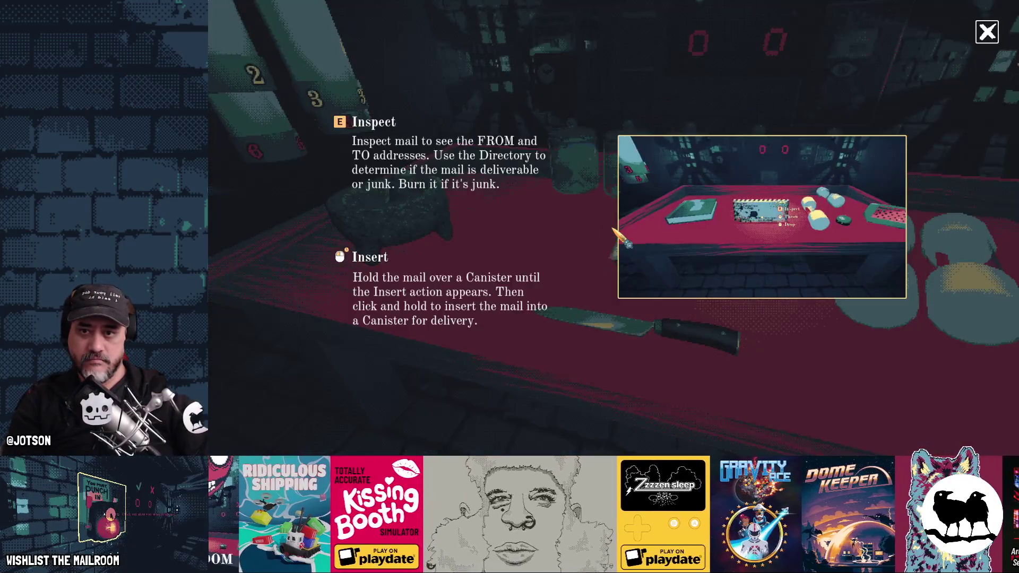
Open the mail, set the letter and envelope on the table, then pause and leave the game
click(613, 227)
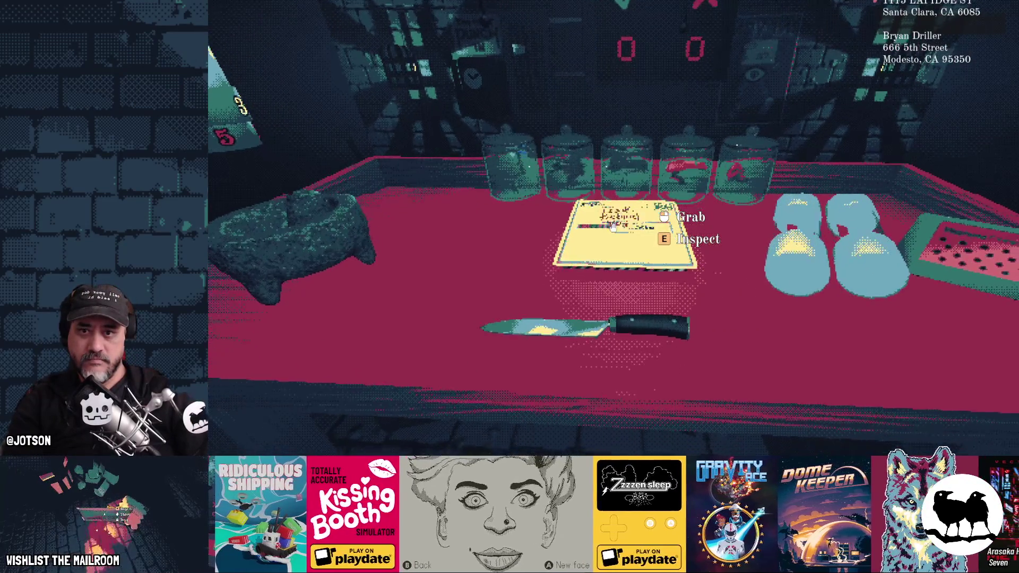
click(613, 228)
click(613, 228)
click(613, 227)
click(613, 227)
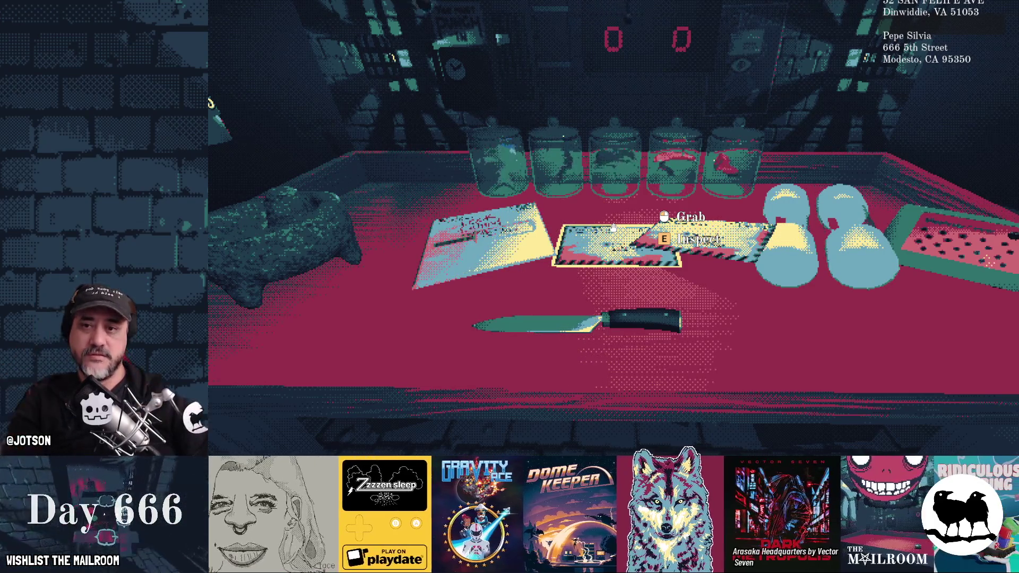
key(Escape)
key(alt+Tab)
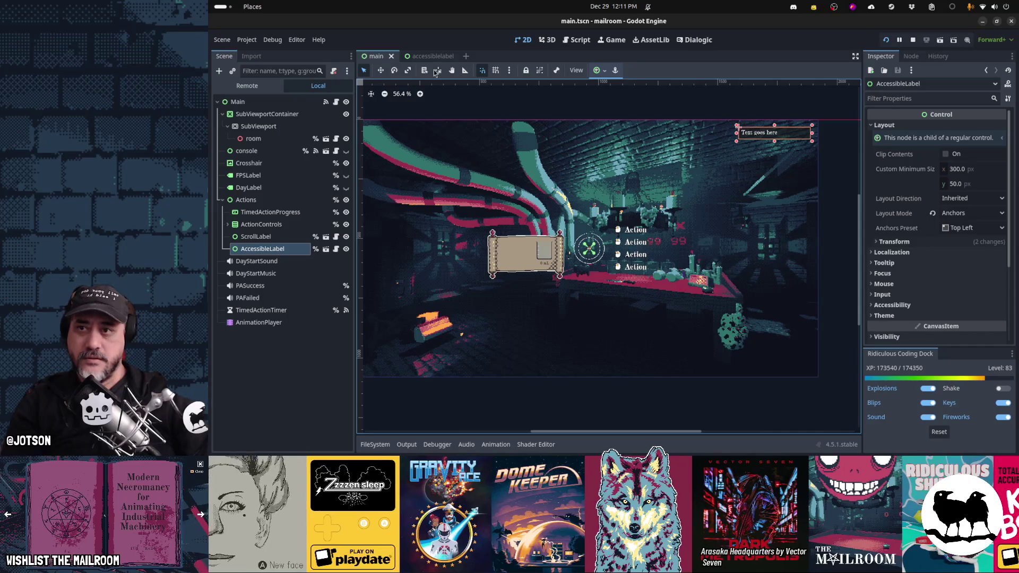
In the accessiblelabel scene, anchor the AccessibleLabel root to Full Rect and save it
click(428, 56)
click(504, 136)
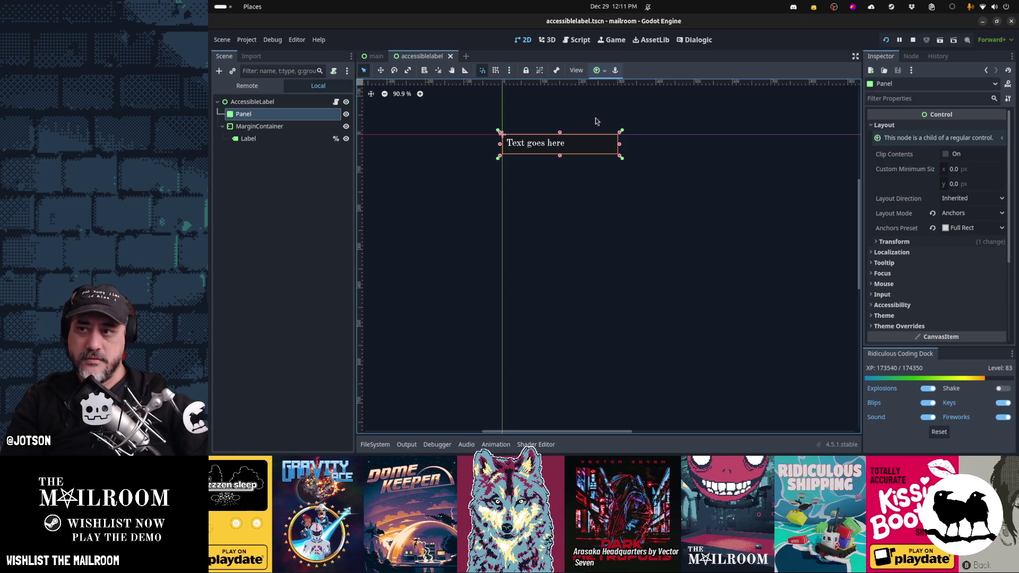
click(296, 106)
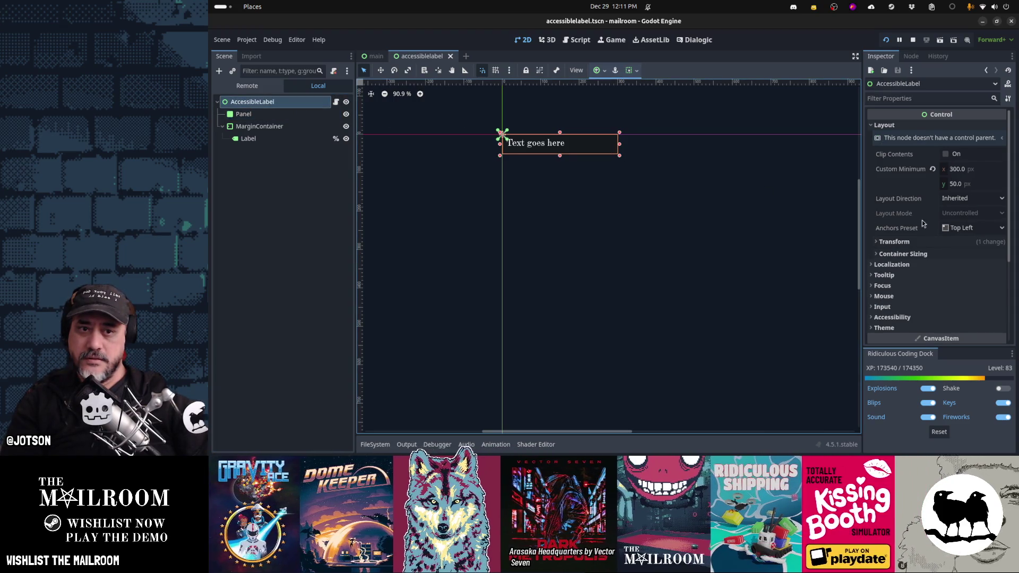
click(604, 74)
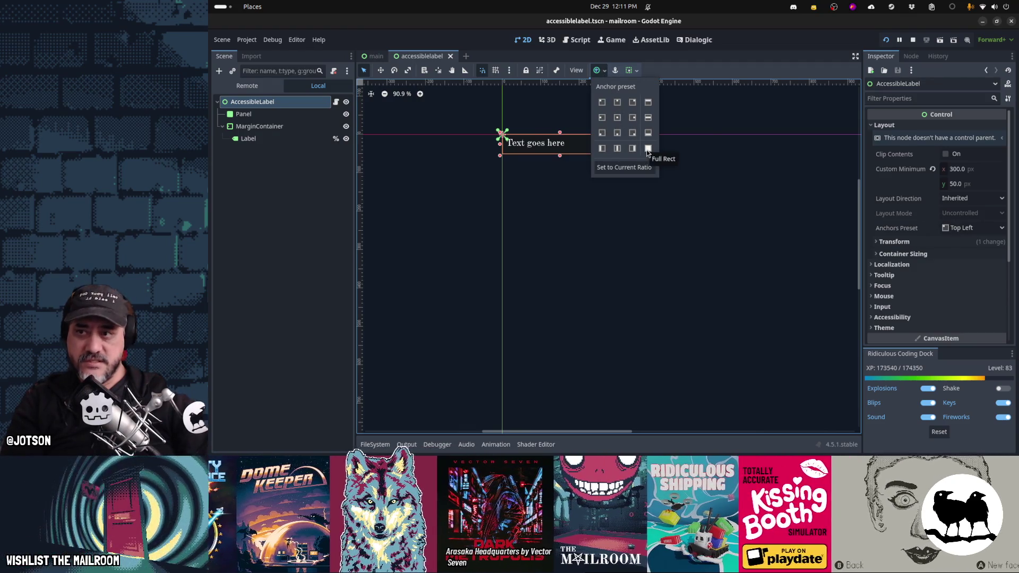
click(648, 148)
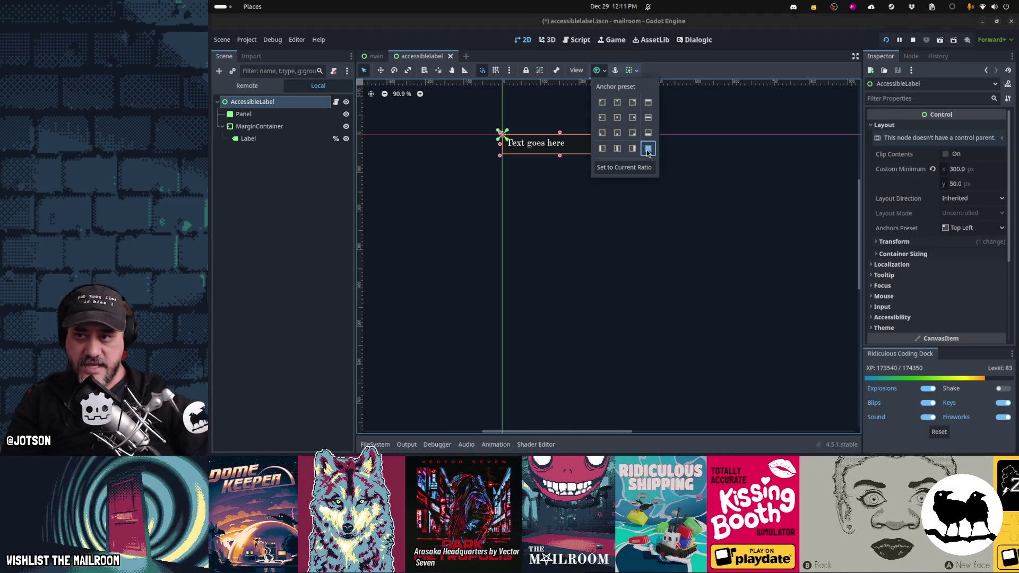
click(529, 211)
scroll(578, 211, down, 5)
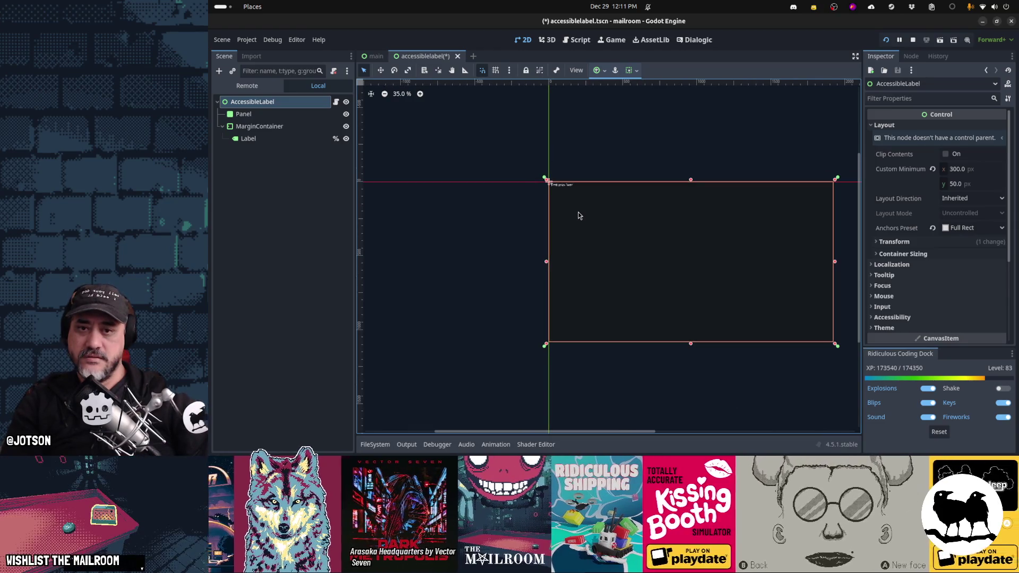
key(ctrl+s)
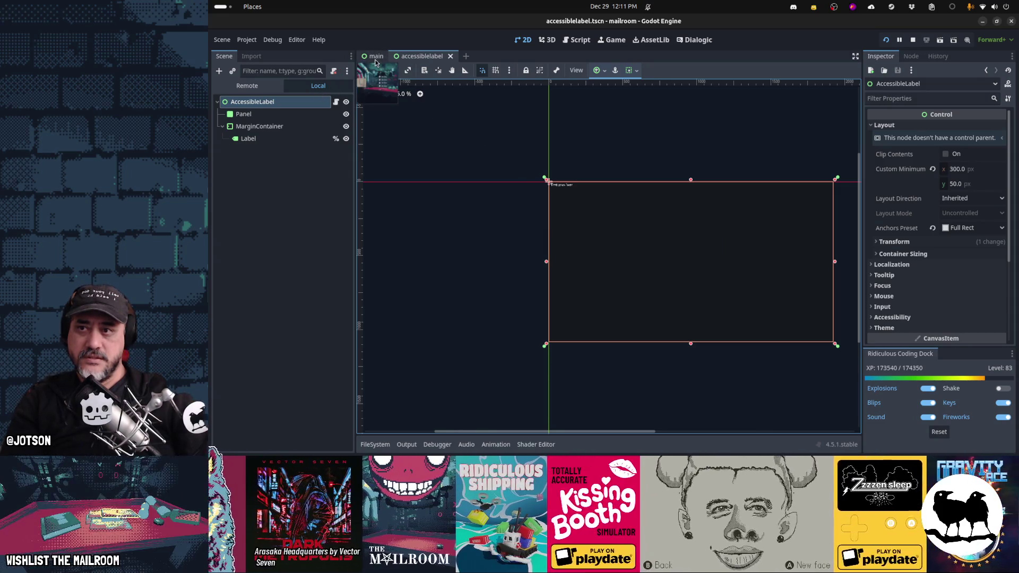
In the main scene, shift the AccessibleLabel box left and resize it into a thin top-right strip
click(375, 59)
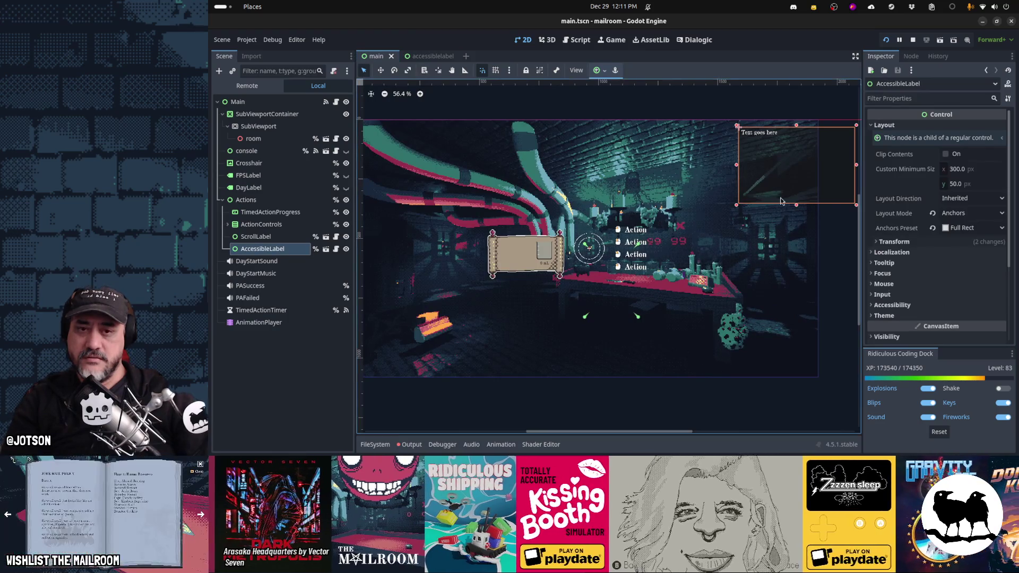
scroll(857, 207, up, 3)
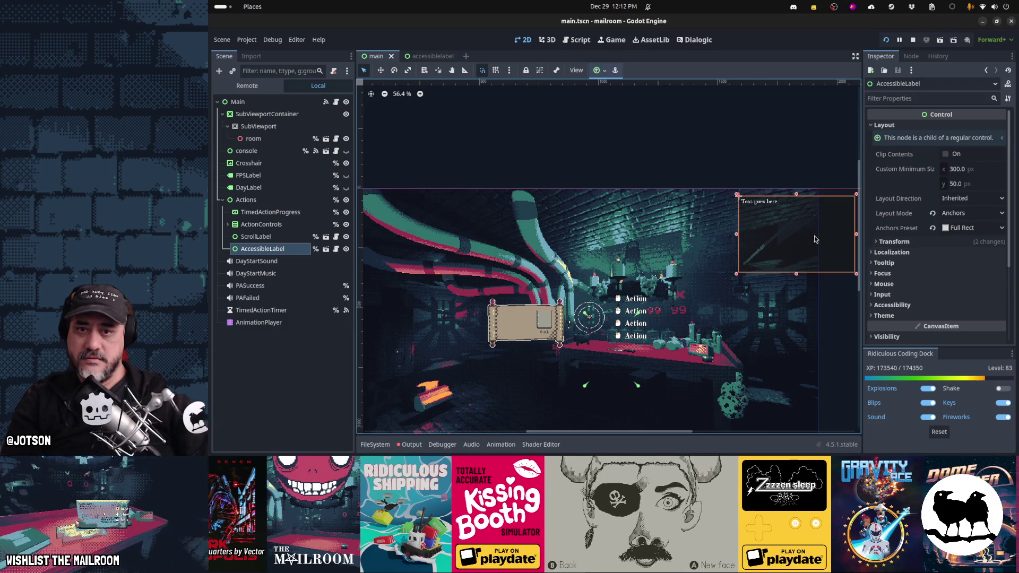
drag(796, 237, 746, 235)
key(w)
drag(824, 291, 798, 187)
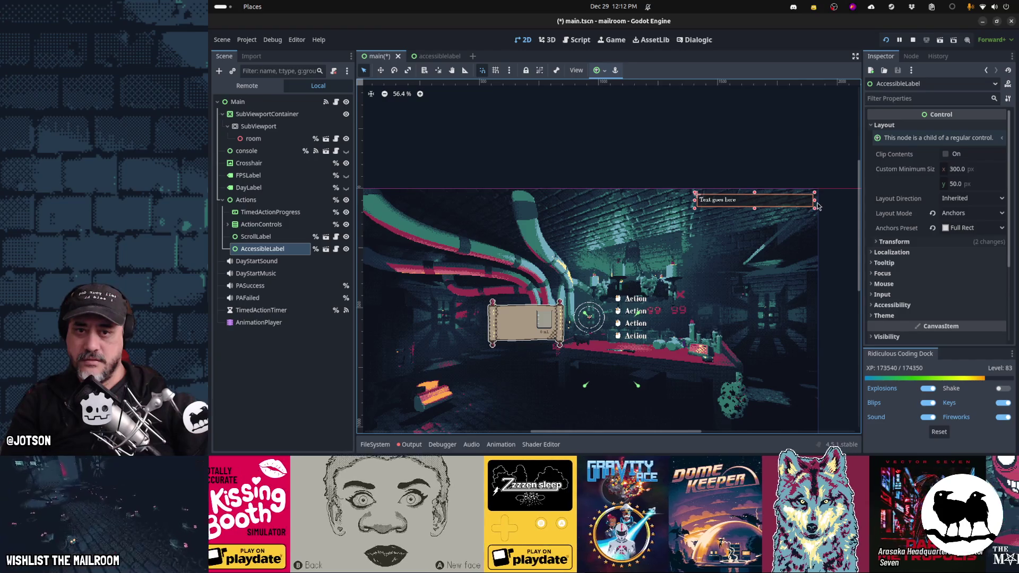
mouse_move(816, 203)
mouse_down()
mouse_move(725, 200)
mouse_move(777, 200)
mouse_up()
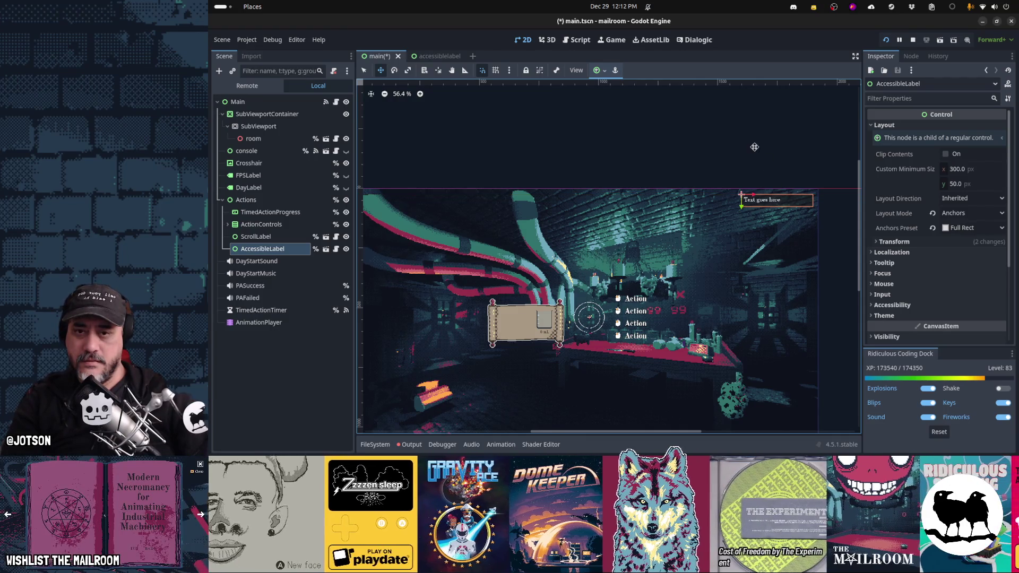
key(q)
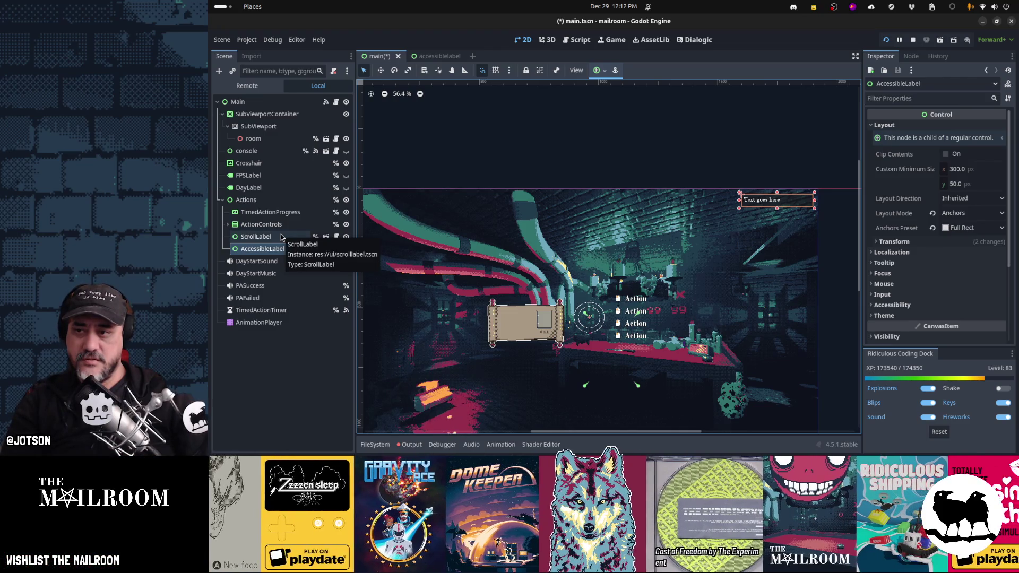
In the accessiblelabel scene, set the Label's Autowrap Mode to Word (Smart)
click(437, 56)
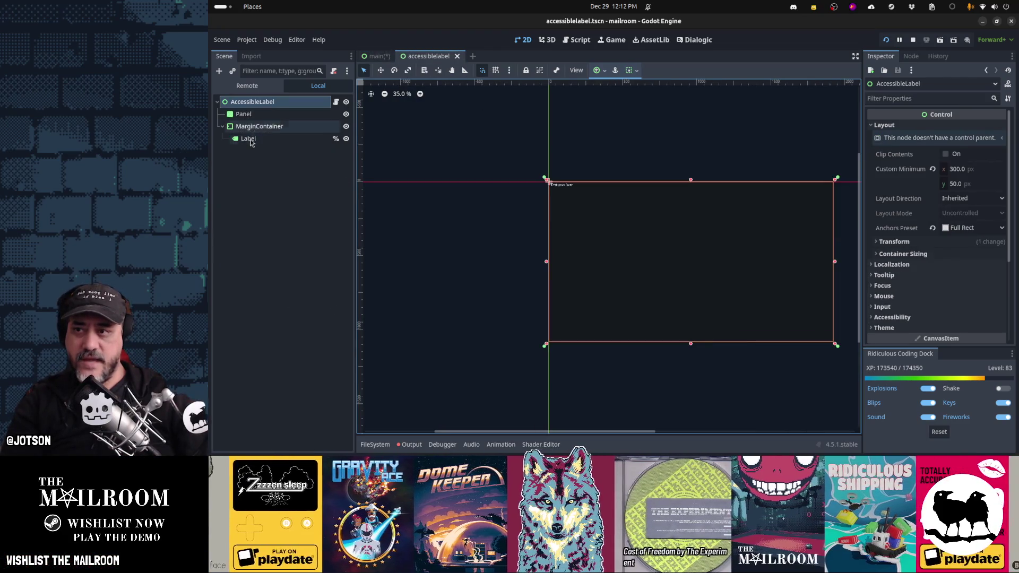
click(249, 139)
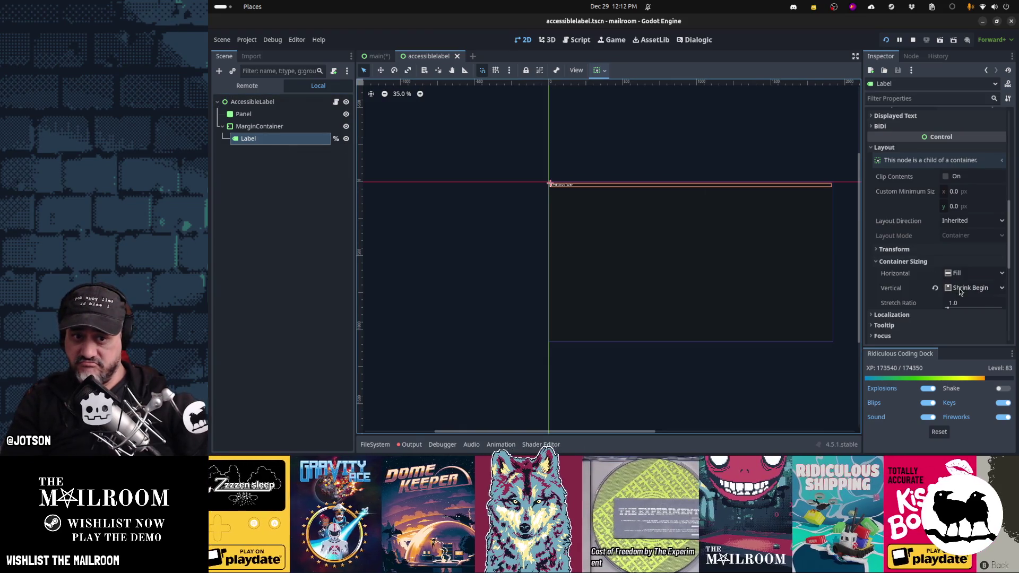
scroll(958, 291, up, 5)
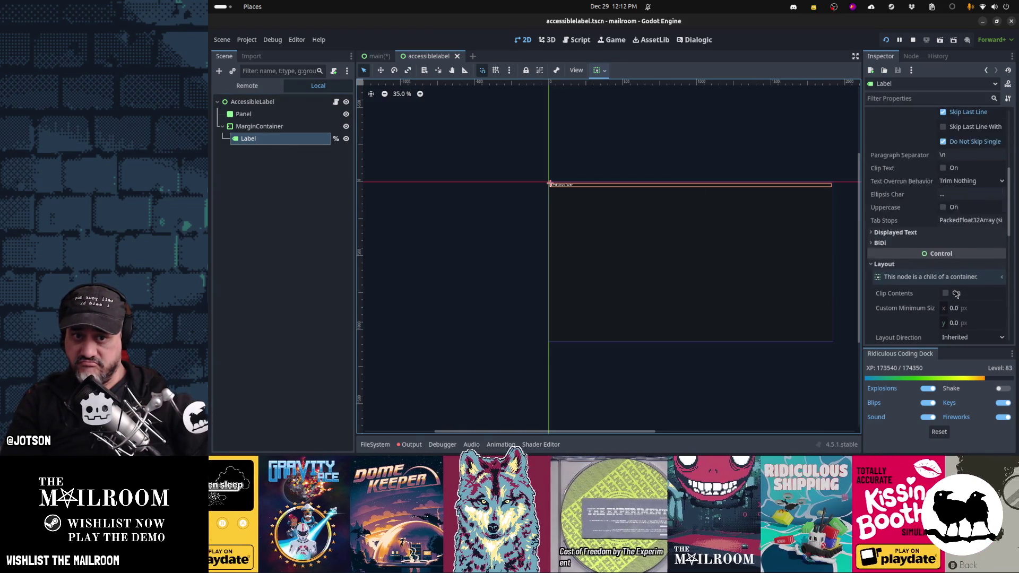
scroll(956, 294, up, 3)
click(928, 294)
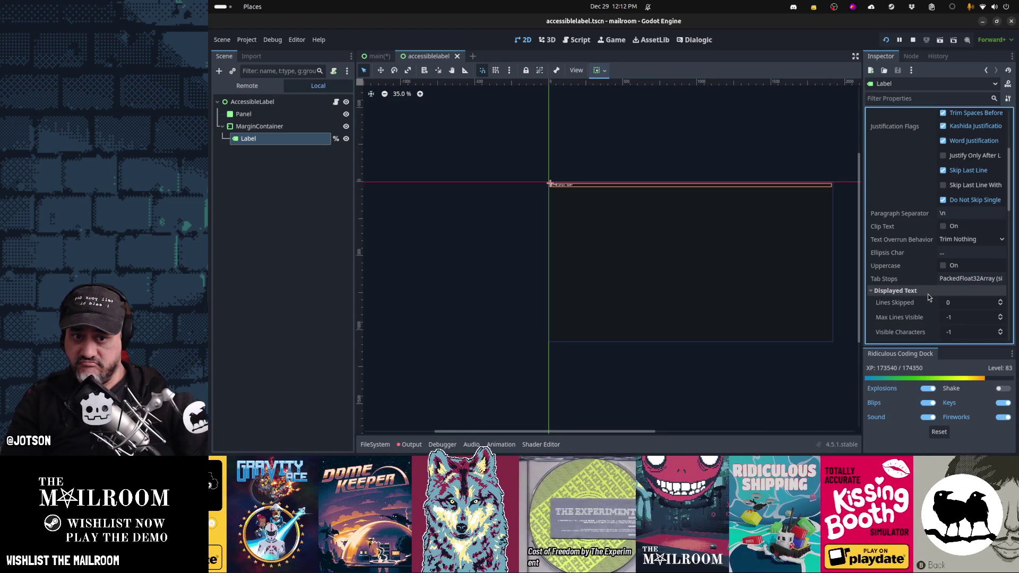
scroll(940, 266, up, 5)
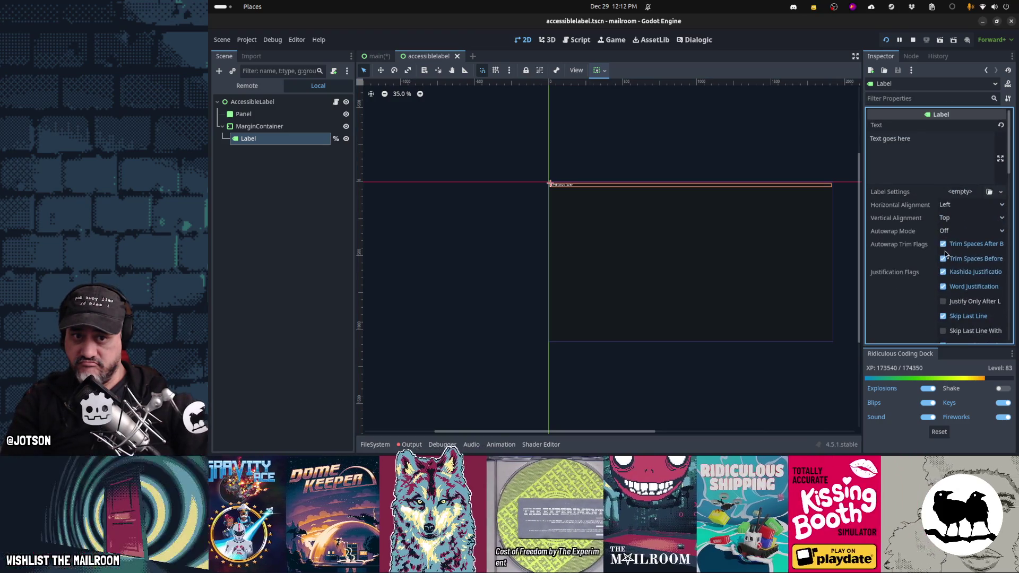
click(960, 231)
click(956, 279)
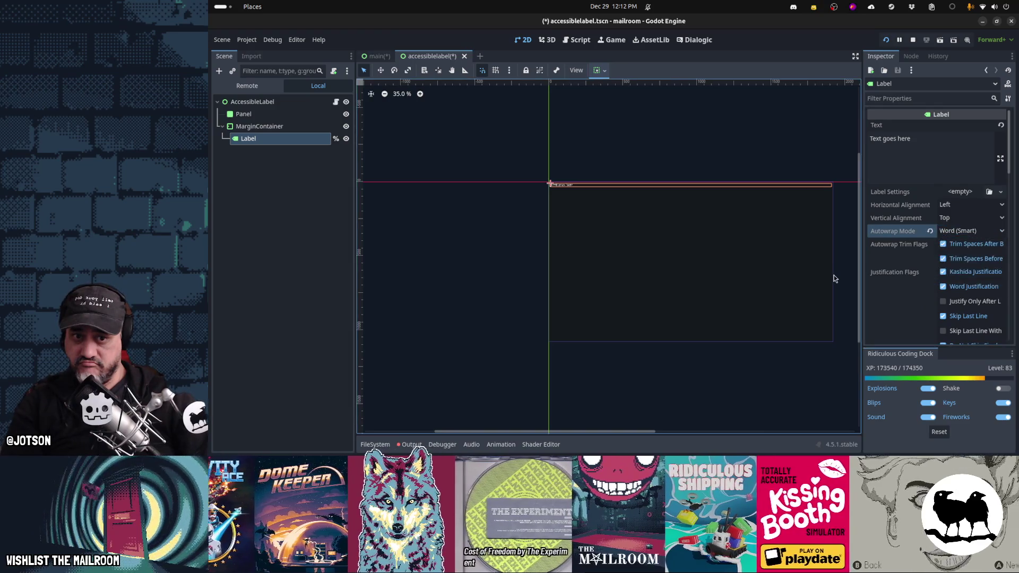
Save the scene, return to the main scene, and run the game with F5
key(ctrl+s)
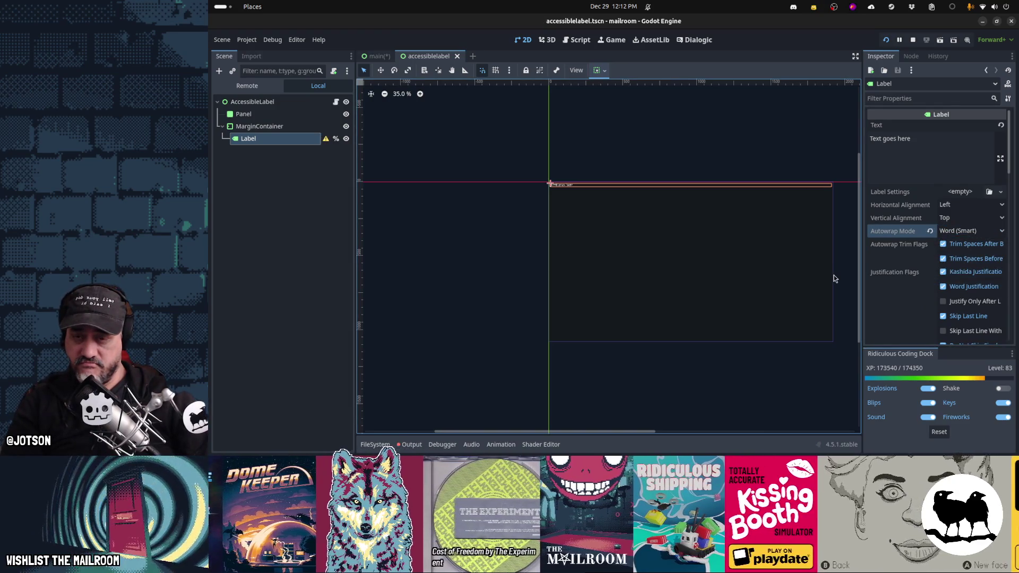
click(384, 55)
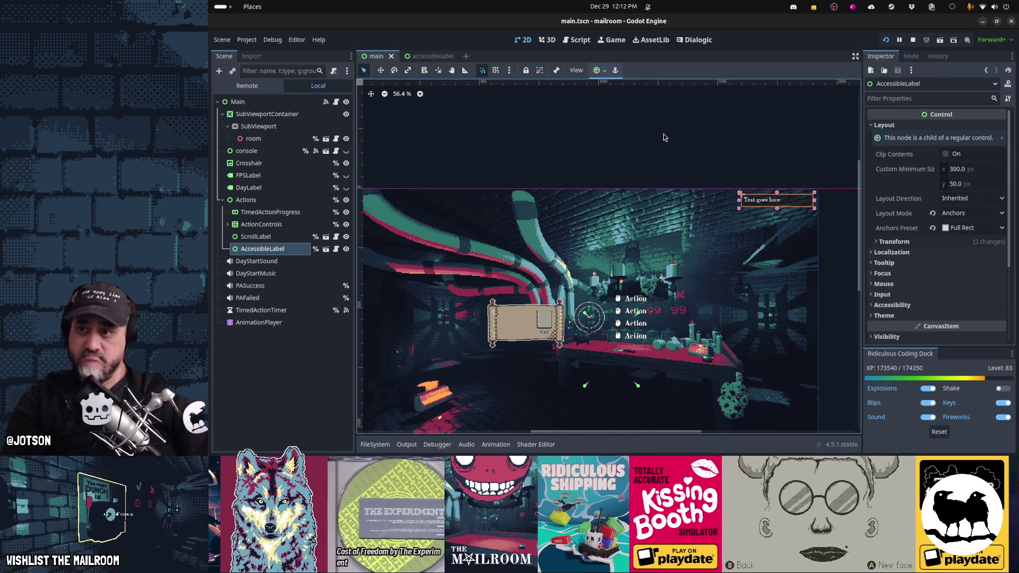
key(F5)
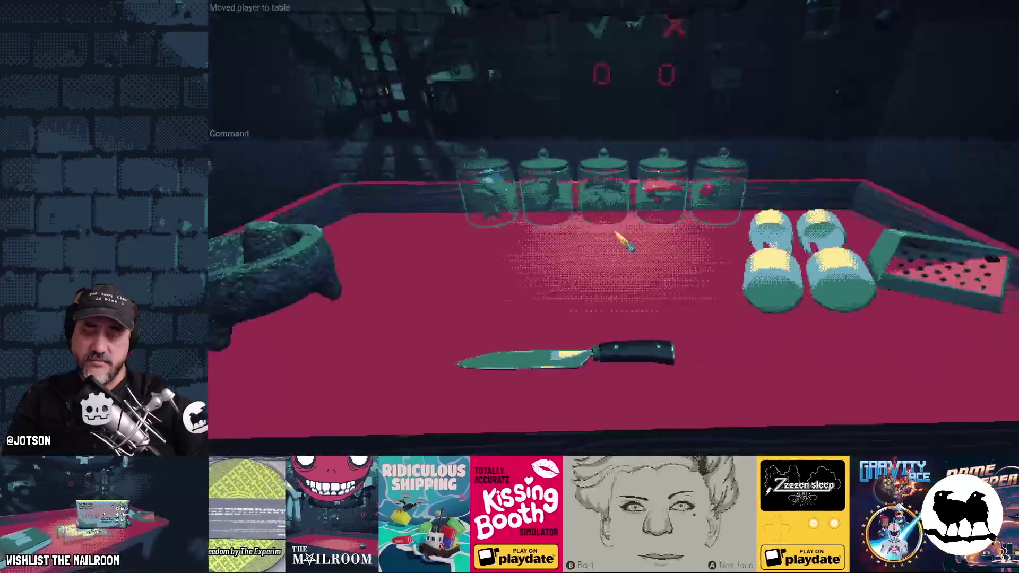
text(mail)
Spawn a package, open it, and pick up and drop its shipping label cards on the table
key(Return)
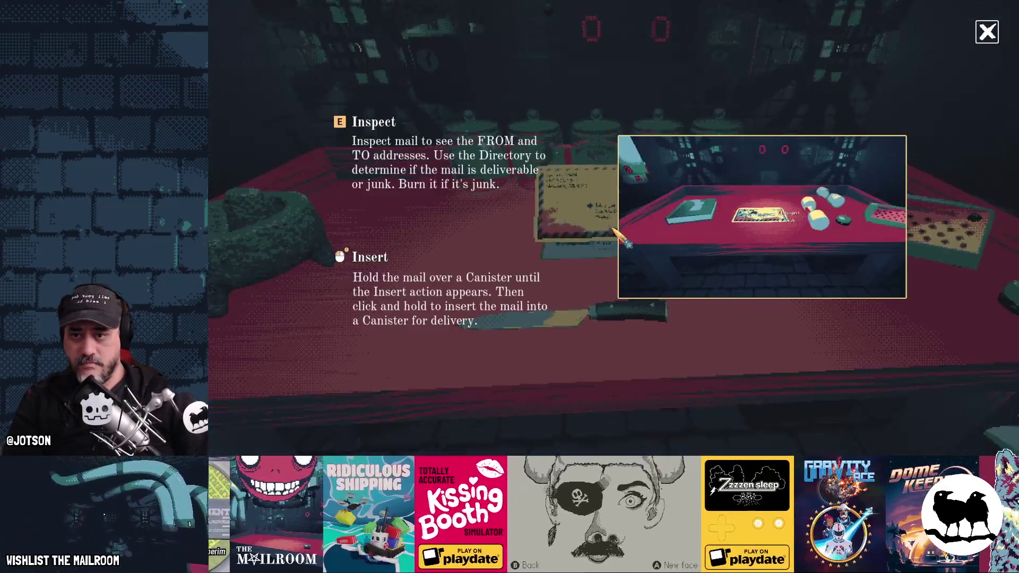
click(613, 227)
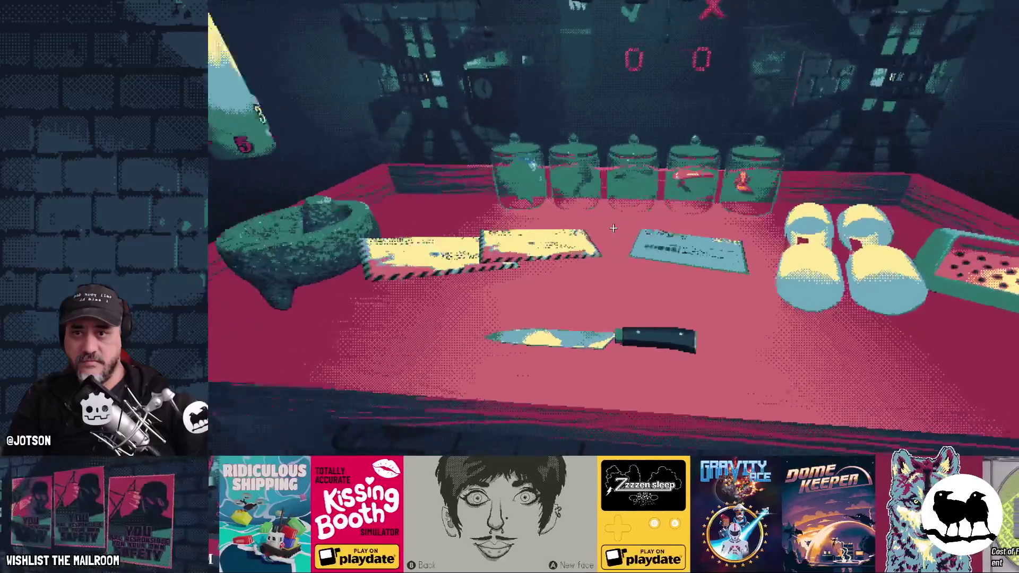
click(613, 227)
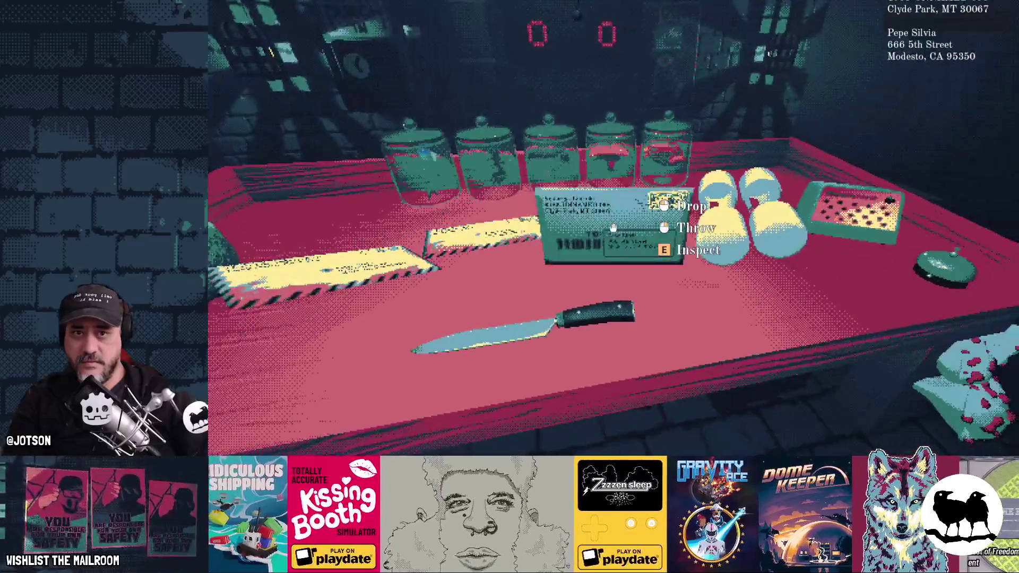
click(613, 227)
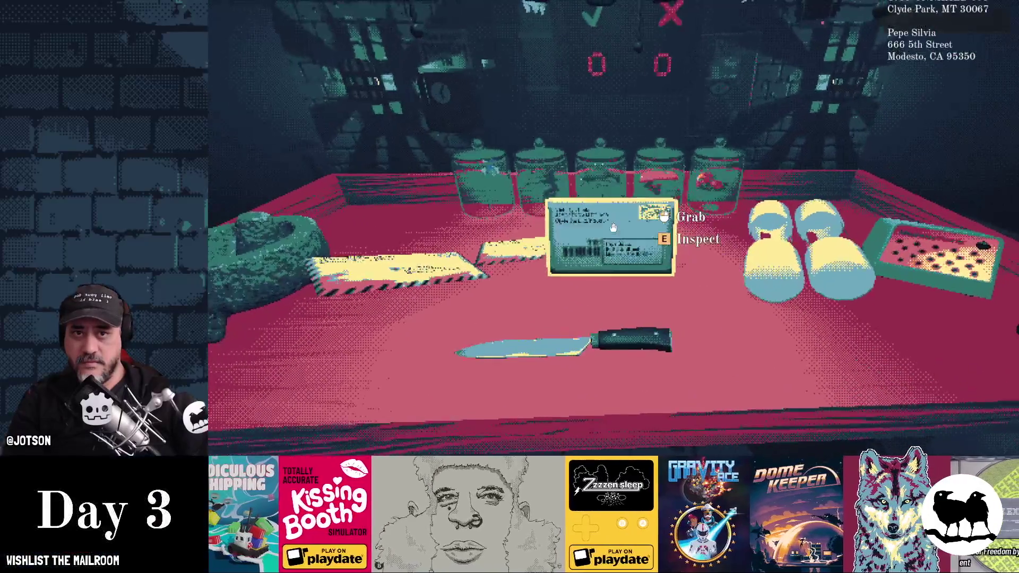
click(614, 227)
click(614, 227)
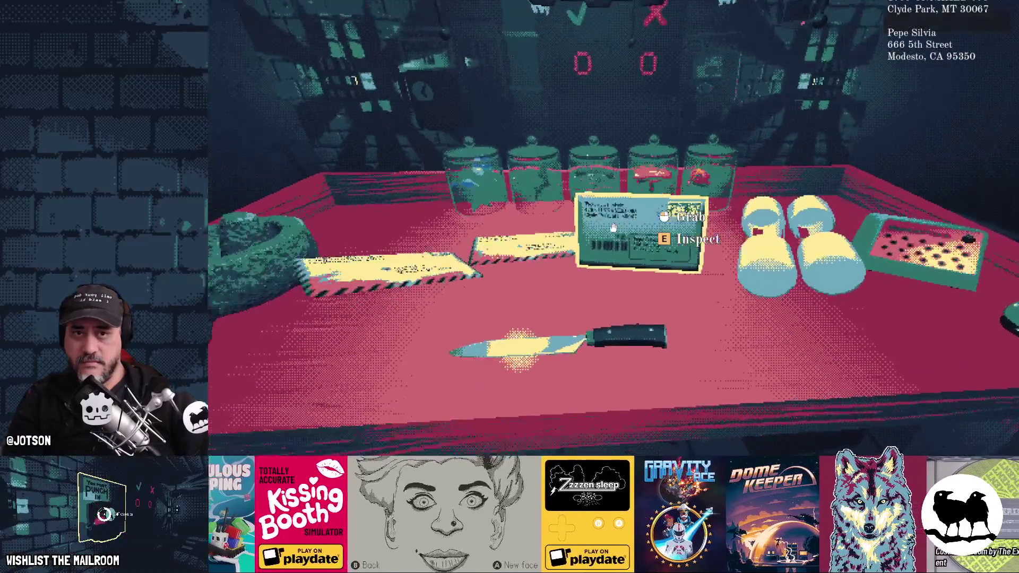
click(613, 228)
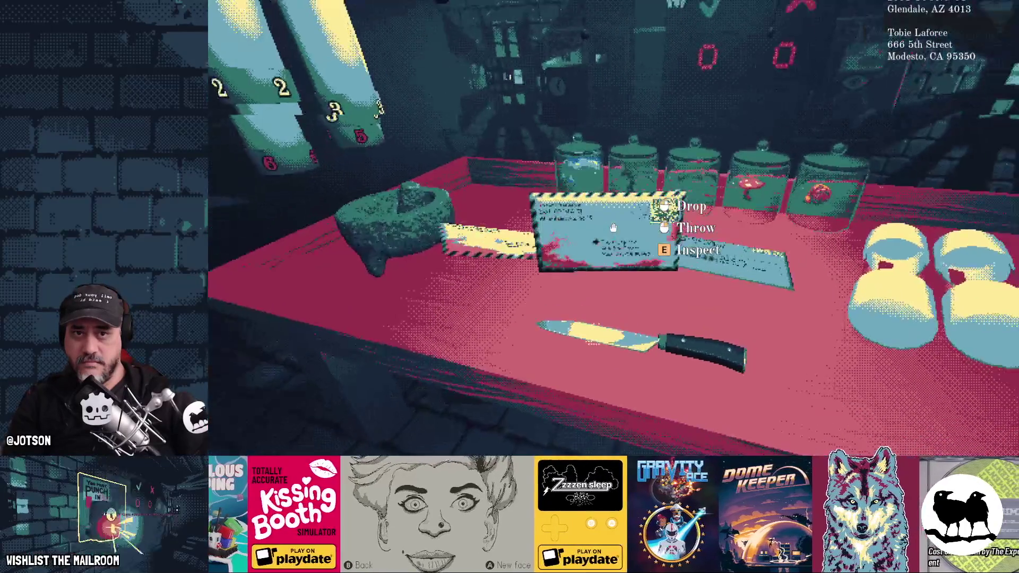
click(613, 227)
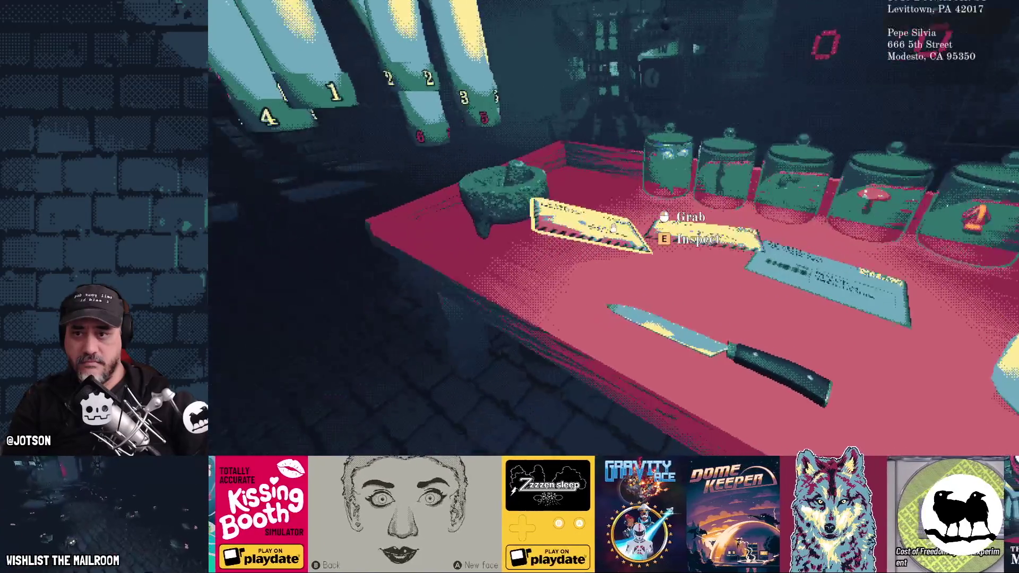
click(613, 227)
click(613, 227)
click(613, 227)
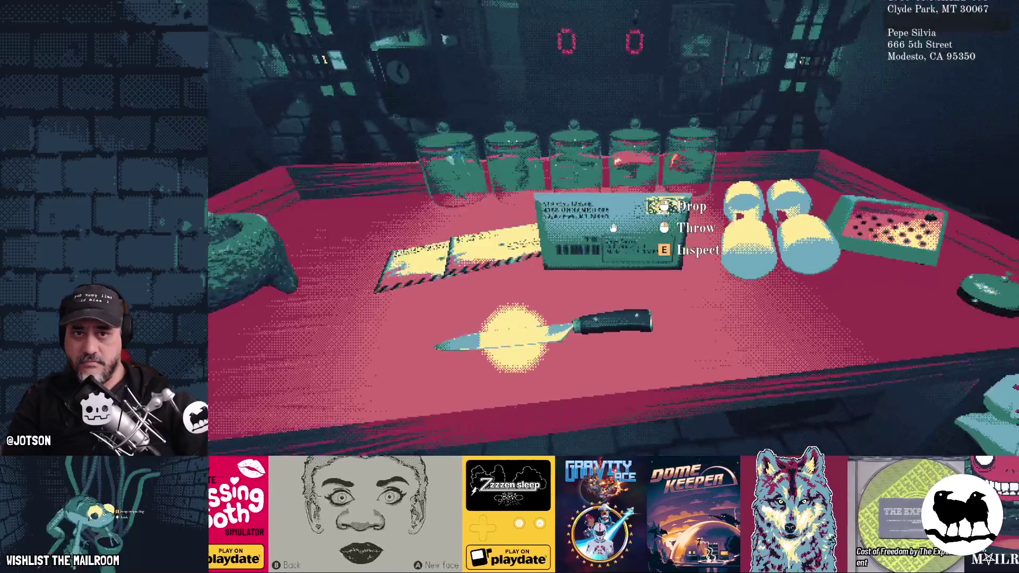
click(613, 227)
Pause the game and quit back to the editor with F8
mouse_move(613, 227)
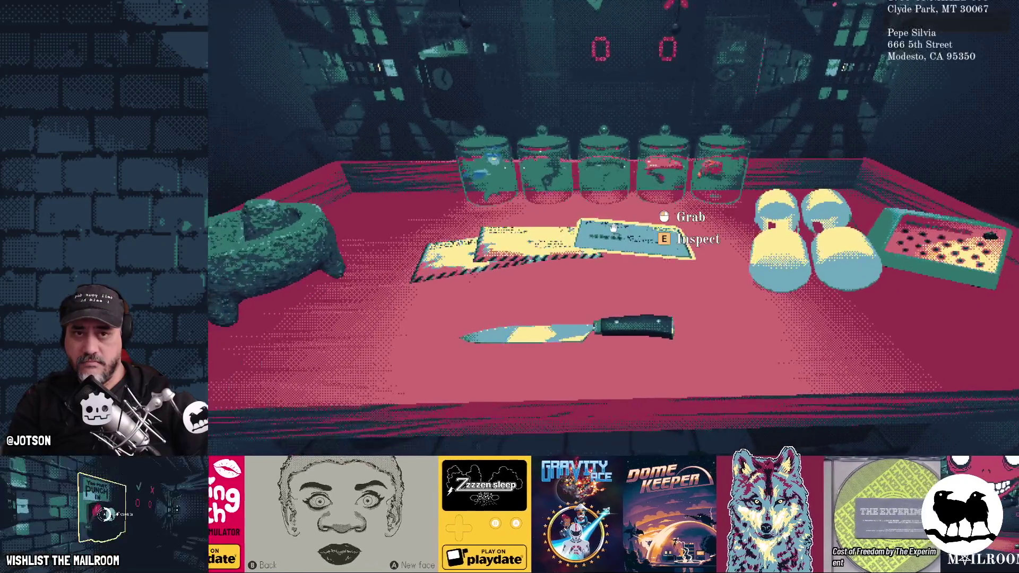
key(Escape)
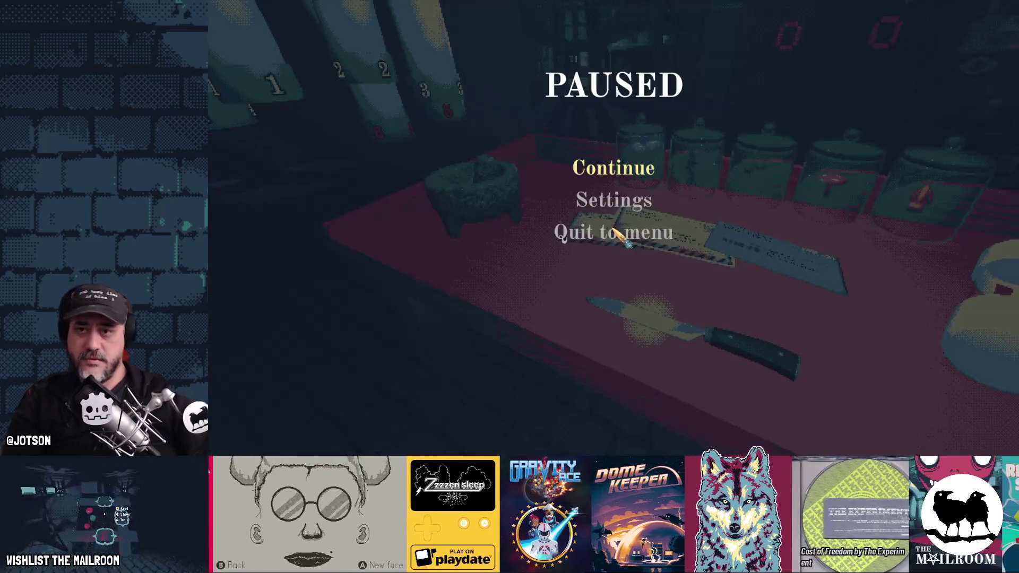
key(F8)
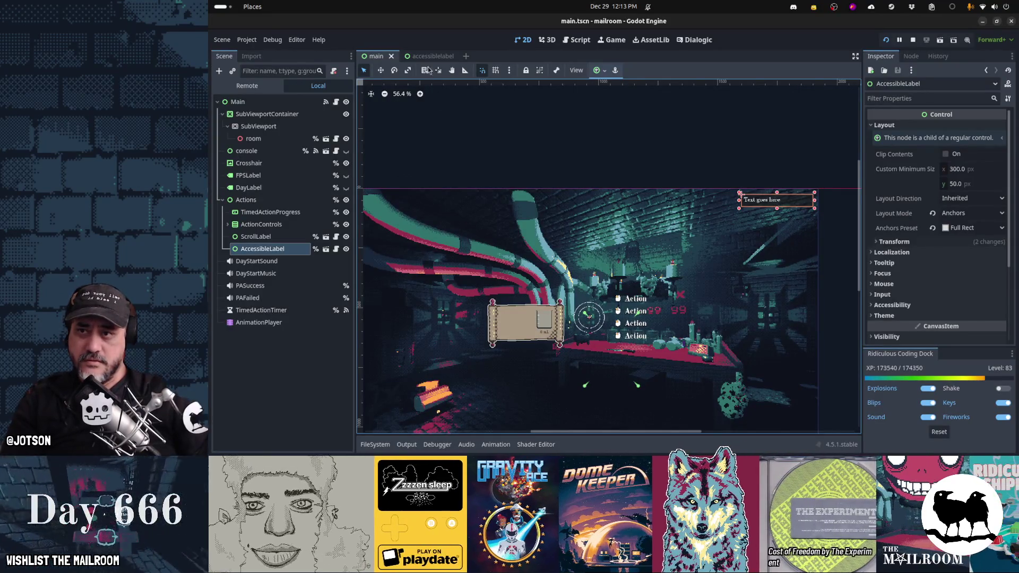
Switch to the accessiblelabel.tscn tab and select its AccessibleLabel root node
click(428, 58)
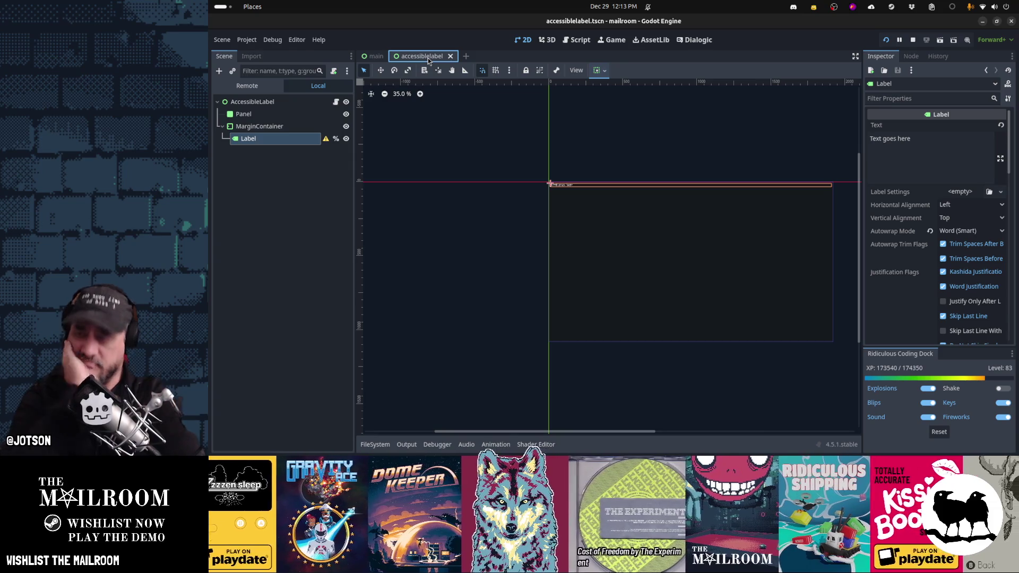
click(285, 101)
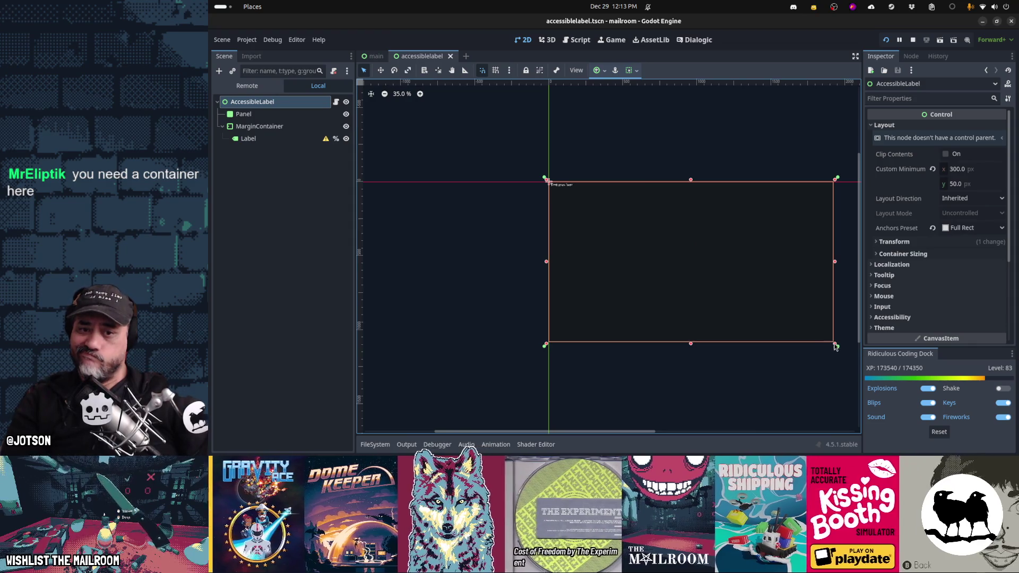
drag(836, 346, 610, 243)
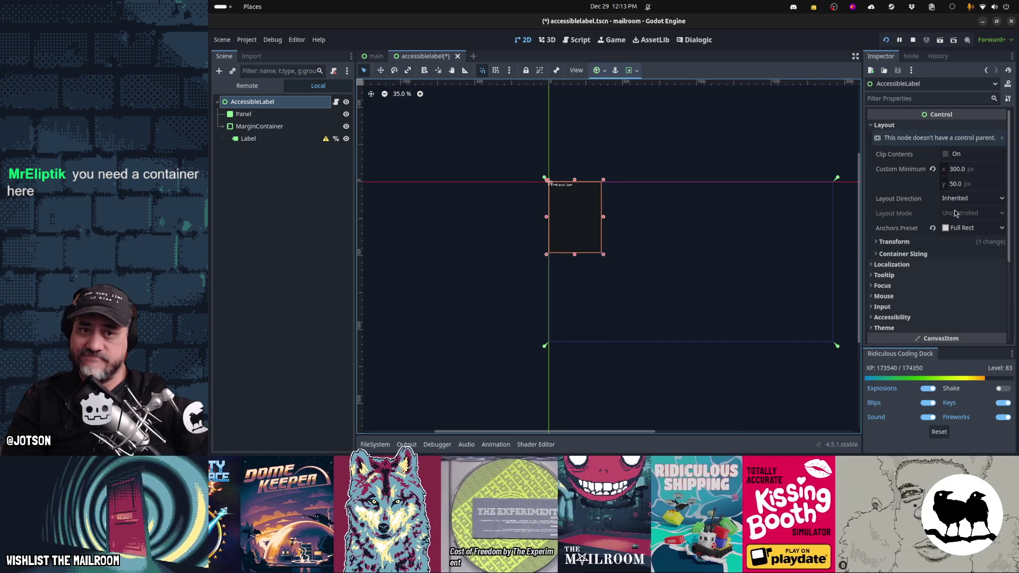
click(978, 182)
text(300)
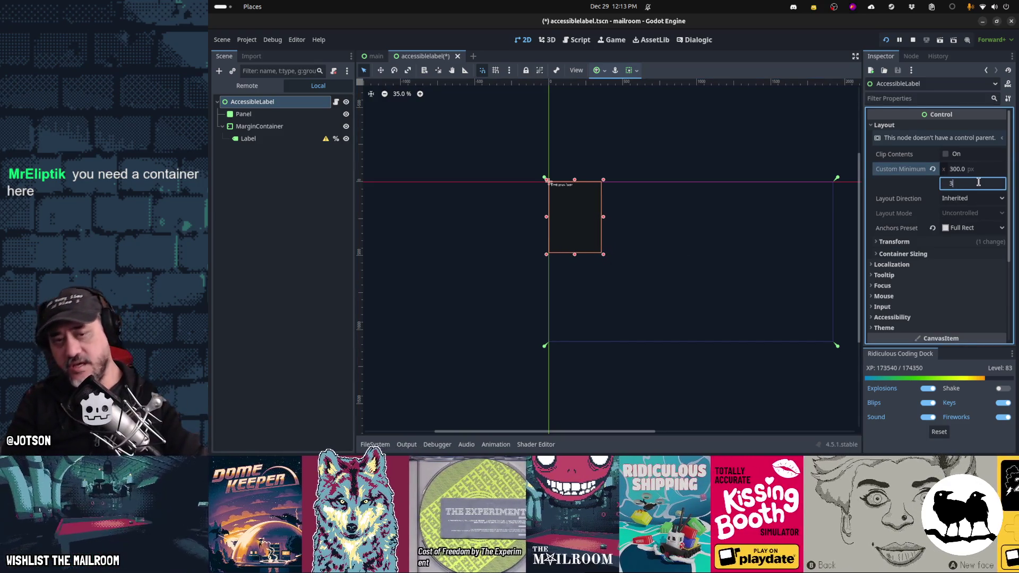
key(Return)
scroll(594, 260, up, 2)
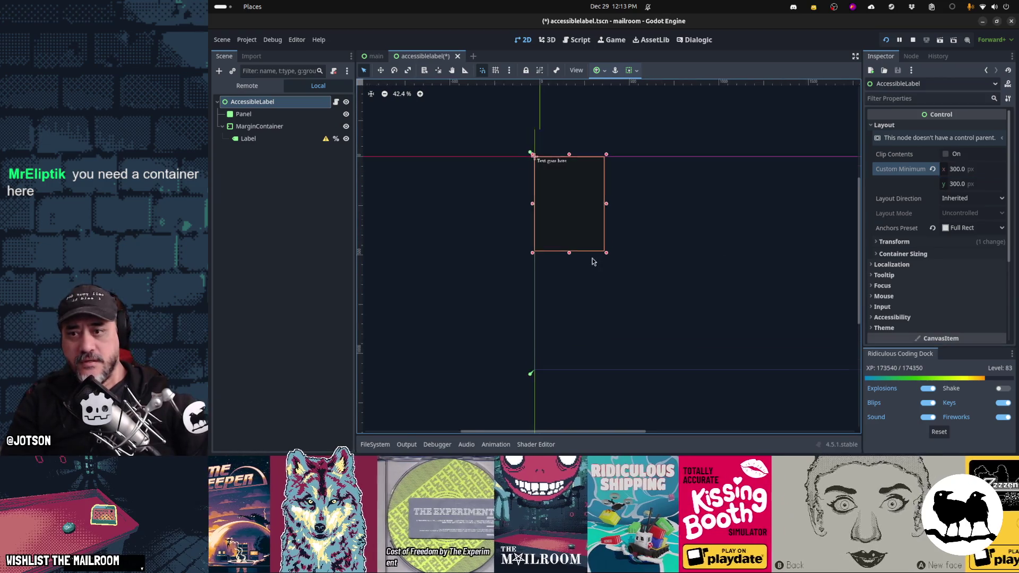
drag(564, 246, 639, 282)
scroll(639, 282, up, 1)
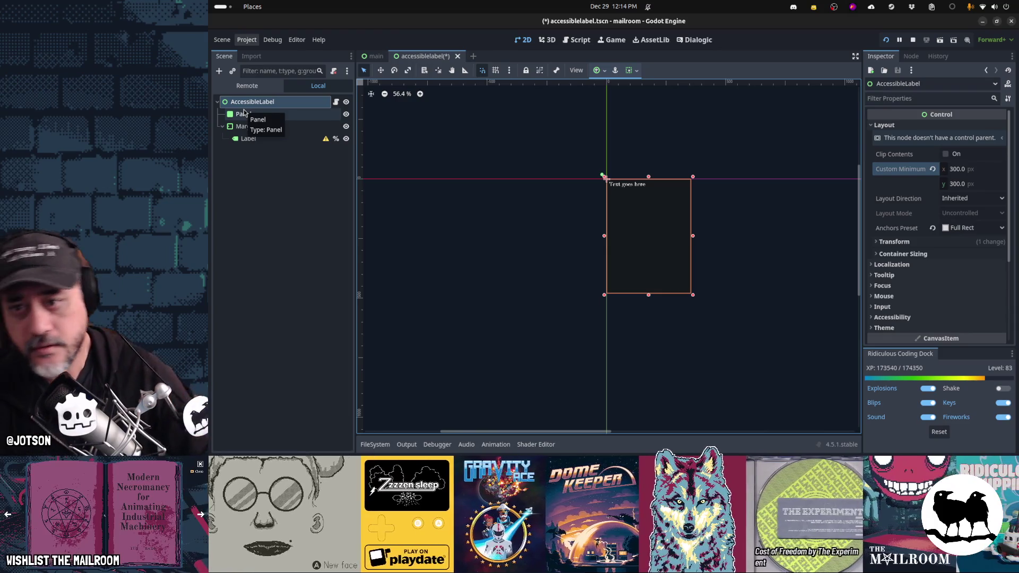
Select the Panel and AccessibleLabel root, then try resizing the AccessibleLabel box
click(245, 114)
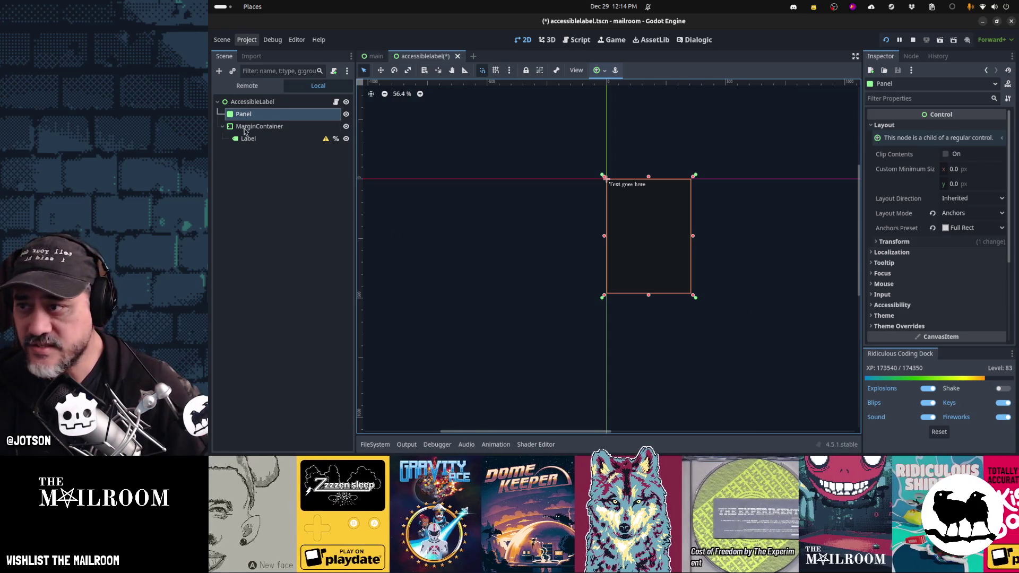
click(239, 101)
mouse_move(701, 303)
mouse_down()
mouse_move(798, 287)
mouse_move(807, 305)
mouse_move(642, 316)
mouse_move(739, 250)
mouse_move(743, 258)
mouse_move(733, 342)
mouse_move(653, 235)
mouse_move(621, 219)
mouse_move(608, 232)
mouse_up()
scroll(741, 257, up, 4)
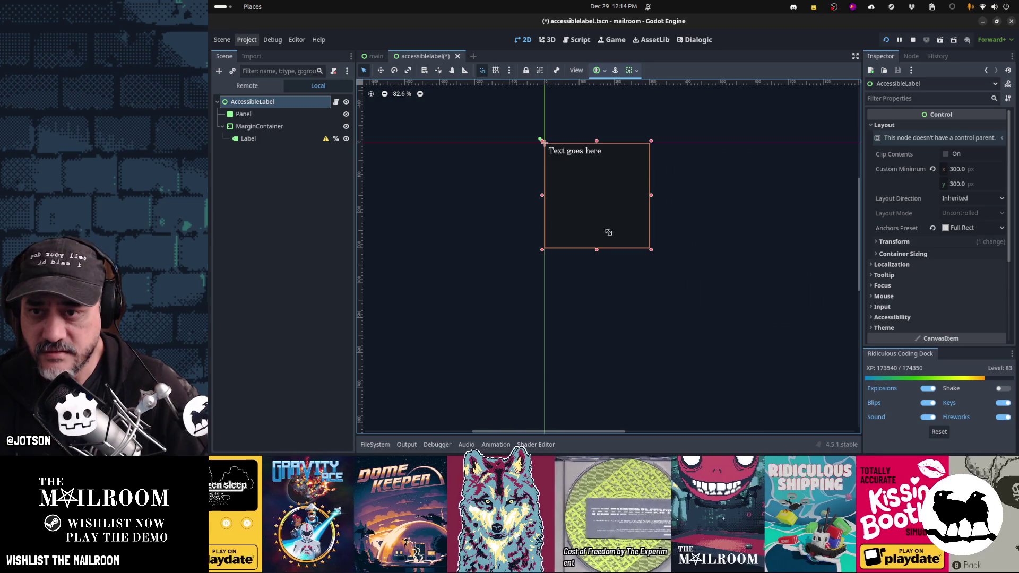
Enlarge the MarginContainer beyond the root box, compare sizes, then shrink it back to its original size
click(268, 131)
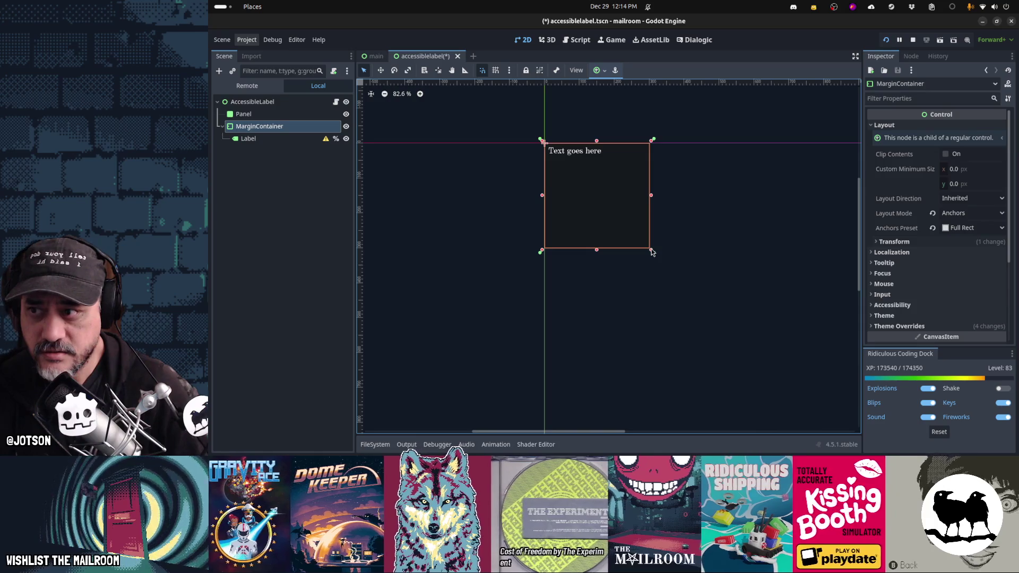
drag(652, 252, 768, 327)
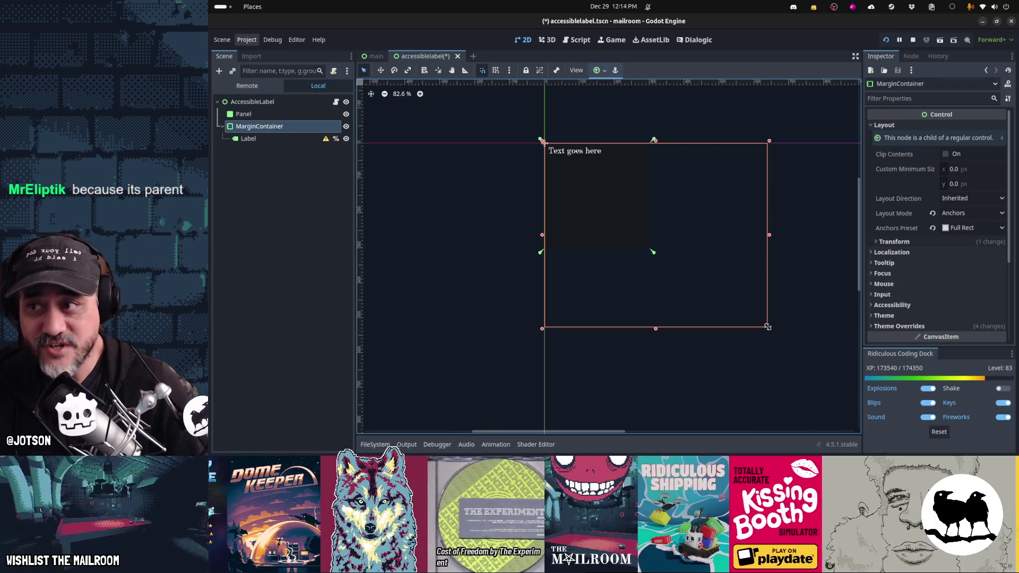
click(290, 104)
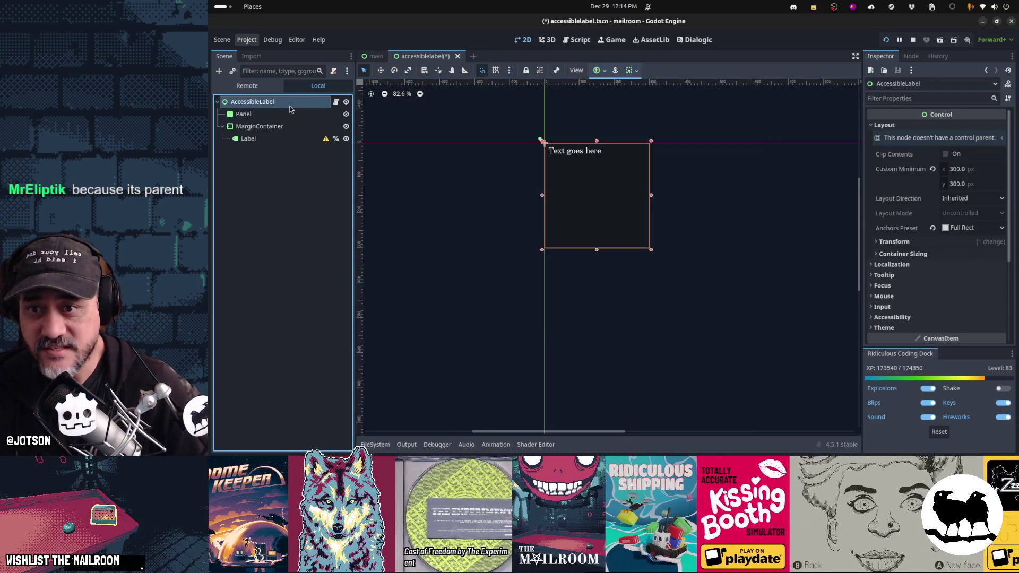
click(278, 129)
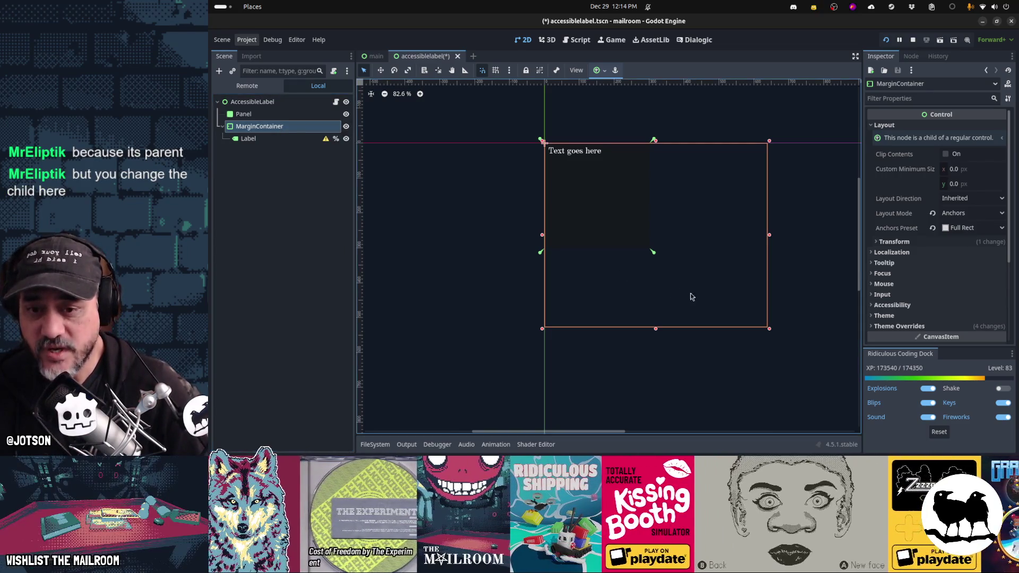
mouse_move(769, 329)
mouse_down()
mouse_move(626, 239)
mouse_move(651, 249)
mouse_up()
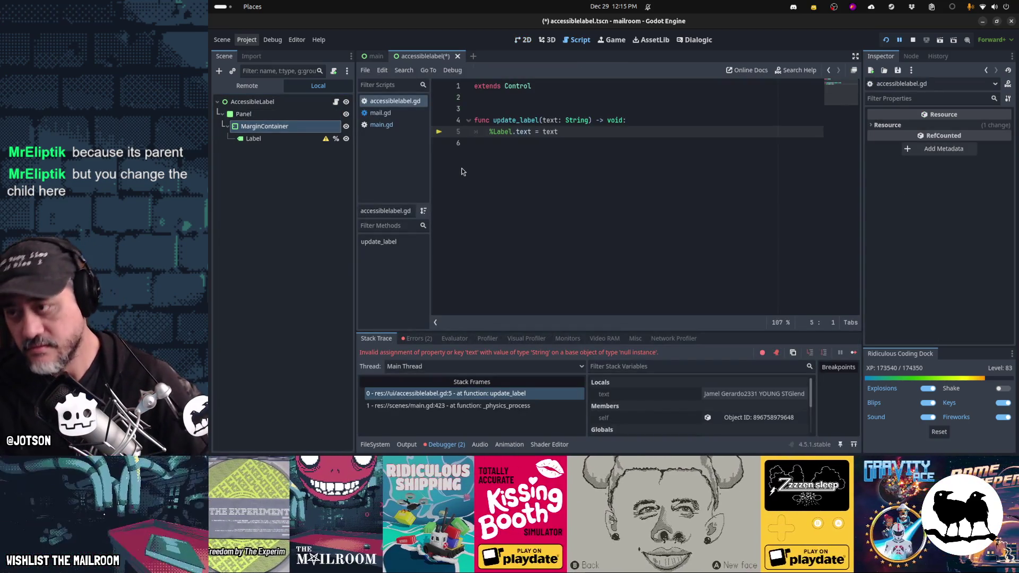
Stop the game and return to the 2D view. Undo test resizes to move MarginContainer out from under Panel
key(F8)
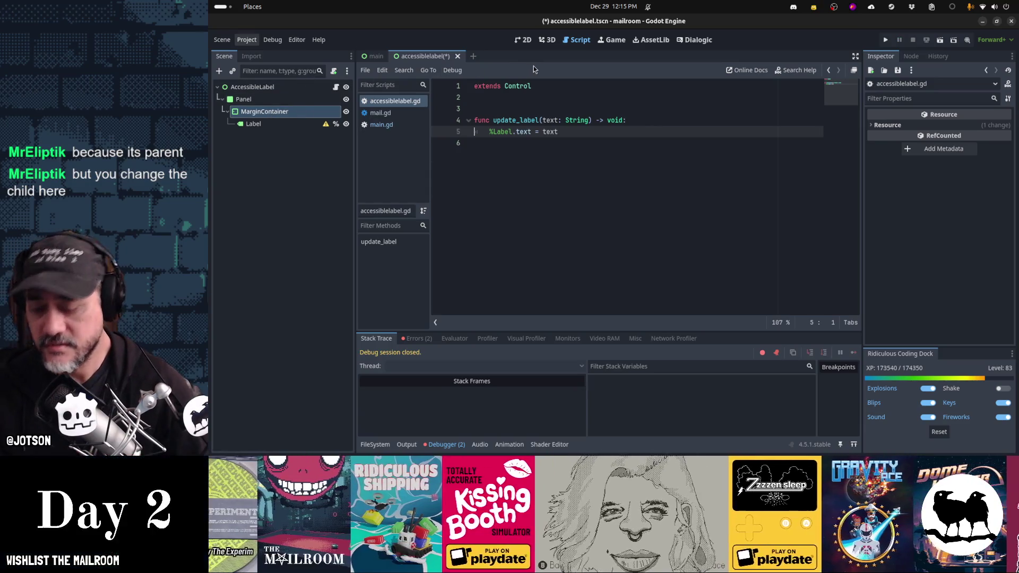
key(ctrl+F2)
key(ctrl+F1)
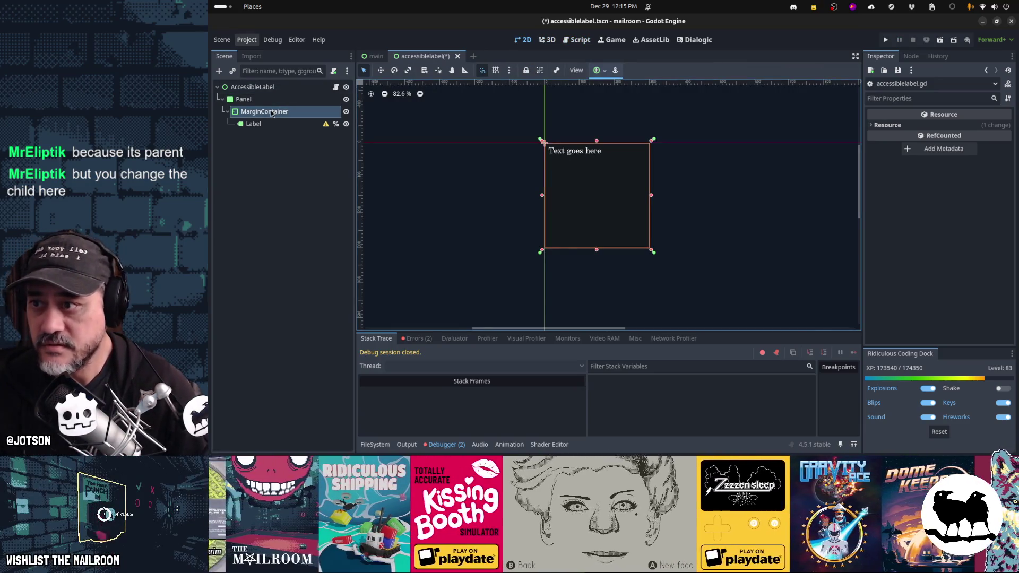
click(272, 112)
mouse_move(651, 252)
mouse_down()
mouse_move(770, 296)
mouse_move(692, 282)
mouse_move(670, 249)
mouse_up()
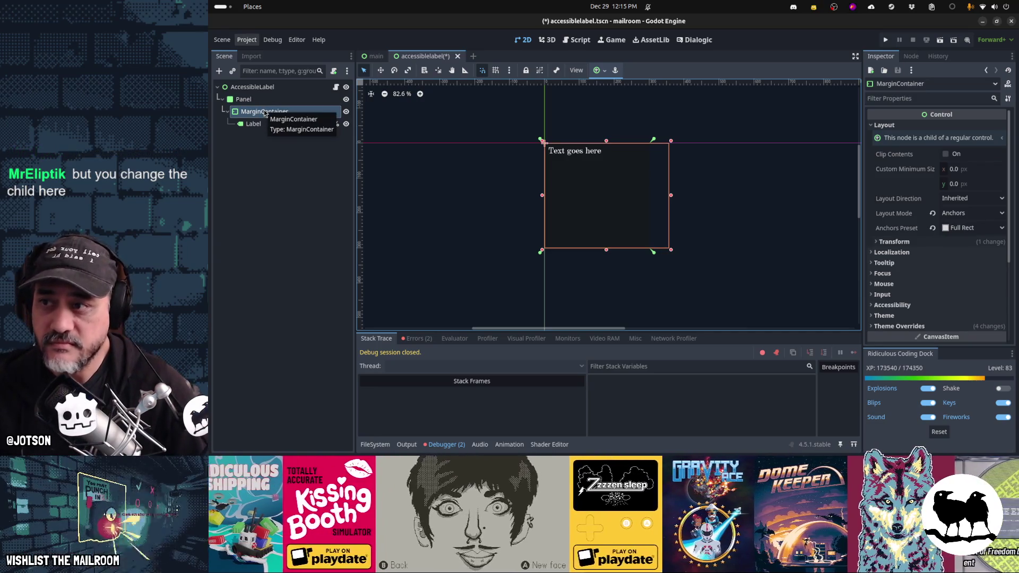
key(ctrl+z)
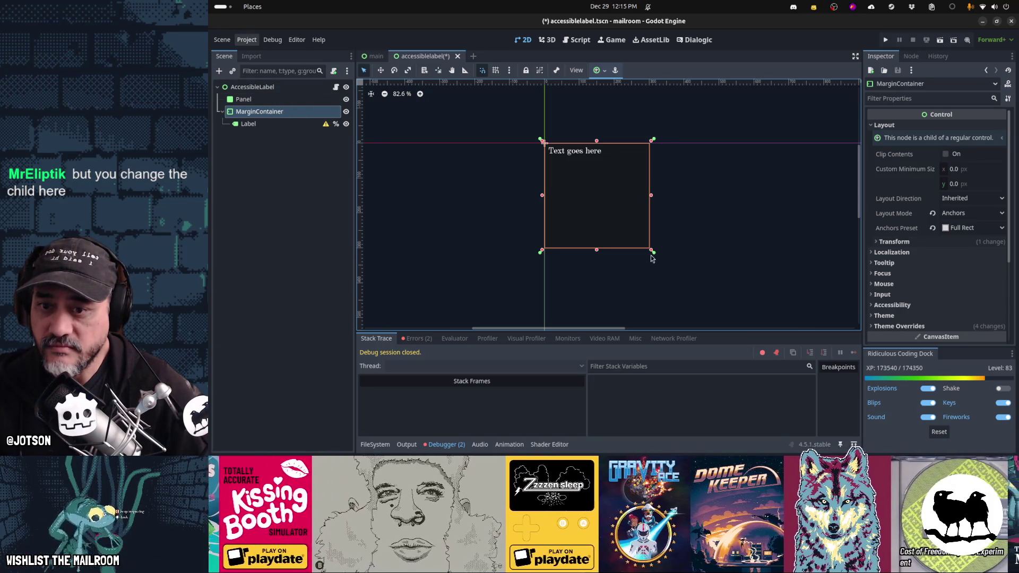
mouse_move(652, 254)
mouse_down()
mouse_move(751, 303)
mouse_move(631, 236)
mouse_up()
key(ctrl+z)
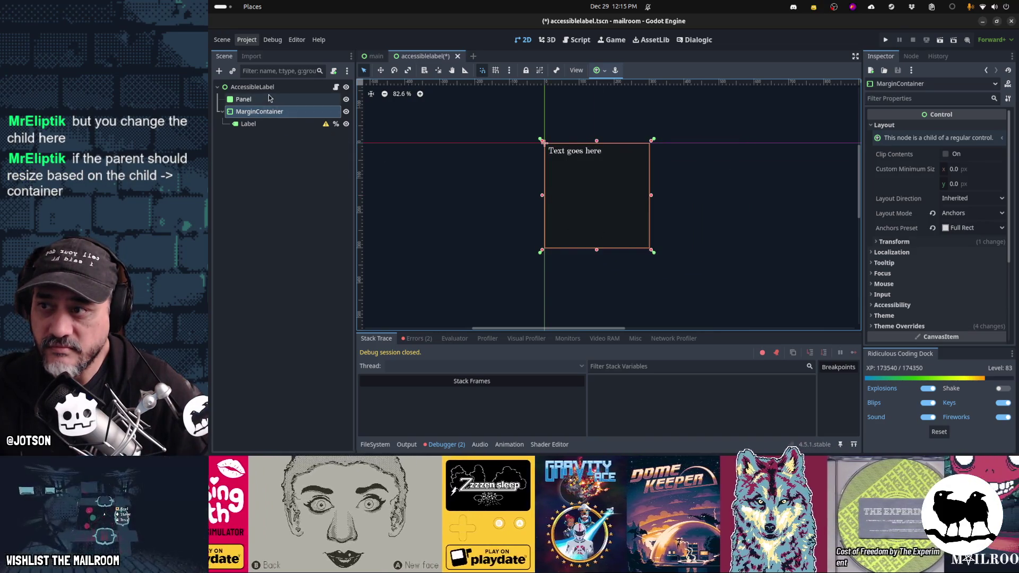
Test-resize the AccessibleLabel box, return it to 300 × 300, and select the Label
click(266, 89)
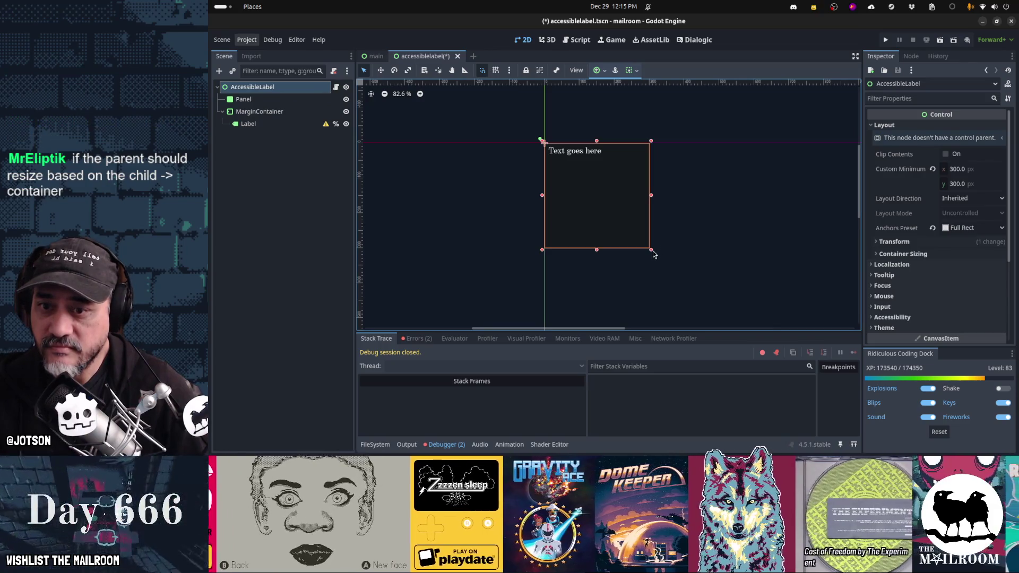
mouse_move(670, 257)
mouse_down()
mouse_move(785, 281)
mouse_move(795, 305)
mouse_move(751, 300)
mouse_move(740, 250)
mouse_move(791, 295)
mouse_move(749, 302)
mouse_up()
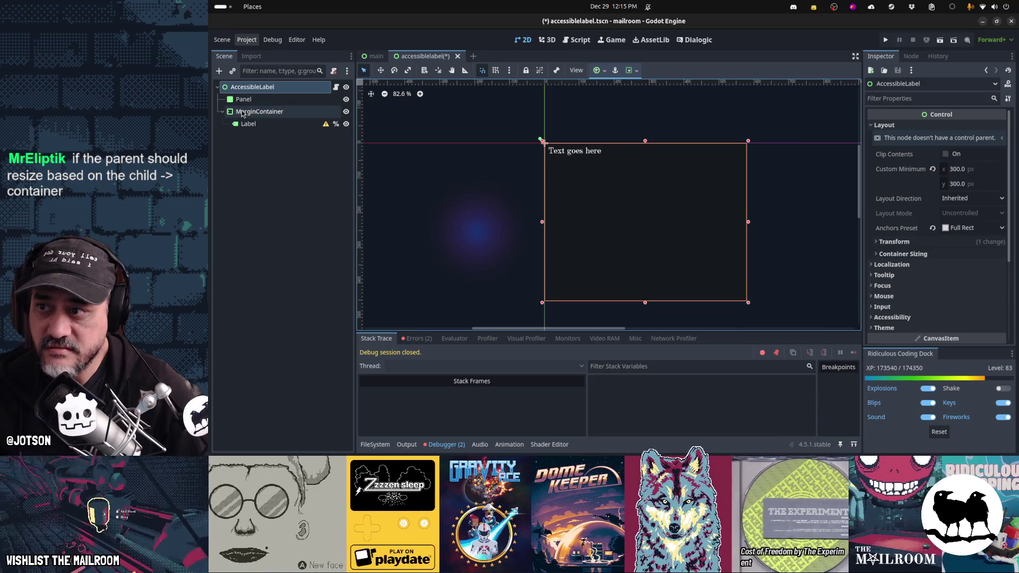
click(241, 112)
click(242, 100)
click(244, 126)
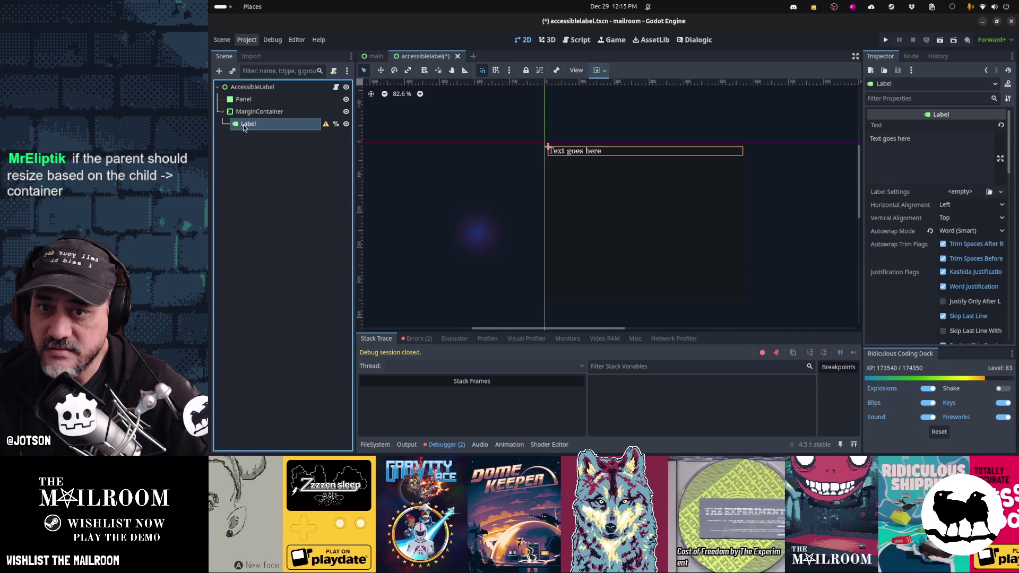
click(244, 87)
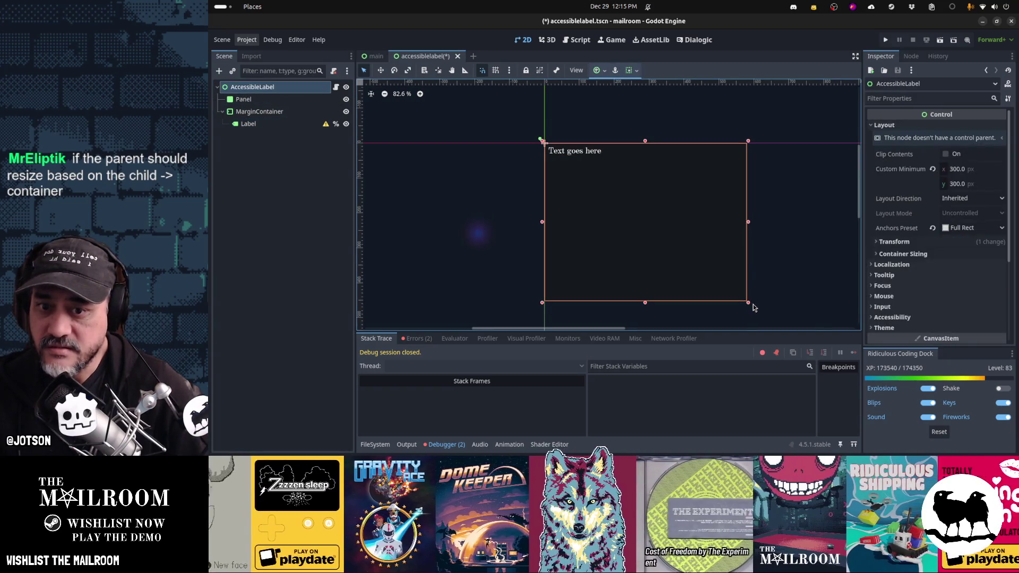
drag(749, 306, 651, 249)
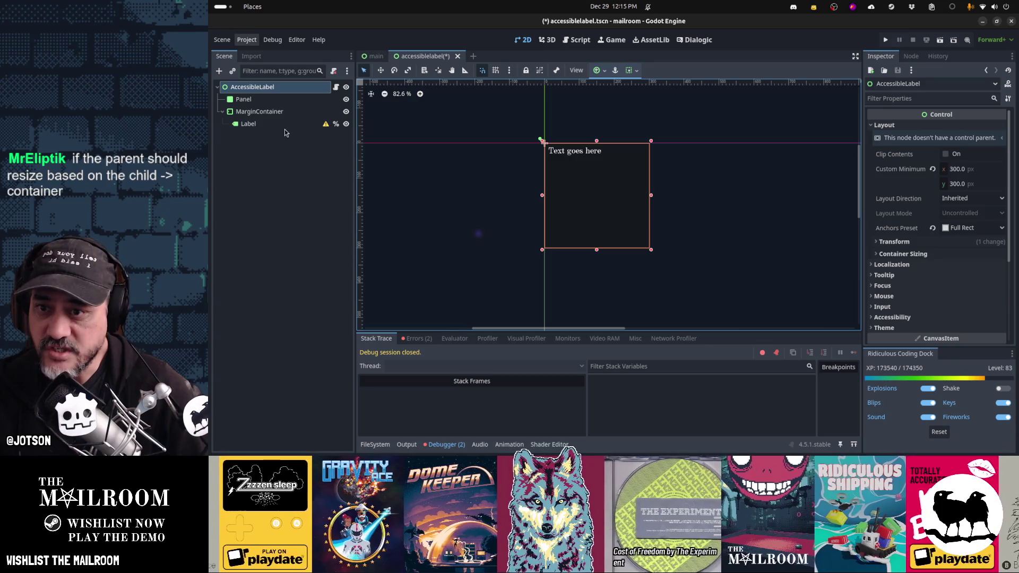
click(282, 124)
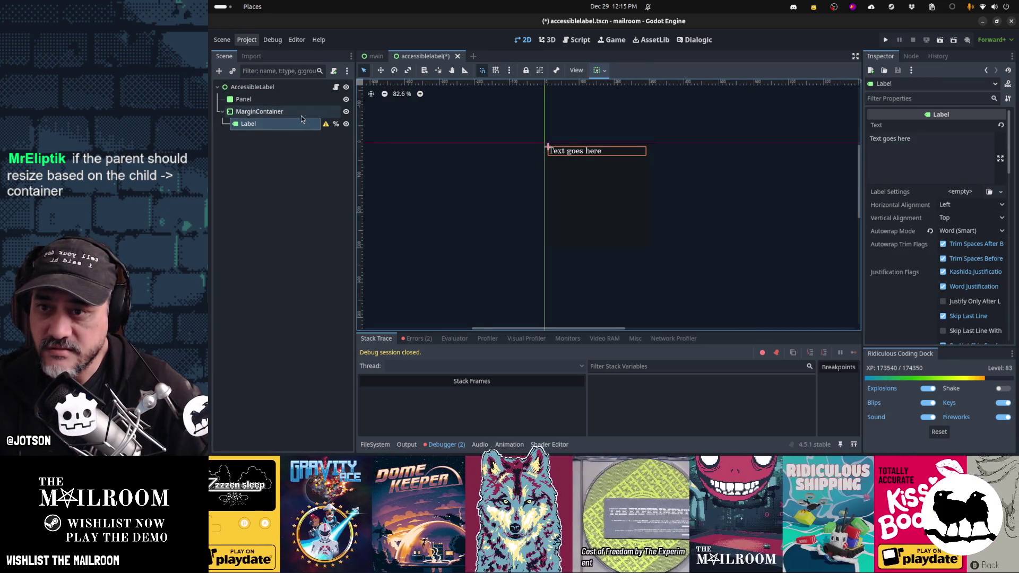
Add placeholder words to the Label's text, then copy and paste it to repeat it
click(935, 143)
text(asca dkasjh dk)
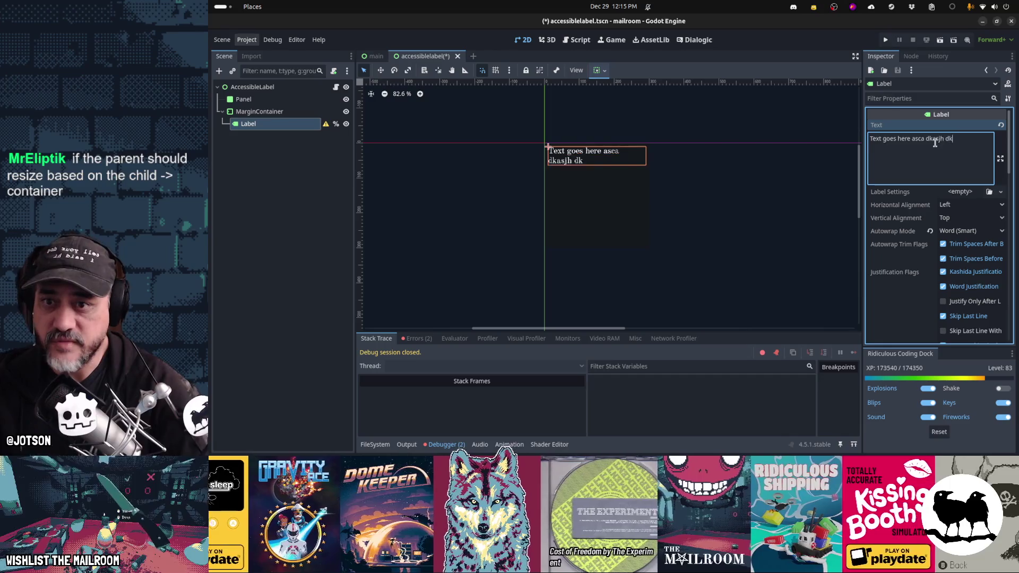
text(asjhd kasjhd asjkhd jkashd jkashd kjashd kaj hdjkas)
key(ctrl+a)
key(ctrl+c)
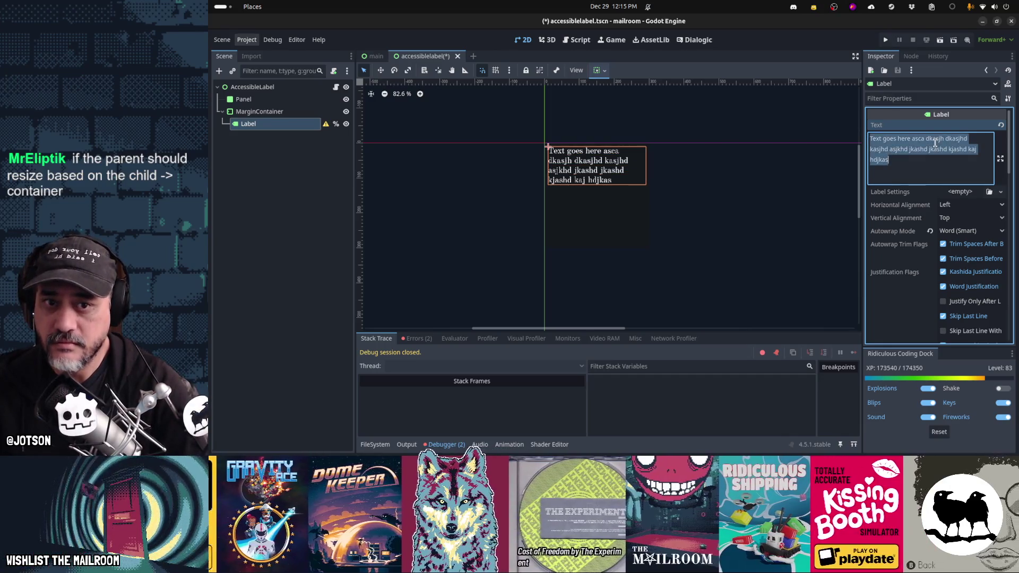
key(ctrl+v)
key(ctrl+v)
key(ctrl+v)
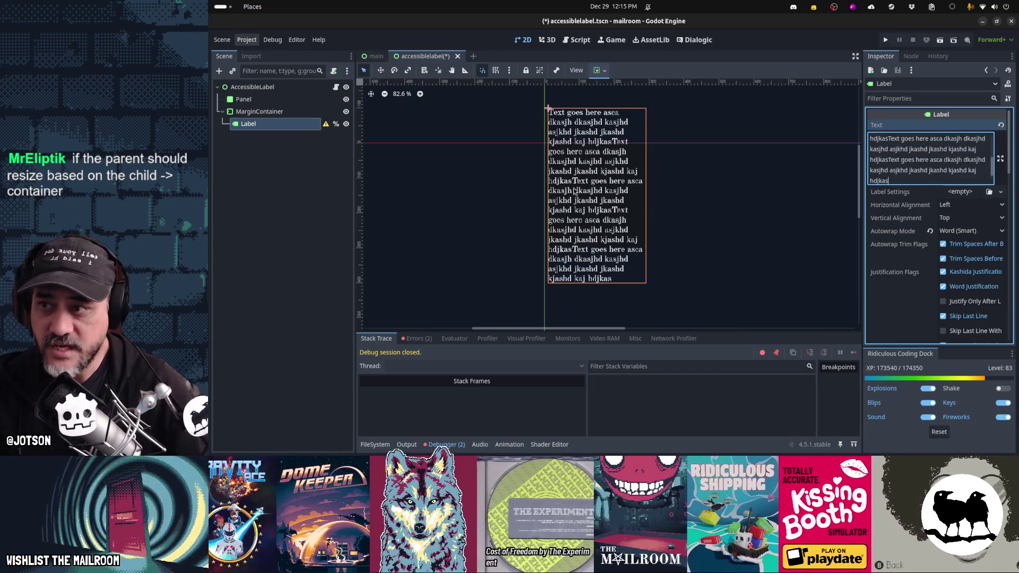
Compare the sizes of the MarginContainer, Panel and AccessibleLabel root against the grown Label
click(257, 112)
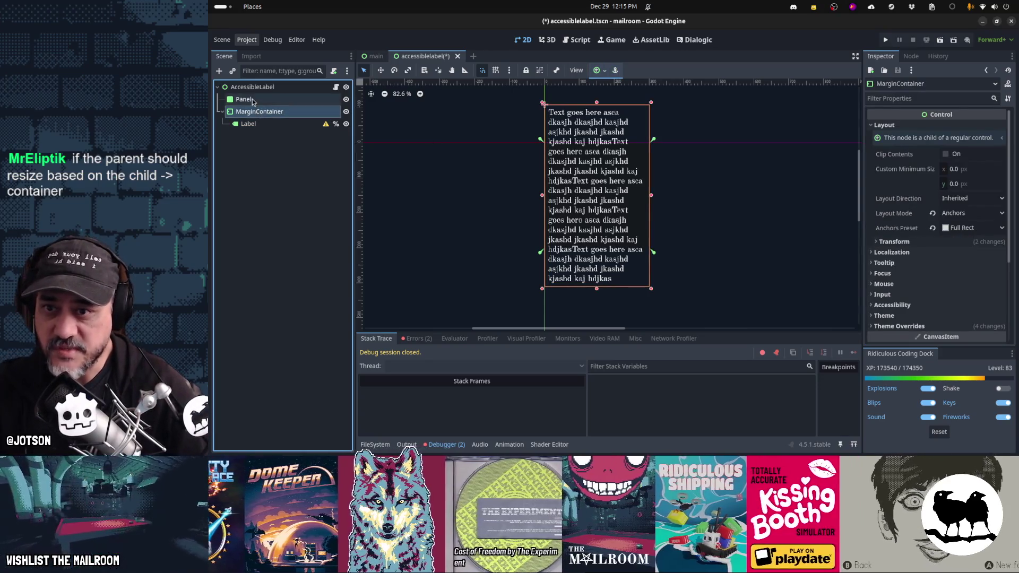
click(249, 99)
click(261, 89)
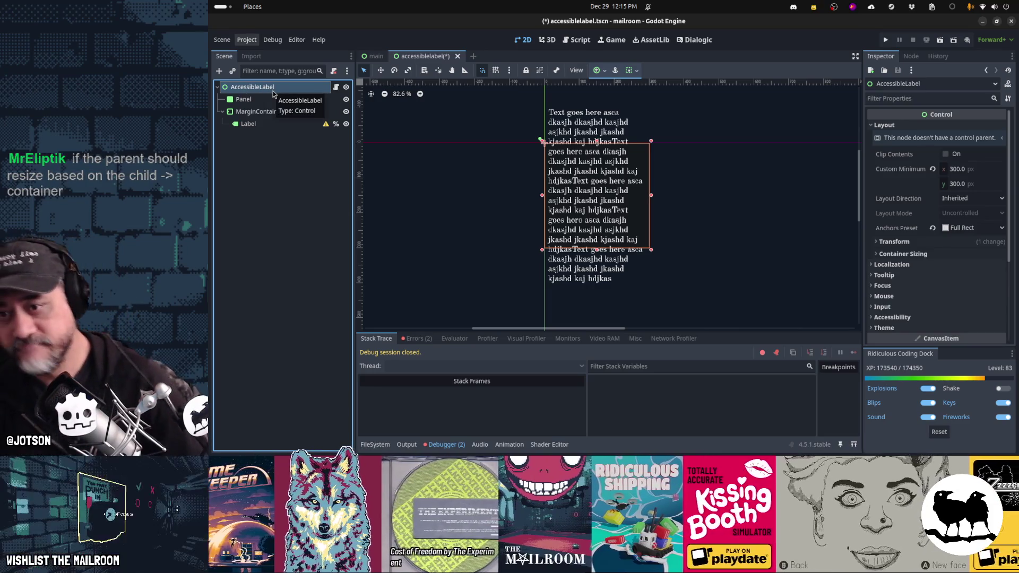
click(268, 124)
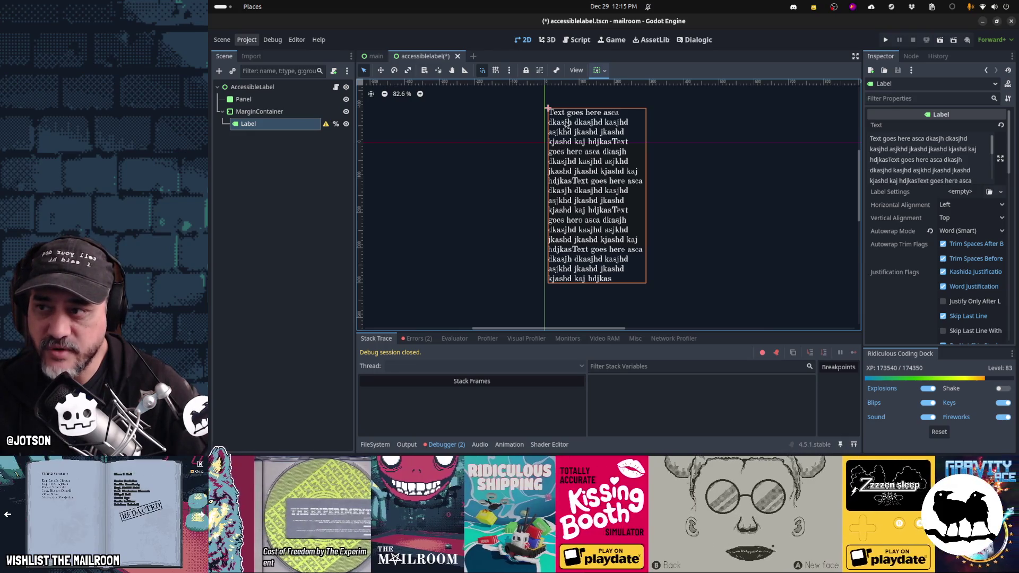
click(293, 113)
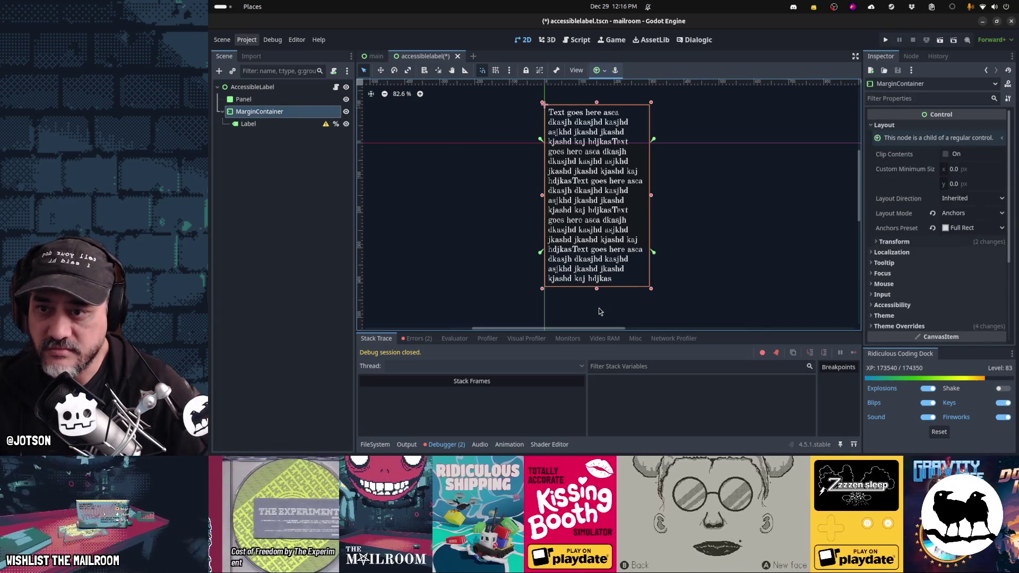
Anchor the MarginContainer to the top left and widen the collapsed container
click(605, 70)
click(602, 104)
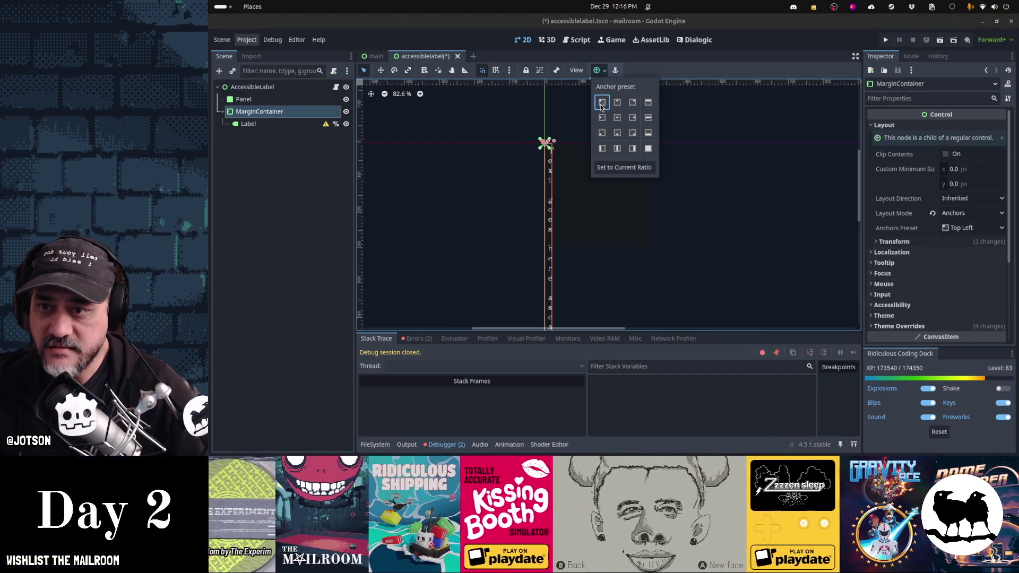
click(578, 159)
scroll(557, 191, down, 5)
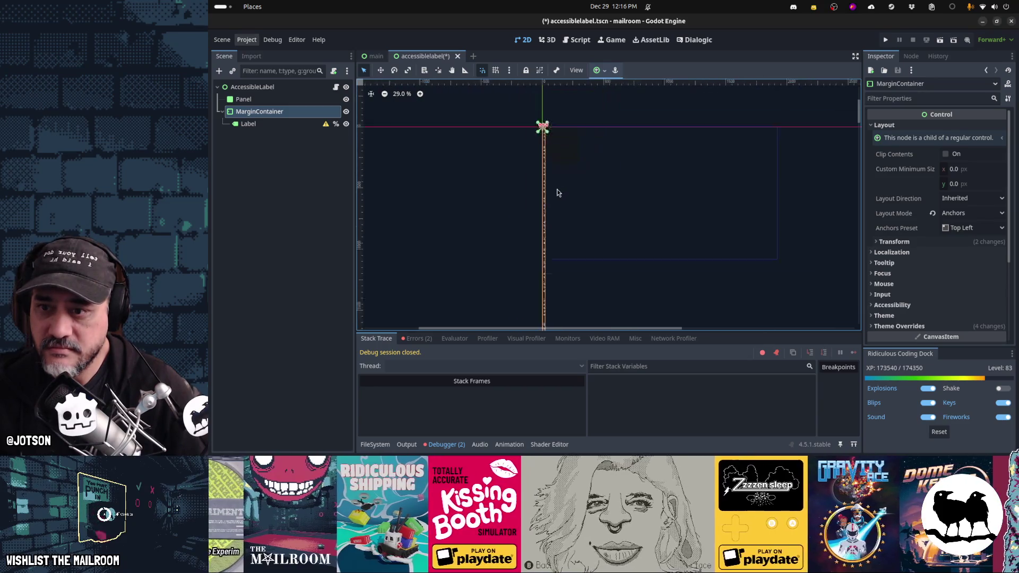
scroll(558, 193, down, 8)
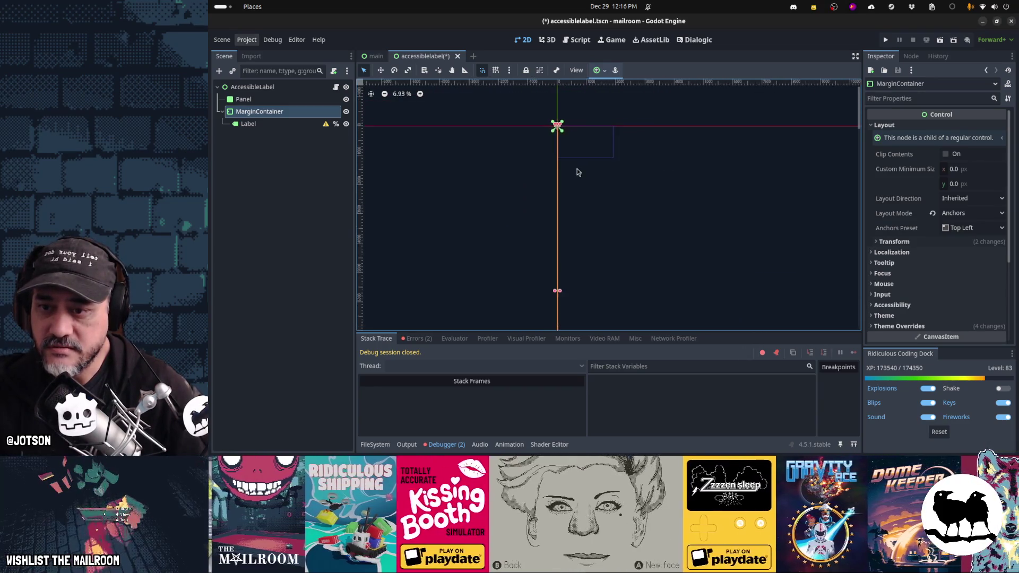
scroll(580, 182, down, 2)
drag(573, 223, 597, 220)
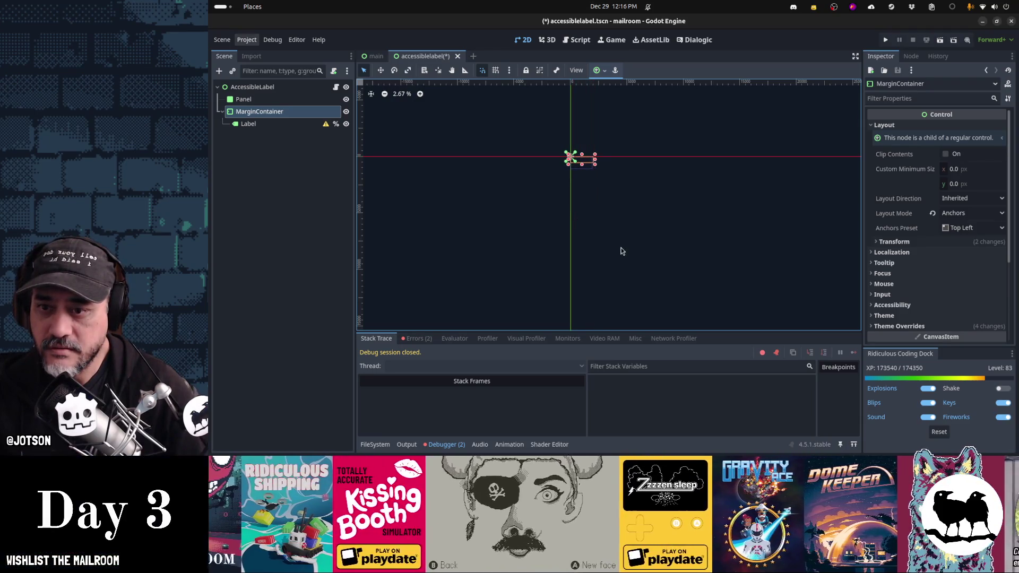
Narrow and shrink the MarginContainer so the Label's text rewraps inside it
scroll(581, 163, up, 11)
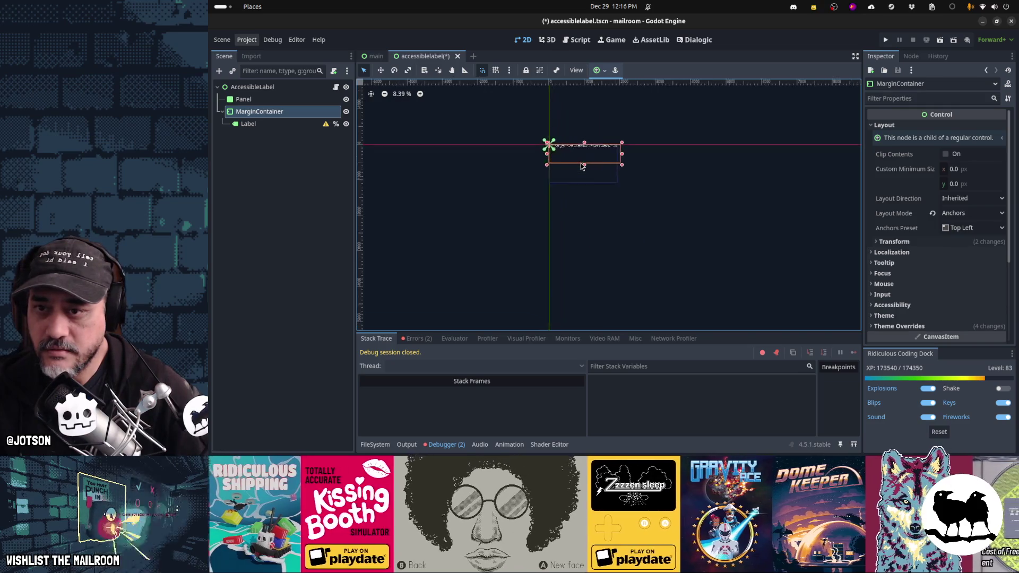
mouse_move(686, 168)
mouse_down()
mouse_move(563, 208)
mouse_move(536, 192)
mouse_move(540, 172)
mouse_up()
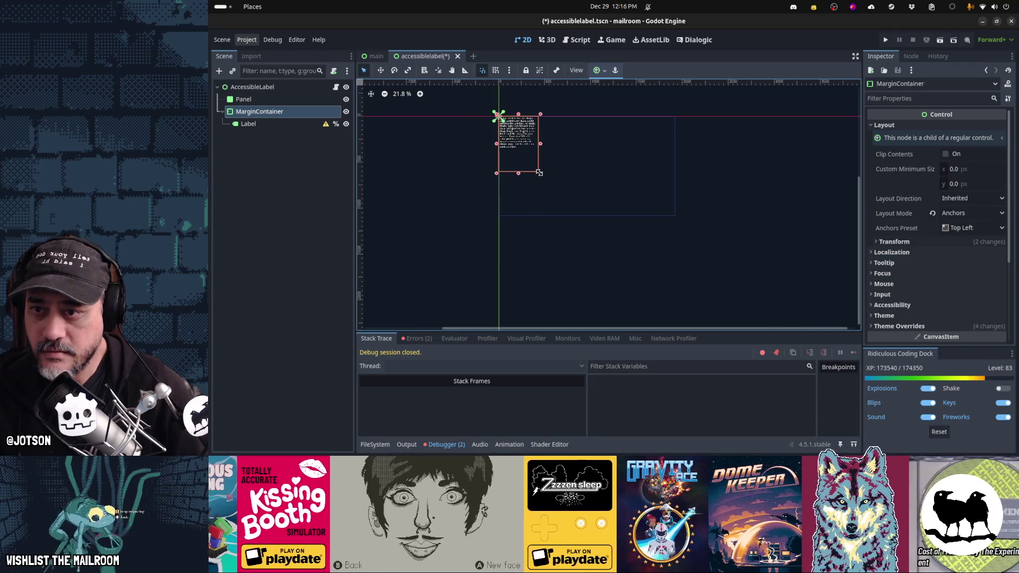
scroll(522, 143, up, 7)
click(269, 123)
click(271, 112)
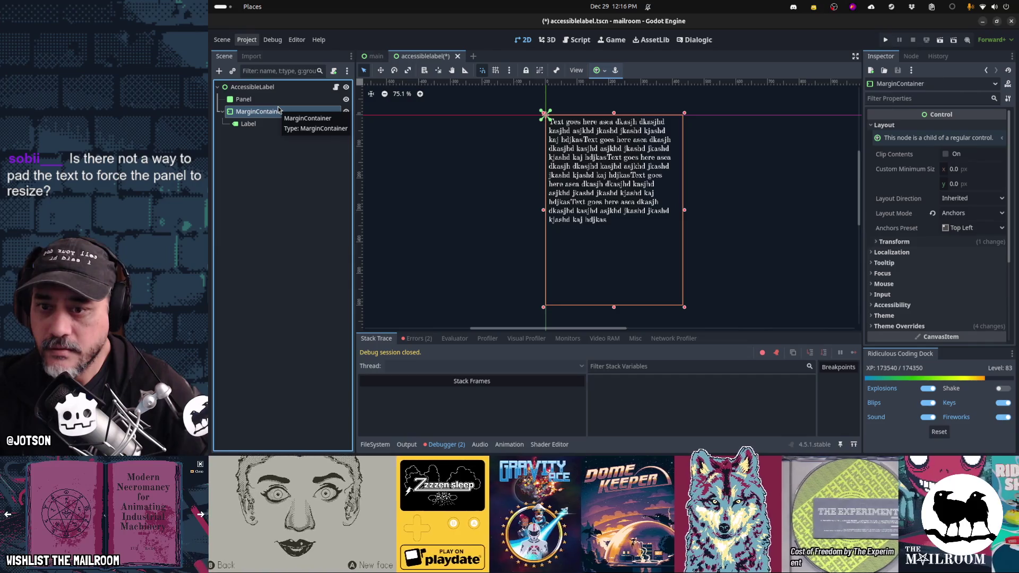
mouse_move(683, 307)
mouse_down()
mouse_move(641, 247)
mouse_move(597, 255)
mouse_move(626, 196)
mouse_move(684, 196)
mouse_up()
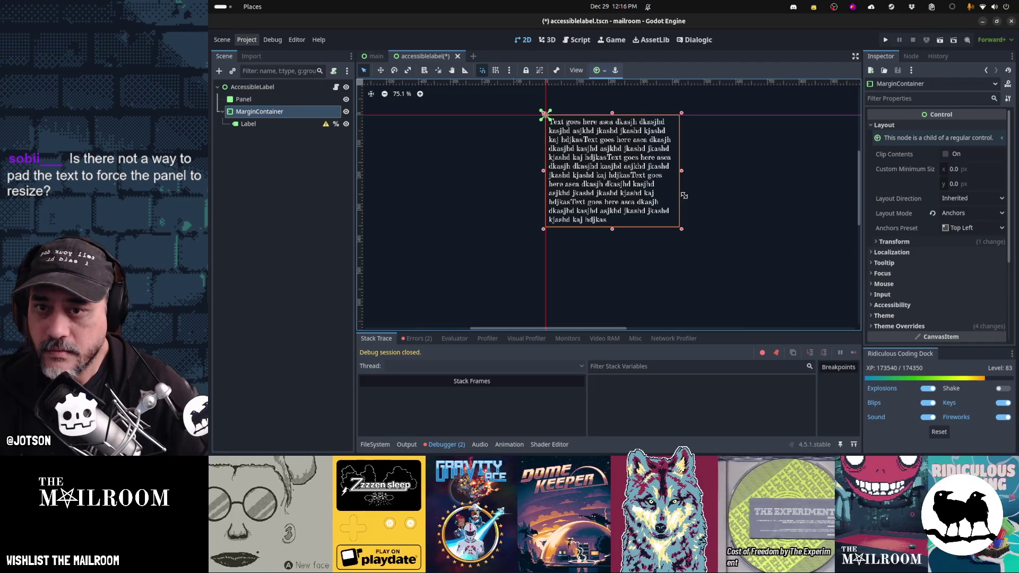
click(991, 172)
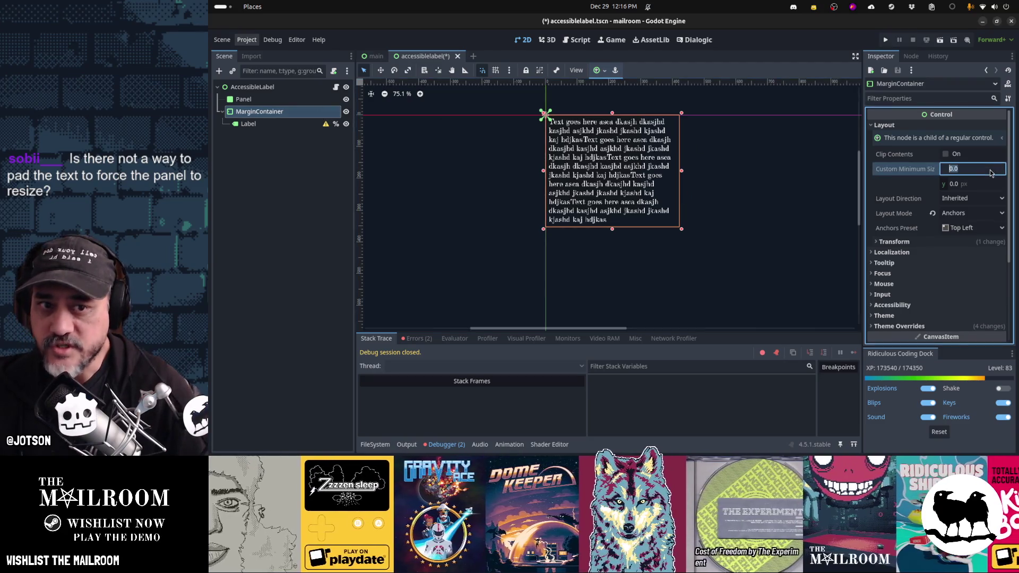
Set the MarginContainer's Custom Minimum Size to 300 × 50
text(300)
key(Tab)
text(50)
key(Return)
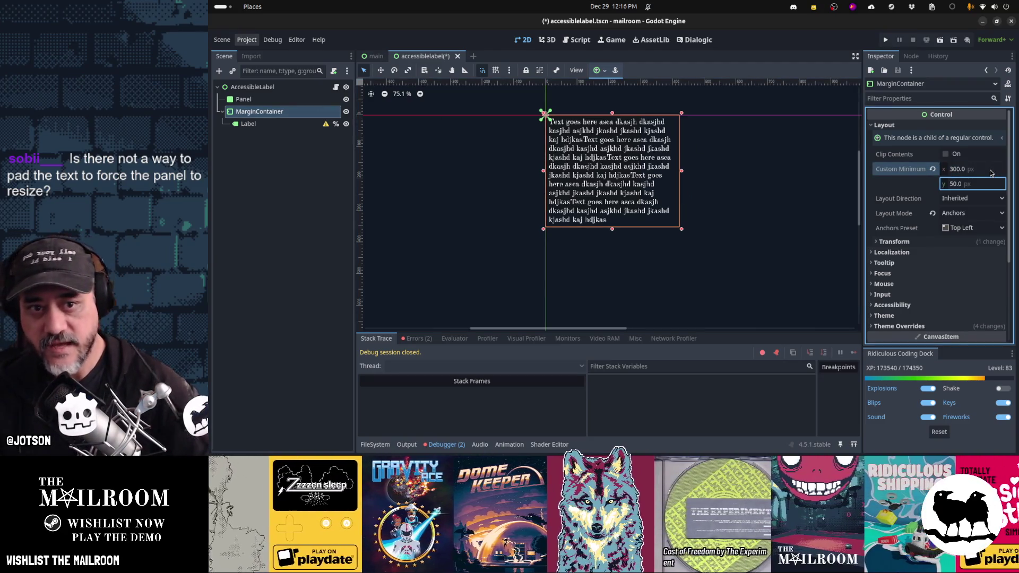
drag(682, 231, 633, 194)
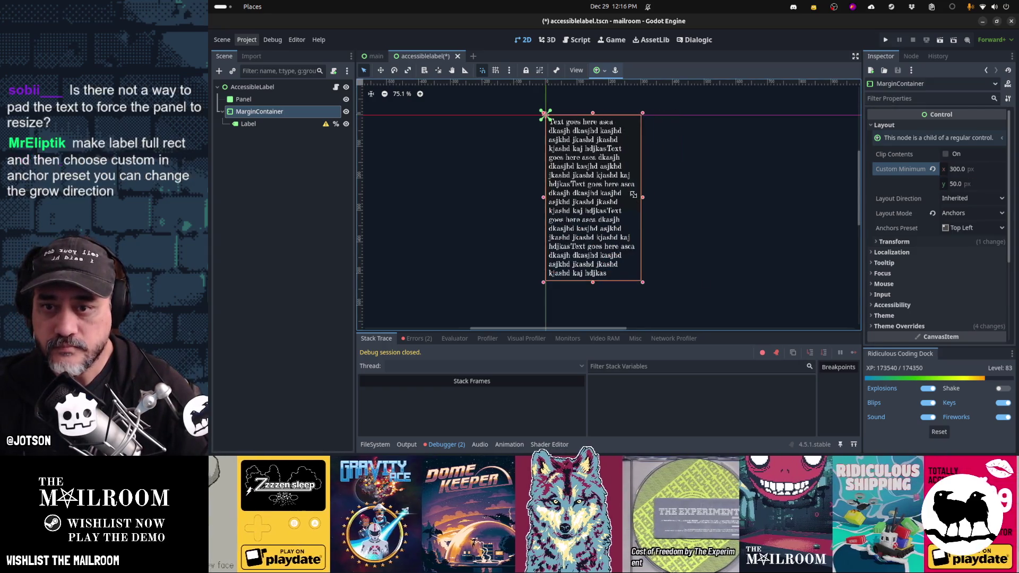
Delete all of the Label's text, leaving it empty
click(297, 125)
click(904, 148)
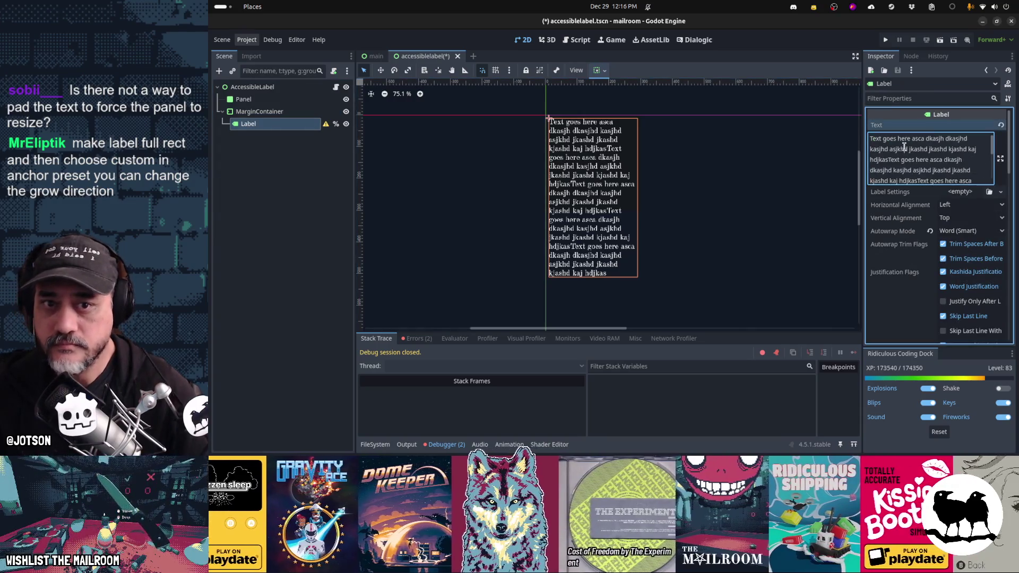
text(Q)
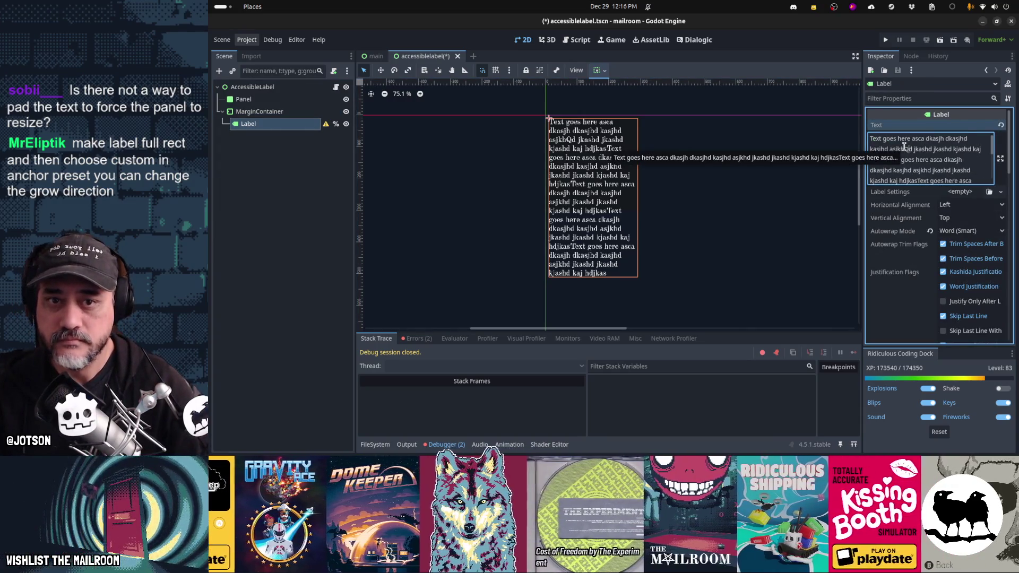
key(ctrl+a)
key(BackSpace)
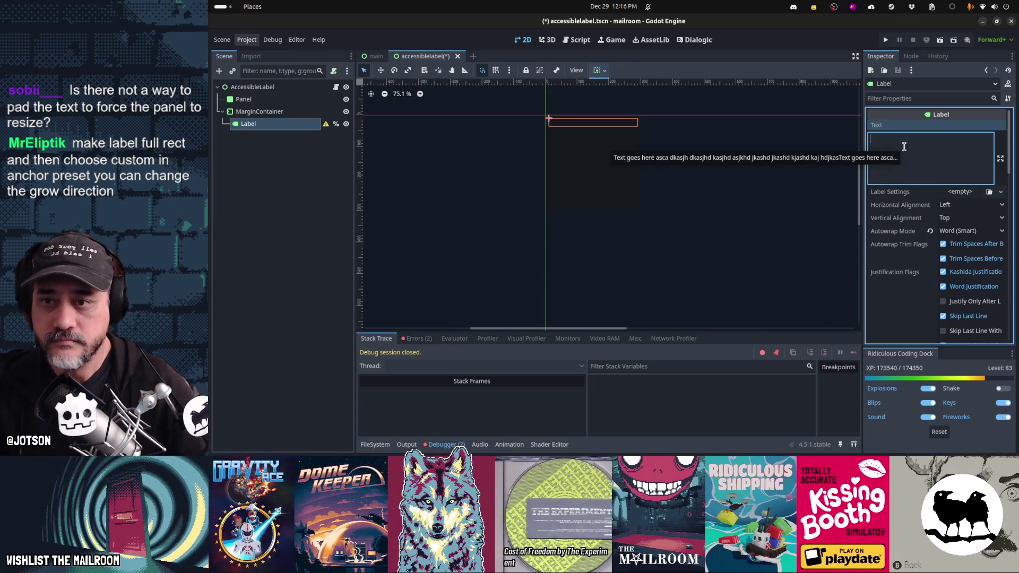
click(295, 113)
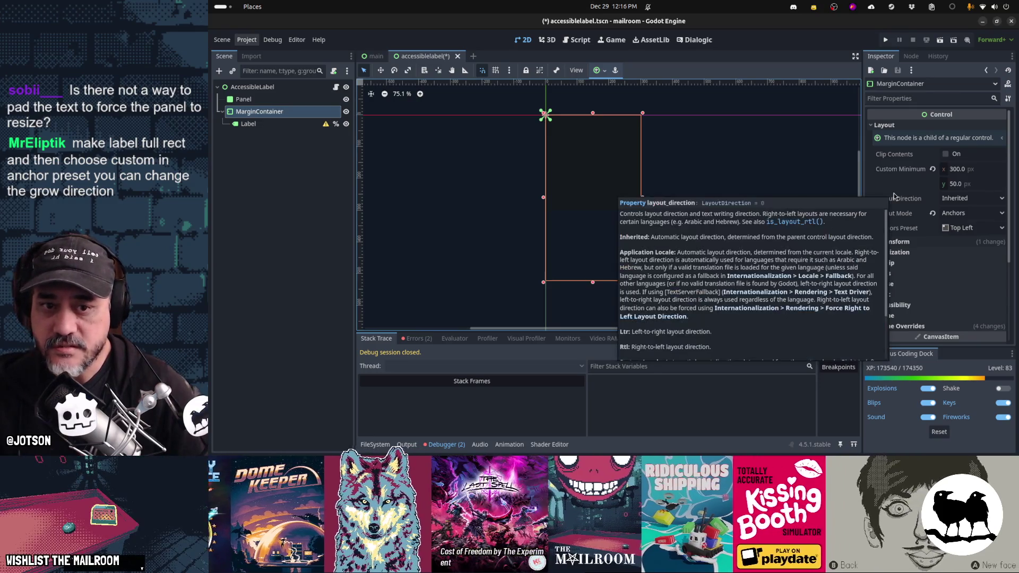
scroll(898, 243, down, 1)
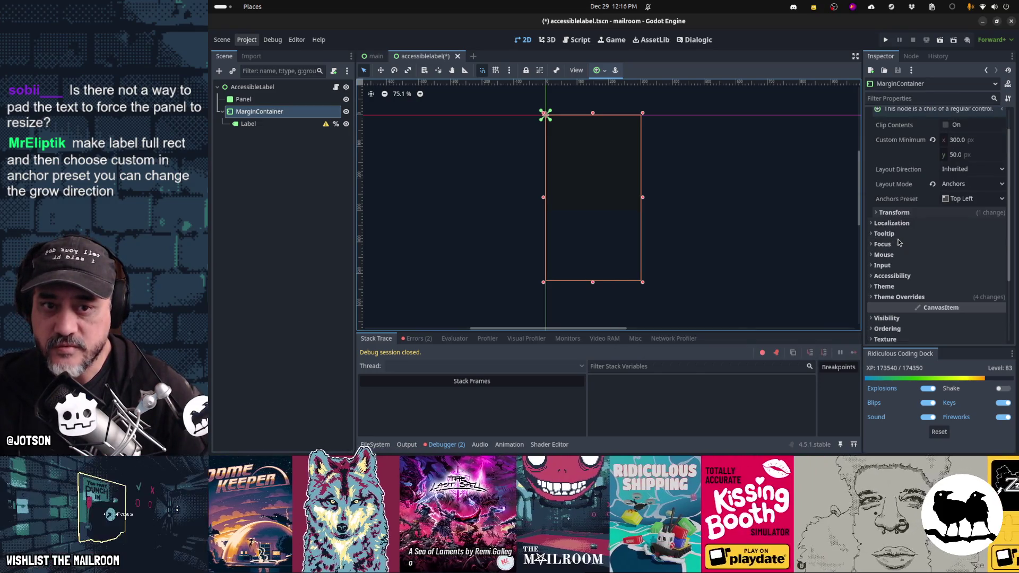
scroll(899, 242, up, 1)
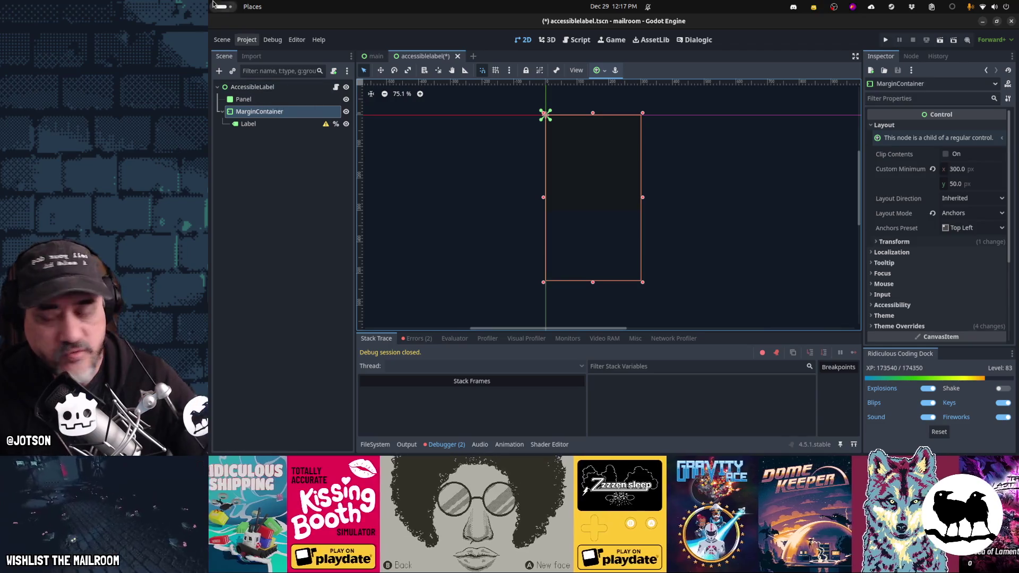
click(295, 125)
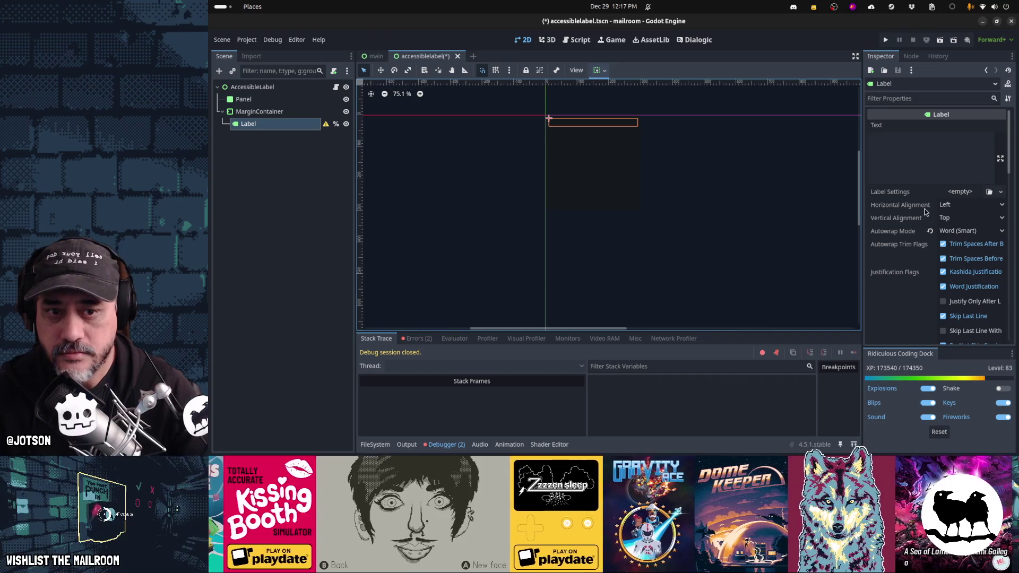
mouse_move(925, 212)
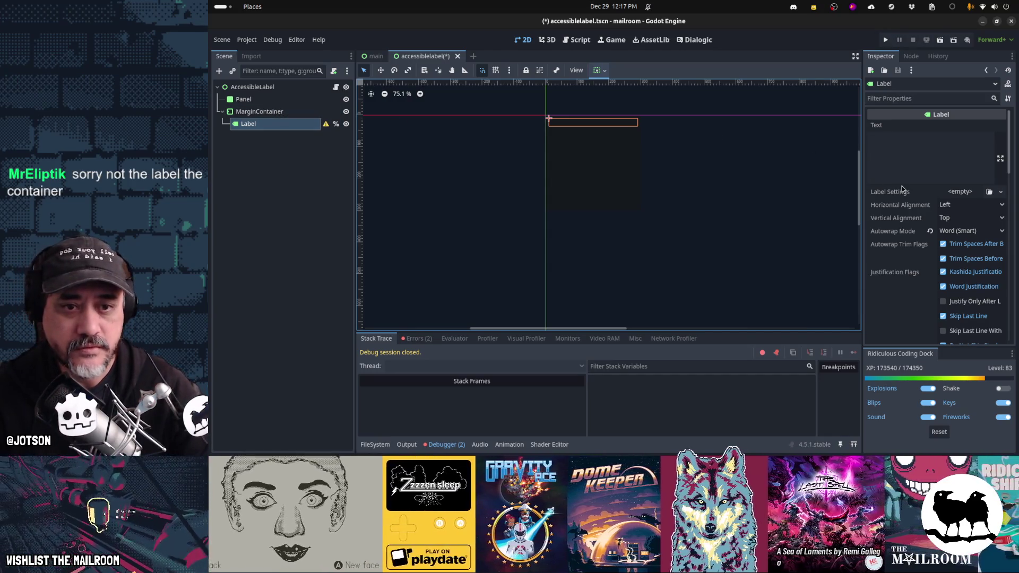
mouse_move(902, 189)
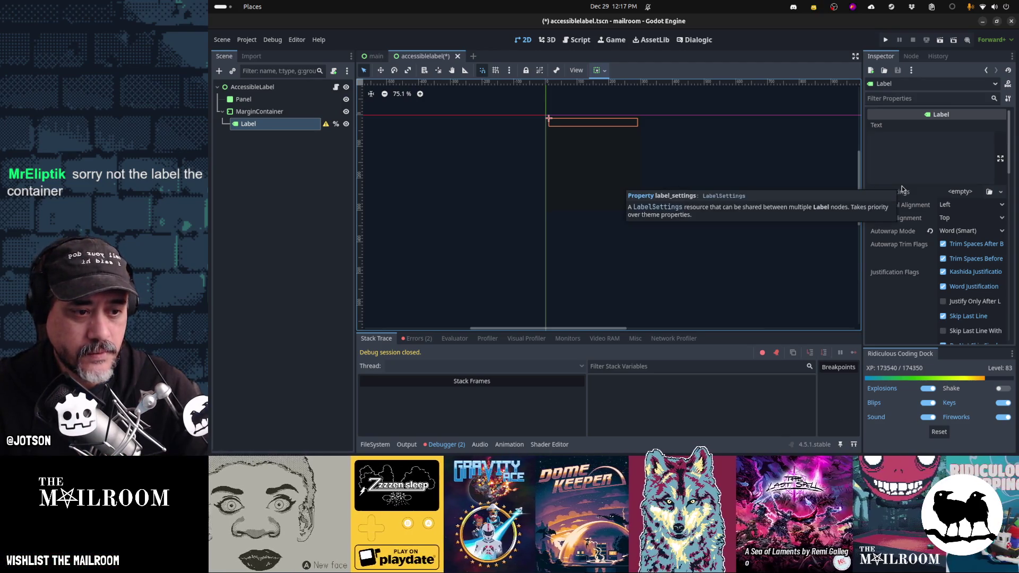
scroll(903, 189, down, 5)
scroll(903, 186, down, 4)
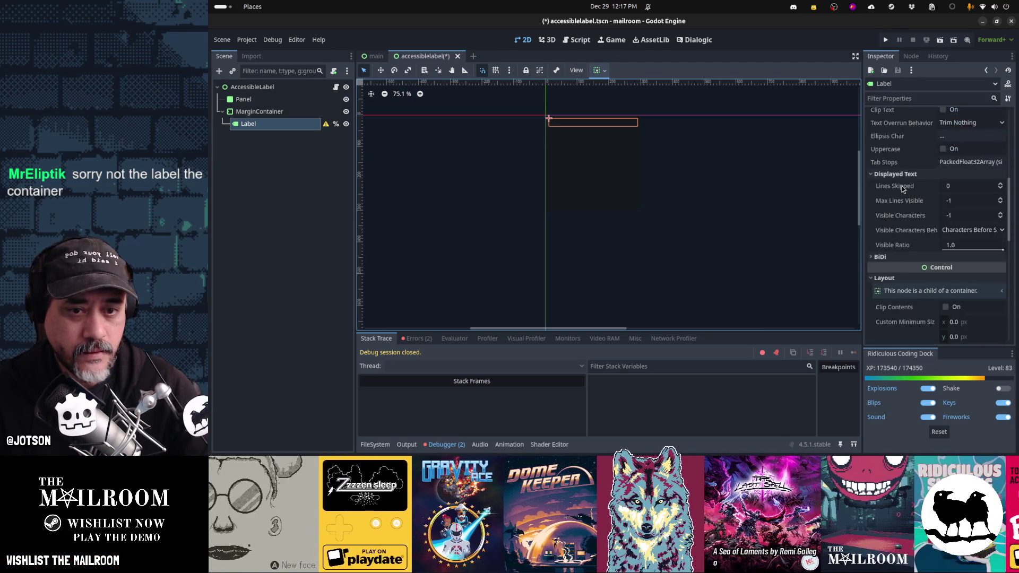
click(900, 173)
scroll(907, 187, down, 3)
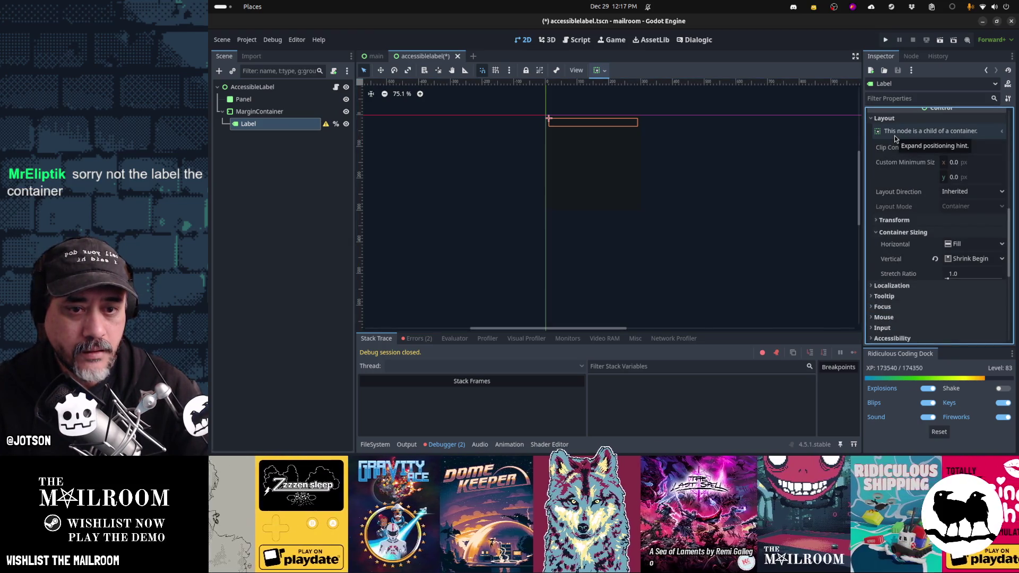
click(960, 192)
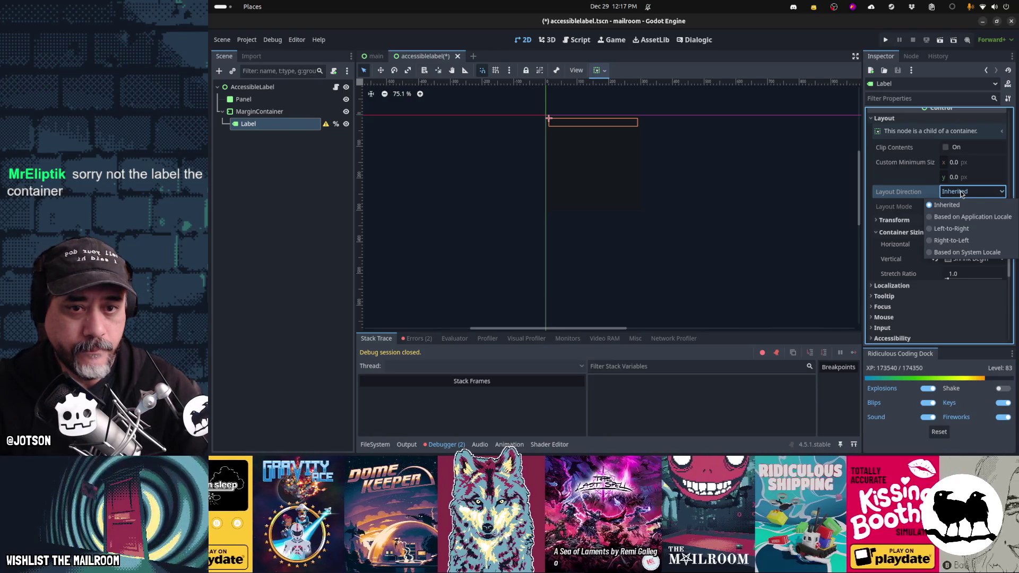
click(961, 192)
click(961, 192)
click(961, 193)
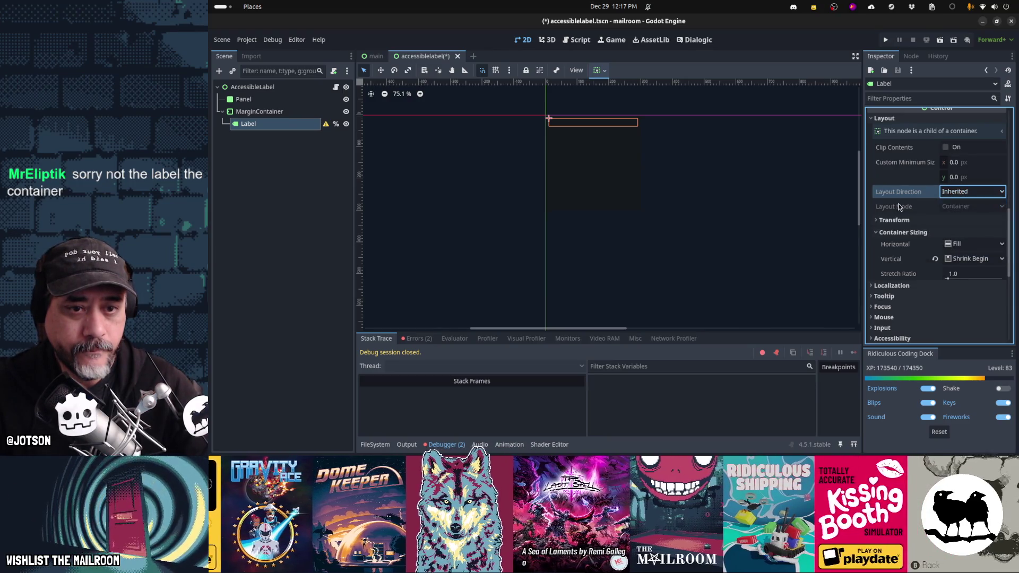
click(960, 193)
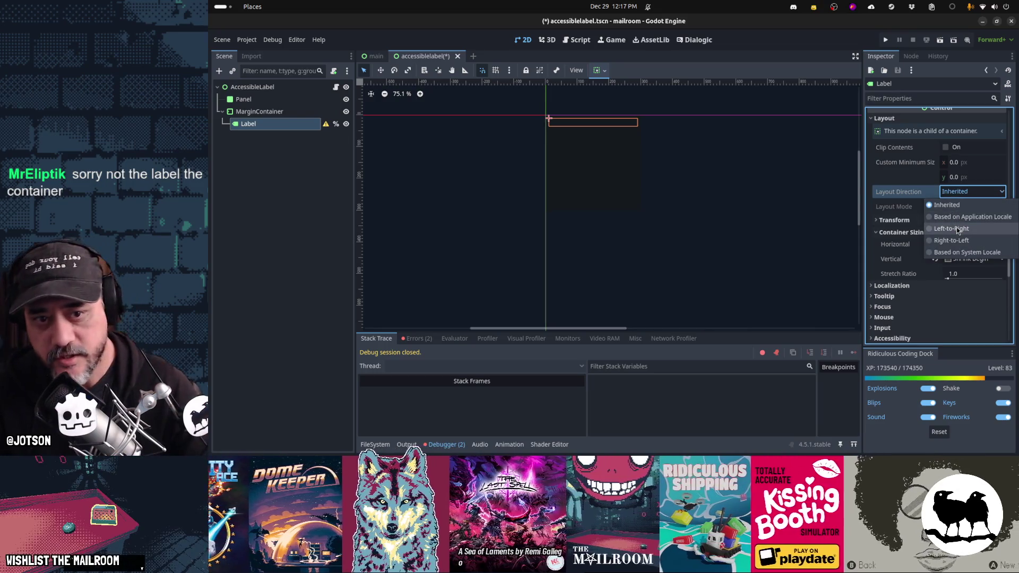
click(888, 196)
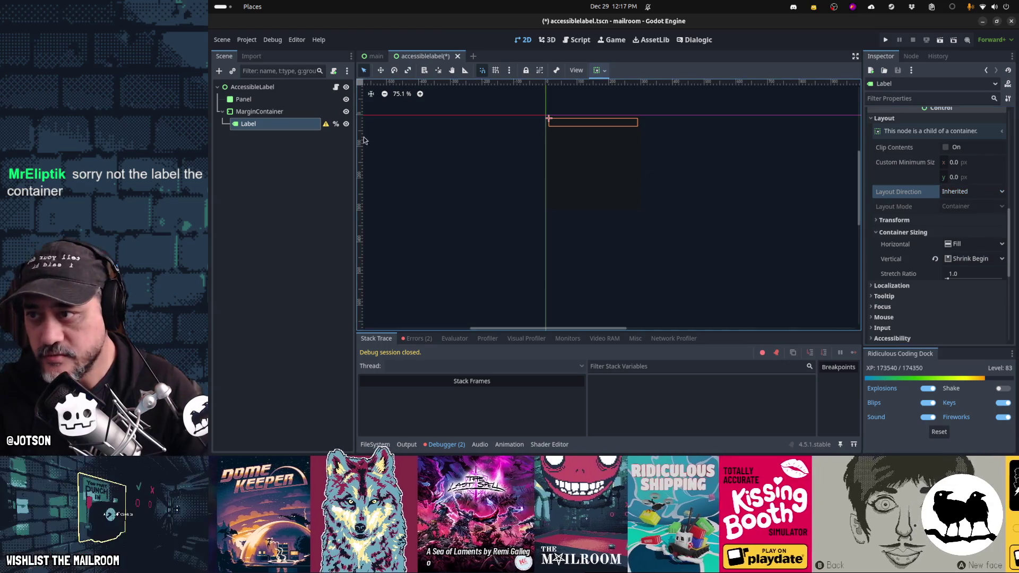
click(285, 116)
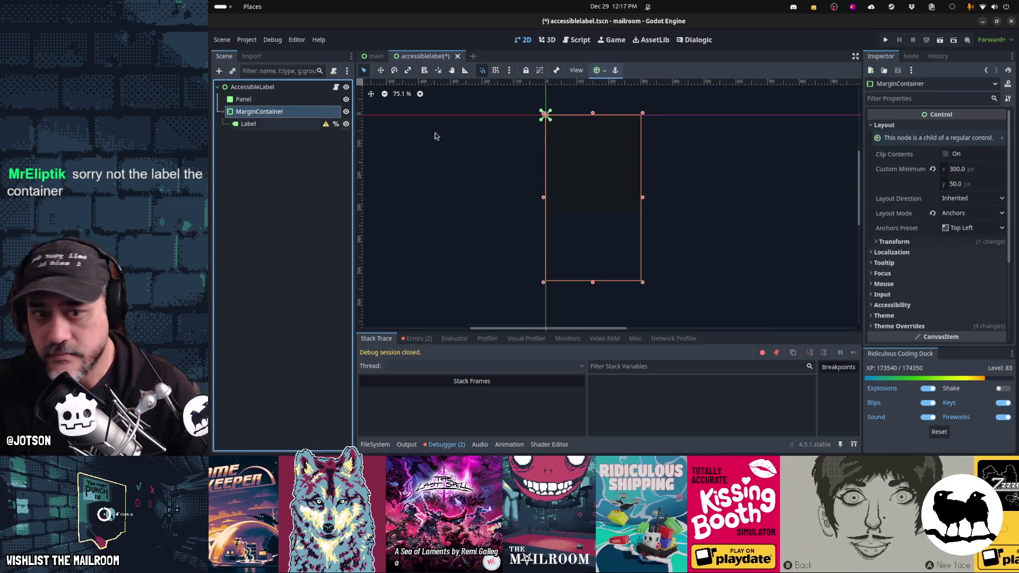
click(988, 200)
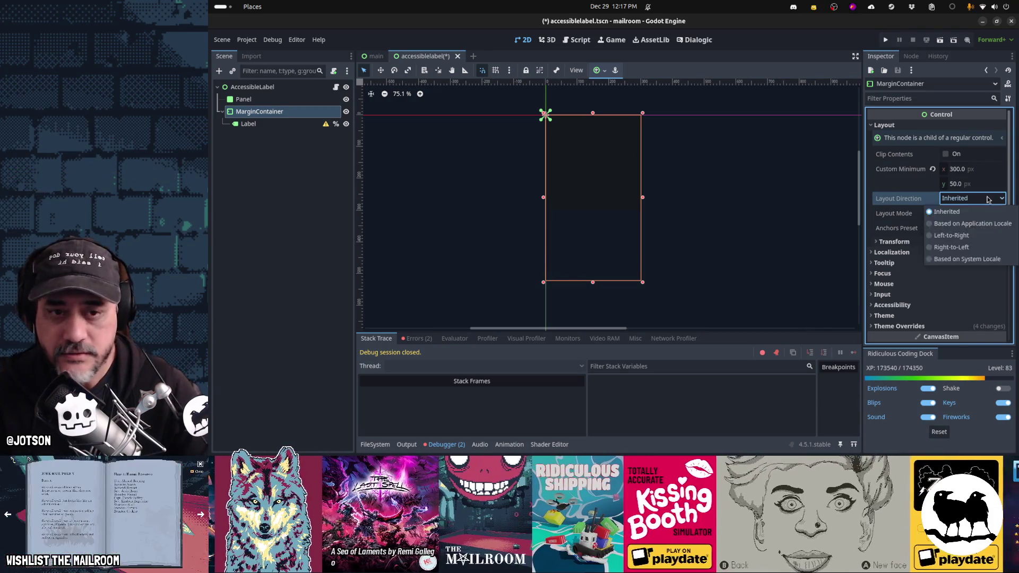
click(884, 215)
click(958, 214)
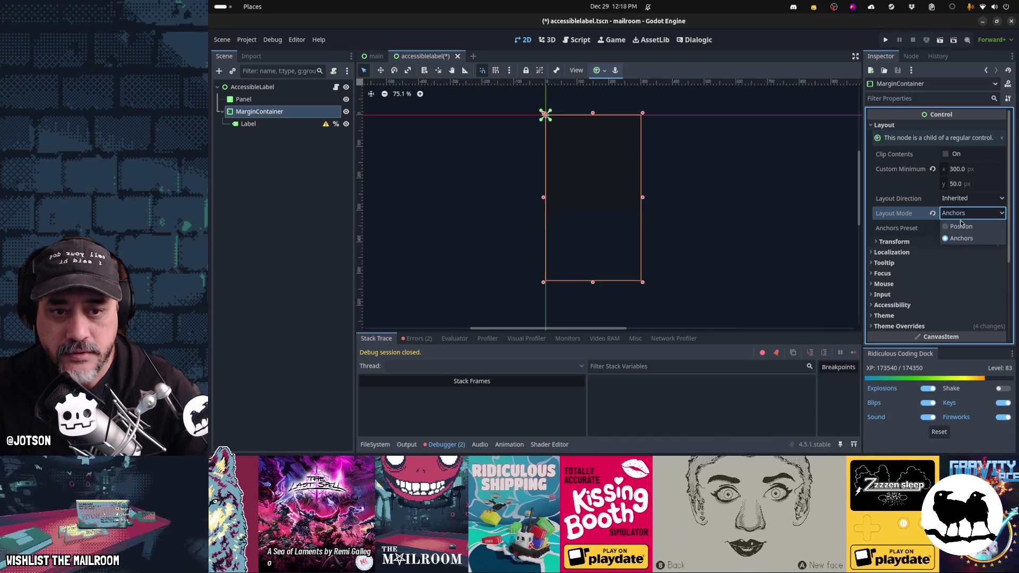
click(957, 236)
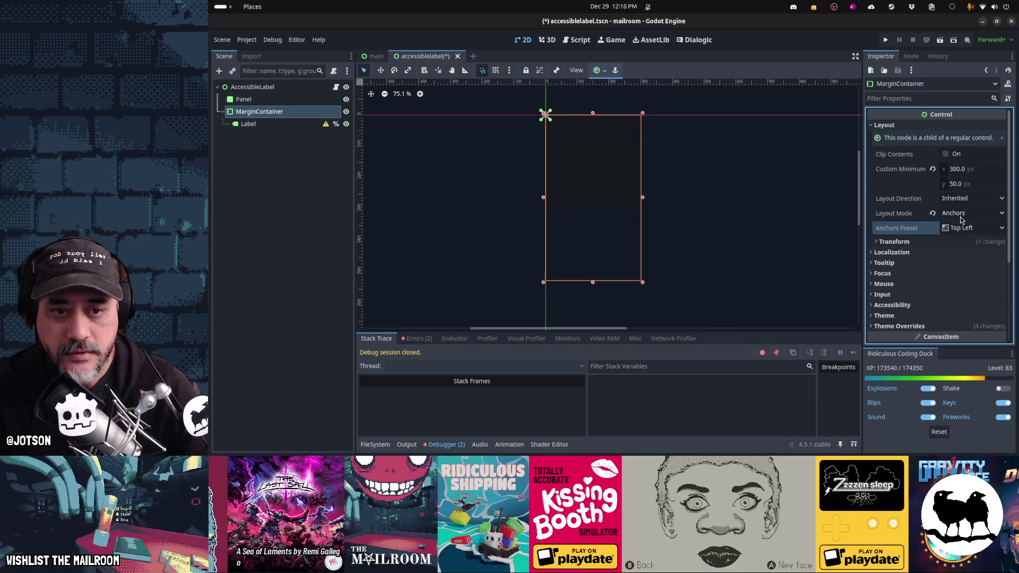
click(960, 215)
click(962, 227)
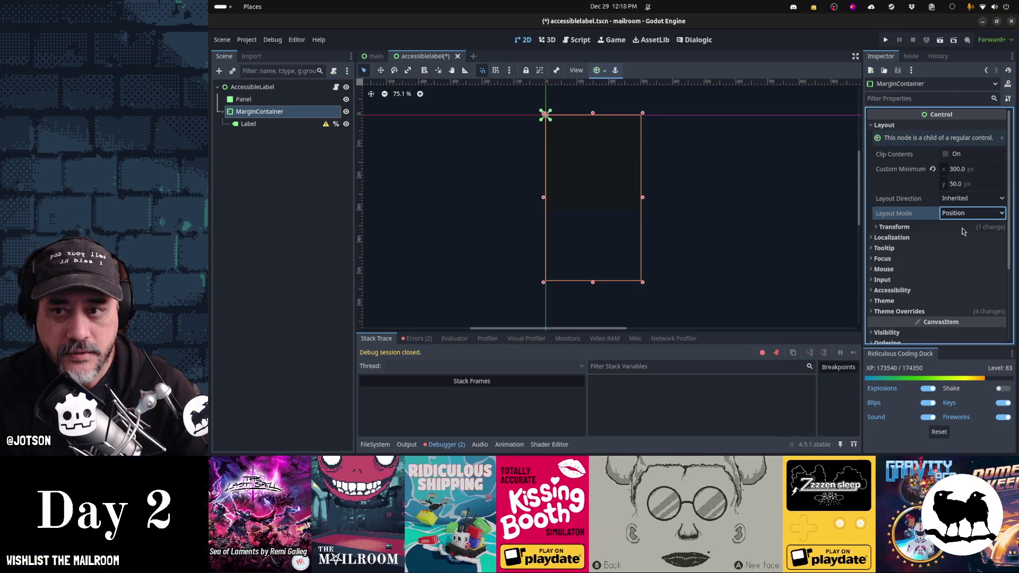
click(957, 214)
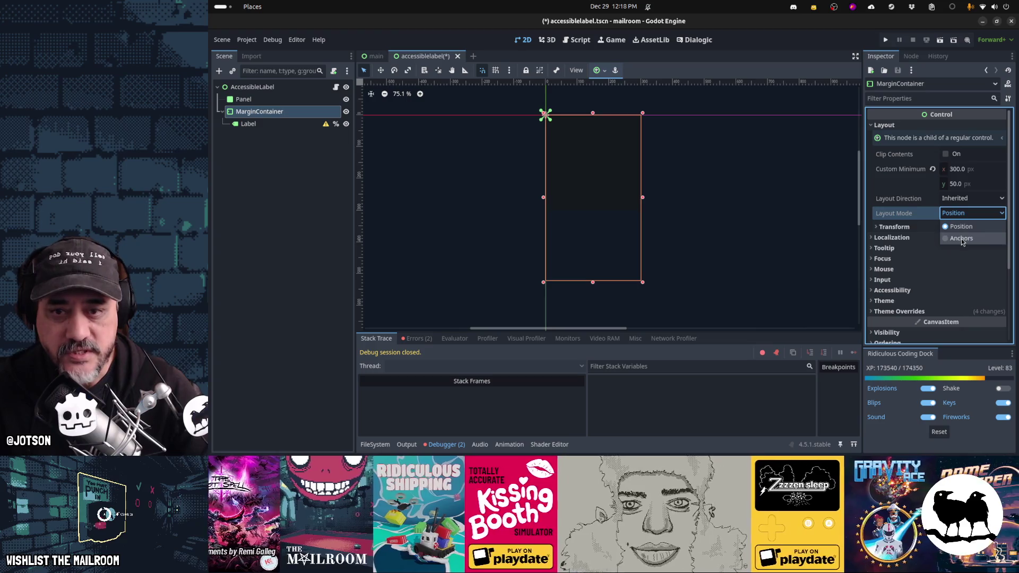
click(962, 239)
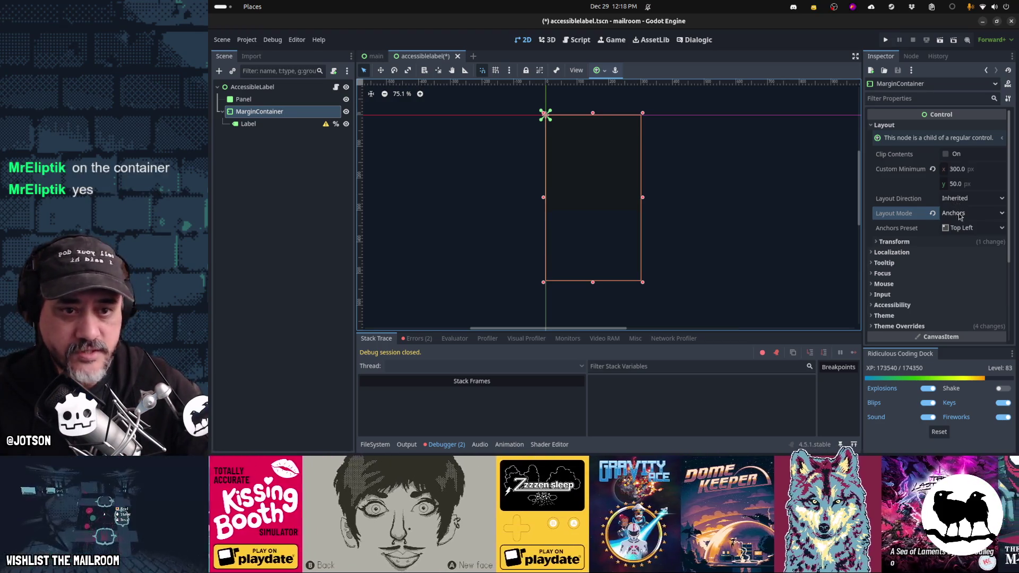
click(959, 213)
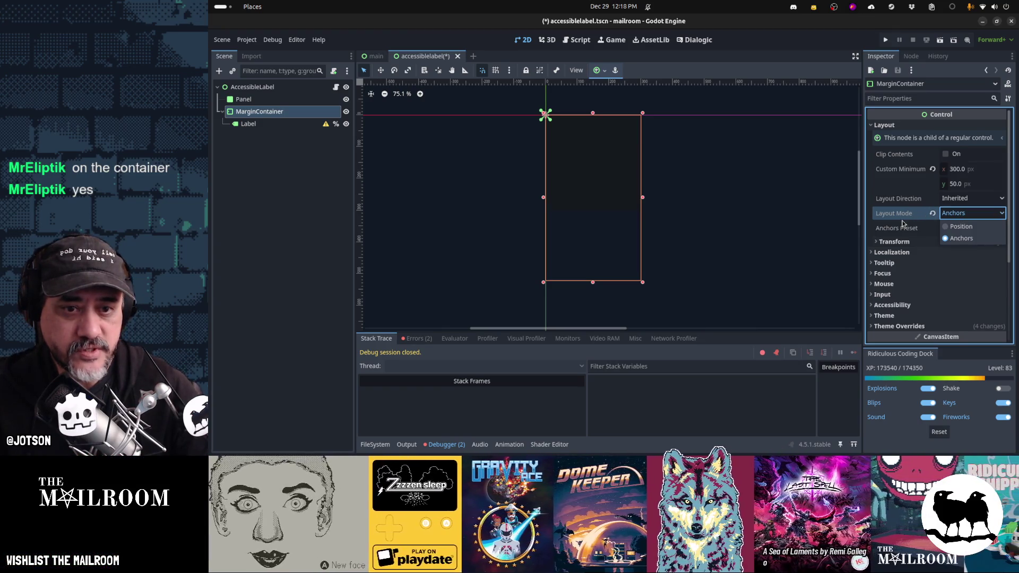
Set the MarginContainer's anchors preset to Custom and its vertical grow direction to Bottom
click(905, 227)
click(959, 230)
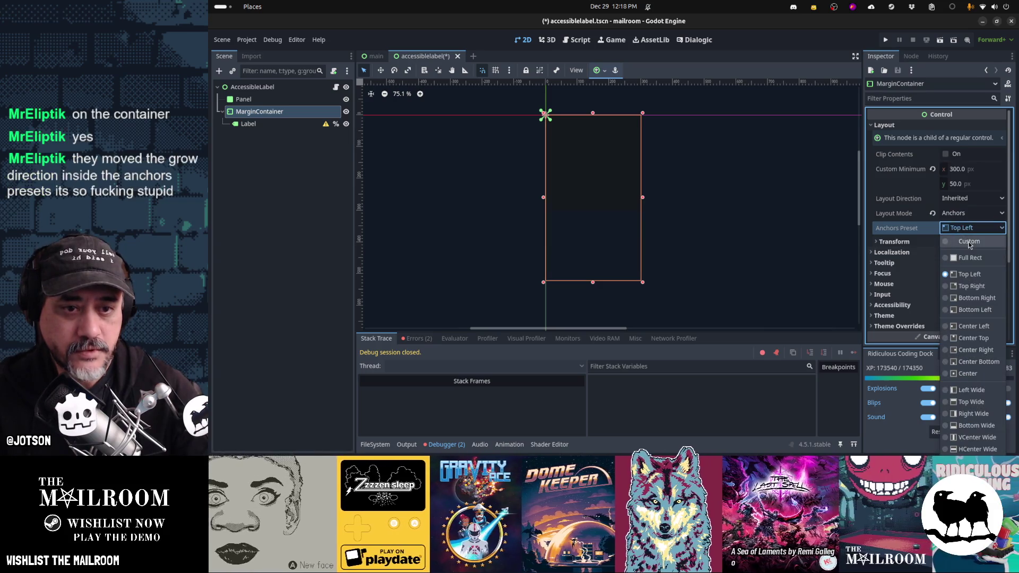
click(968, 242)
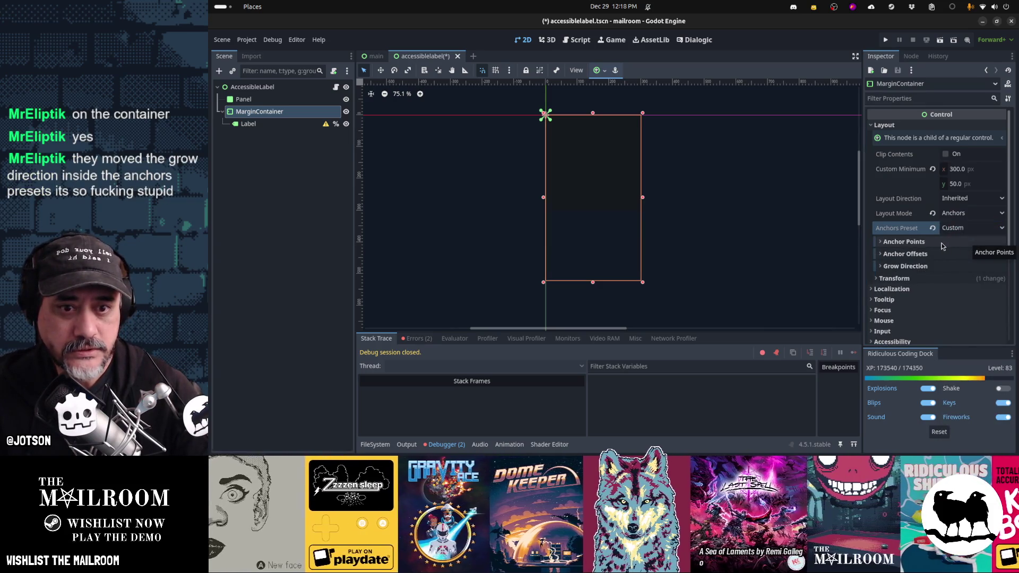
click(934, 268)
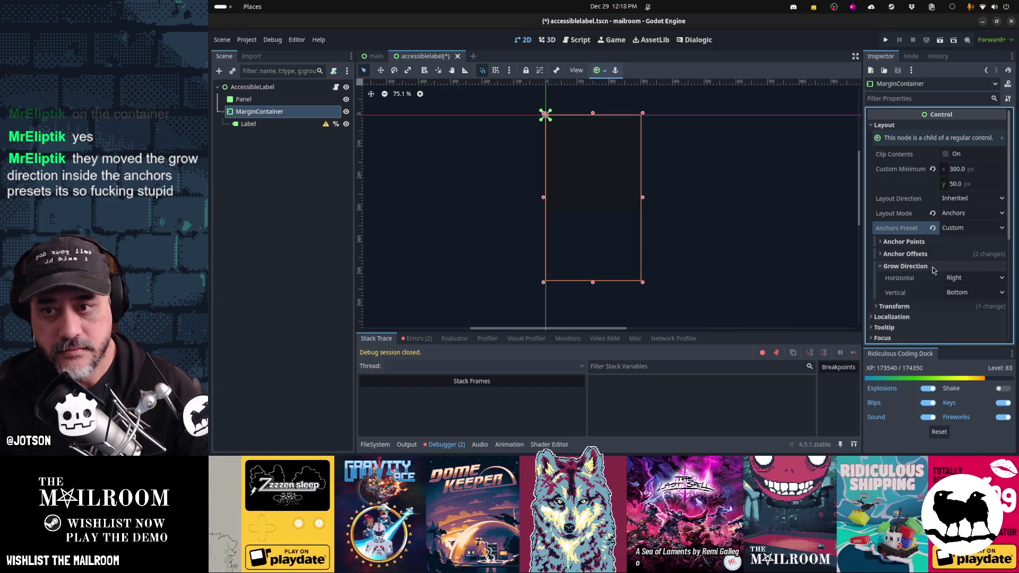
drag(643, 281, 551, 108)
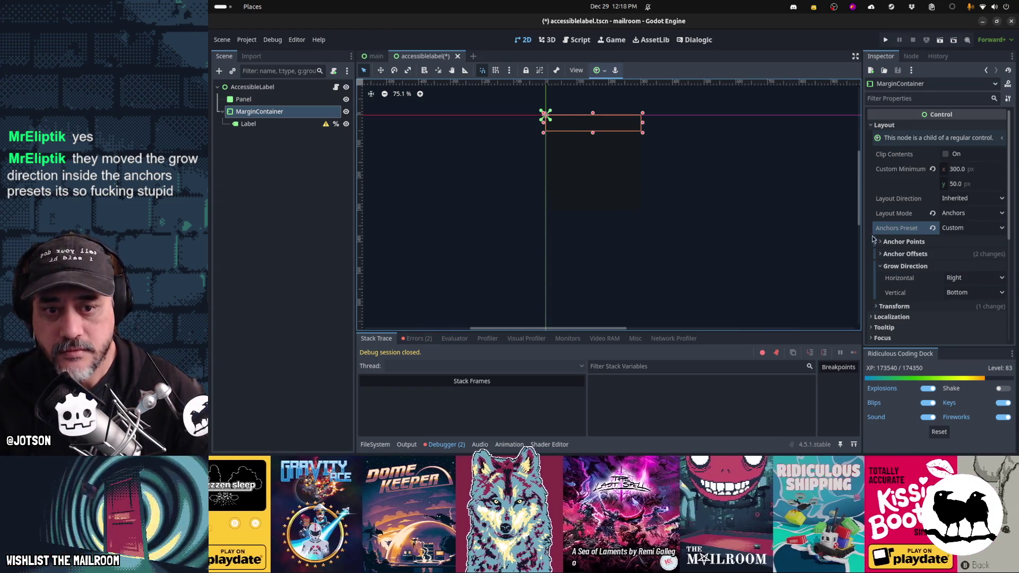
click(965, 294)
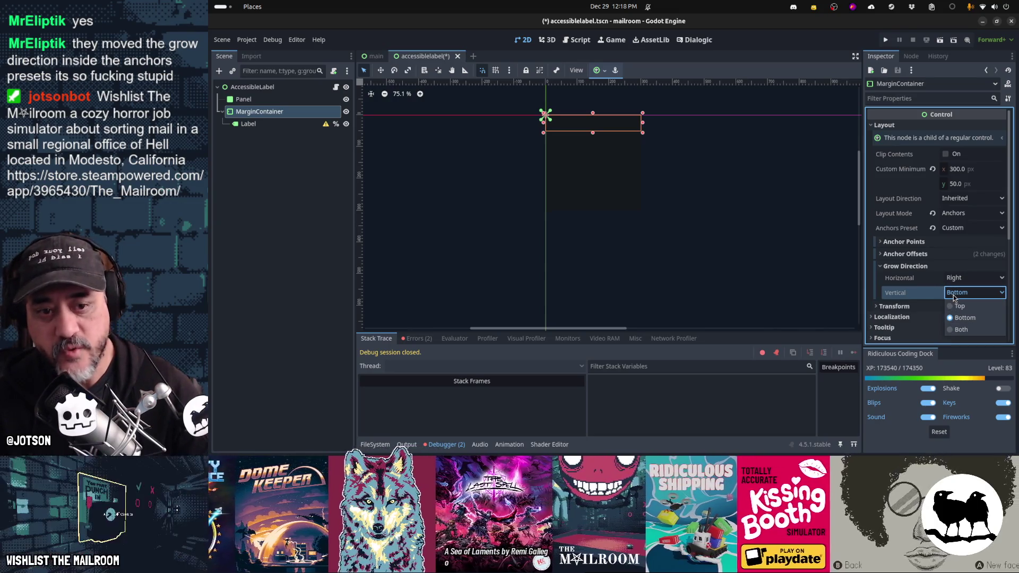
click(247, 123)
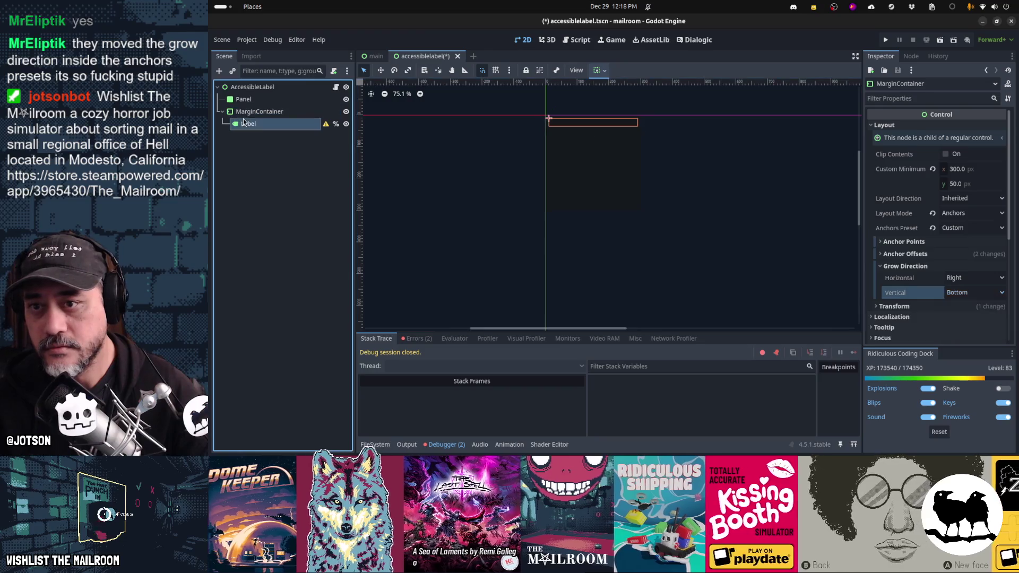
scroll(954, 205, up, 5)
click(942, 169)
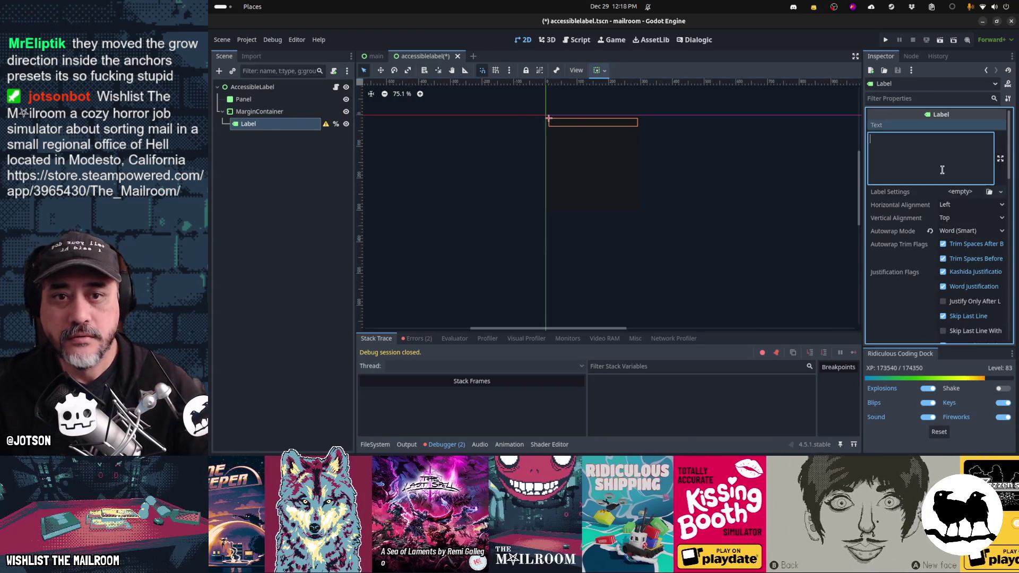
text(asd kjashd kjhasd kjha asd)
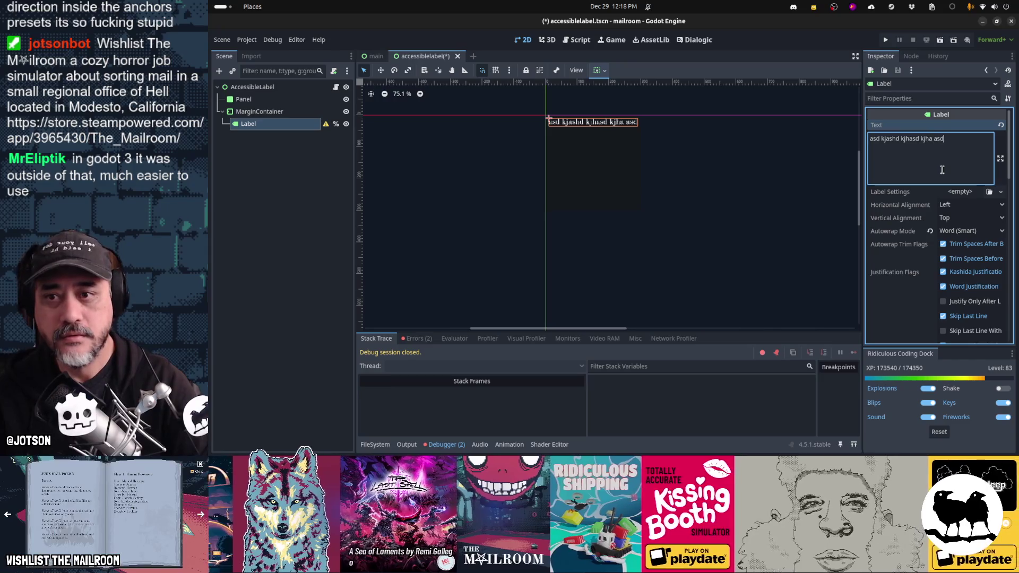
key(ctrl+a)
key(ctrl+c)
key(ctrl+v)
key(ctrl+v)
key(ctrl+v)
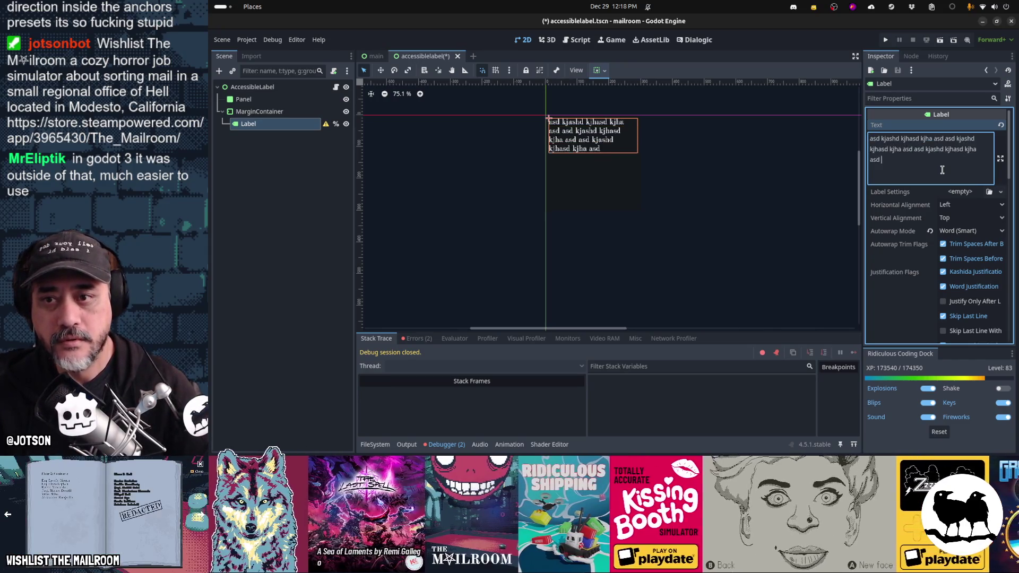
key(ctrl+v)
key(ctrl+v)
key(ctrl+v)
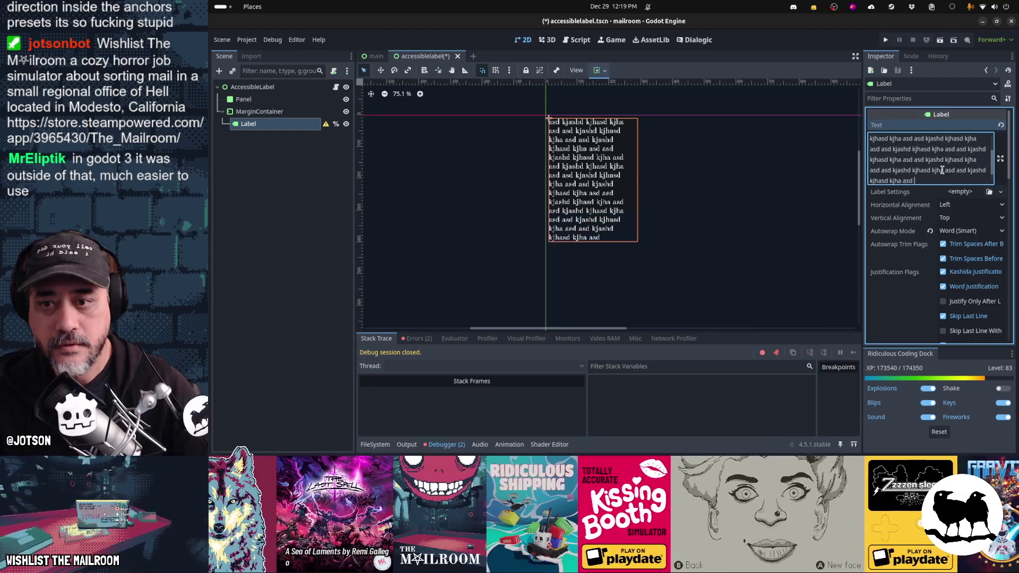
key(ctrl+z)
key(ctrl+z)
key(ctrl+z)
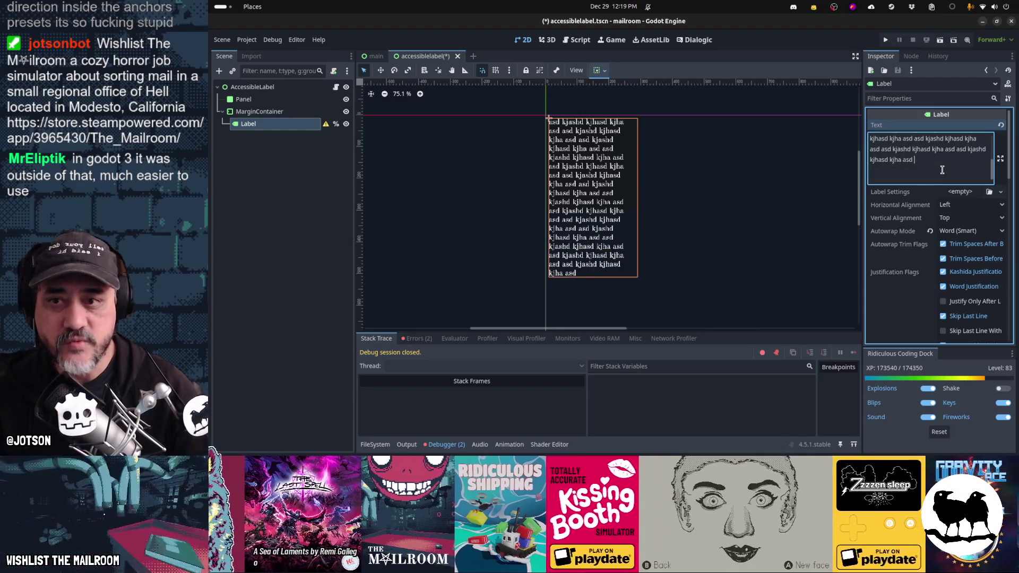
key(ctrl+v)
key(ctrl+v)
key(ctrl+v)
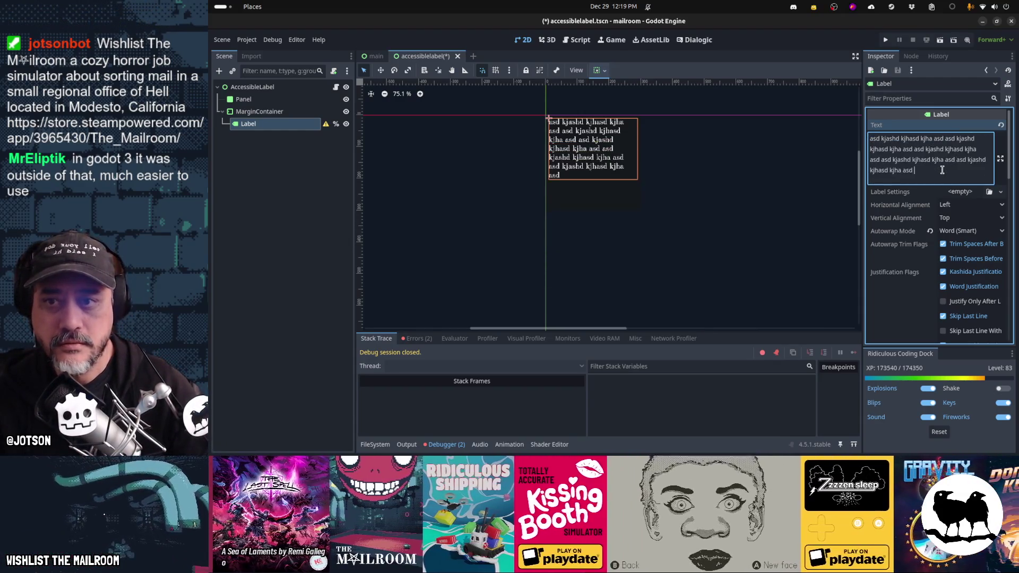
key(ctrl+z)
key(ctrl+z)
key(ctrl+z)
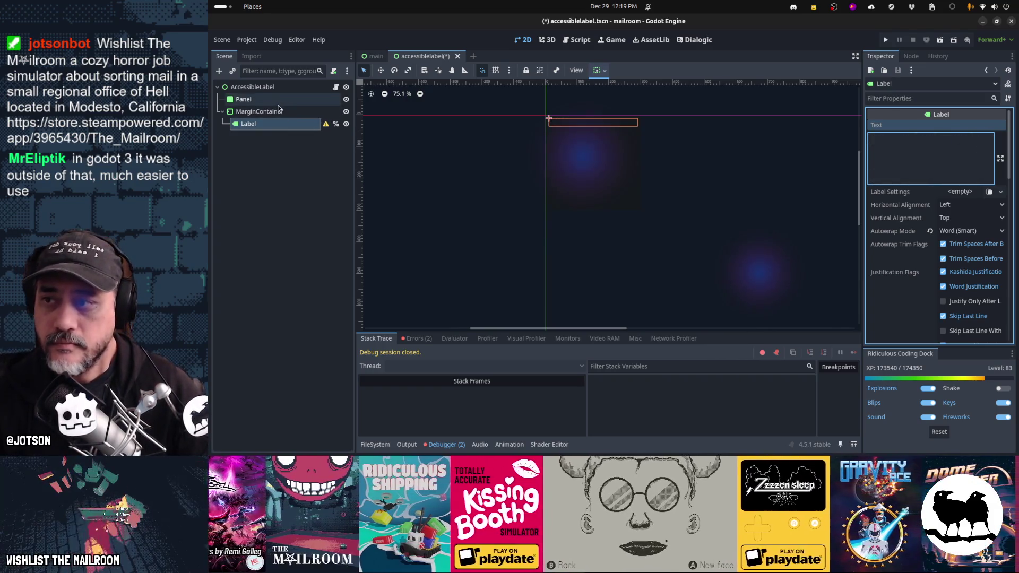
click(278, 101)
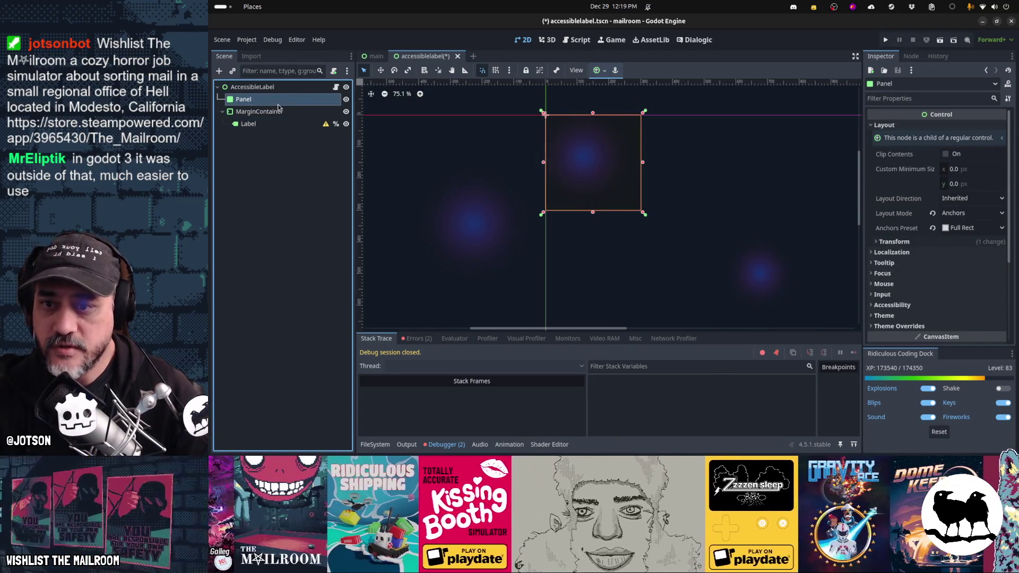
Change the AccessibleLabel root node's type to CenterContainer
click(269, 89)
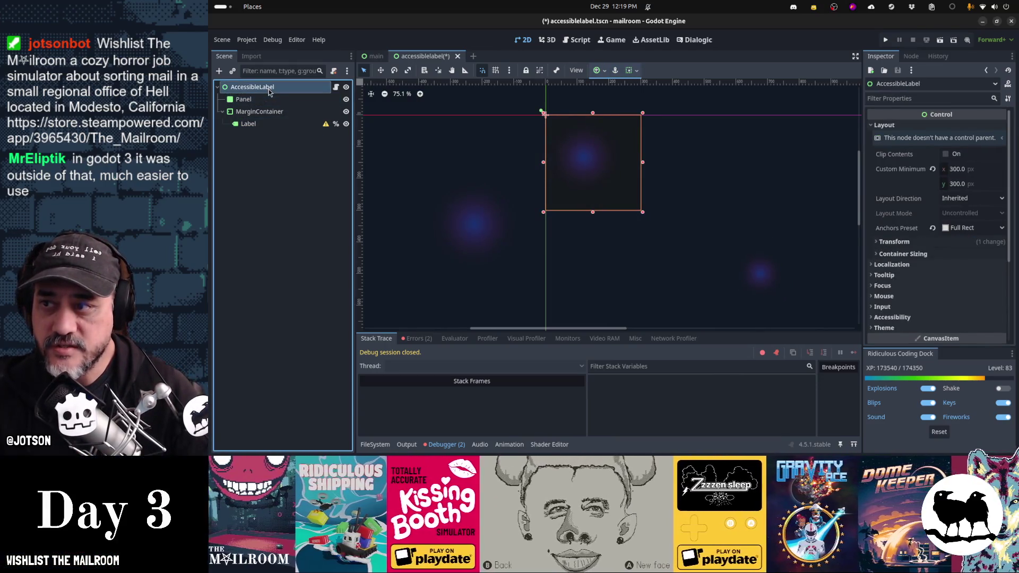
right_click(267, 91)
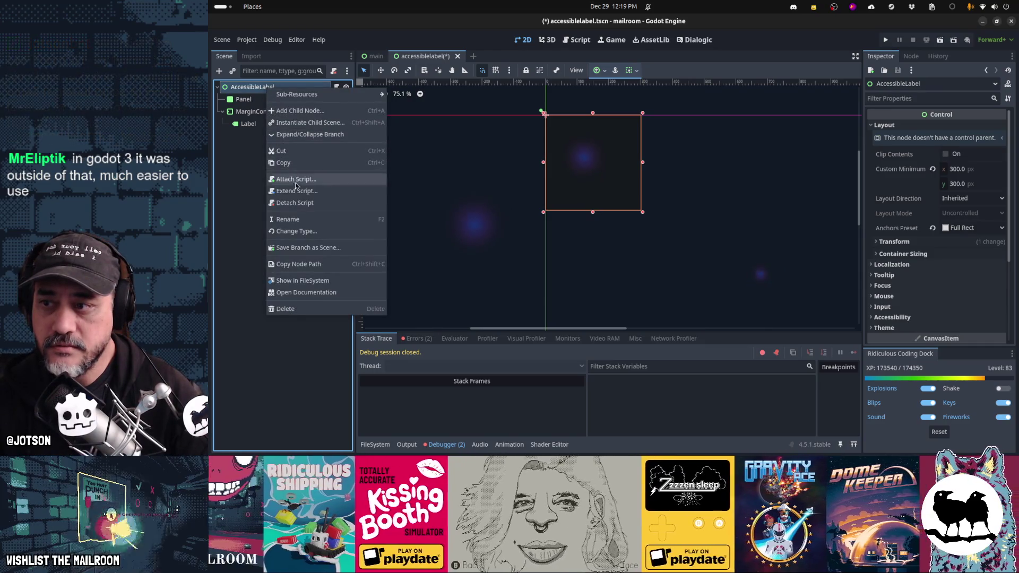
click(310, 232)
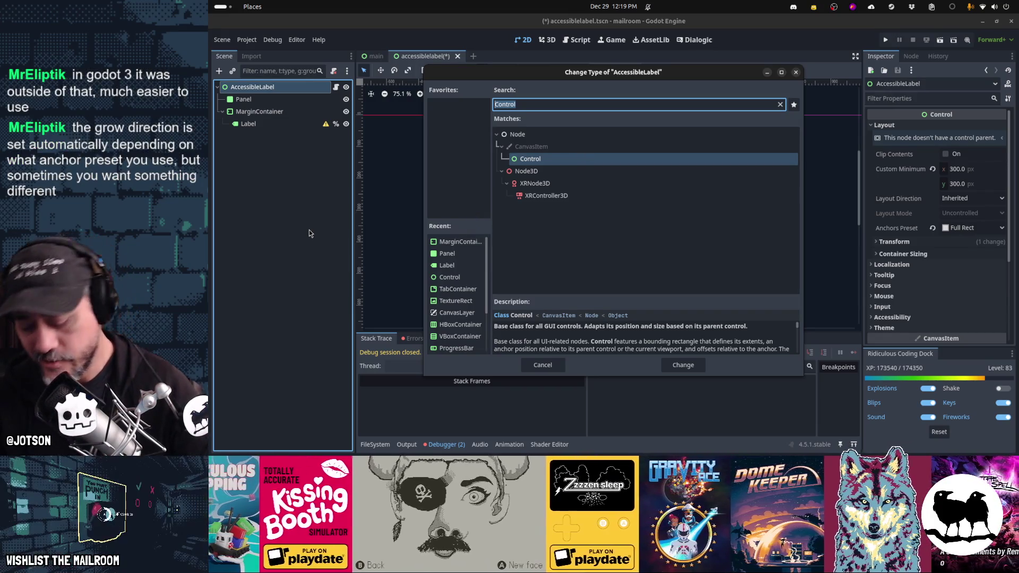
text(cewn)
key(BackSpace)
key(BackSpace)
text(nter)
key(Return)
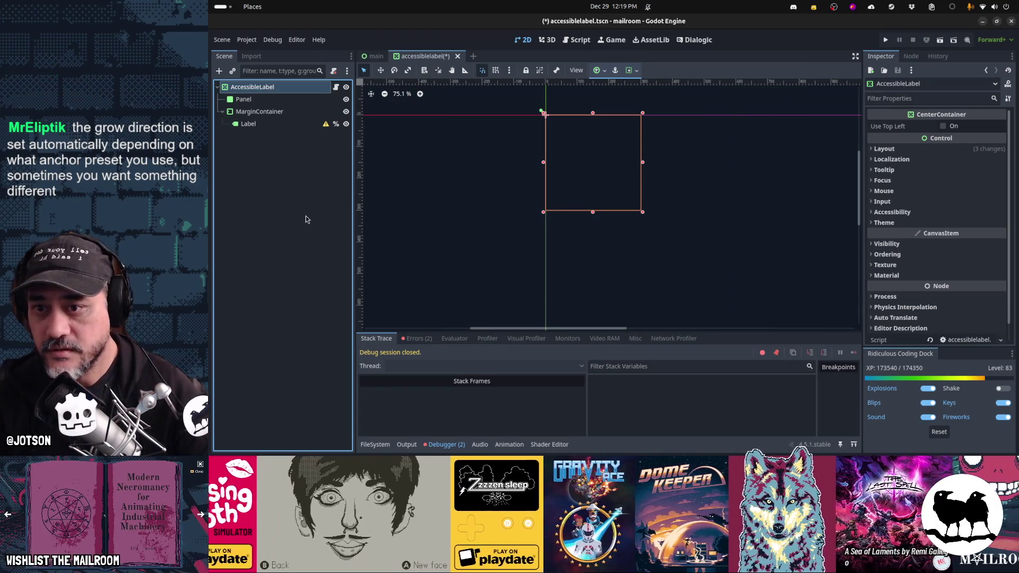
Change the root node's type to FlowContainer and slightly enlarge its box
click(260, 100)
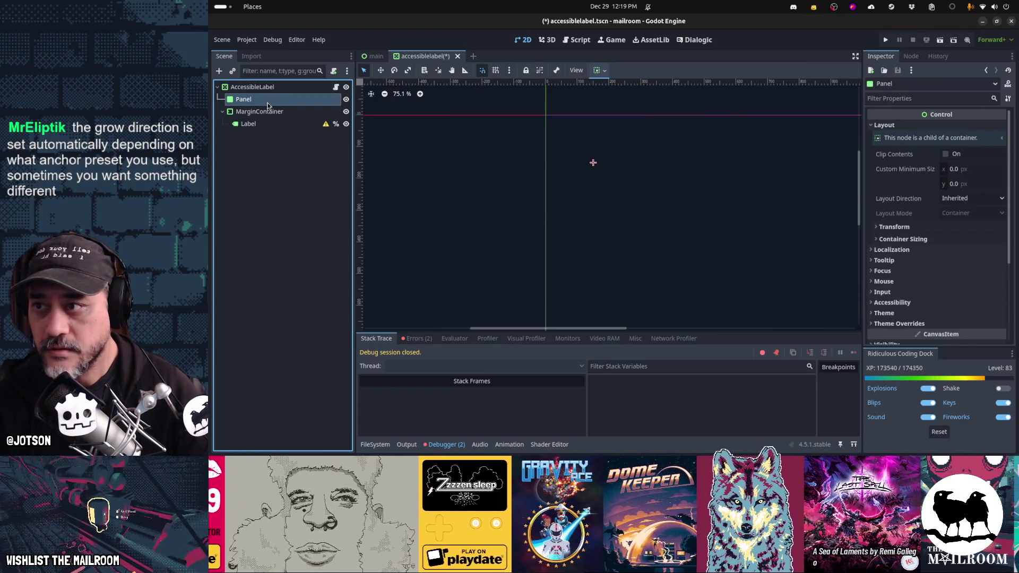
click(267, 88)
click(265, 101)
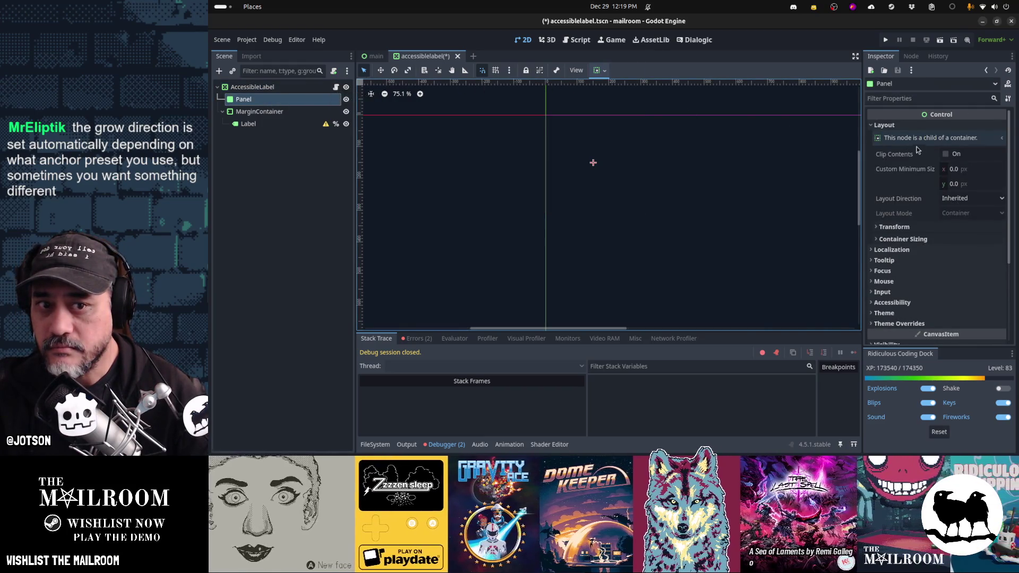
right_click(295, 90)
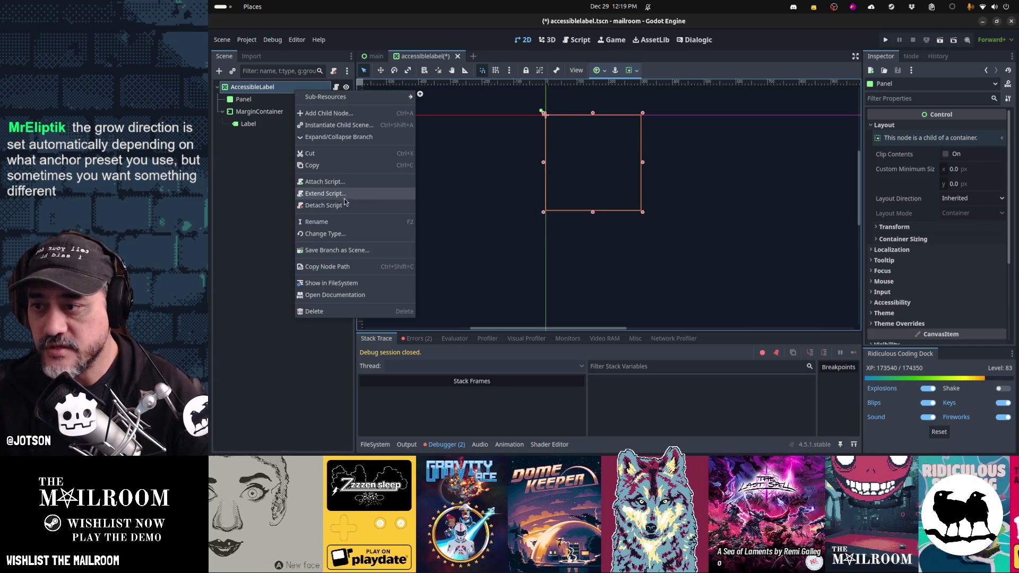
click(358, 234)
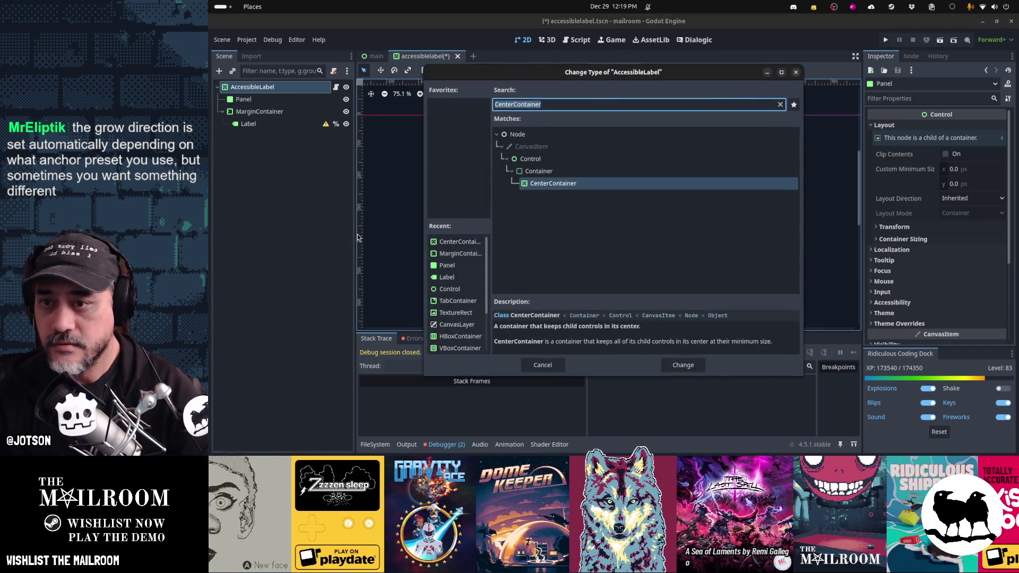
text(containr)
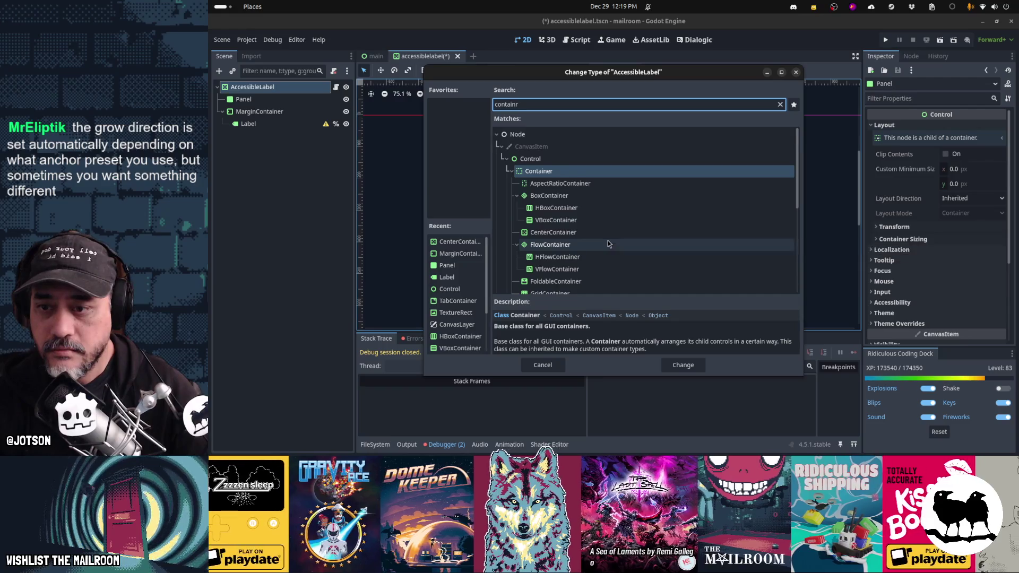
scroll(608, 241, down, 1)
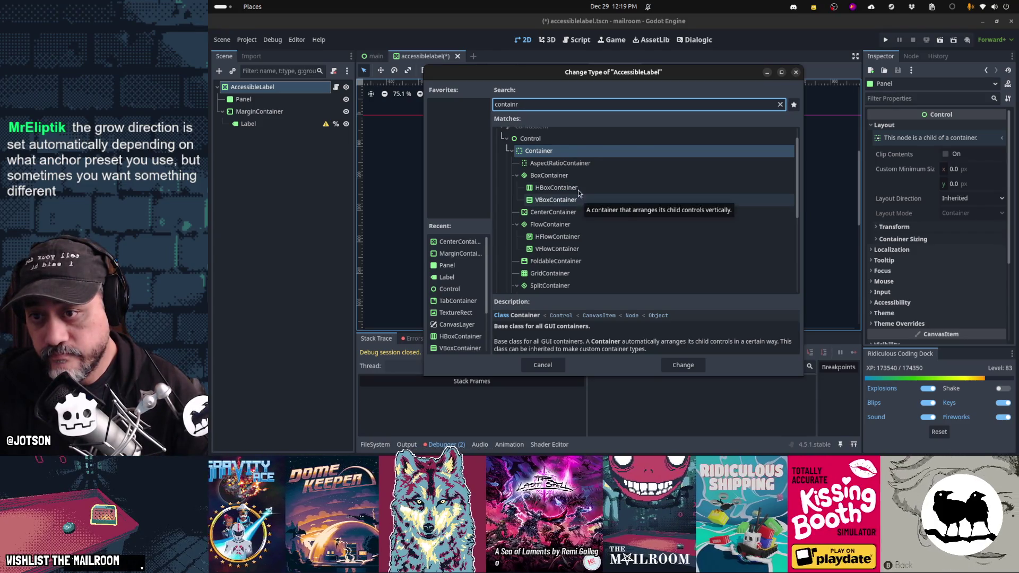
click(572, 225)
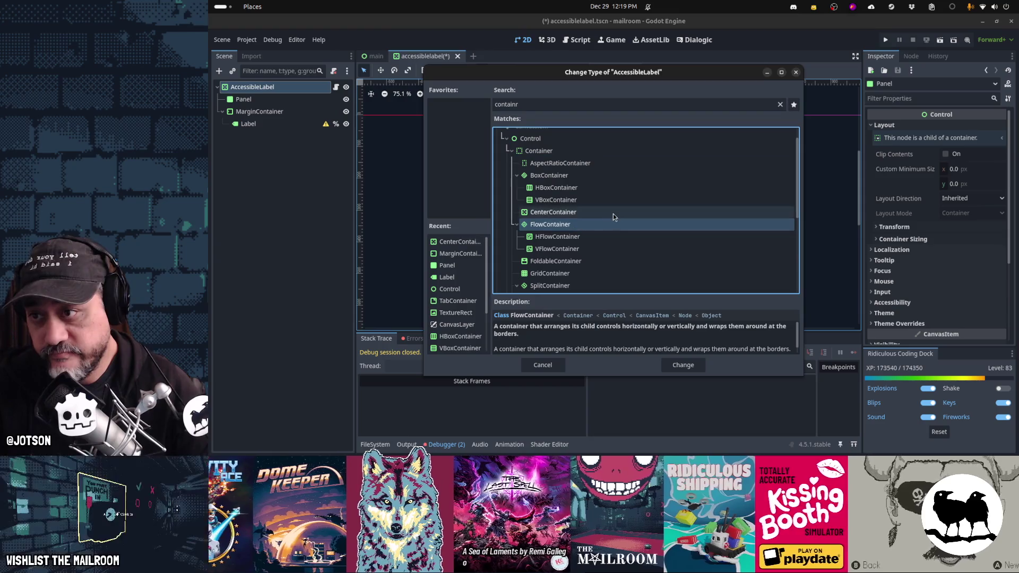
click(685, 365)
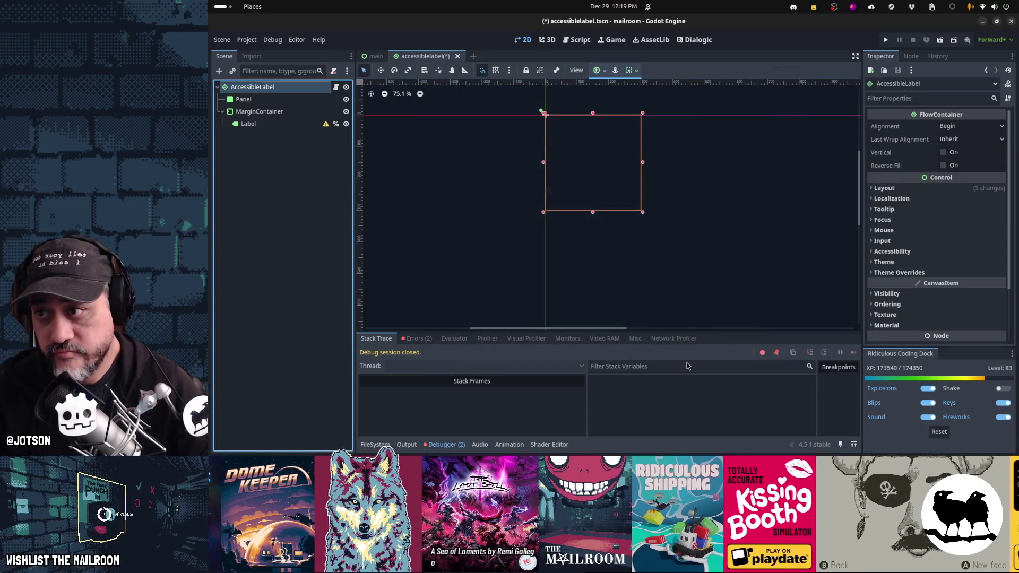
drag(642, 211, 653, 224)
click(544, 111)
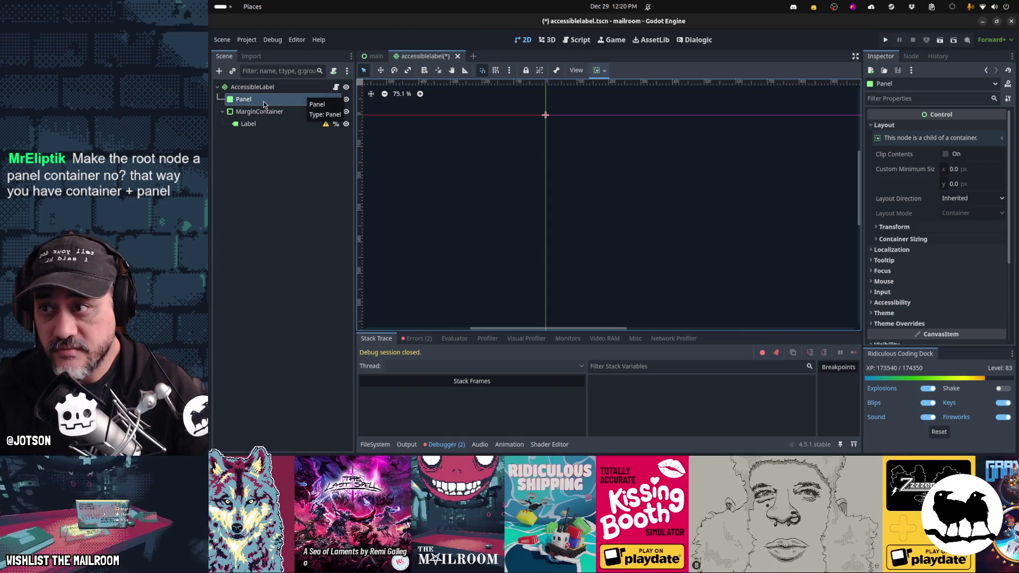
scroll(542, 200, down, 1)
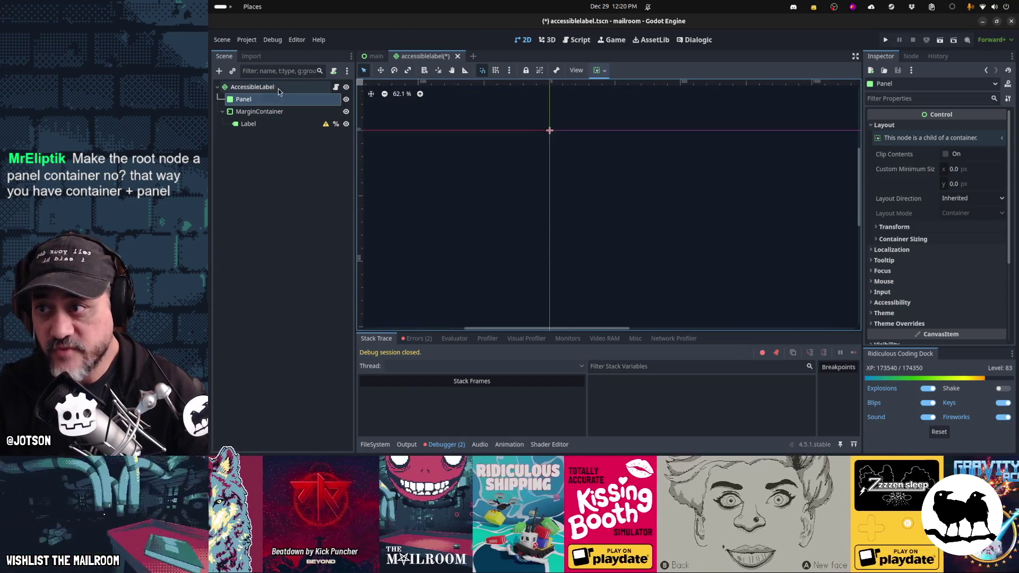
Change the root node's type to MarginContainer by searching 'margin'
click(270, 88)
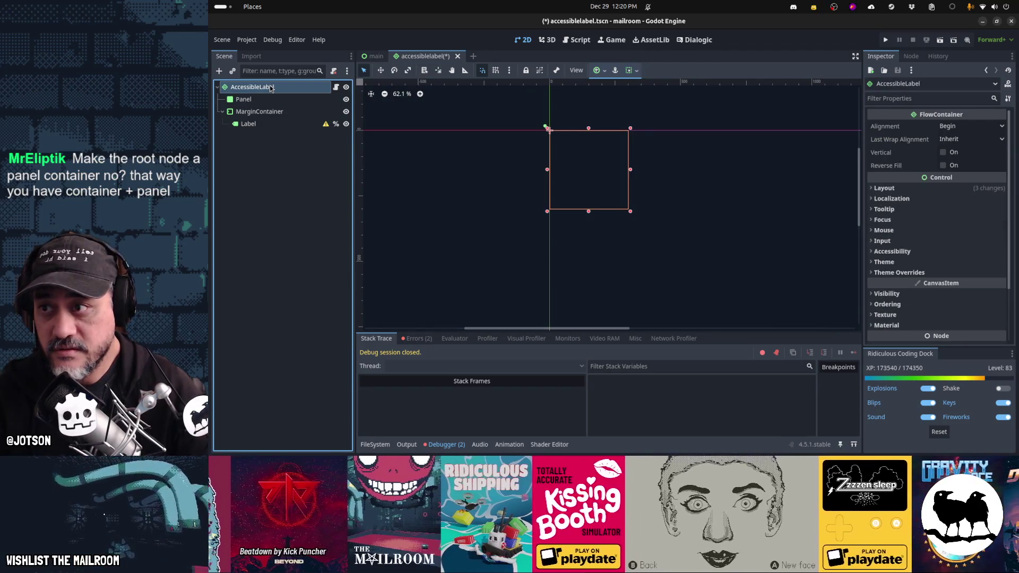
right_click(271, 89)
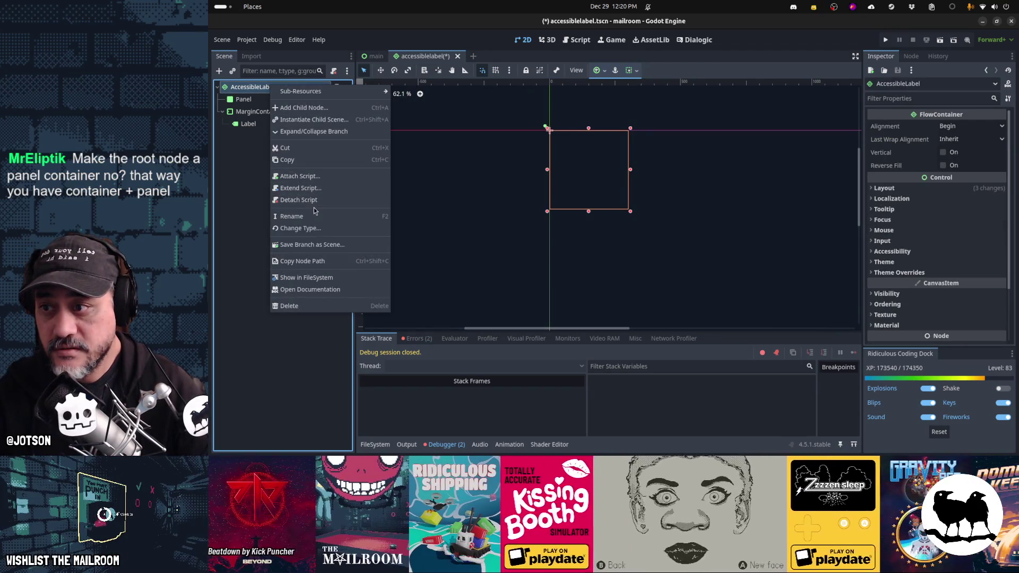
click(312, 229)
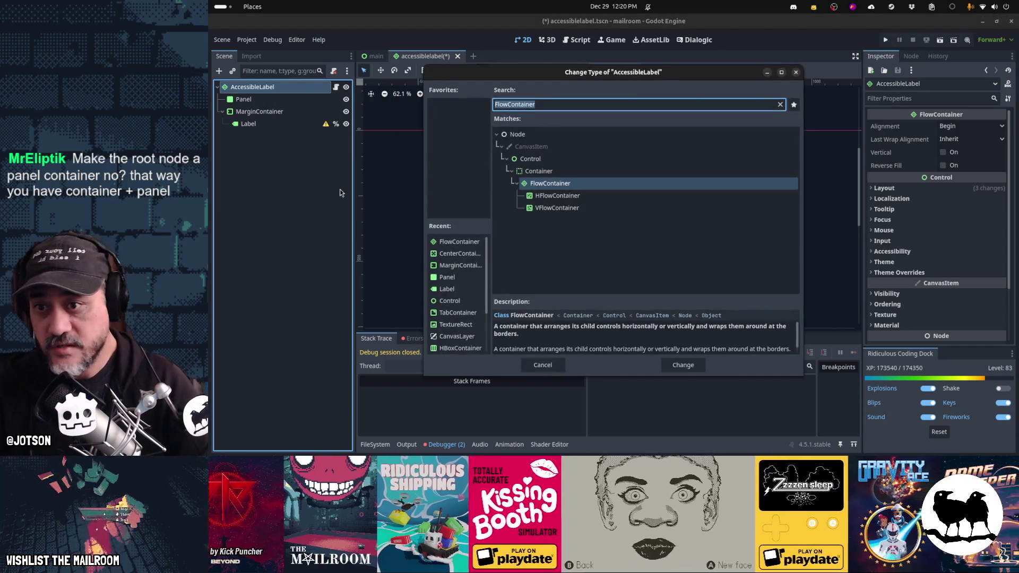
text(margin)
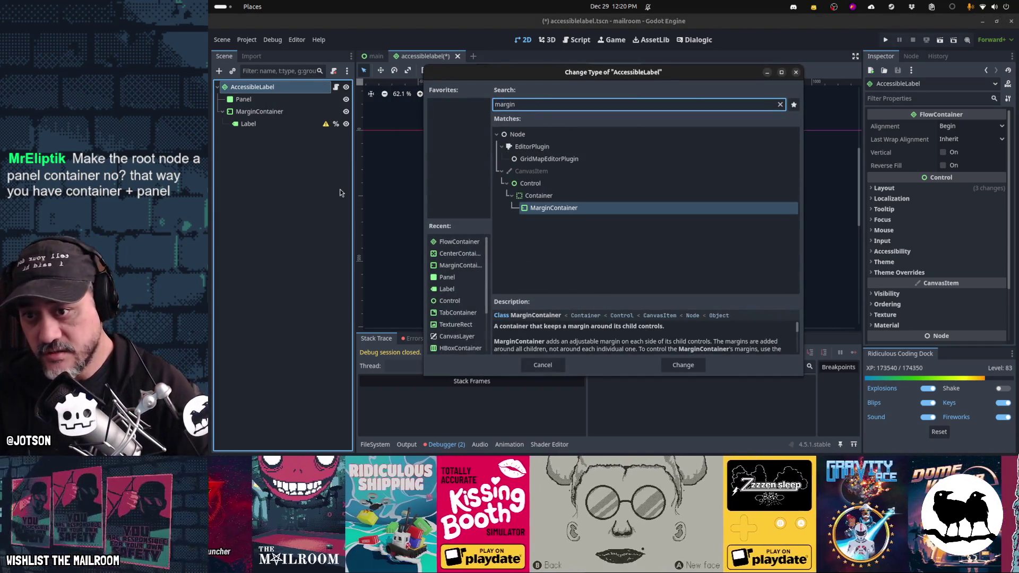
key(Return)
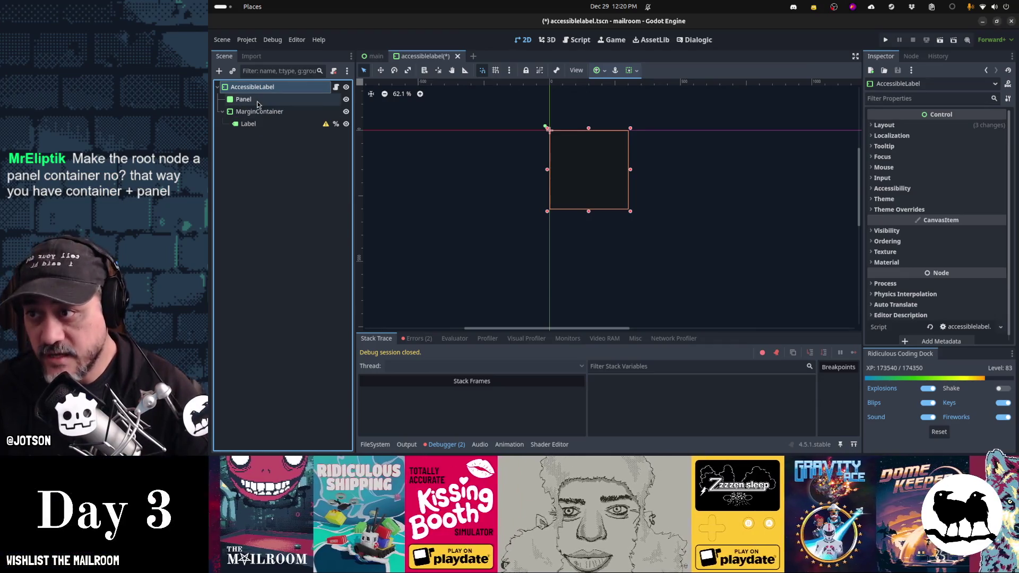
click(258, 102)
click(254, 88)
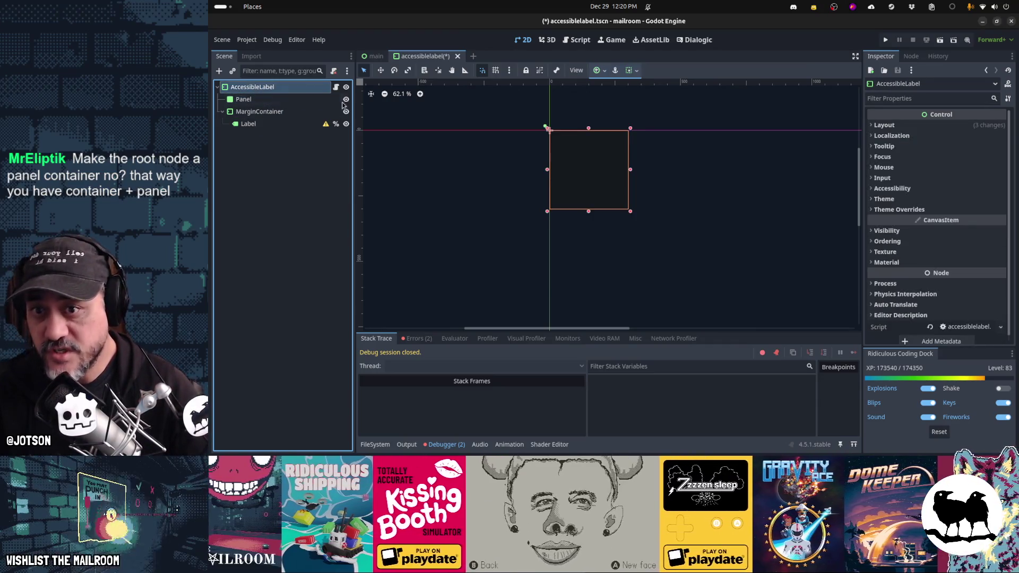
Type repeated 'asd kjashd kjhasd kjha' placeholder text into the Label's Text field
click(276, 111)
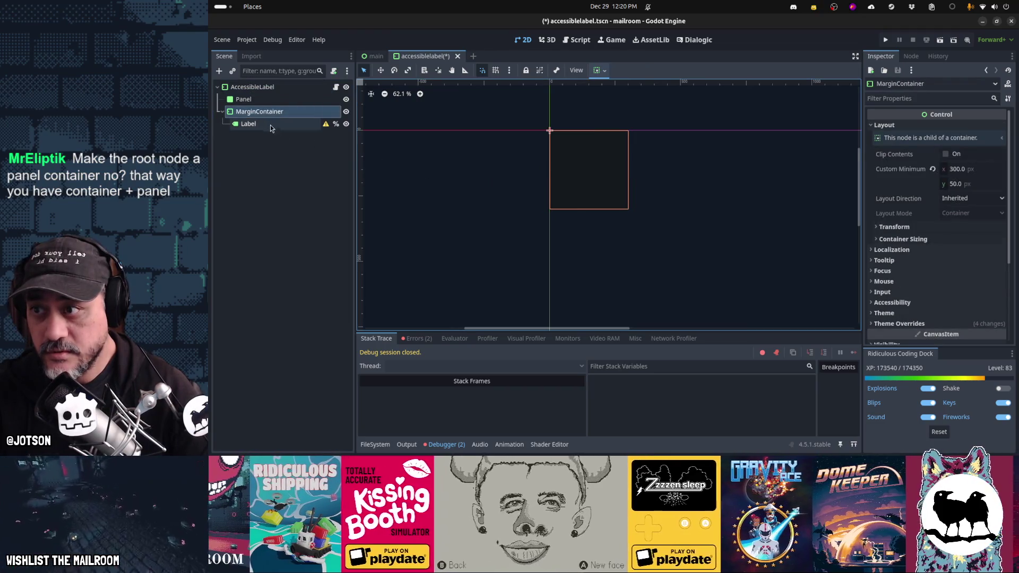
click(270, 124)
click(931, 157)
text(asd kjashd kjhasd kjha asd asd kjashd kjhasd kjha asd )
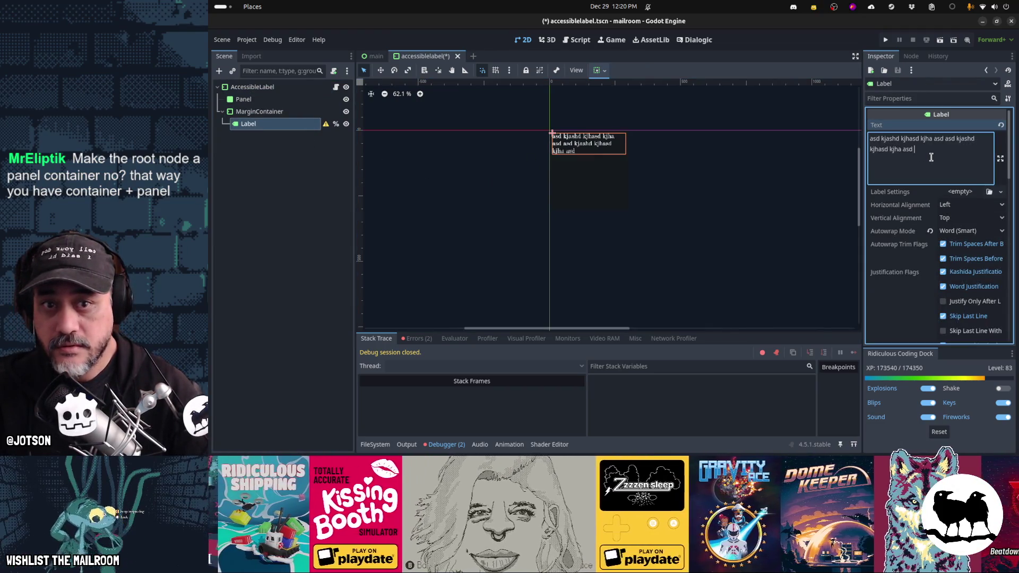
text(asd kjashd kjhasd kjha asd asd kjashd kjhasd kjha asd asd kjashd kjhasd kjha asd asd kjashd kjhasd kjha asd asd kjashd kjhasd kjha asd asd kjashd kjhasd kjha asd asd kjashd kjhasd kjha asd asd kjashd kjhasd kjha asd asd kjashd kjhasd kjha asd asd kjashd kjhasd kjha asd asd kjashd kjhasd kjha asd)
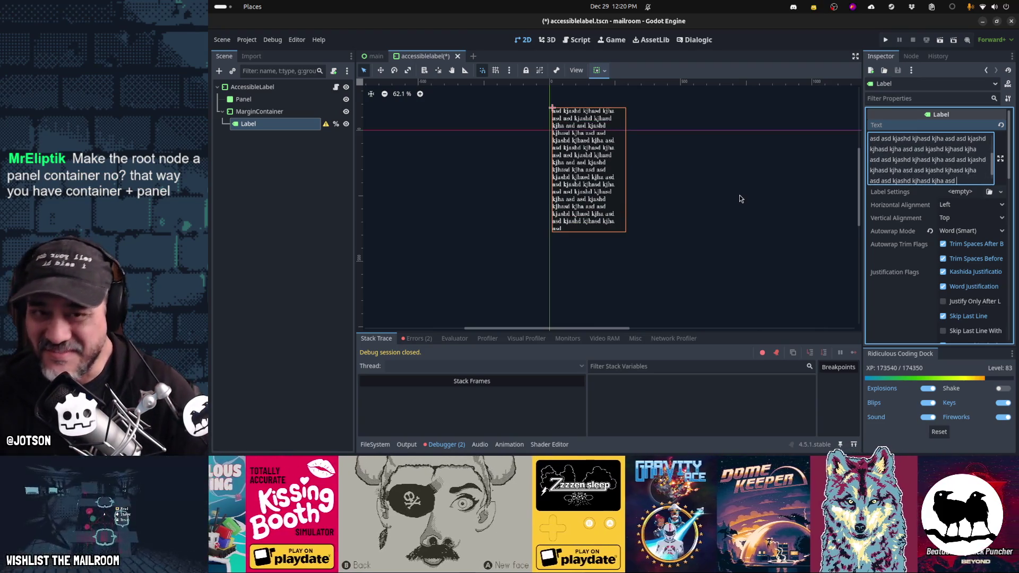
click(255, 87)
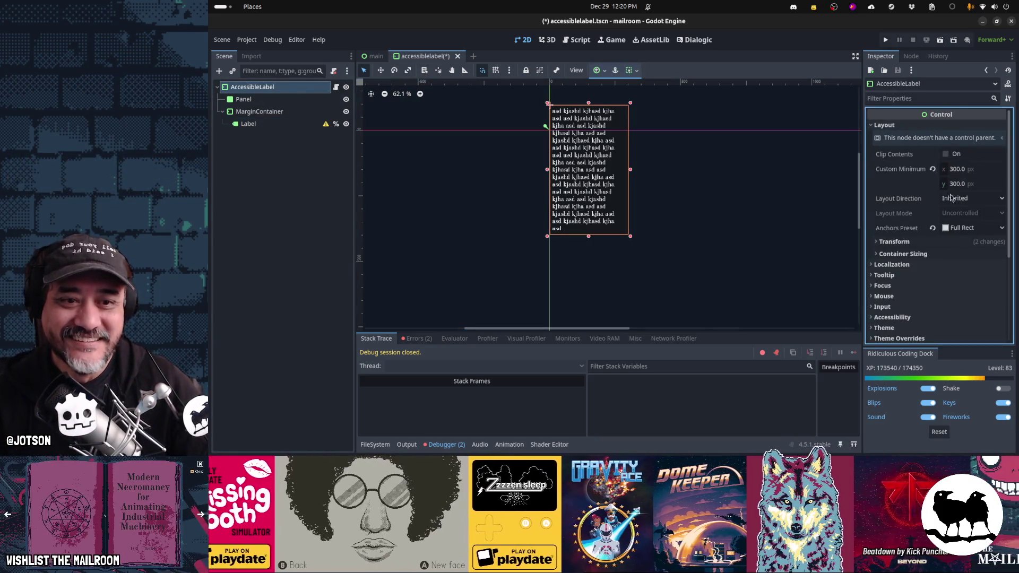
Set the root's anchors preset to Custom, growing right horizontally and bottom vertically
click(974, 229)
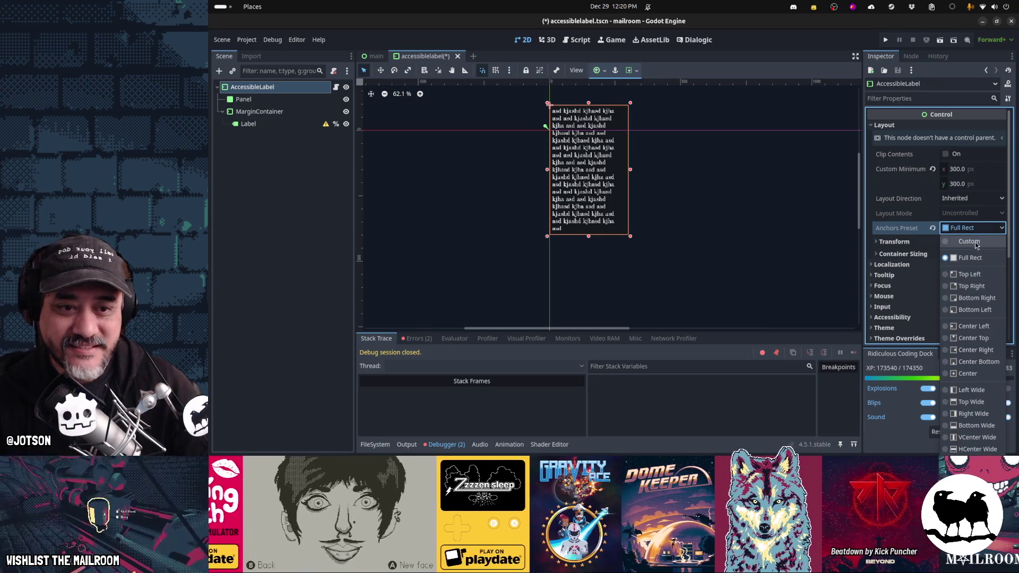
click(970, 242)
click(948, 267)
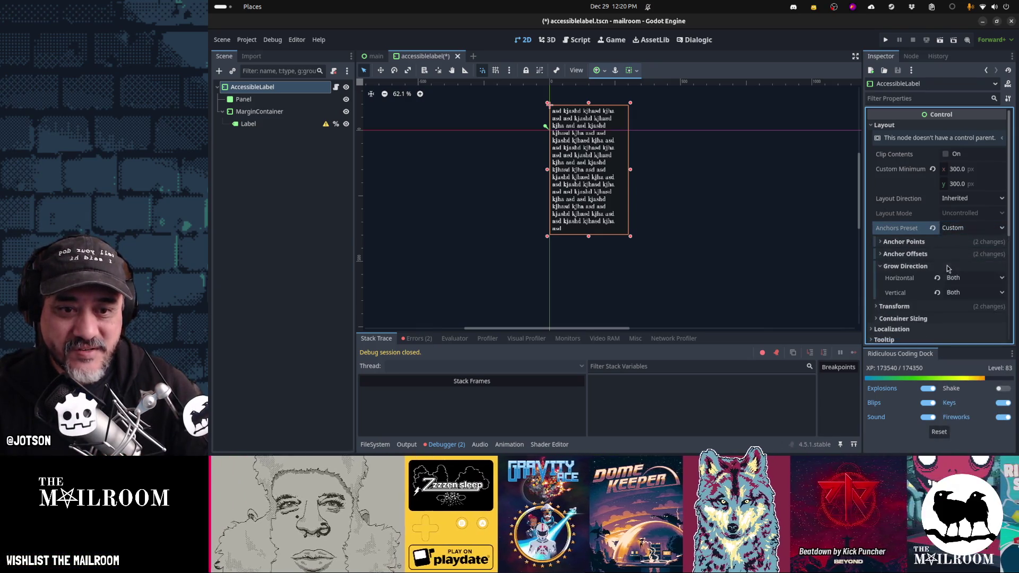
click(938, 293)
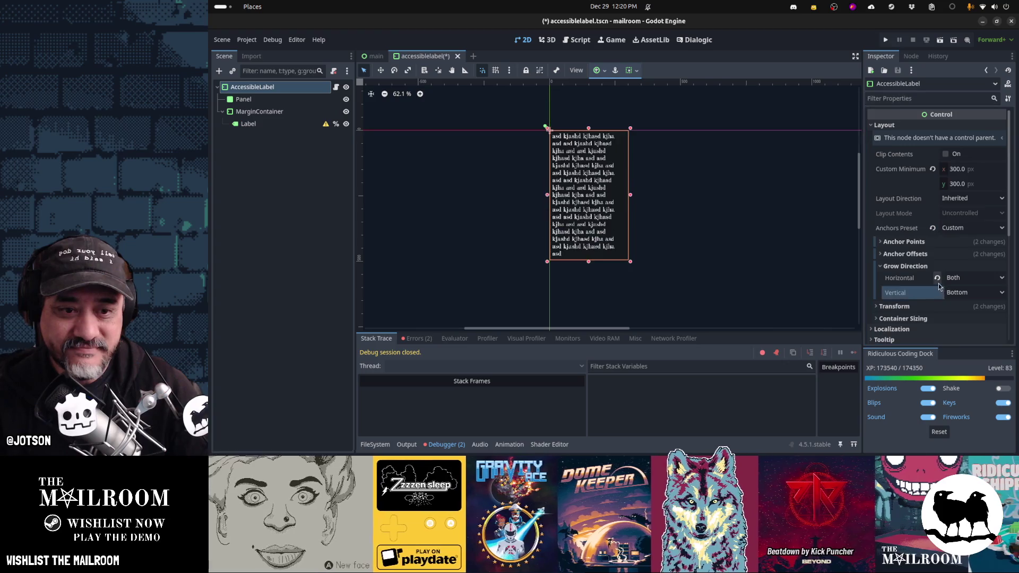
click(938, 278)
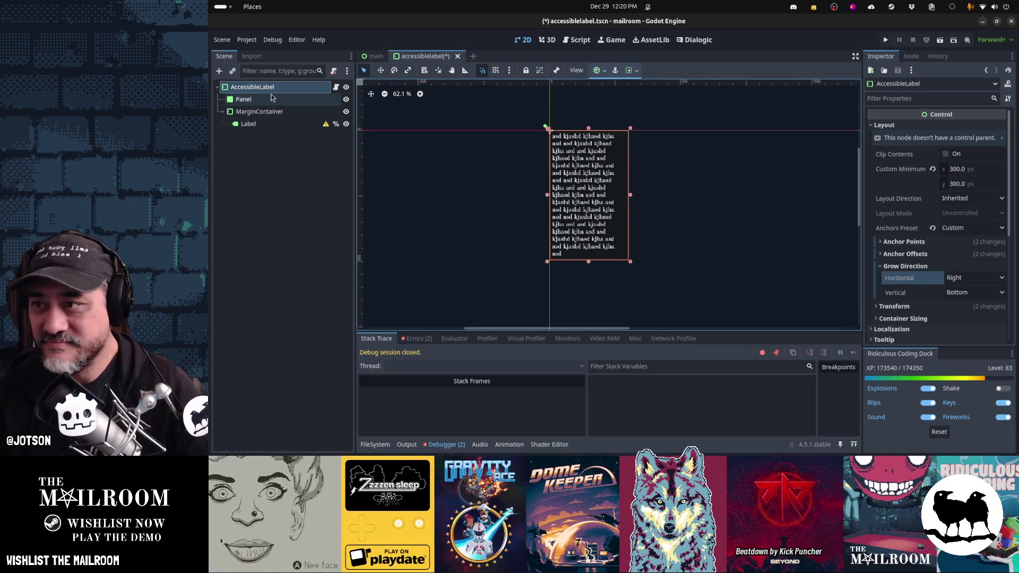
Paste more placeholder text into the Label and inspect how the box grows
click(249, 123)
click(957, 161)
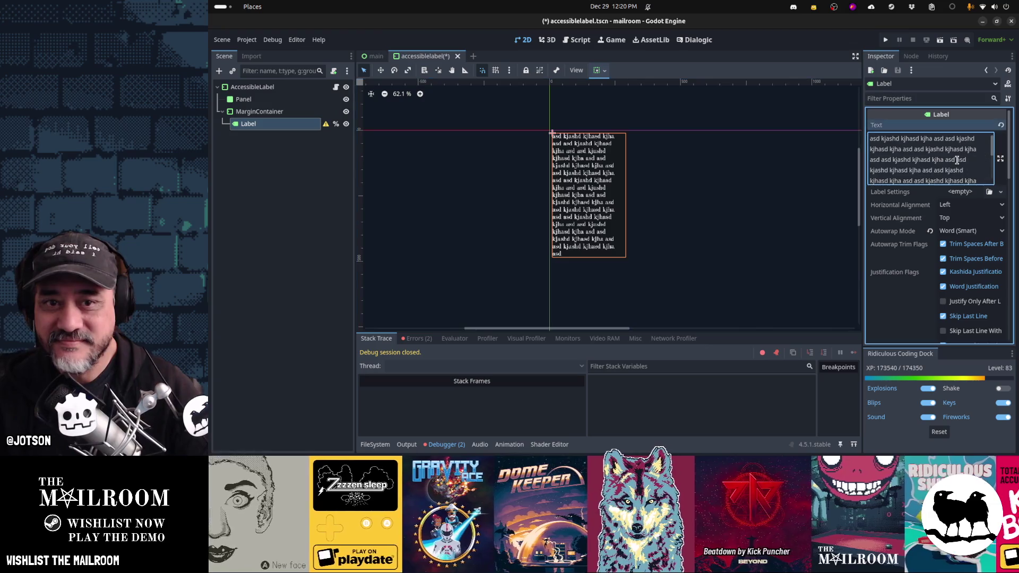
key(ctrl+v)
key(ctrl+v)
key(ctrl+v)
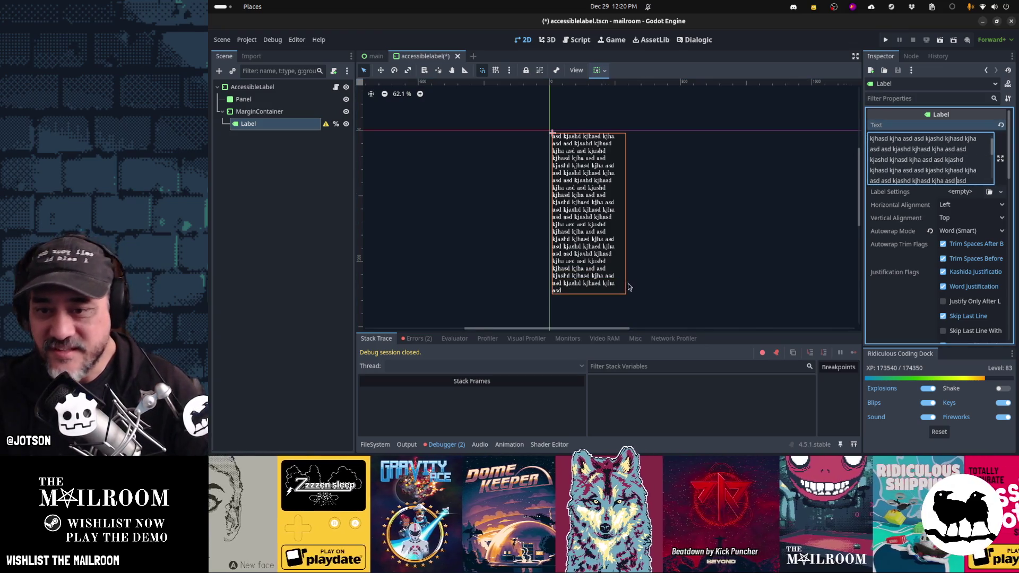
scroll(629, 287, up, 5)
drag(629, 287, 685, 209)
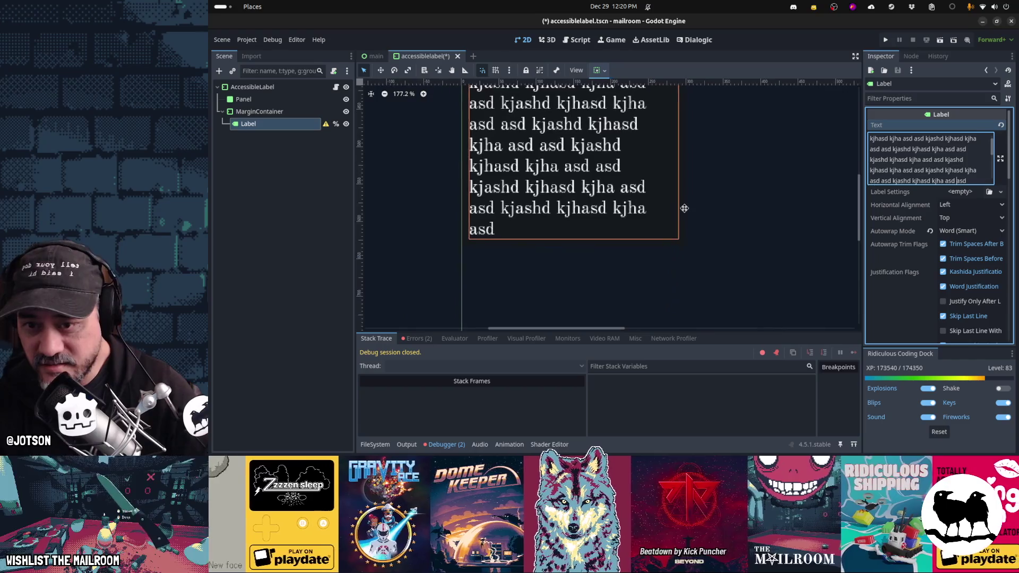
scroll(655, 180, up, 3)
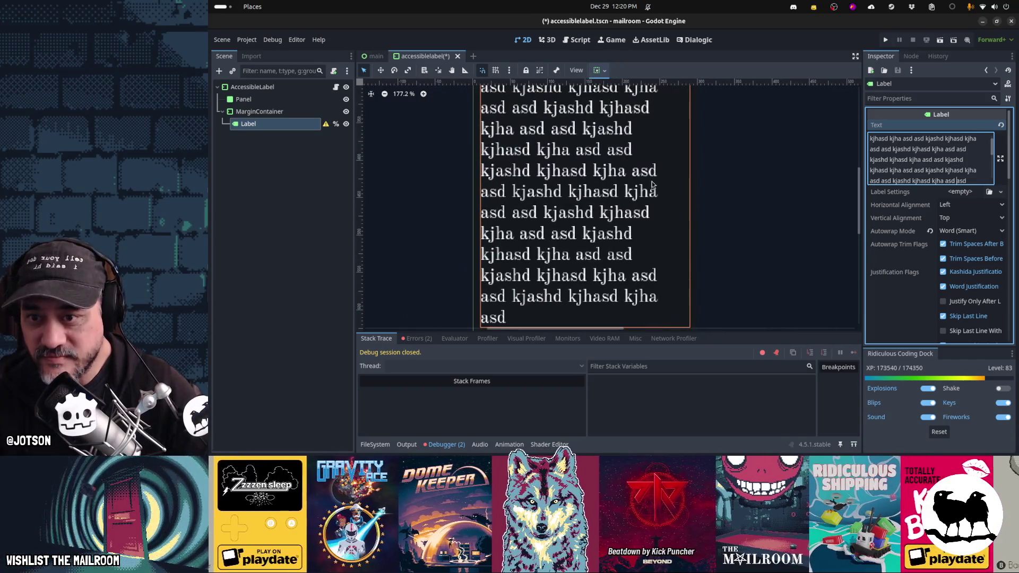
scroll(652, 185, down, 3)
scroll(692, 268, down, 4)
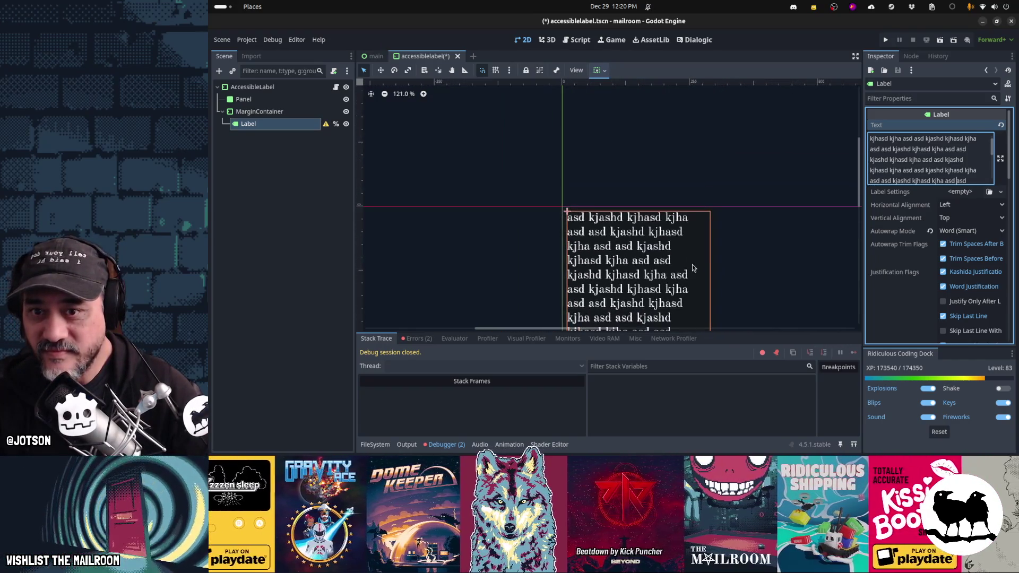
Clear all of the Label's text so the root returns to 300 × 300
key(ctrl+a)
key(BackSpace)
scroll(664, 96, right, 3)
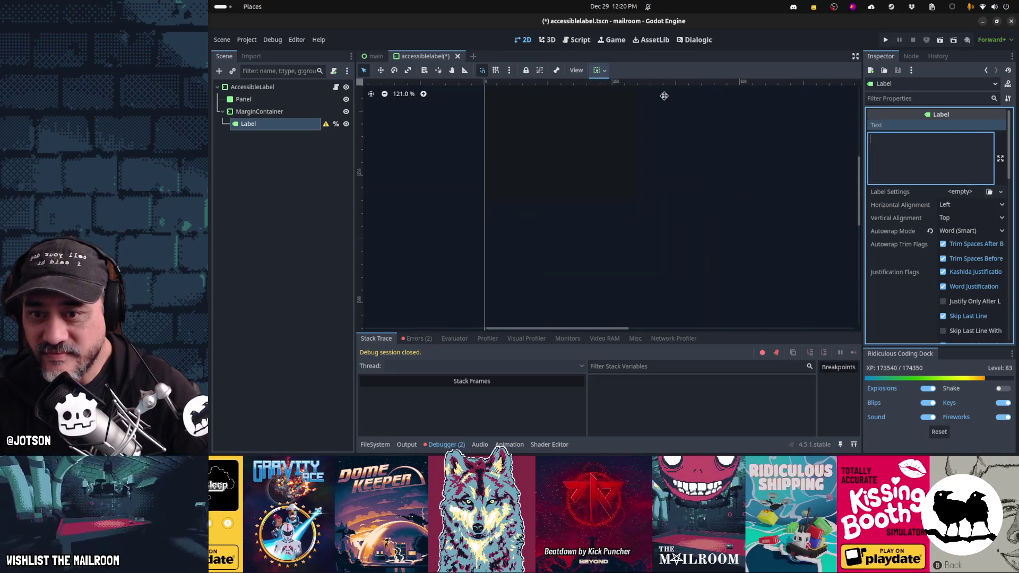
scroll(692, 144, down, 3)
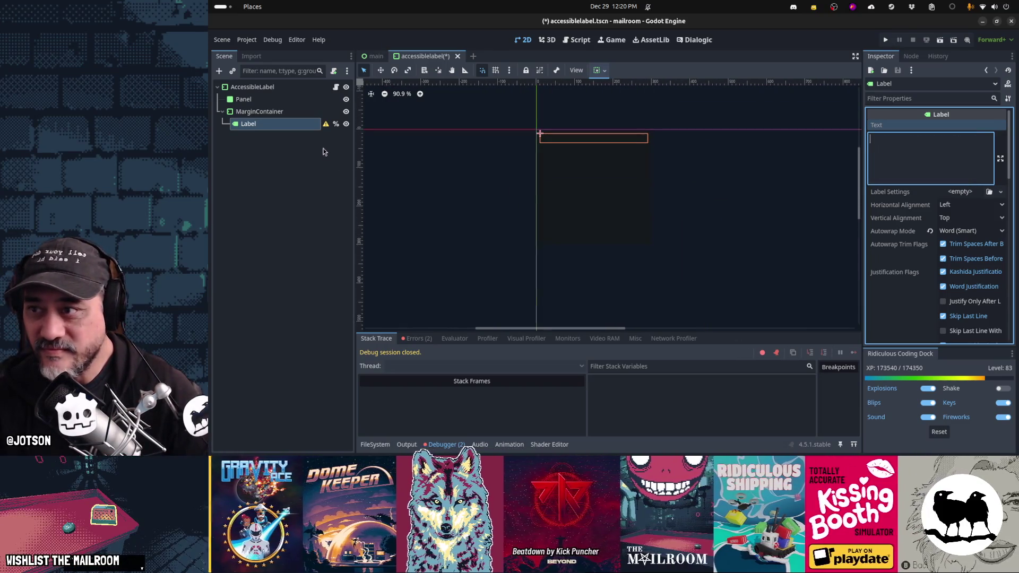
click(281, 87)
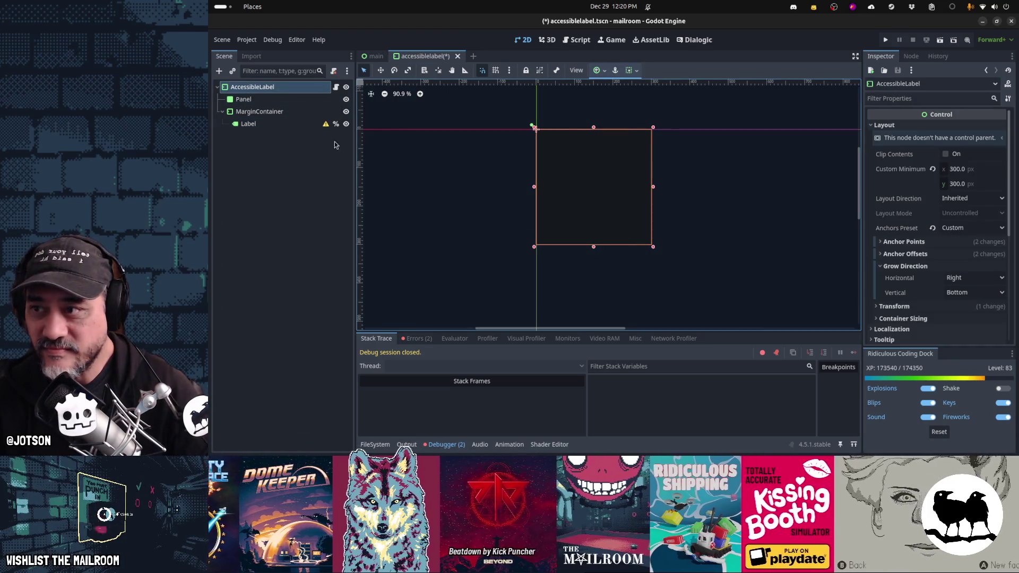
click(281, 99)
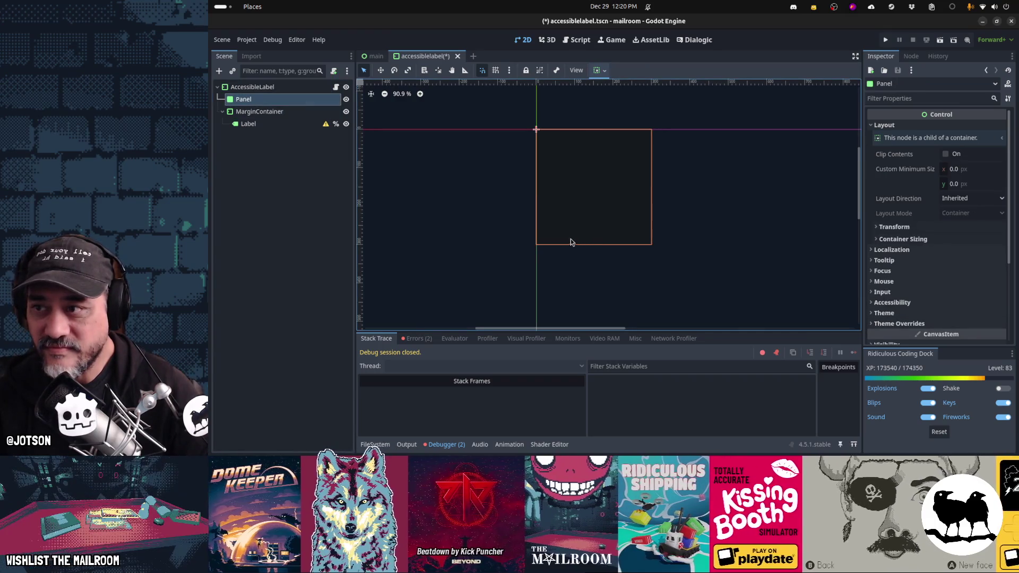
Give the AccessibleLabel root a 50 px minimum height and Shrink Begin vertical container sizing
key(ctrl+z)
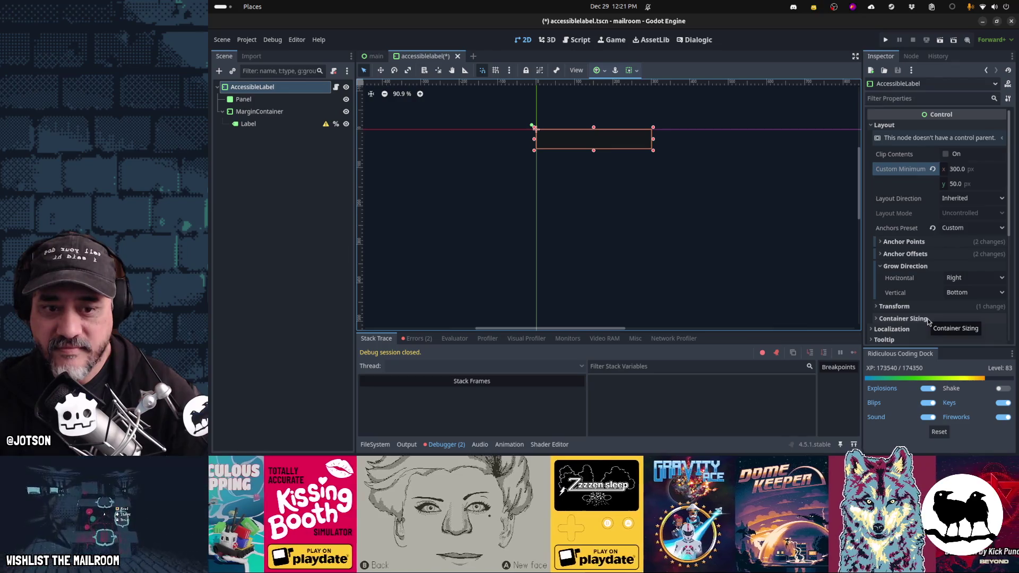
click(928, 319)
scroll(928, 319, down, 5)
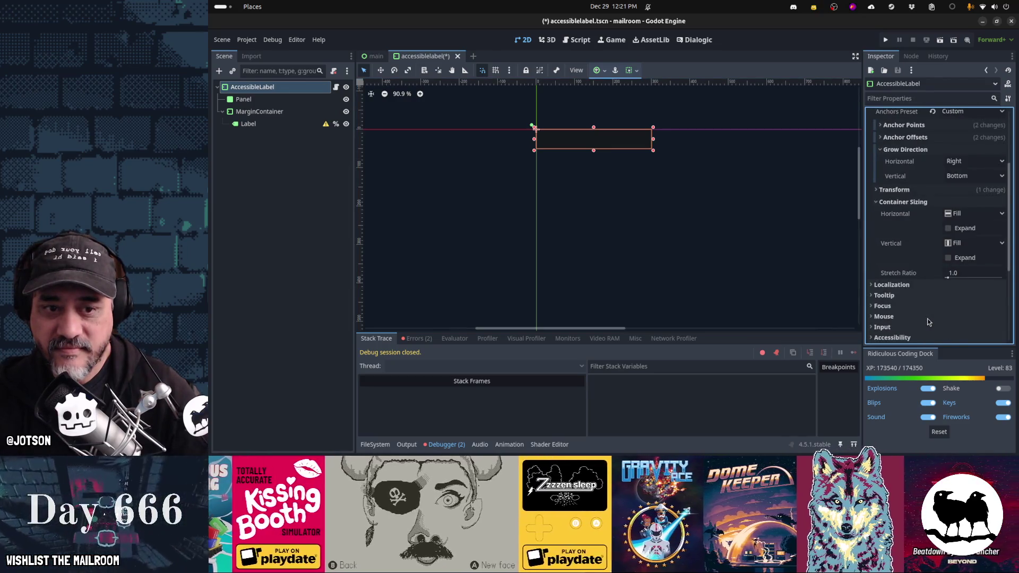
click(966, 244)
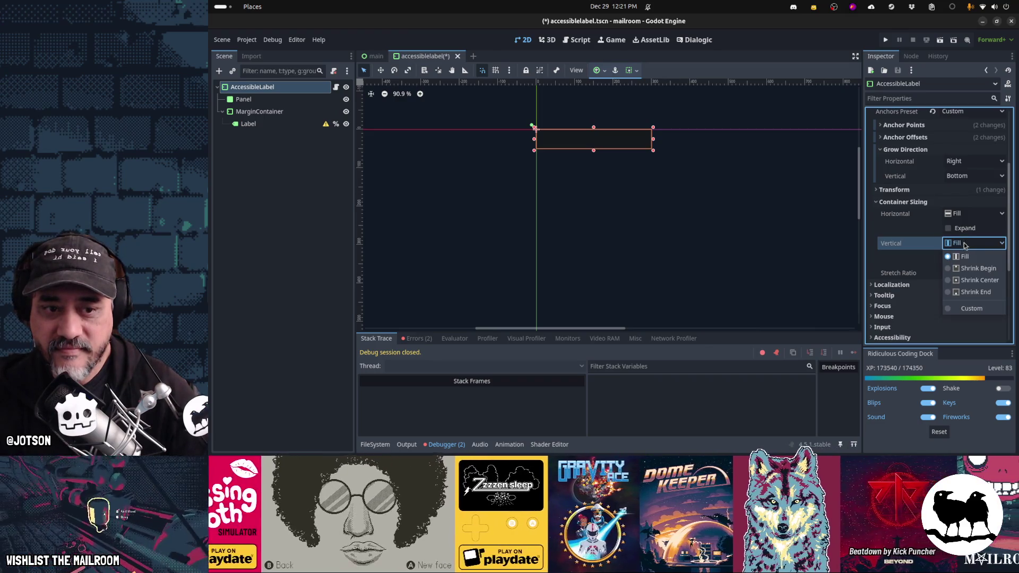
click(965, 269)
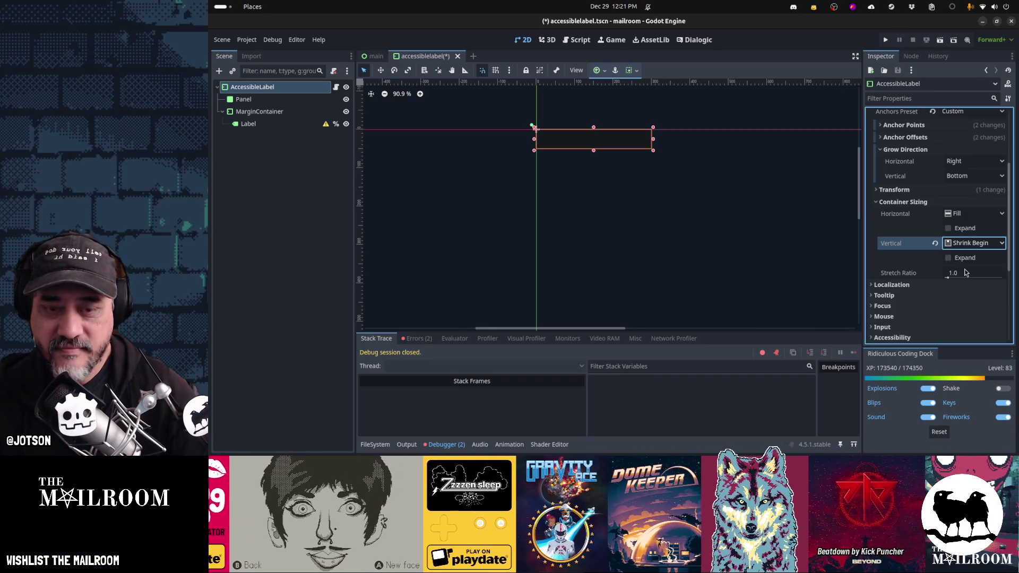
click(264, 113)
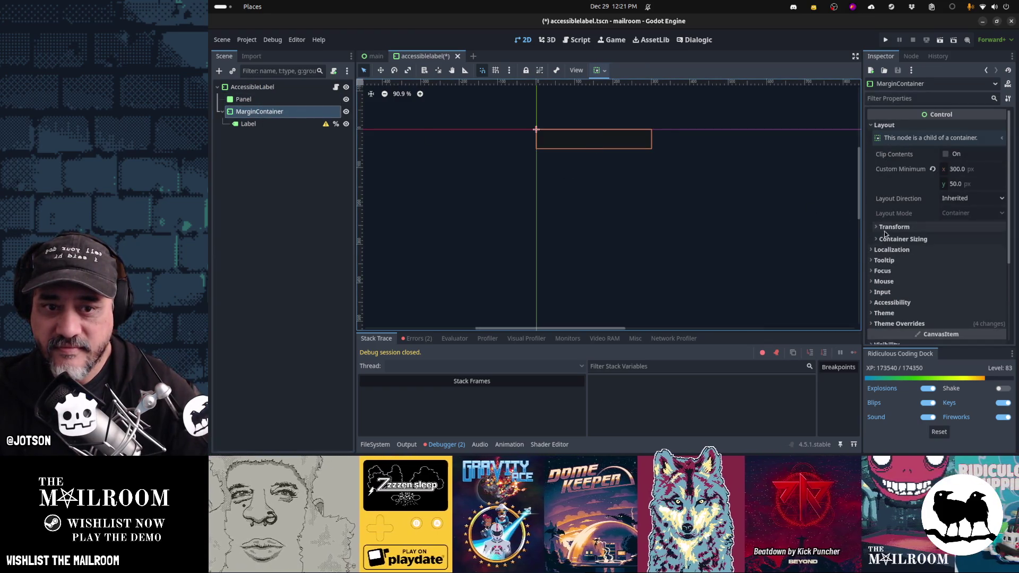
Set the MarginContainer's vertical container sizing to Shrink Begin
click(901, 239)
click(973, 266)
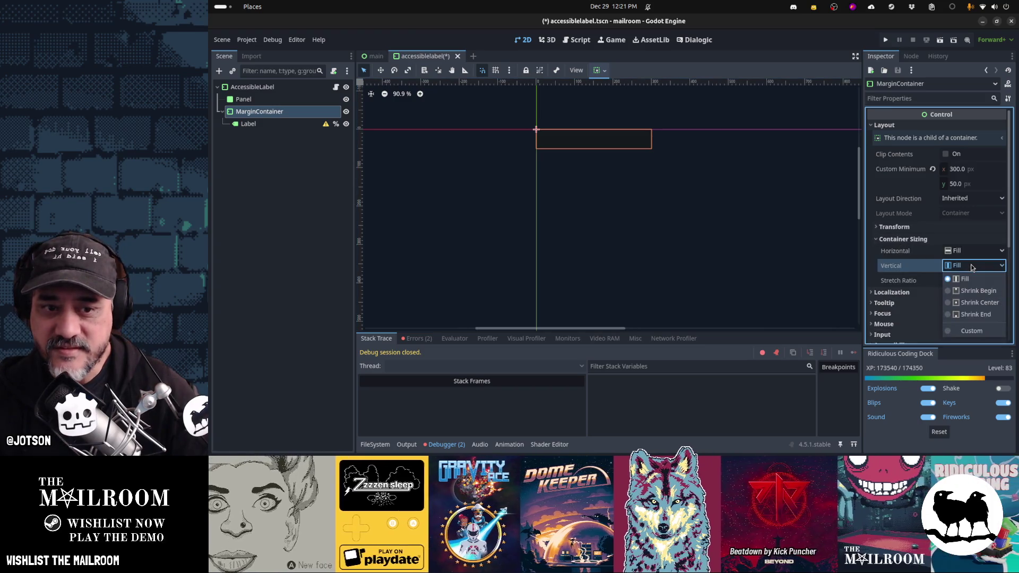
click(978, 294)
Type long sample text into the Label, then delete it gradually to watch the box grow and shrink
click(334, 126)
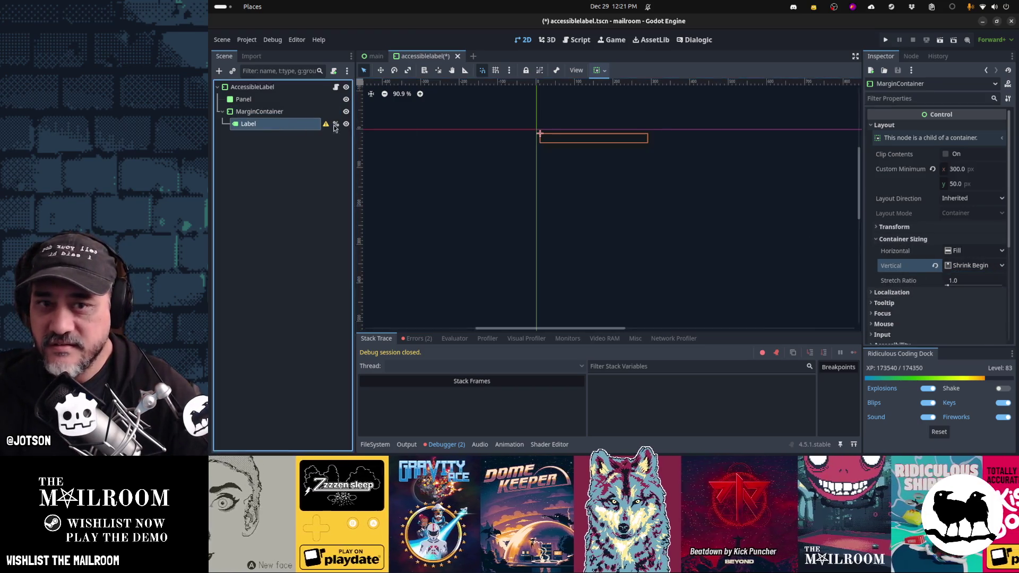
click(901, 145)
text(asd kjashd kjhasd kjha asd asd kjashd kjhasd kjha asd asd kjashd kjhasd kjha asd asd kjashd kjhasd kjha asd)
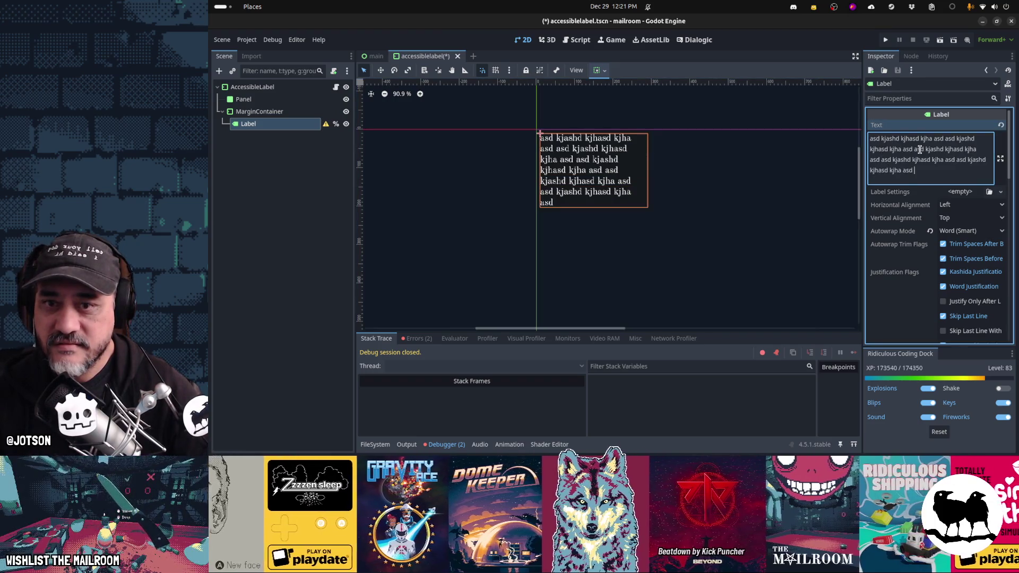
key(ctrl+a)
key(BackSpace)
text(asd kjashd kjhasd kjha asd asd kjashd kjhasd kjha asd asd kjashd kjhasd kjha asd asd kjashd kjhasd kjha asd asd kjashd kjhasd kjha asd asd kjashd kjhasd kjha asd)
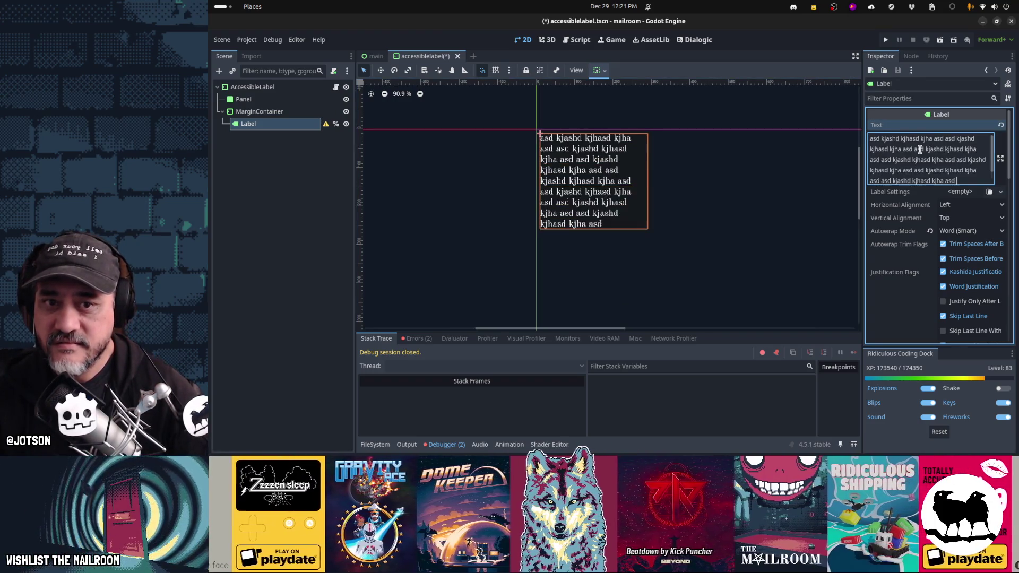
key(BackSpace)
key(BackSpace)
key(BackSpace)
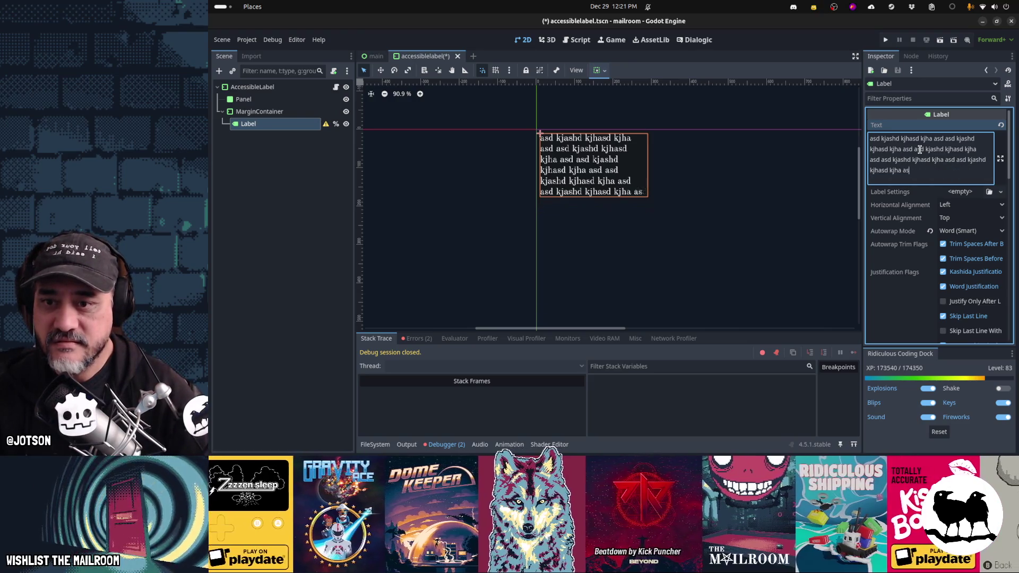
key(BackSpace)
key(BackSpace)
key(BackSpace)
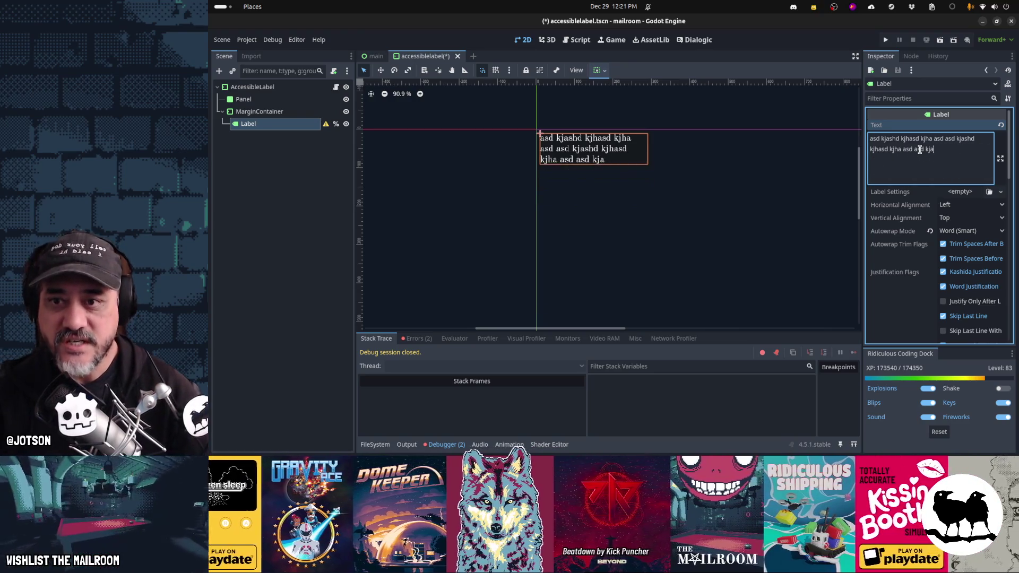
key(BackSpace)
key(BackSpace)
key(BackSpace)
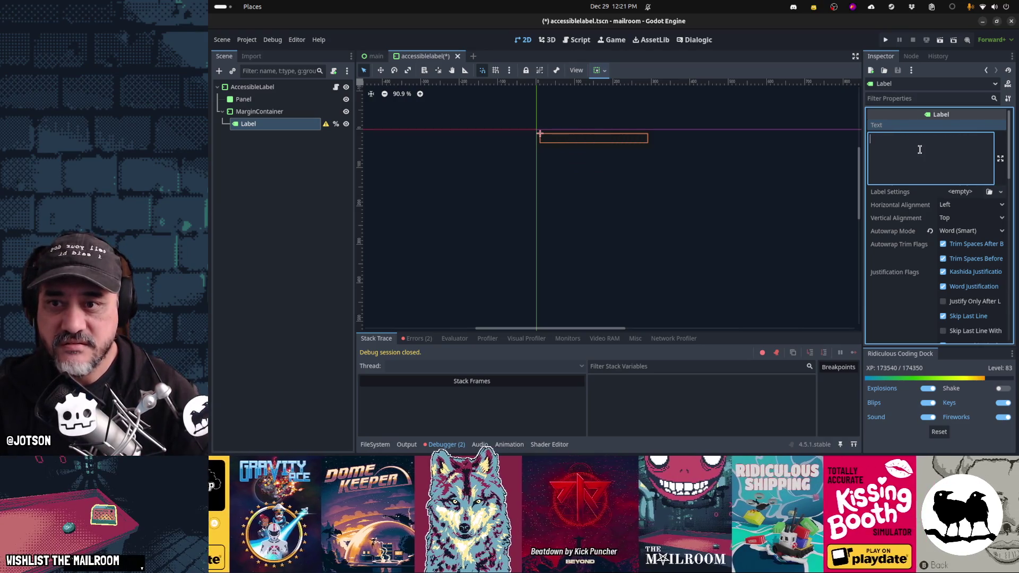
Retype the sample text, clear the Label's text completely, and select the Panel node
text(asd kjashd kjhasd kjha asd asd kjashd kjhasd kjha asd asd kjashd kjhasd kjha asd asd kjashd kjhasd kjha asd asd kjashd kjhasd kjha asd asd kjashd kjhasd kjha asd asd kjashd kjhasd kjha asd asd kjashd kjhasd kjha asd asd kjashd kjhasd kjha asd)
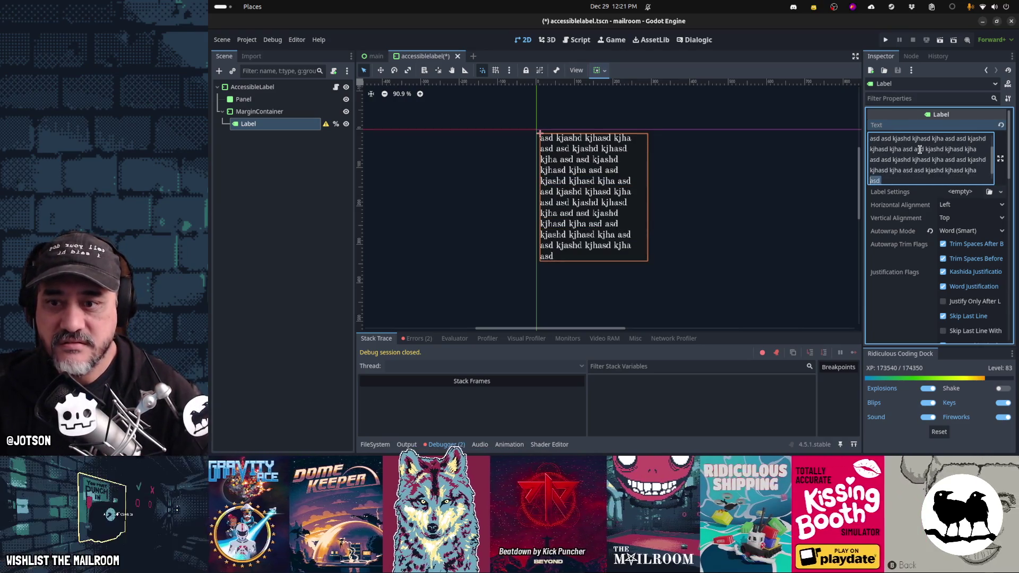
key(ctrl+a)
key(BackSpace)
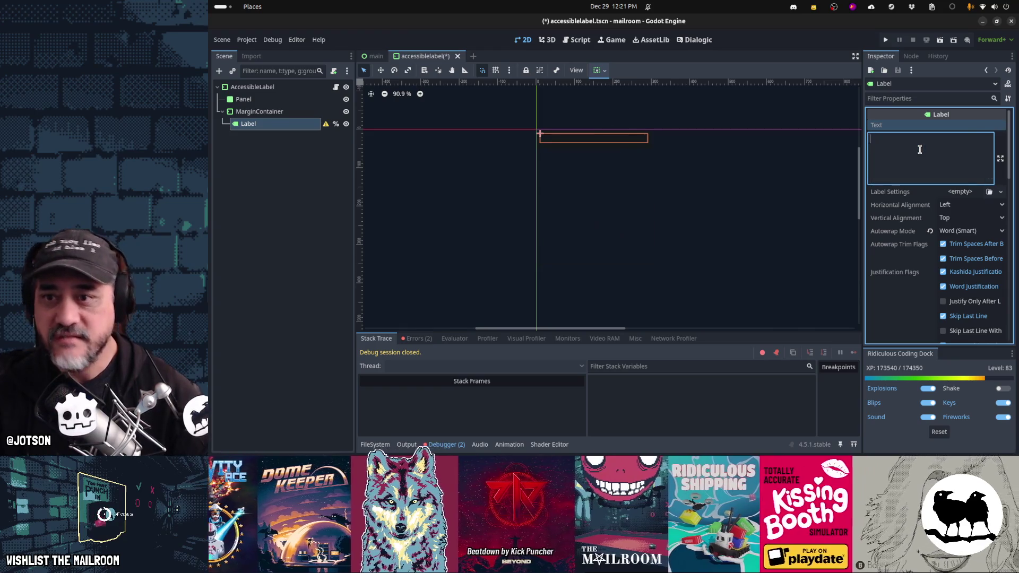
click(310, 101)
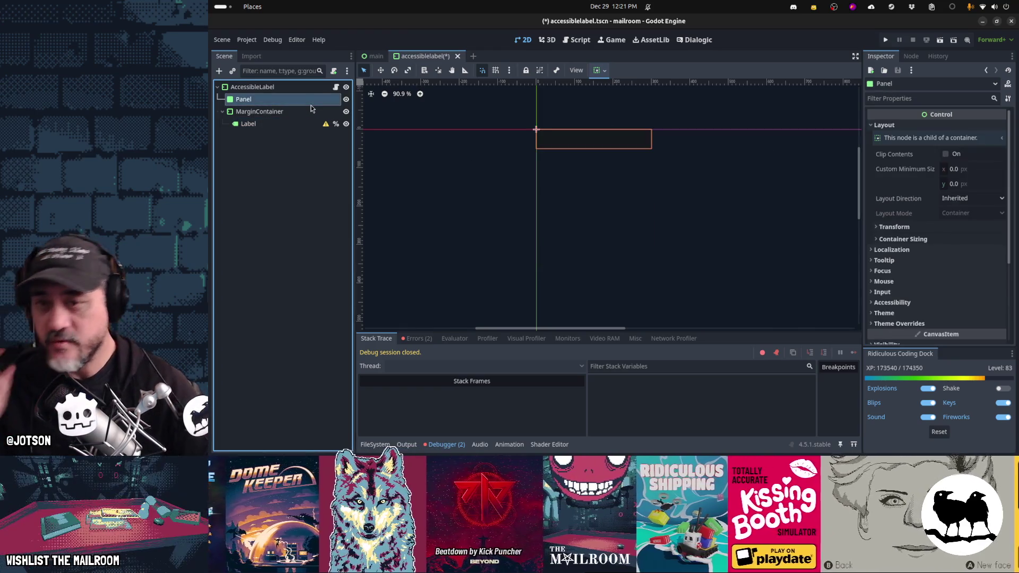
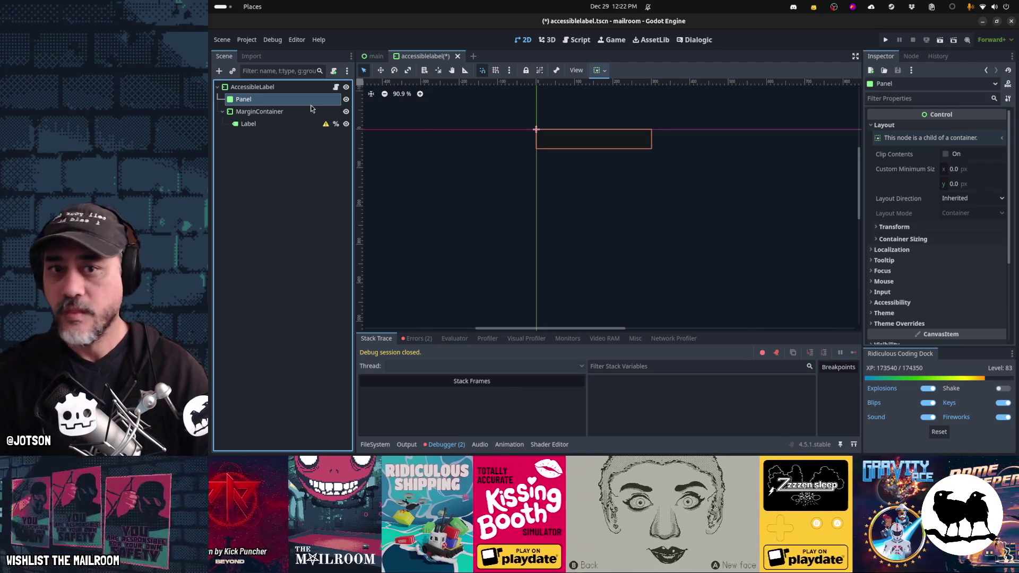
Change the Label's text to 'Text goes here'
click(258, 126)
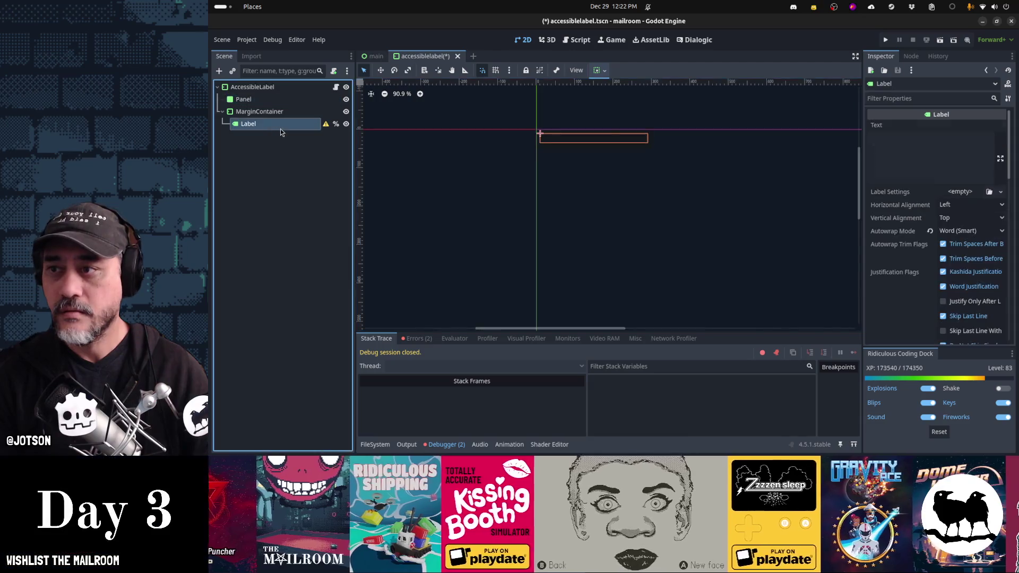
click(947, 148)
text(Text goes here aslk ajs)
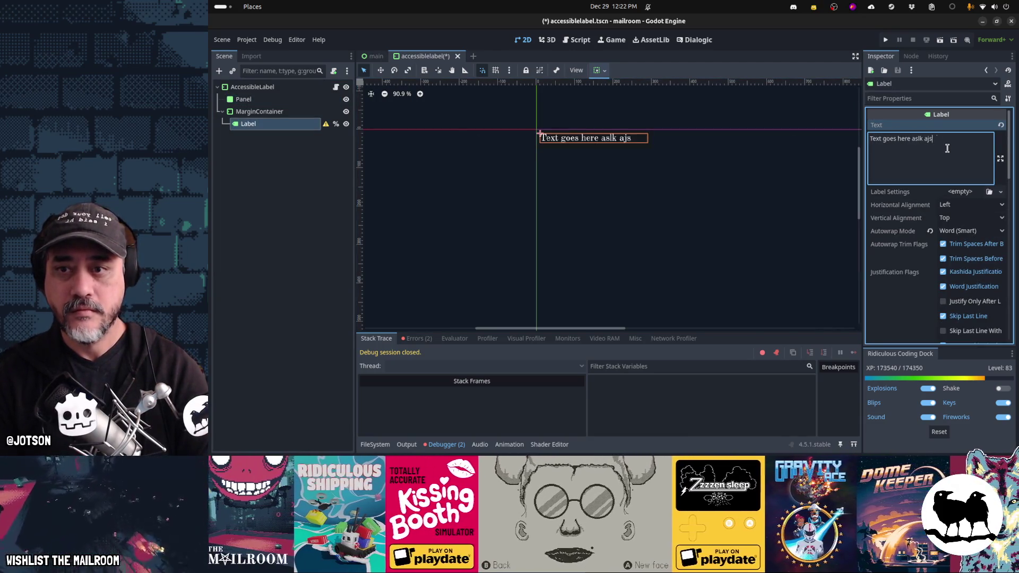
text(dkfj alskdj)
key(ctrl+a)
key(BackSpace)
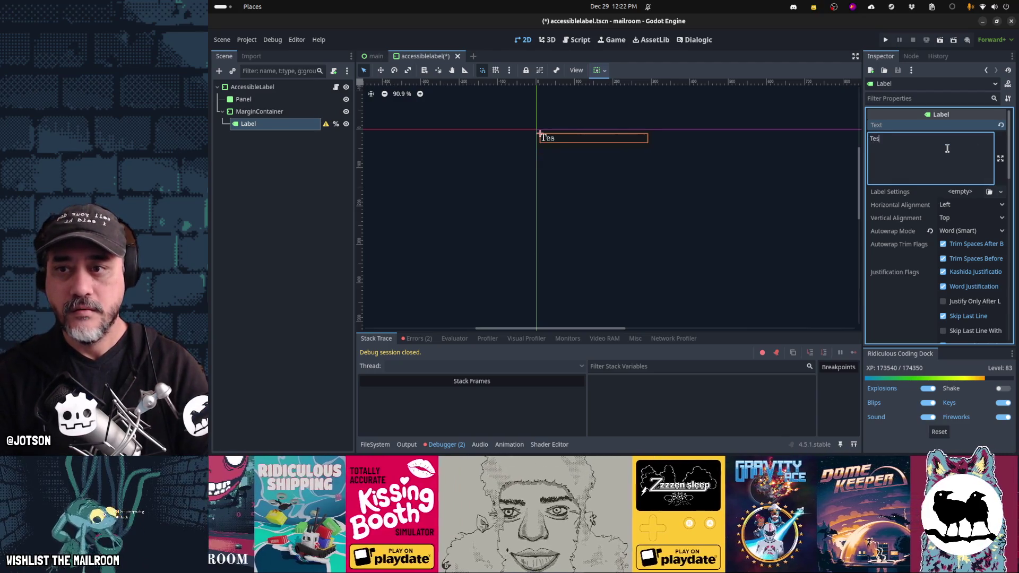
text(here)
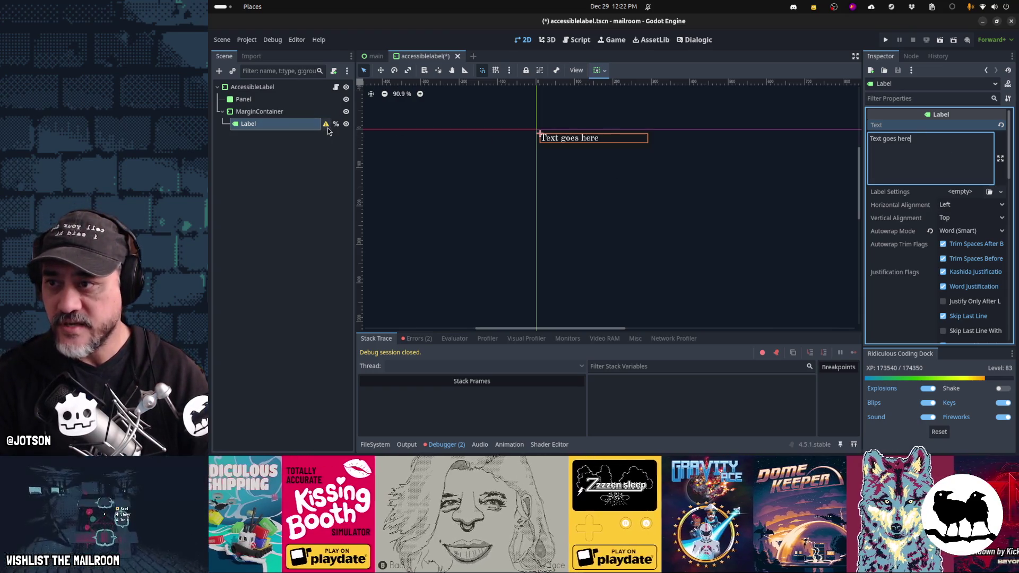
mouse_move(327, 128)
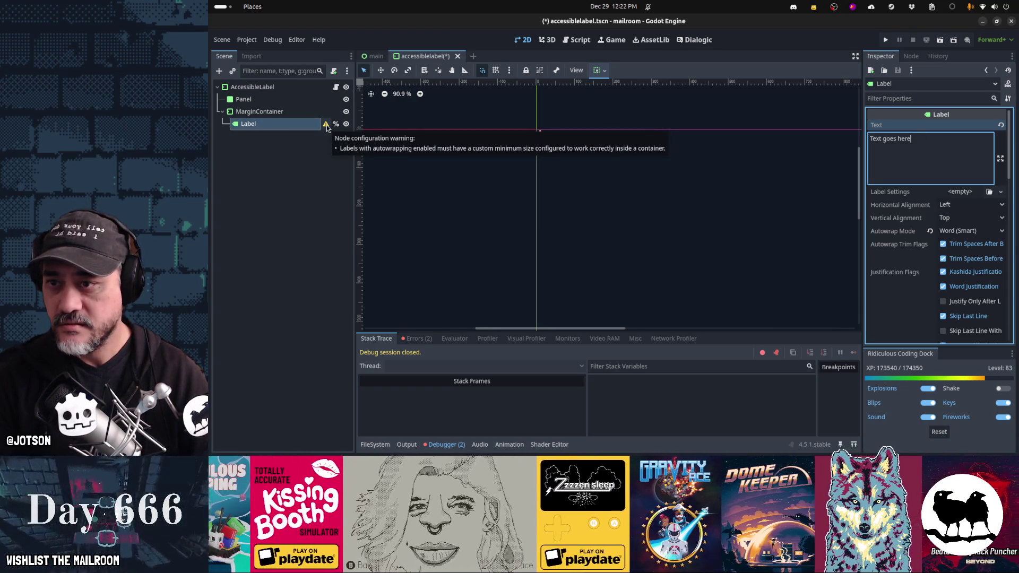
click(306, 129)
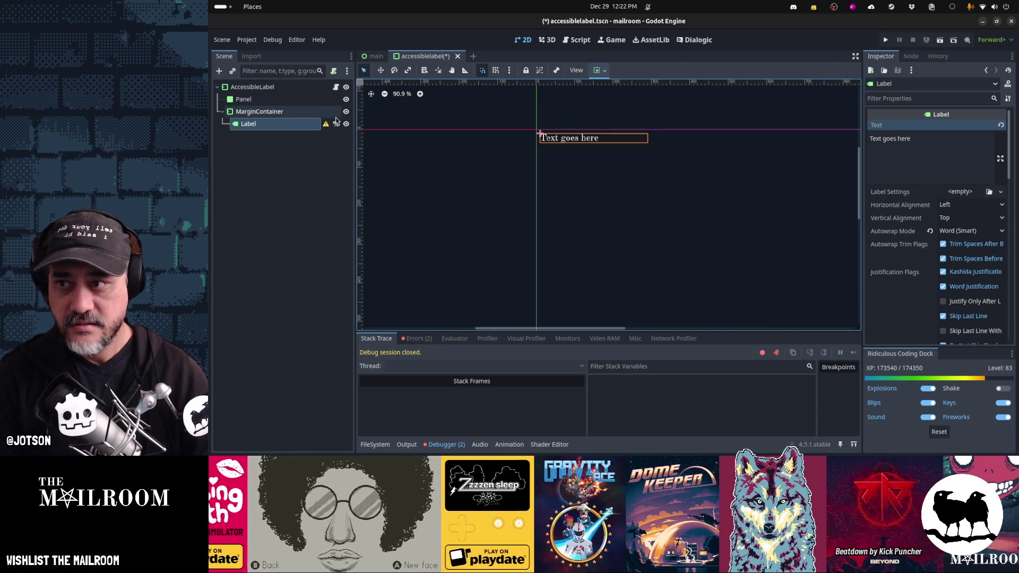
Give the Label a custom minimum width of 300 px
scroll(915, 219, down, 5)
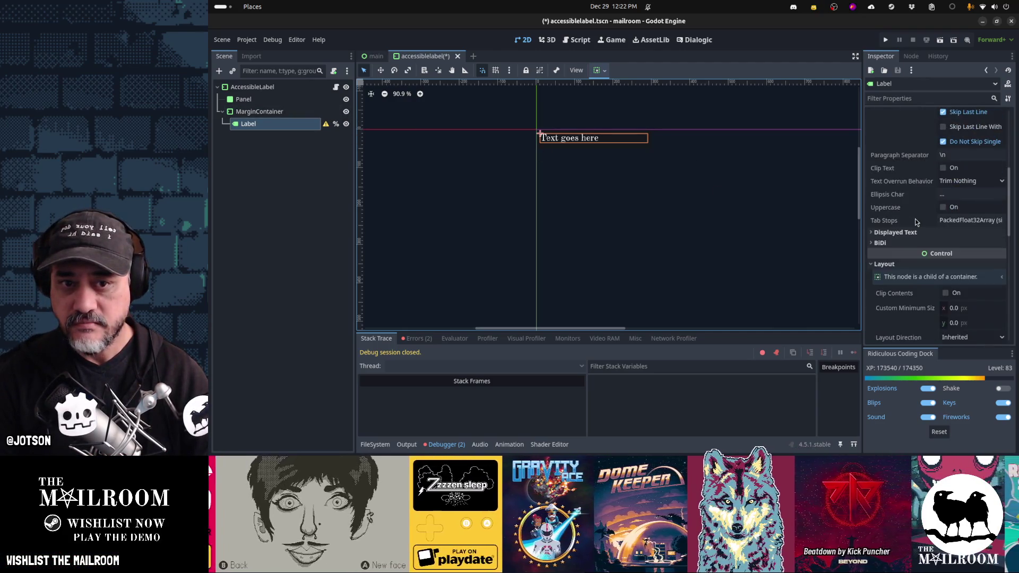
scroll(916, 219, down, 3)
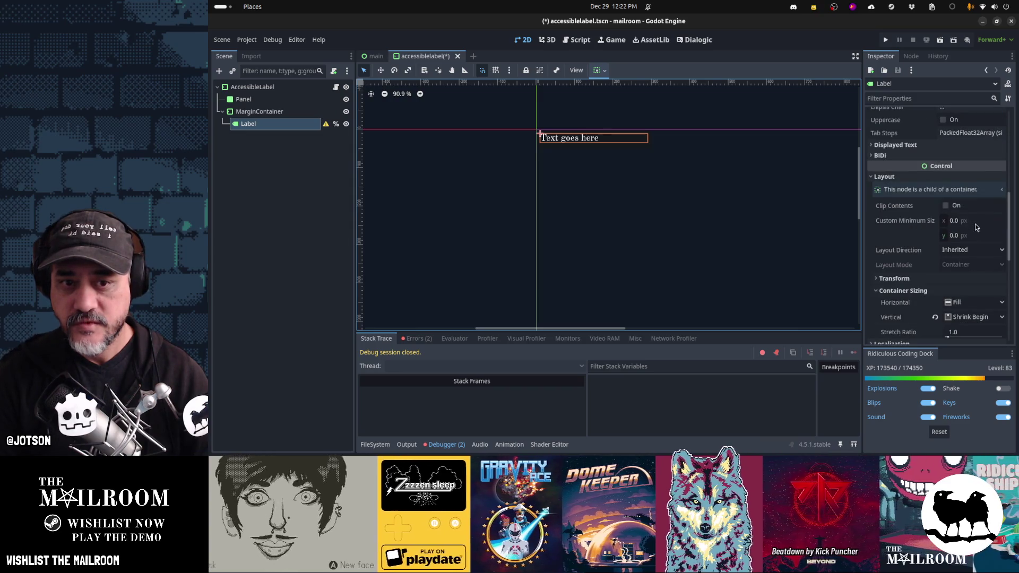
click(976, 225)
text(300)
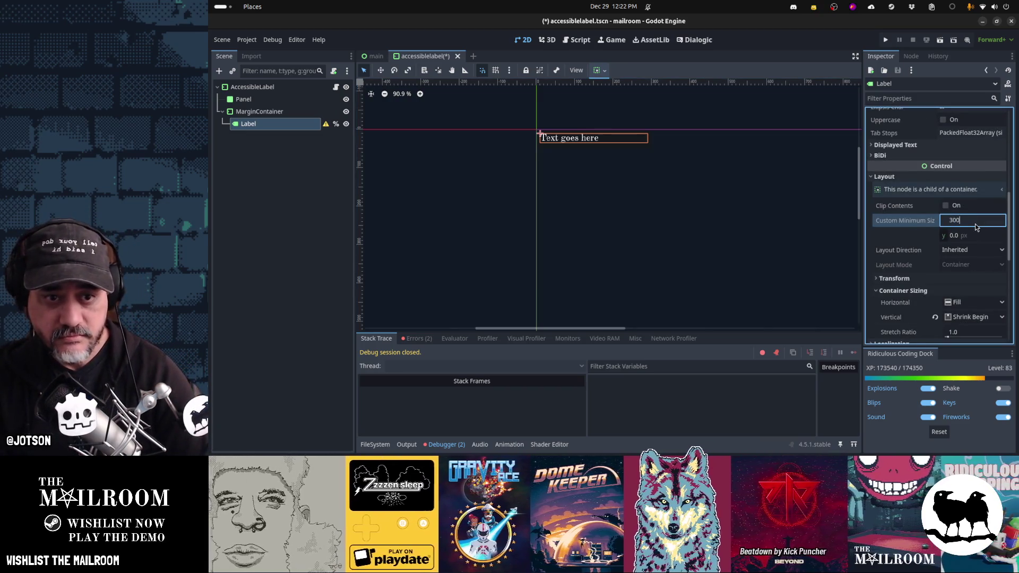
key(Return)
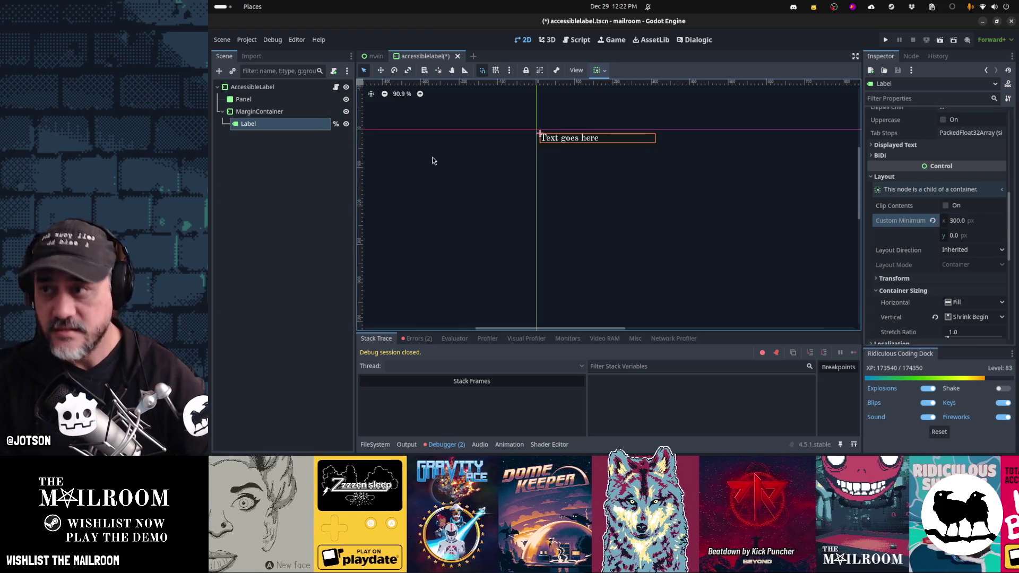
click(283, 111)
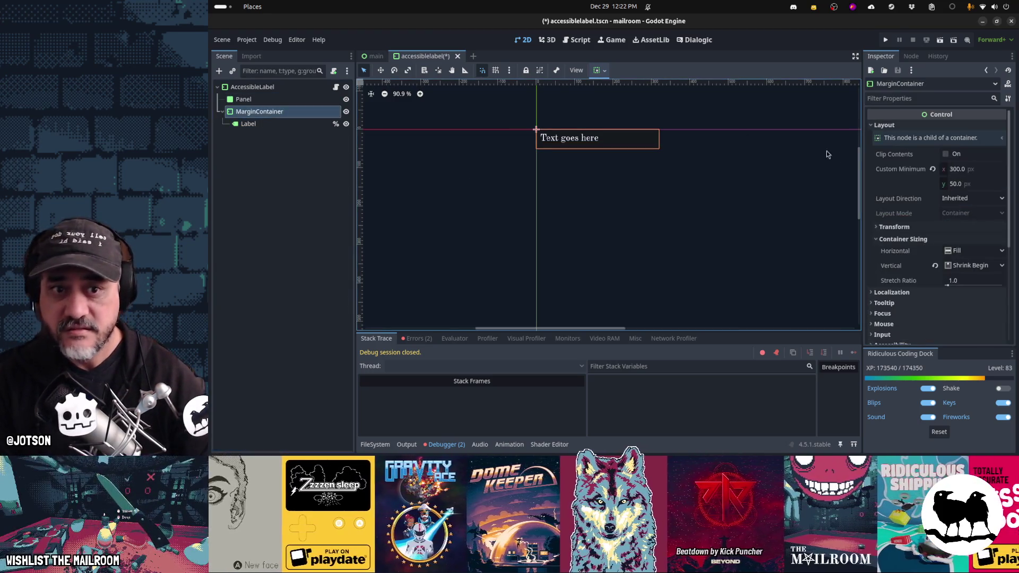
Reset the MarginContainer and AccessibleLabel minimum sizes to zero and save the scene
click(932, 169)
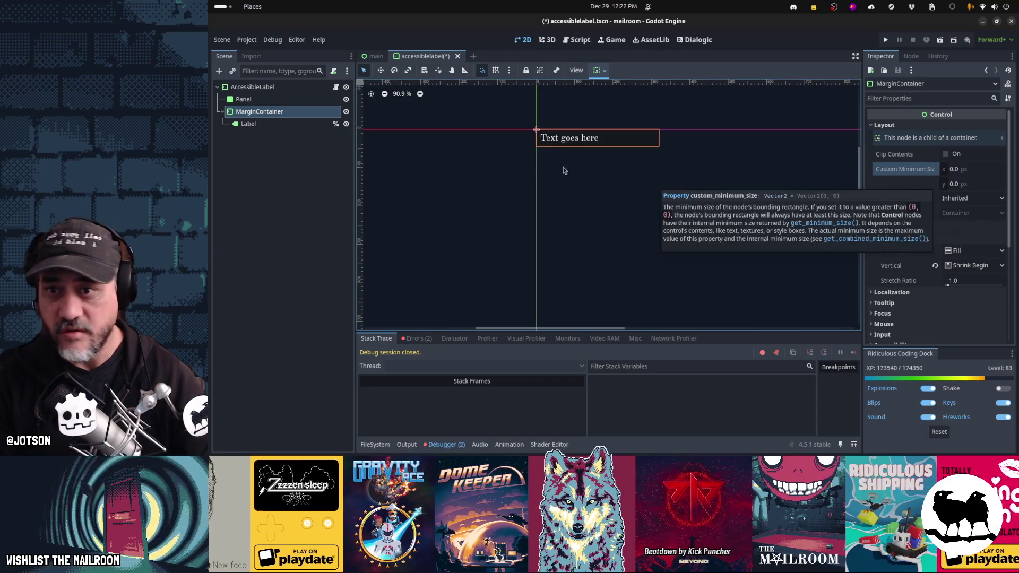
click(254, 87)
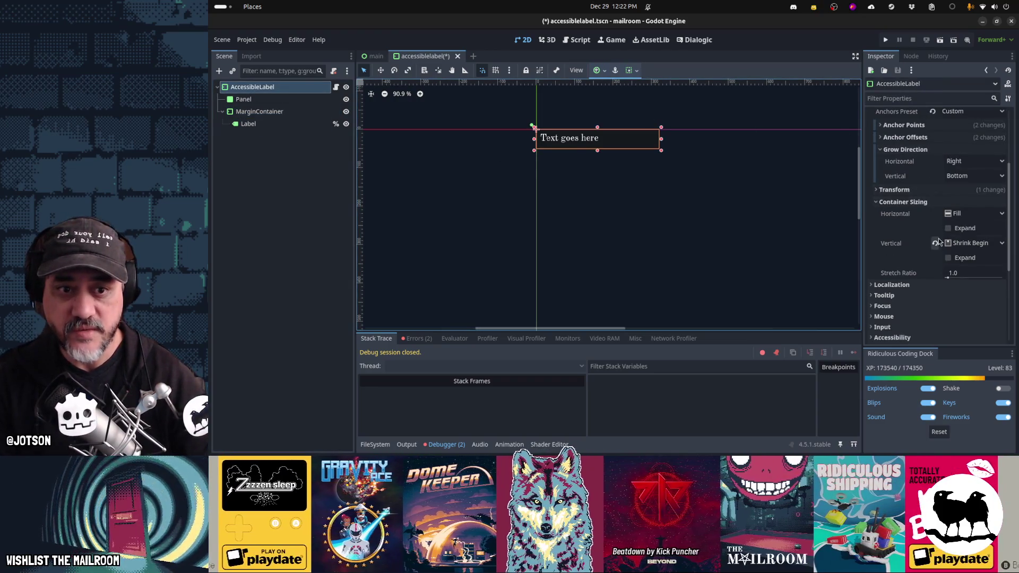
click(933, 169)
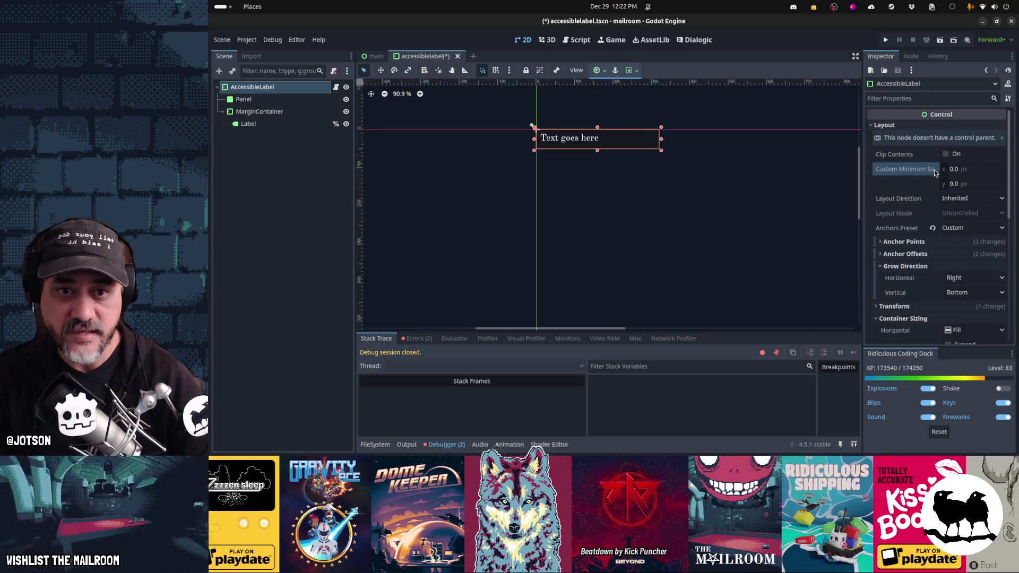
key(ctrl+s)
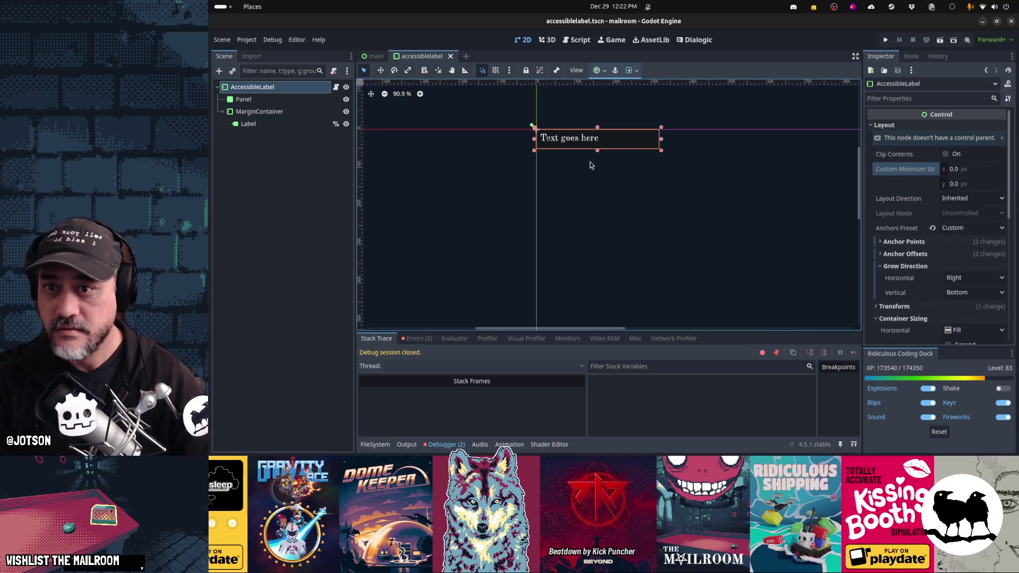
Recover from a stray label-box resize, save accessiblelabel again, and return to the main scene
drag(597, 151, 593, 135)
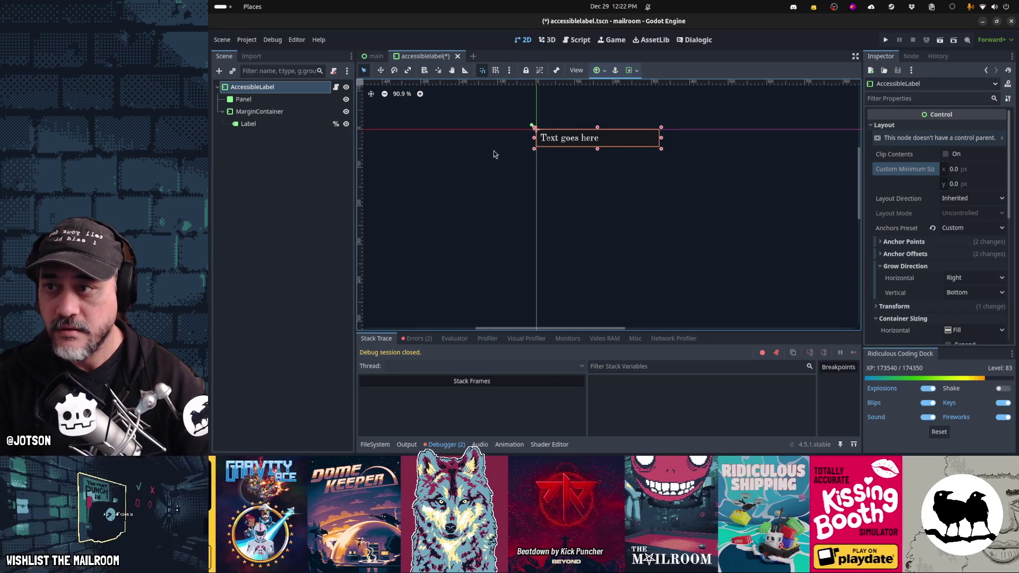
click(293, 125)
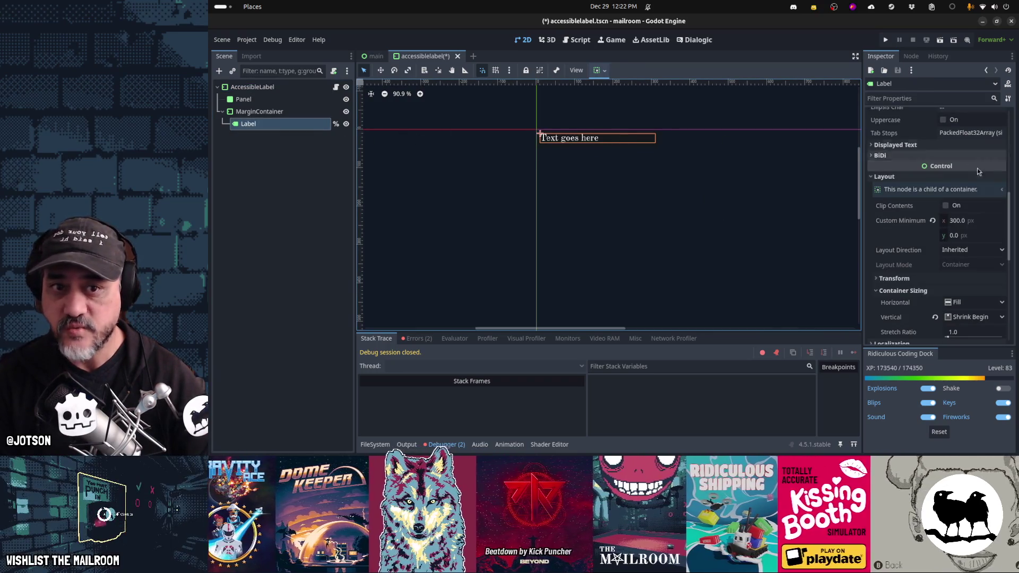
scroll(955, 175, up, 5)
click(278, 113)
key(ctrl+s)
click(275, 91)
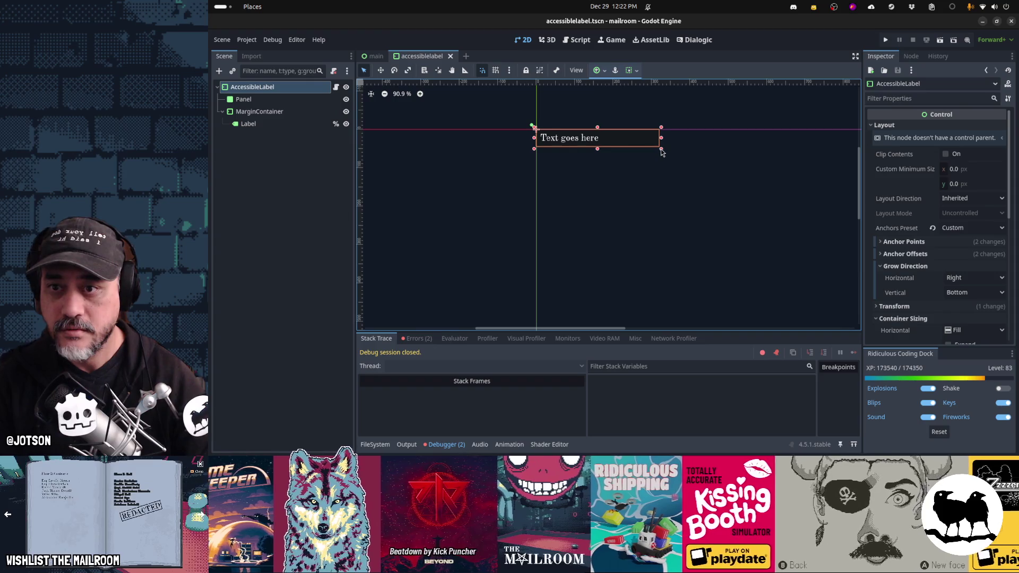
click(375, 56)
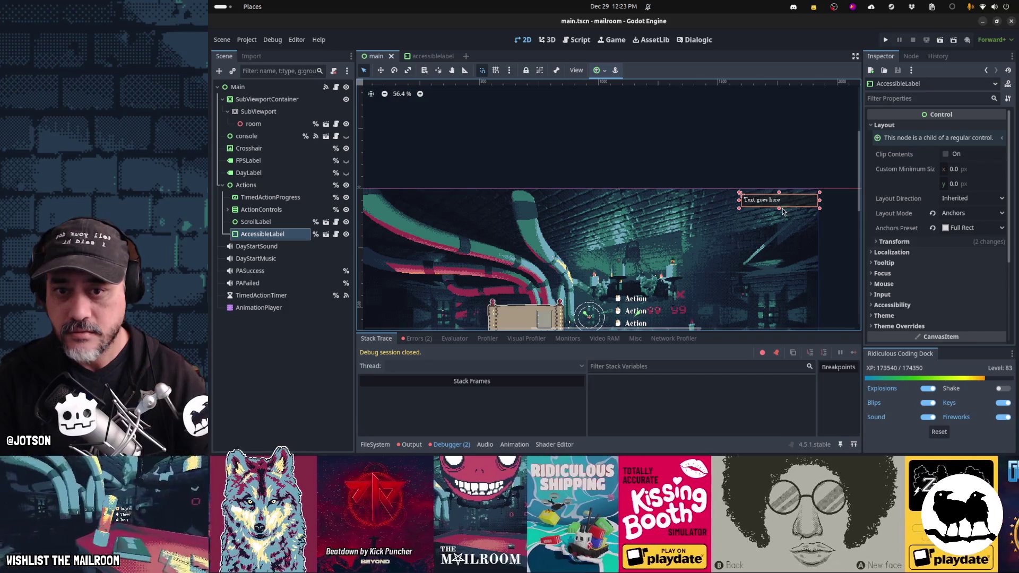
Move the 'Text goes here' label about 10 px down in the main scene, then save and run
drag(781, 197, 777, 183)
key(w)
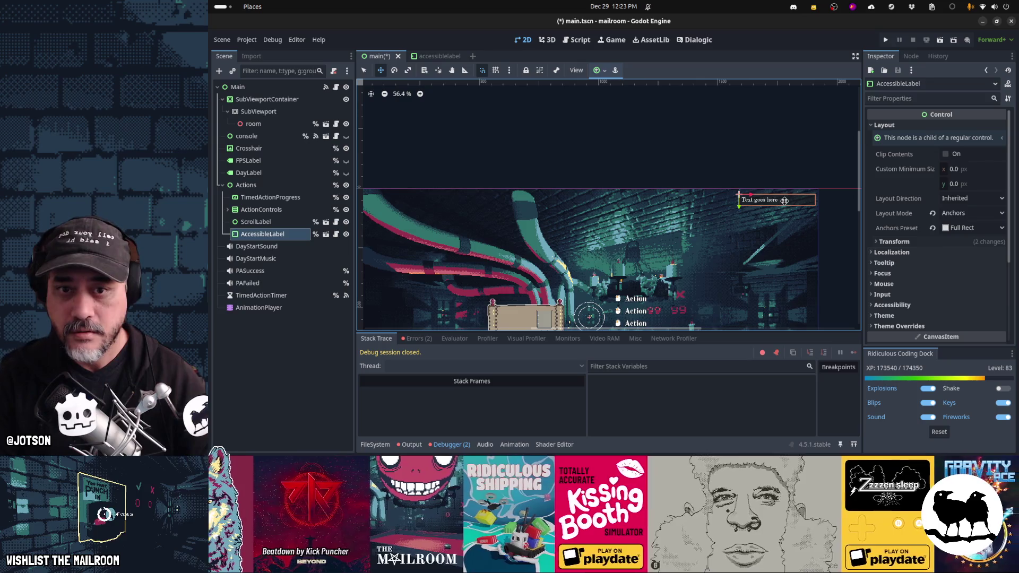
scroll(671, 206, up, 3)
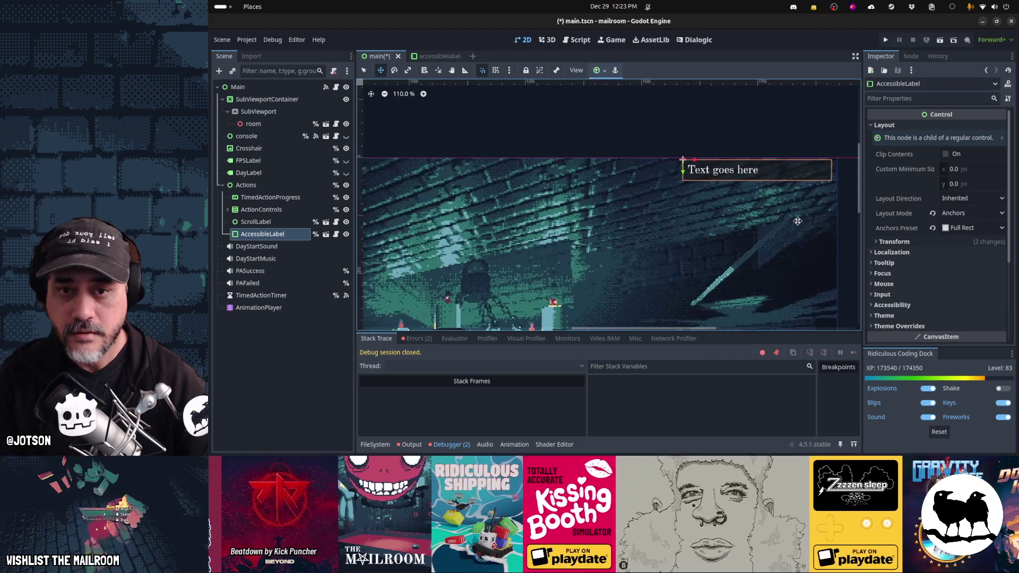
drag(662, 190, 662, 193)
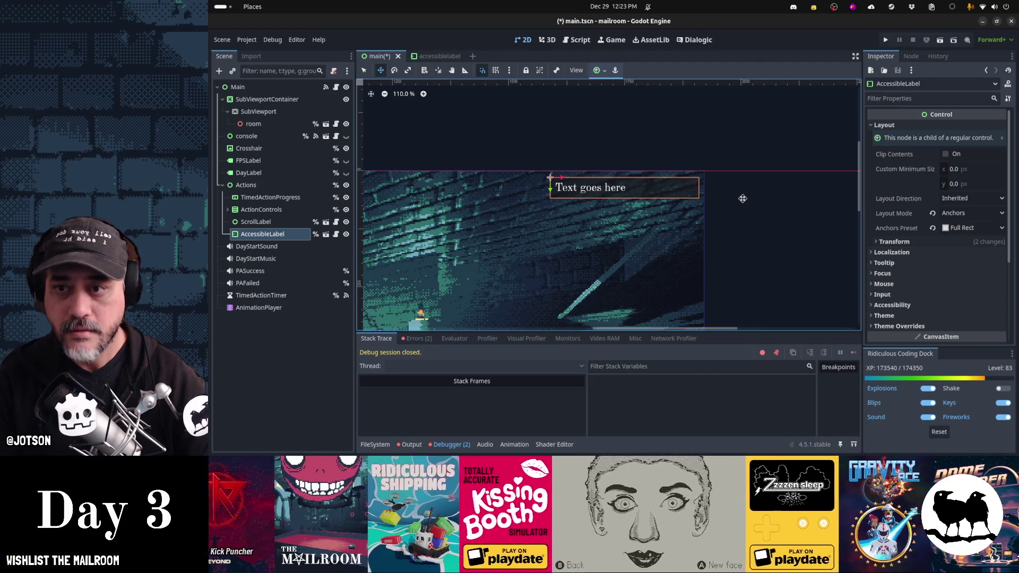
key(F5)
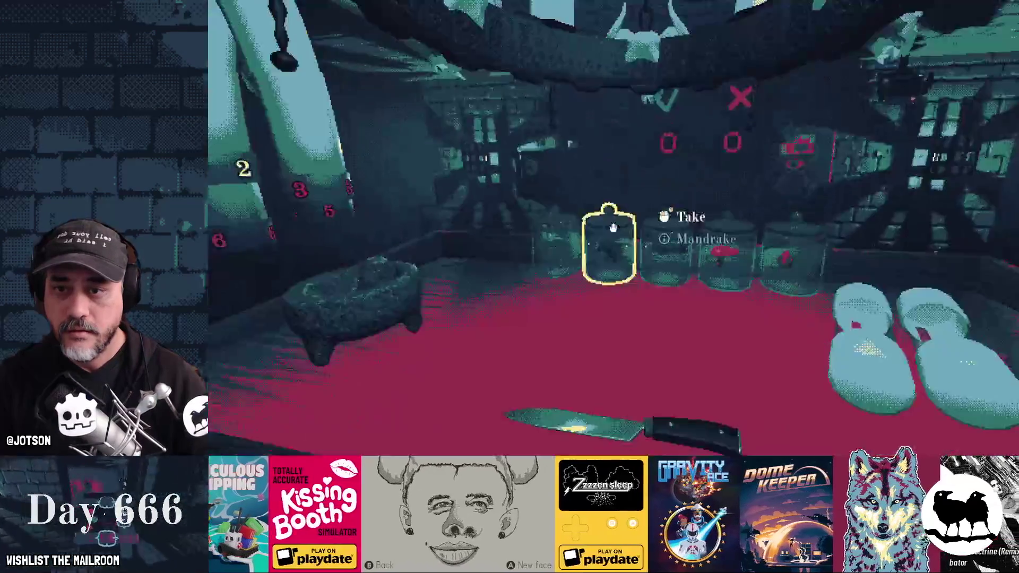
Send the player to the table, open the paper stack, grab and drop the envelope, then quit
key(Return)
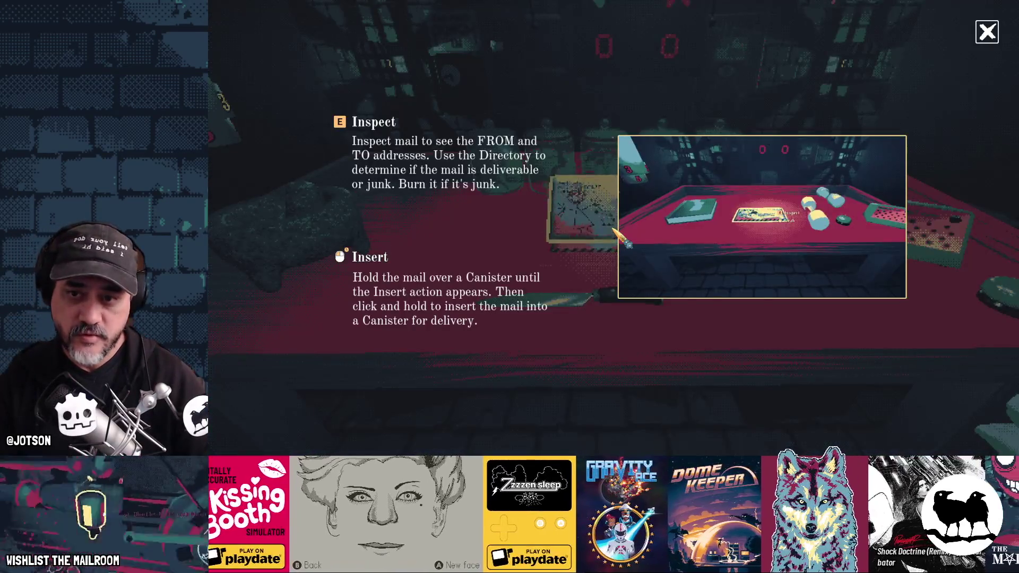
click(613, 227)
click(613, 227)
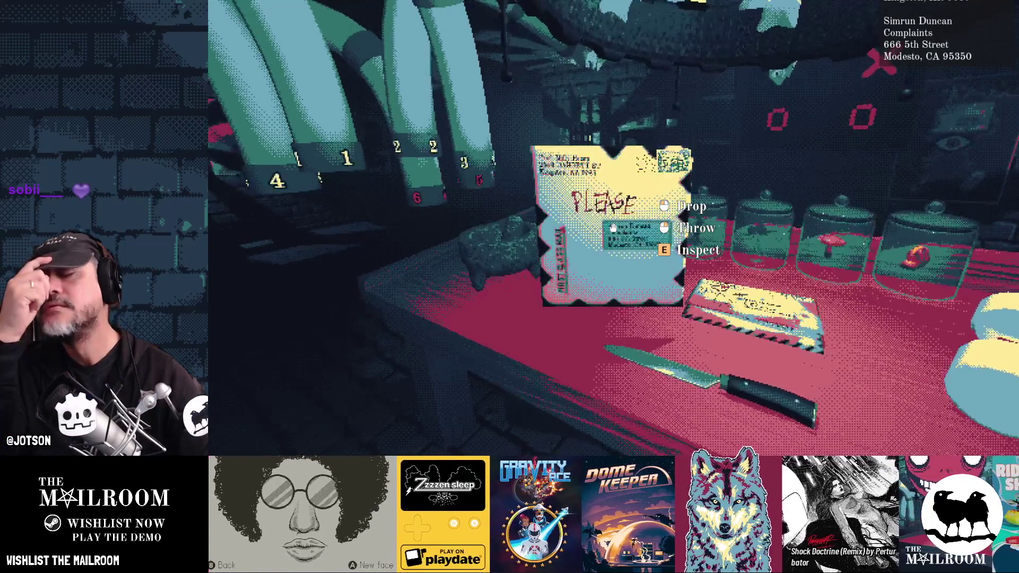
click(614, 228)
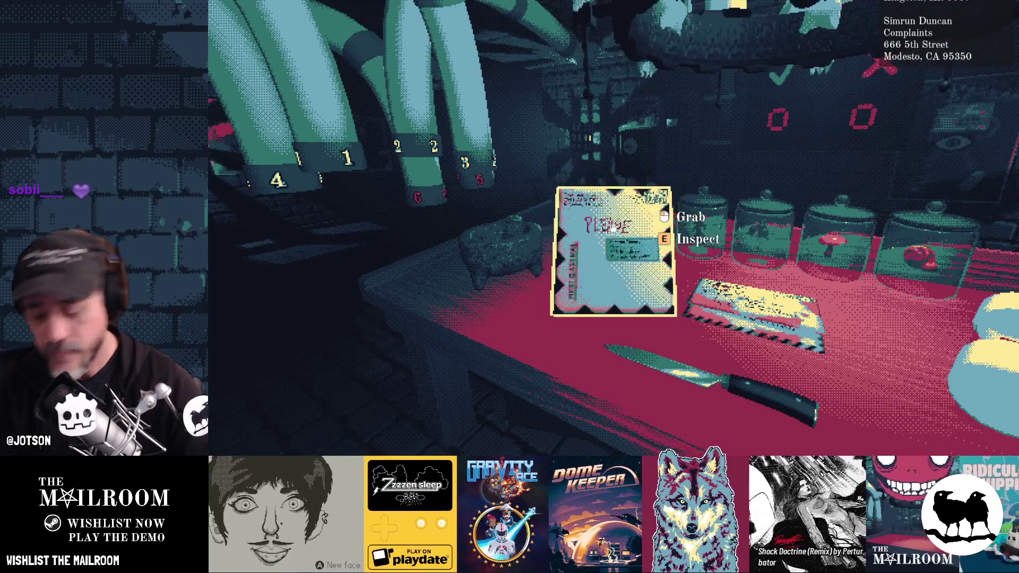
key(Escape)
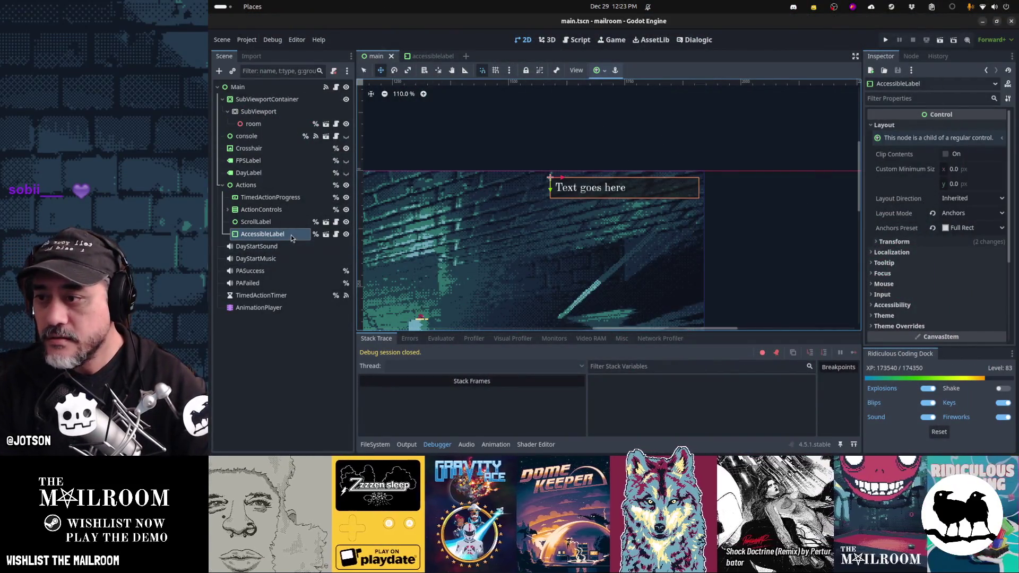
Reset the label's anchors preset and set its layout mode back to Position
click(931, 228)
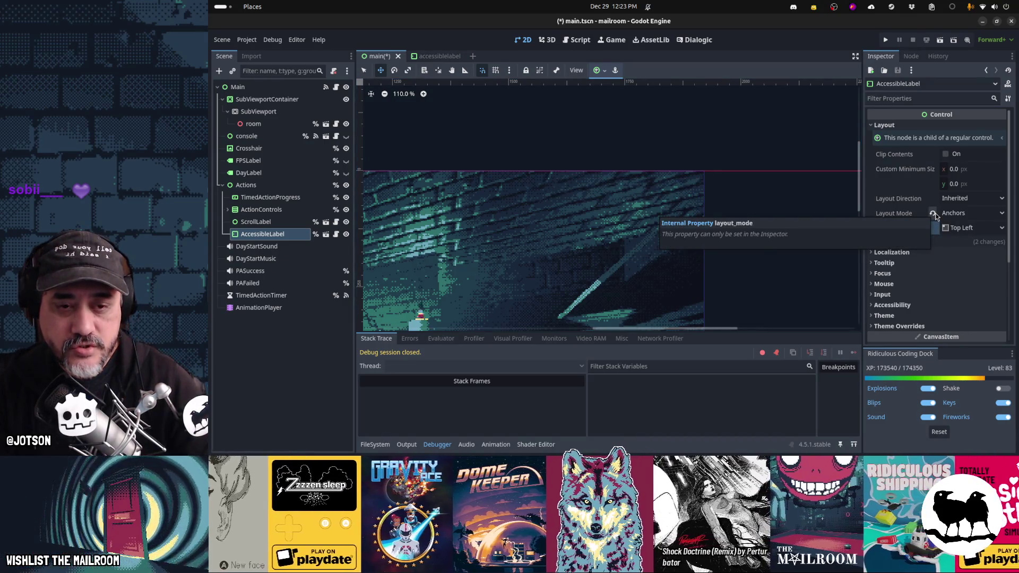
click(935, 215)
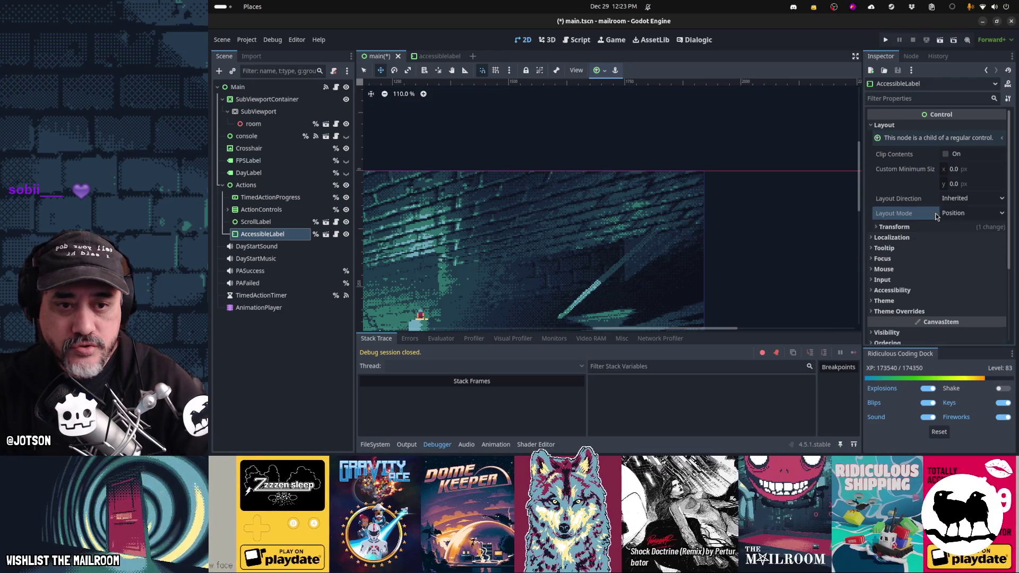
scroll(755, 228, down, 3)
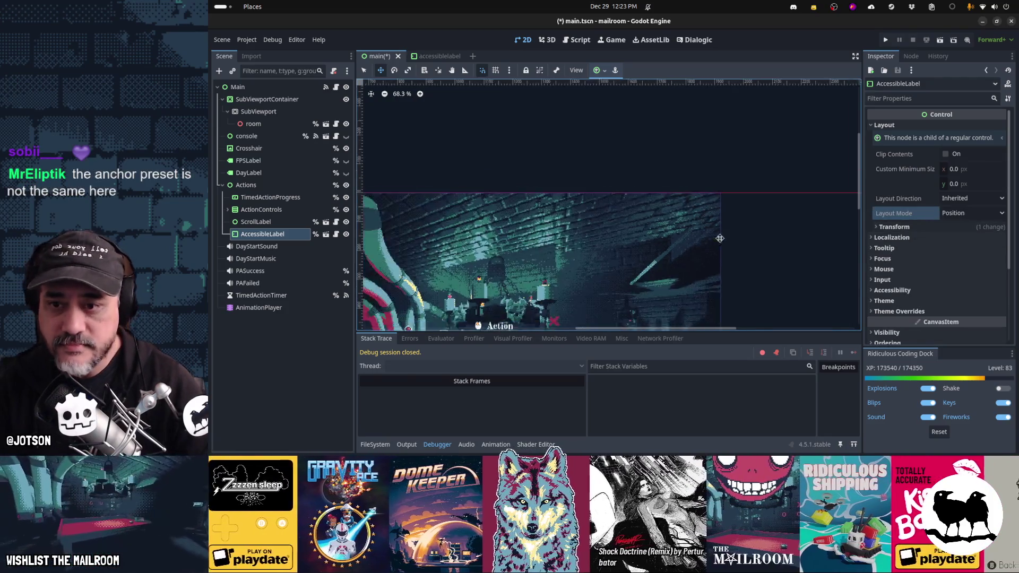
scroll(653, 212, down, 1)
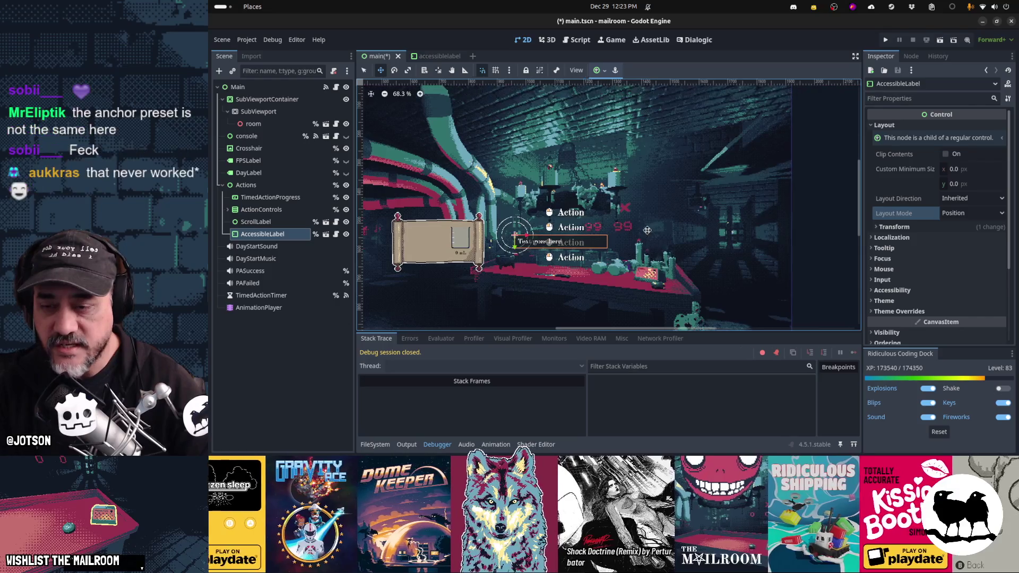
scroll(634, 242, up, 1)
Place the label near the scene's top right and save the main scene
mouse_move(592, 279)
mouse_down()
mouse_move(685, 183)
mouse_move(746, 139)
mouse_move(775, 132)
mouse_up()
key(q)
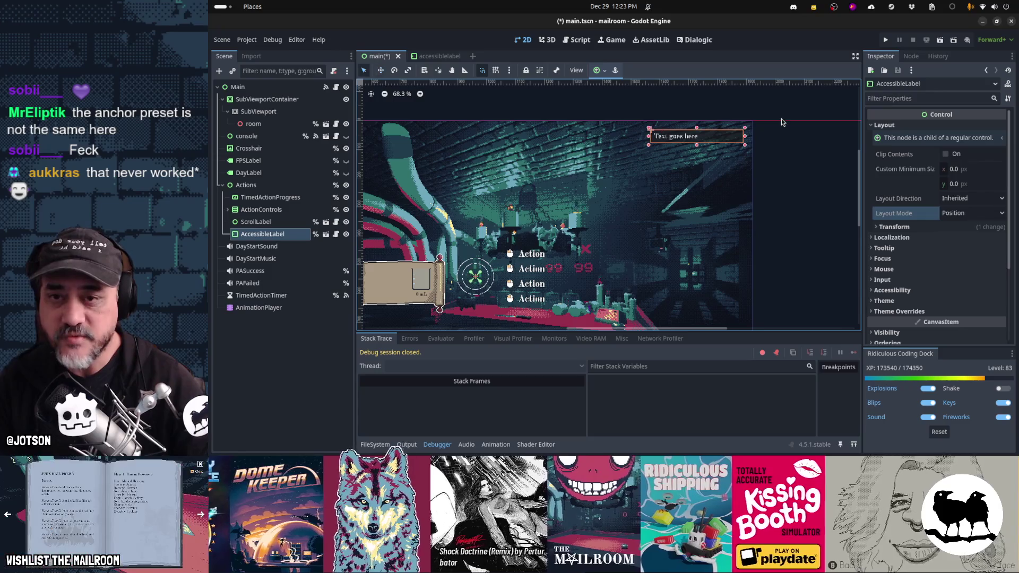
click(778, 117)
key(ctrl+s)
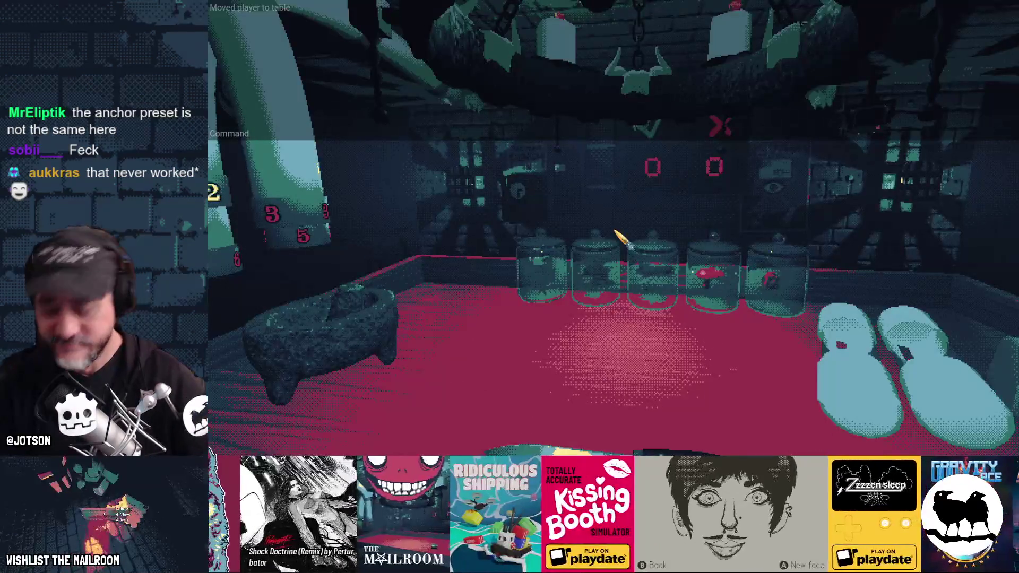
Spawn a parcel, open it into a letter, and set the mail down on the table
key(Escape)
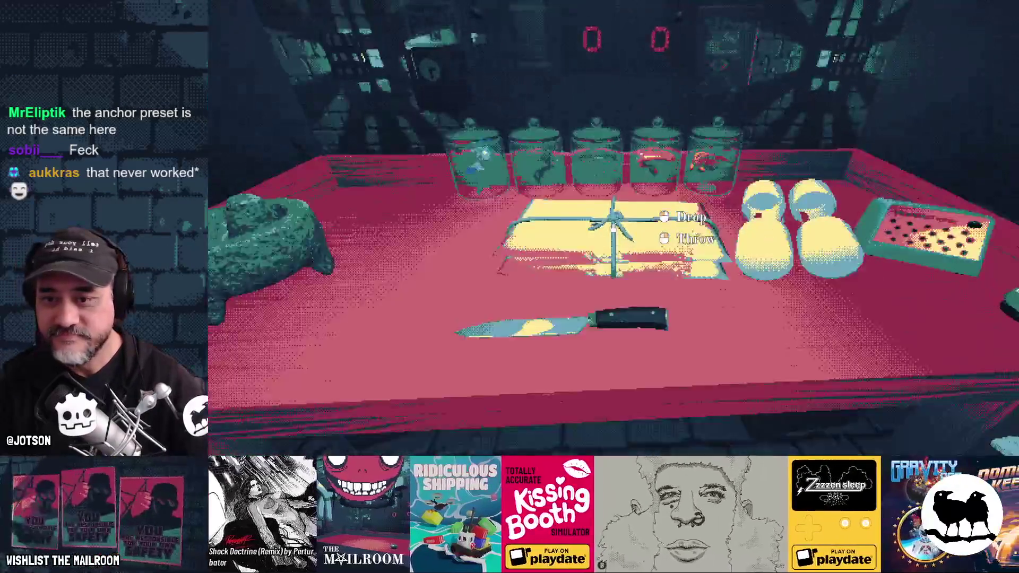
click(614, 227)
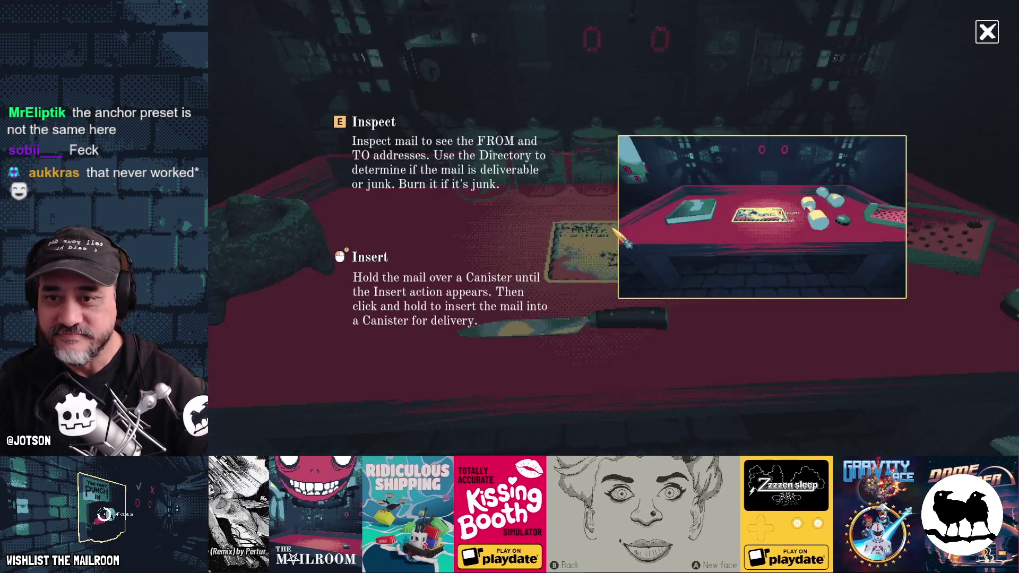
click(614, 228)
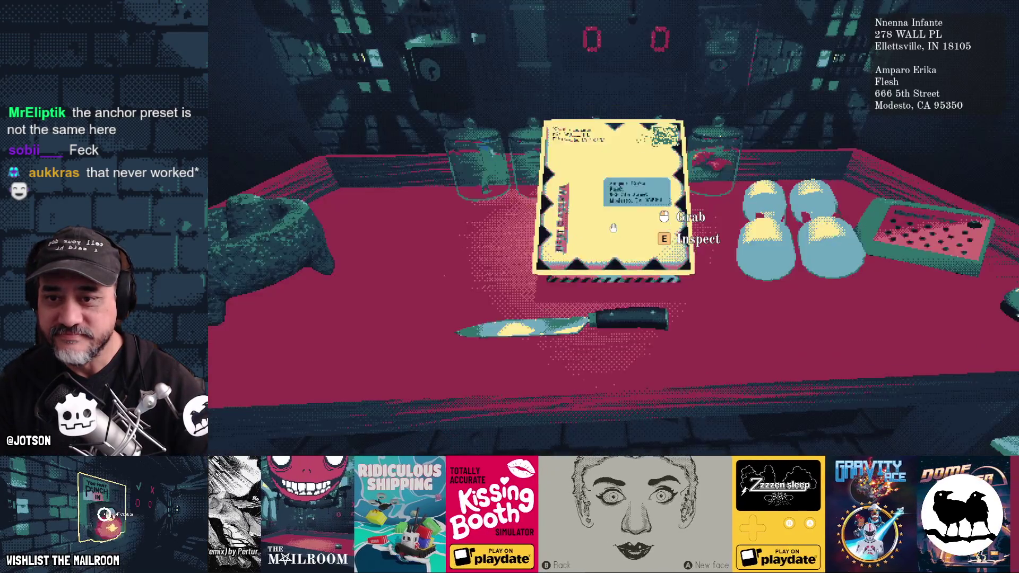
click(614, 228)
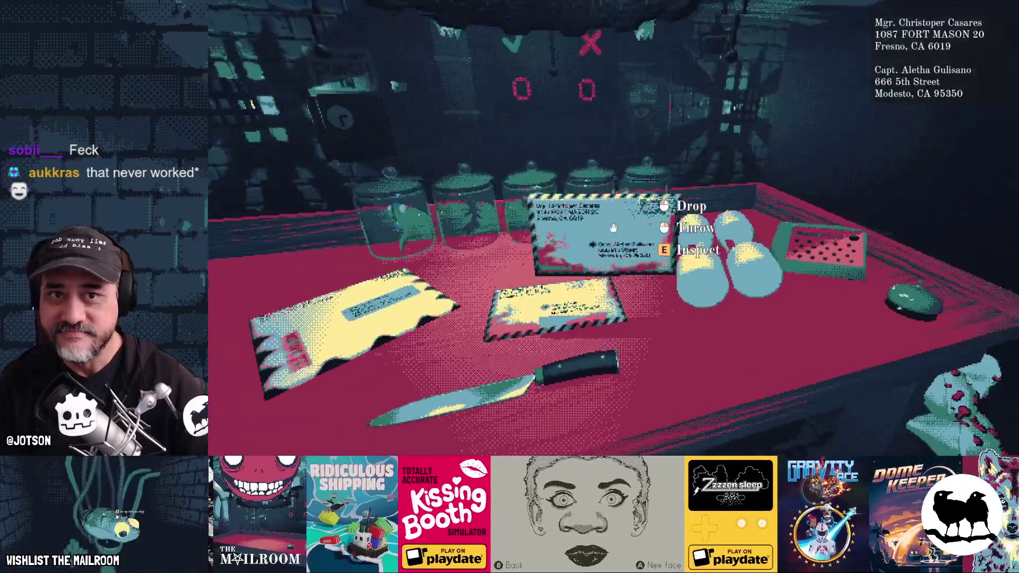
click(614, 227)
click(613, 228)
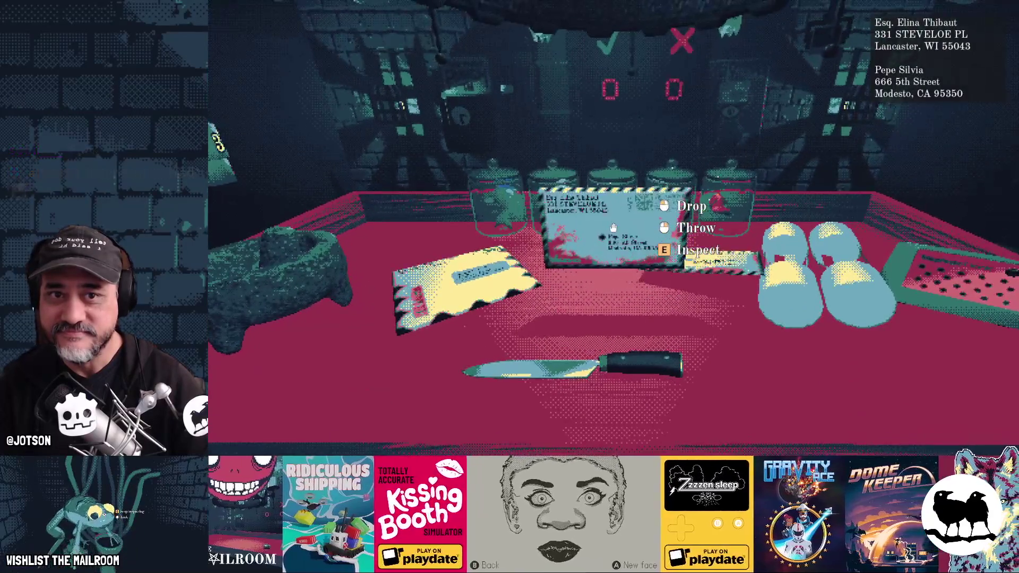
click(614, 227)
Pick up several envelopes in turn and inspect each with E to check the address overlay
key(e)
key(e)
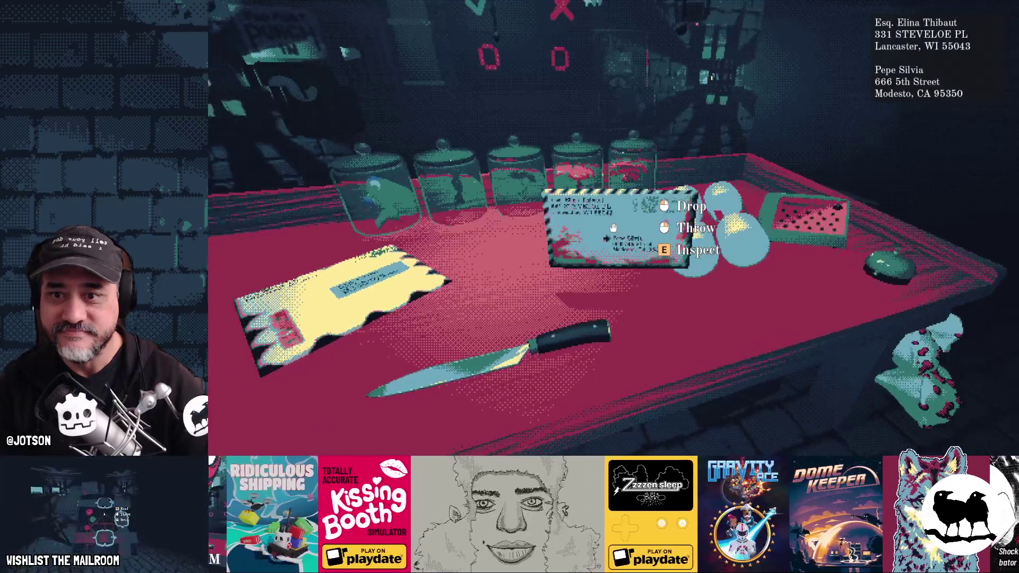
key(e)
key(e)
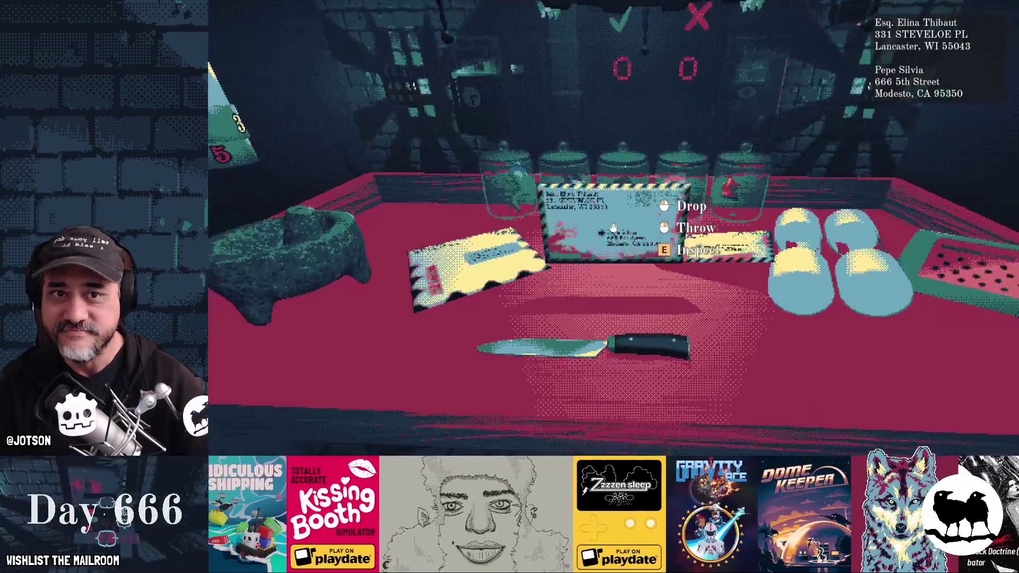
click(614, 228)
click(614, 228)
key(e)
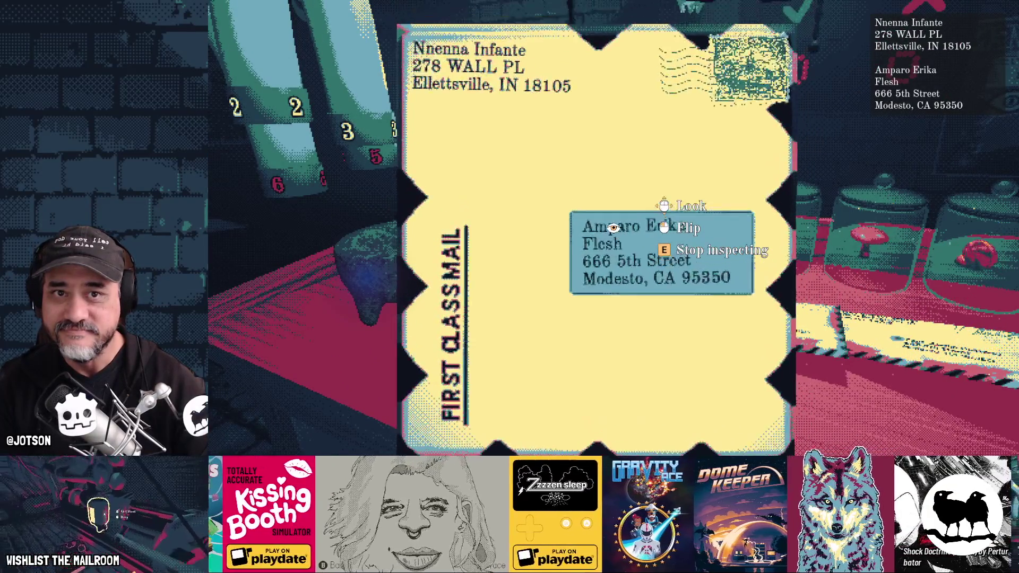
key(e)
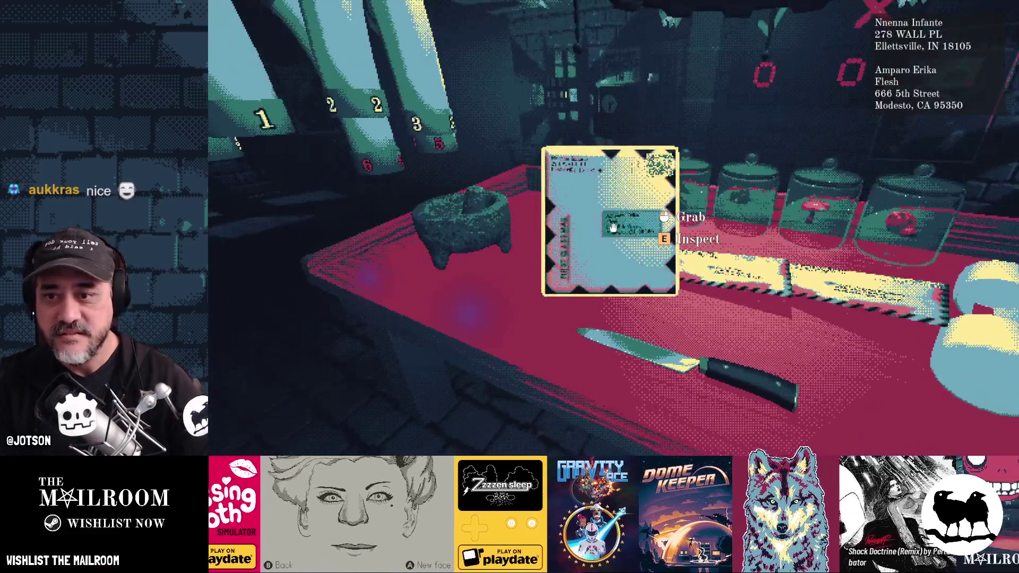
click(613, 229)
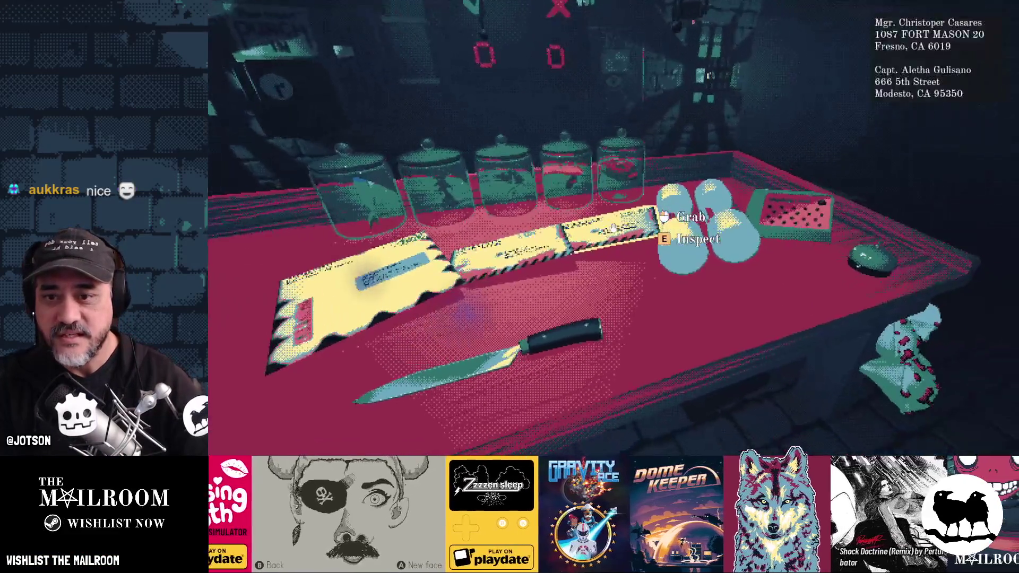
click(613, 228)
key(e)
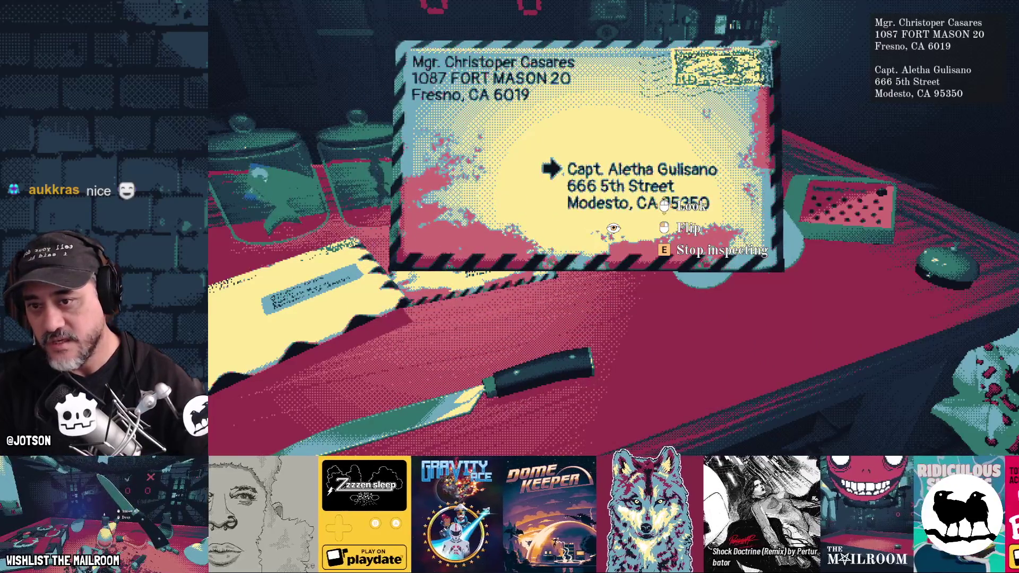
key(e)
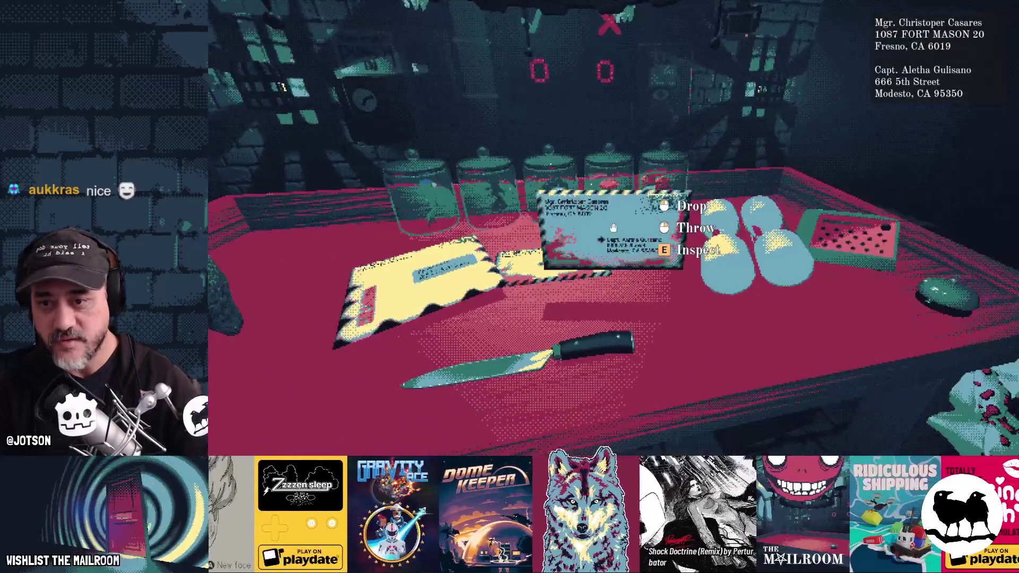
key(e)
key(e)
click(613, 229)
click(613, 229)
key(e)
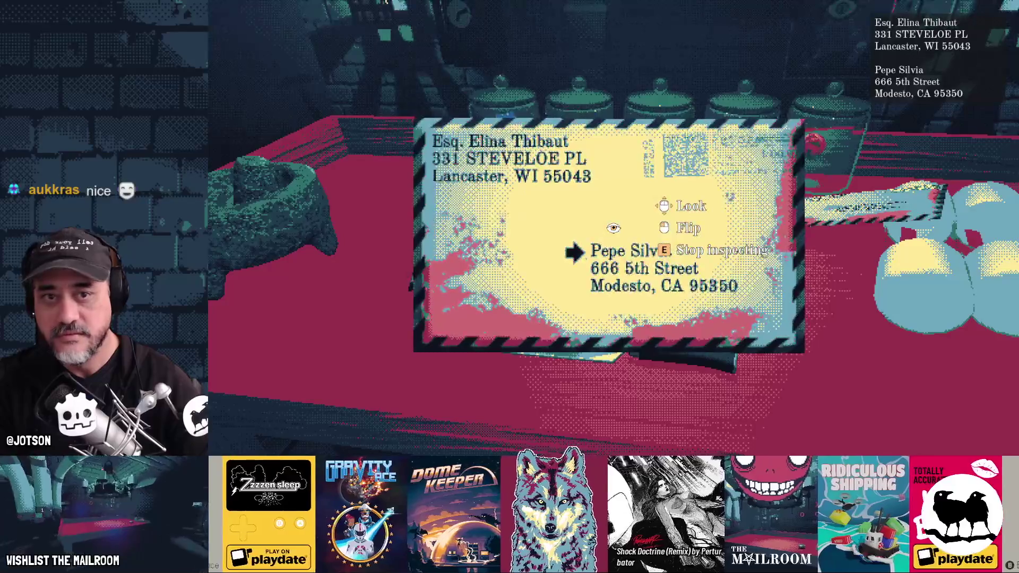
key(e)
click(613, 229)
click(614, 228)
key(e)
key(e)
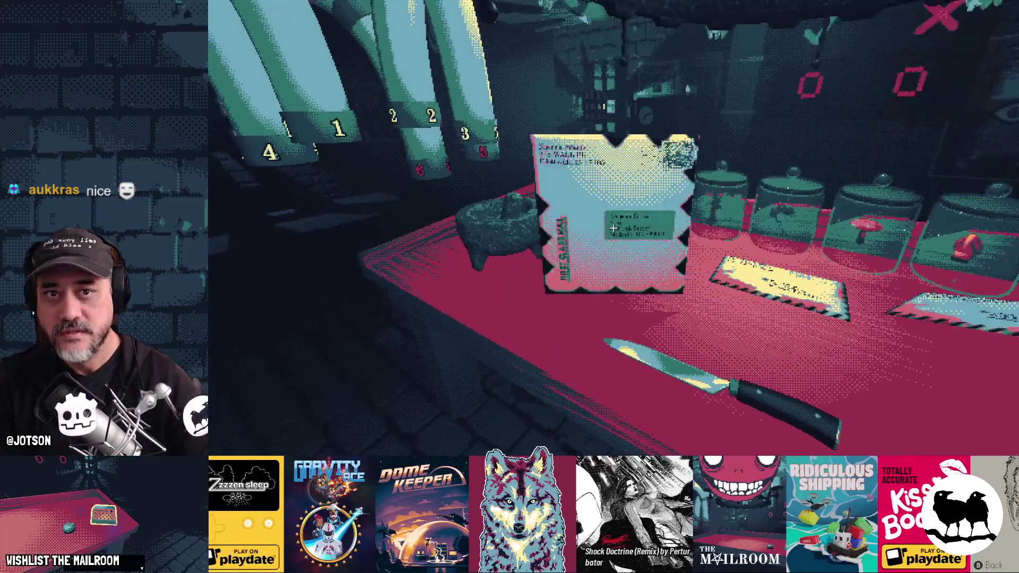
click(614, 228)
Quit the game and bring up GitHub Desktop
key(Escape)
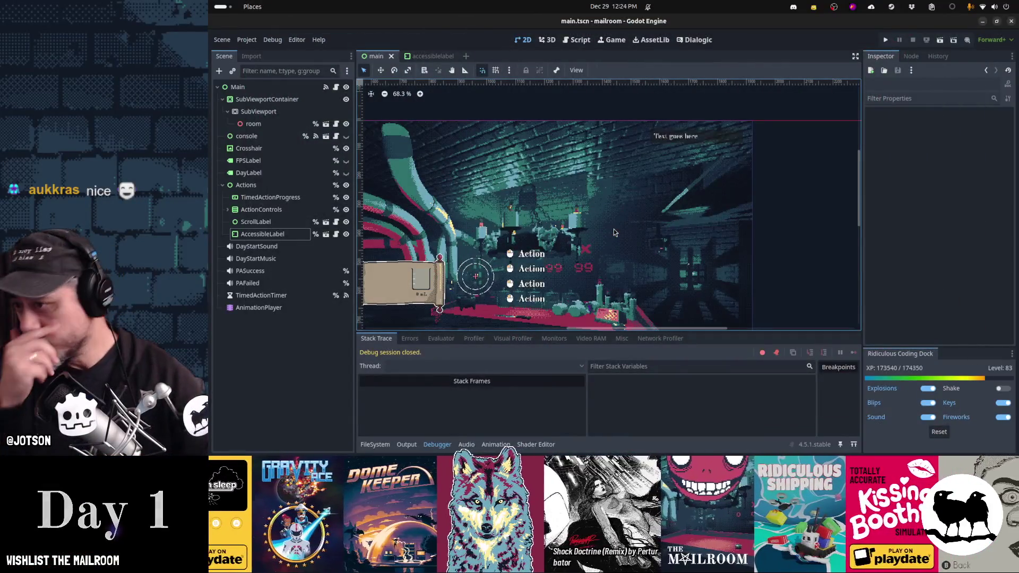
mouse_move(611, 451)
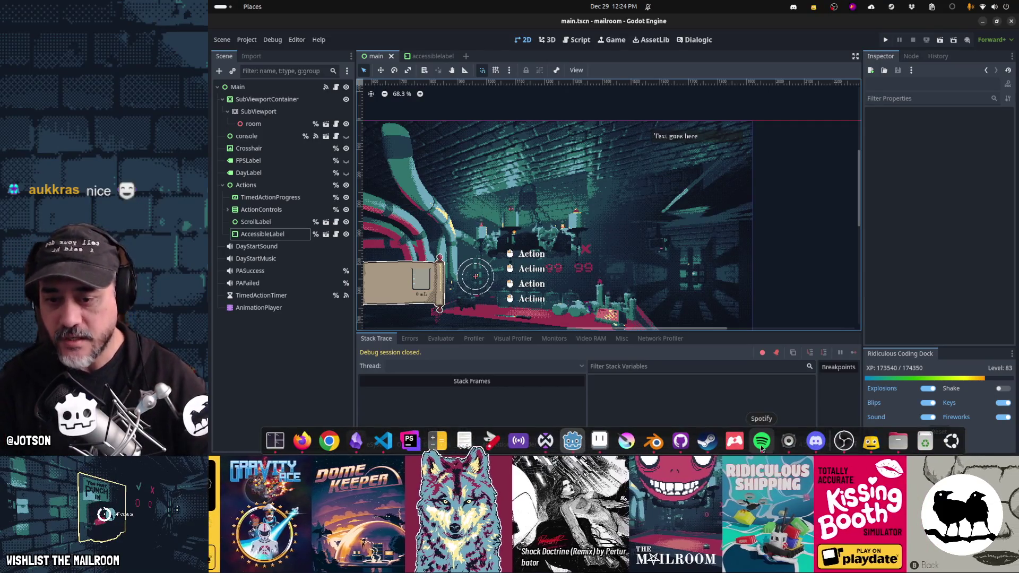
click(681, 442)
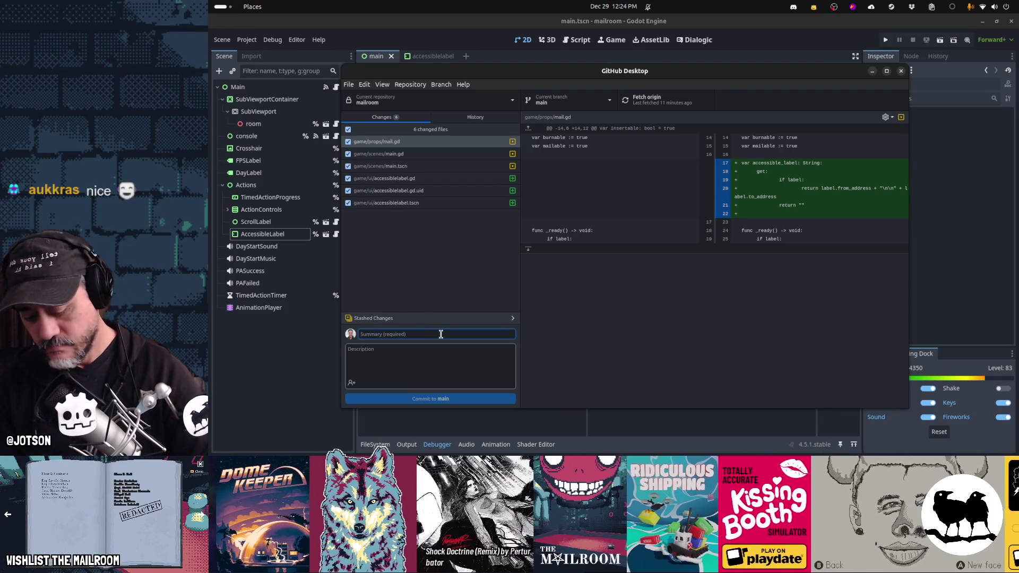
Enter the summary 'Accessible label' and paste the address-overlay task card text as the description
text(Accessibil)
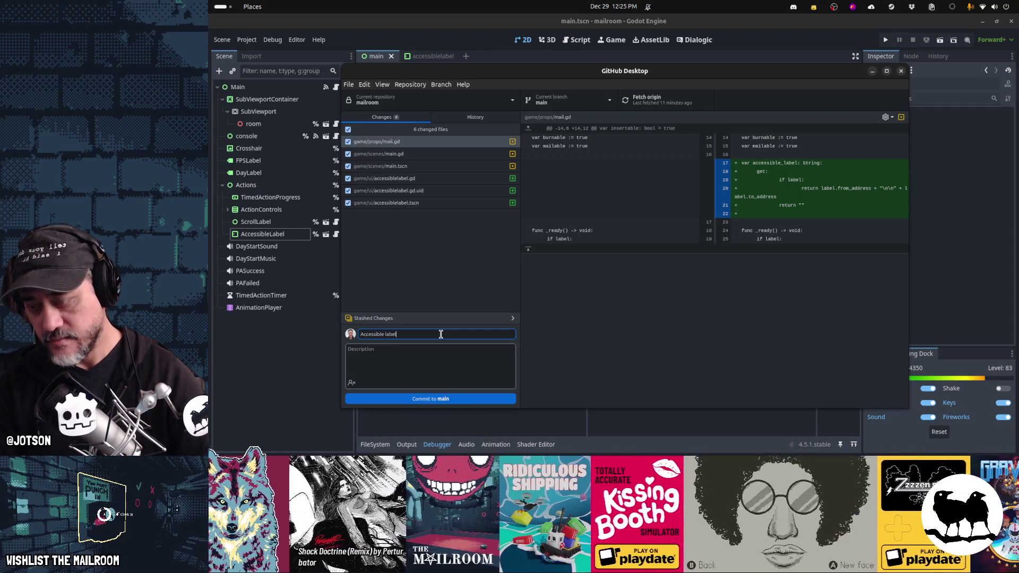
key(alt+Tab)
key(alt+Tab)
key(alt+Tab)
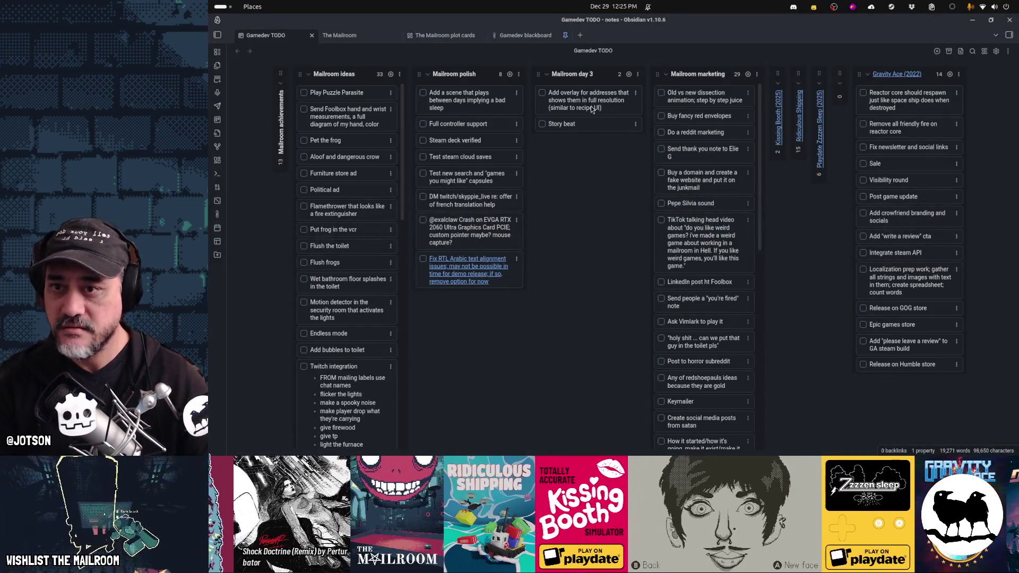
double_click(593, 93)
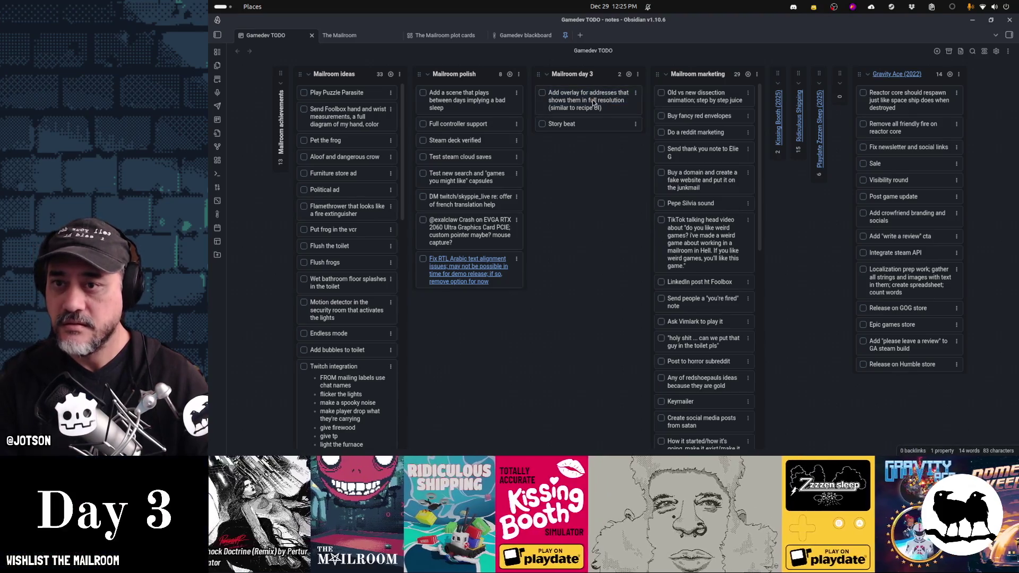
key(alt+Tab)
click(455, 358)
text(Add overlay for addresses that shows them in full resolution (similar to recipe UI))
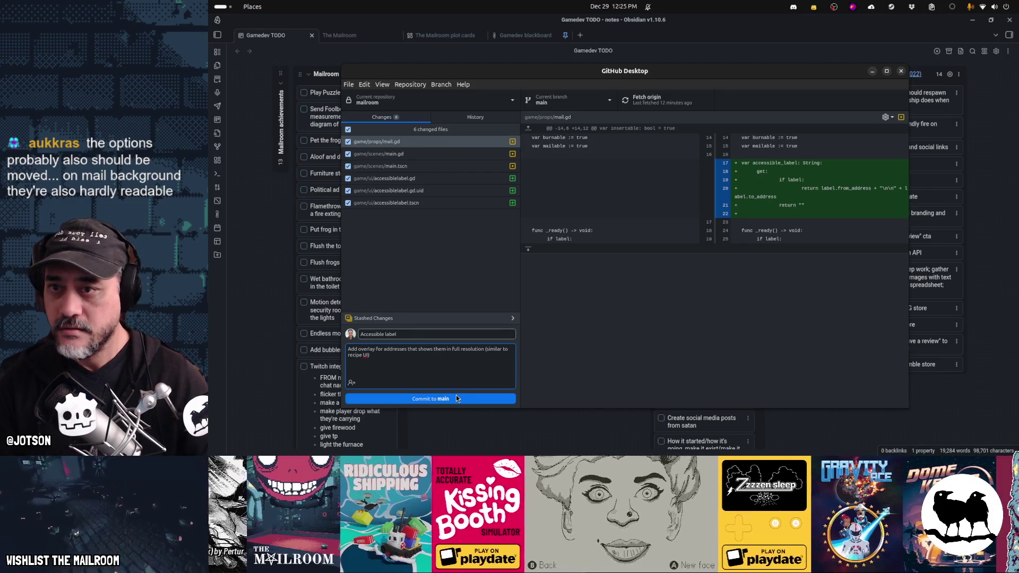
click(456, 397)
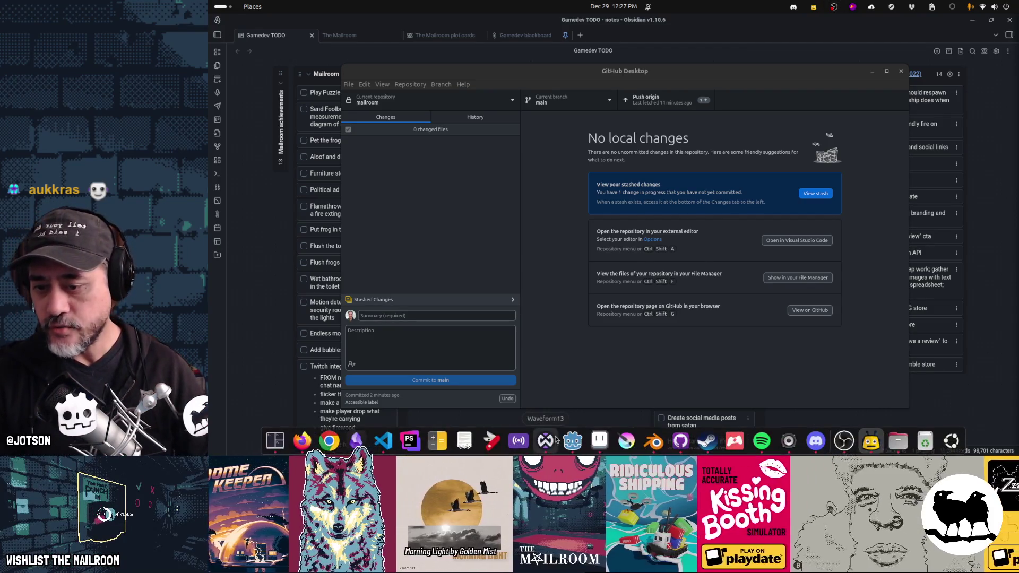
Return to the Godot editor once the Accessible label commit is on main
click(571, 441)
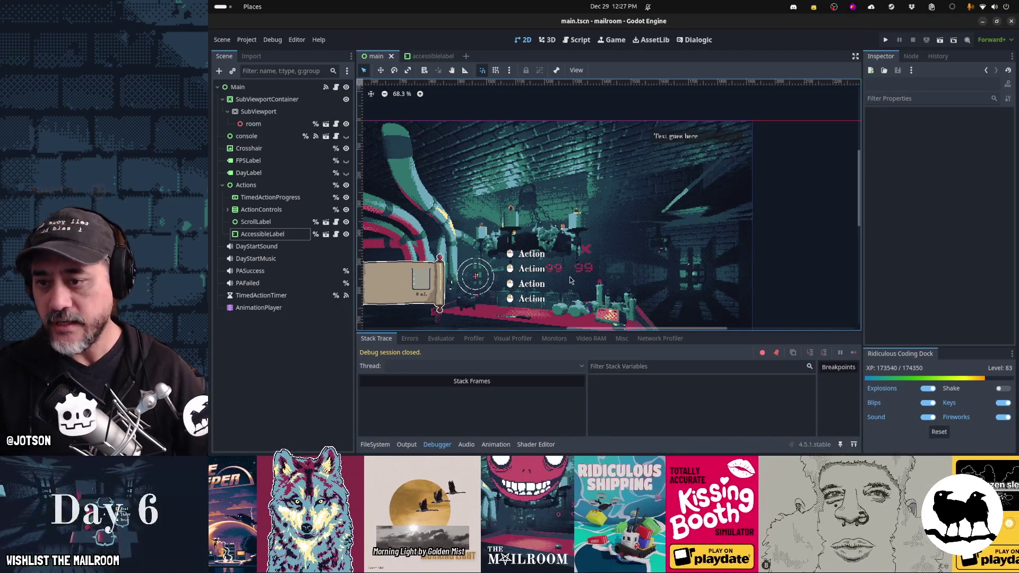
Spawn mail from the console, pick it up, dismiss the tutorial, and inspect it
scroll(571, 280, down, 2)
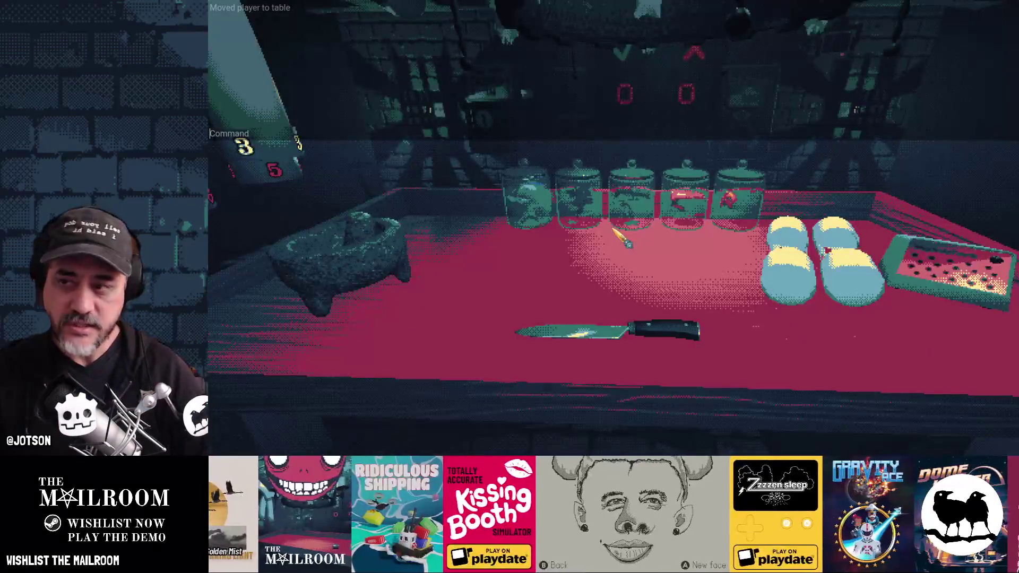
text(mal)
key(Return)
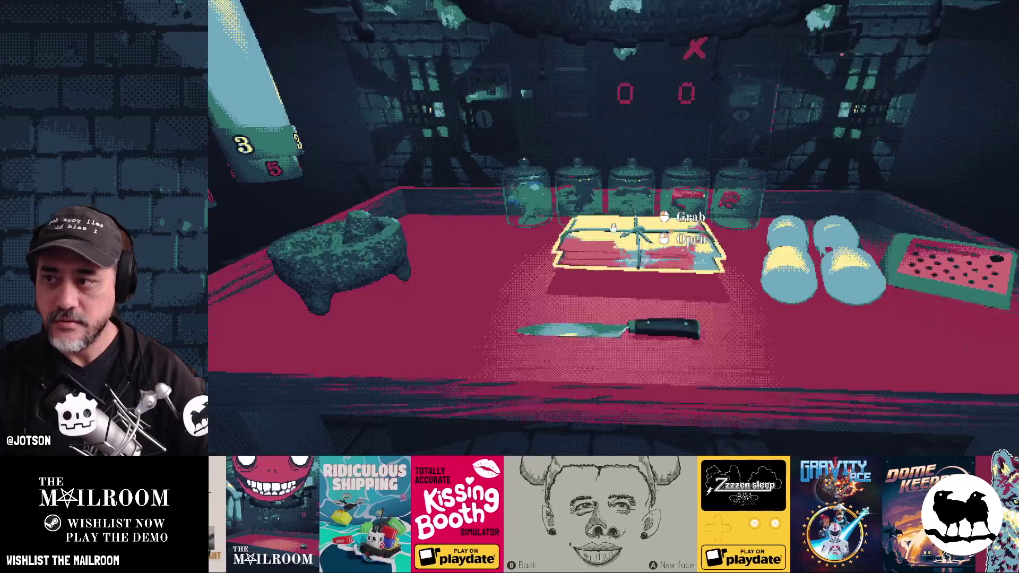
click(614, 228)
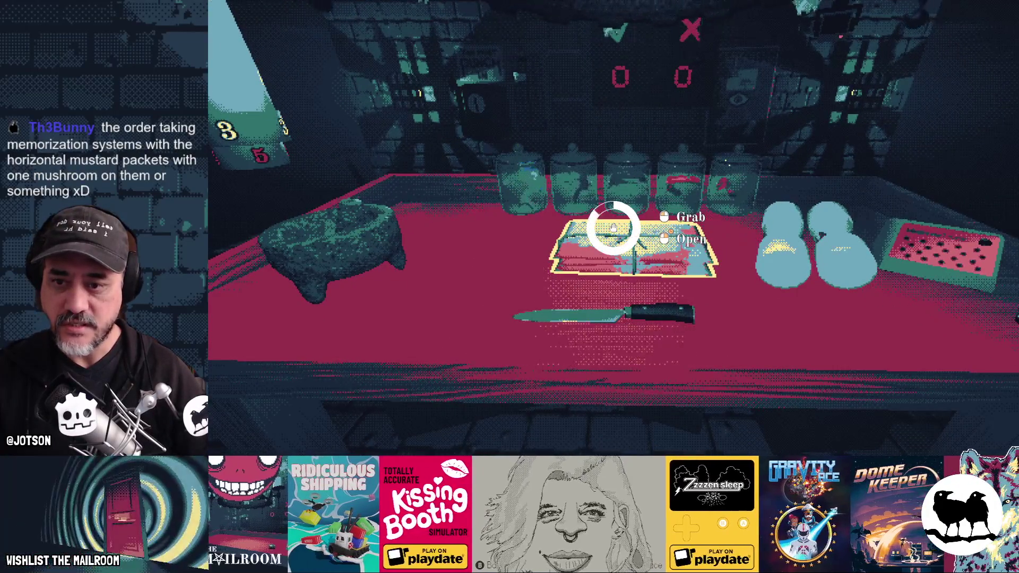
key(Escape)
key(e)
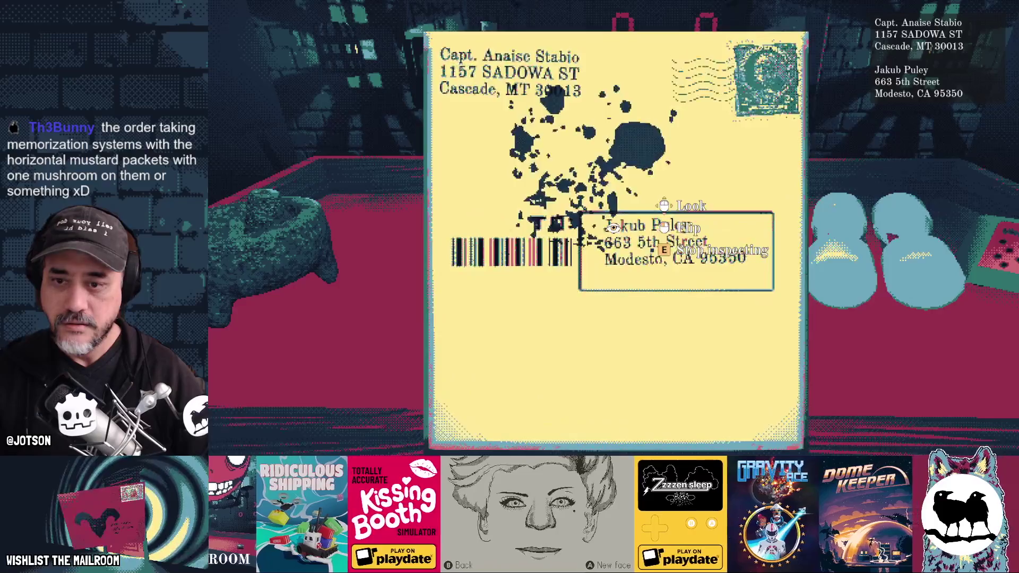
key(e)
click(614, 228)
click(614, 229)
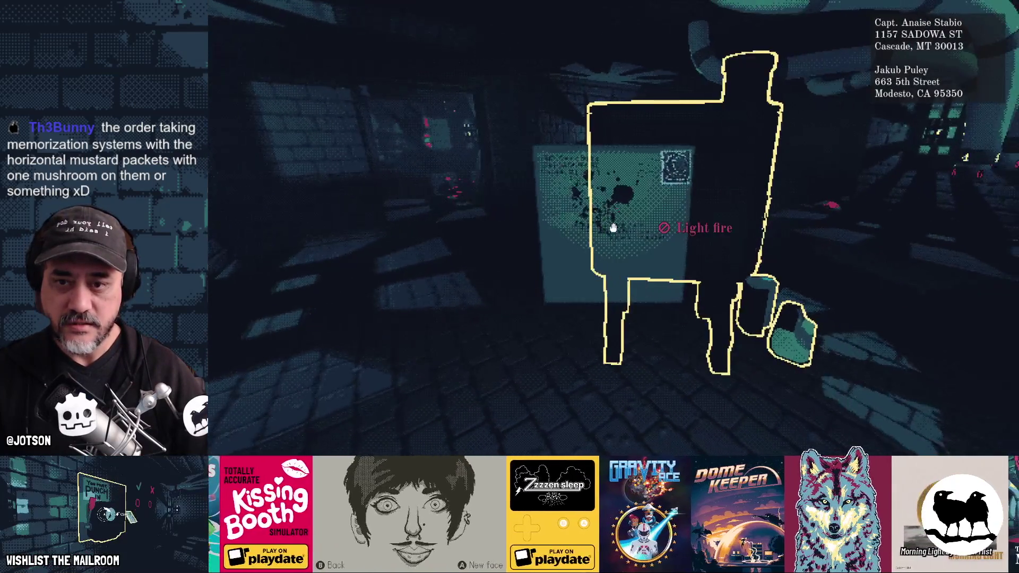
Inspect the held letter, pick up and drop the RUN letter and another, then pause
key(e)
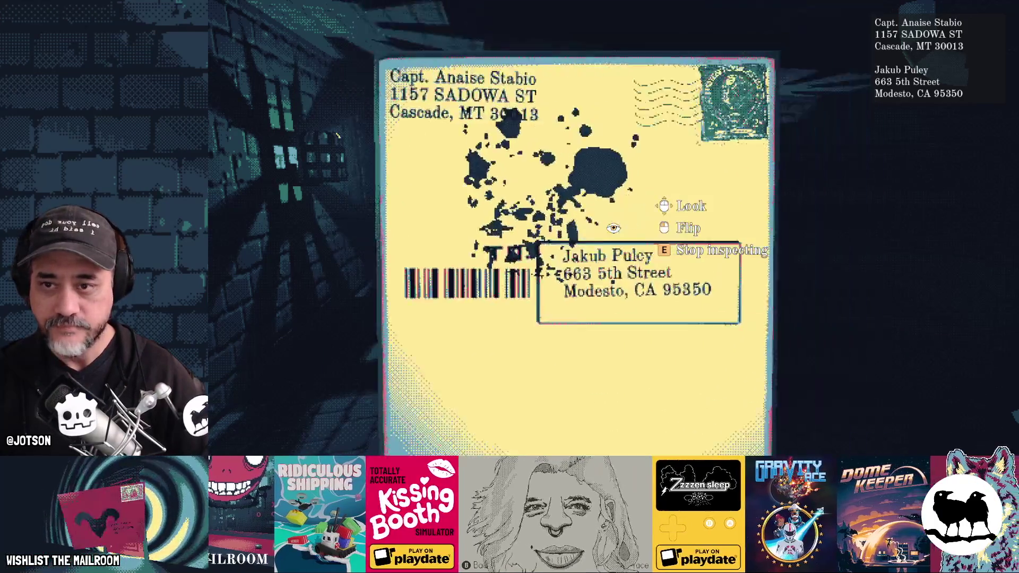
key(Escape)
key(Escape)
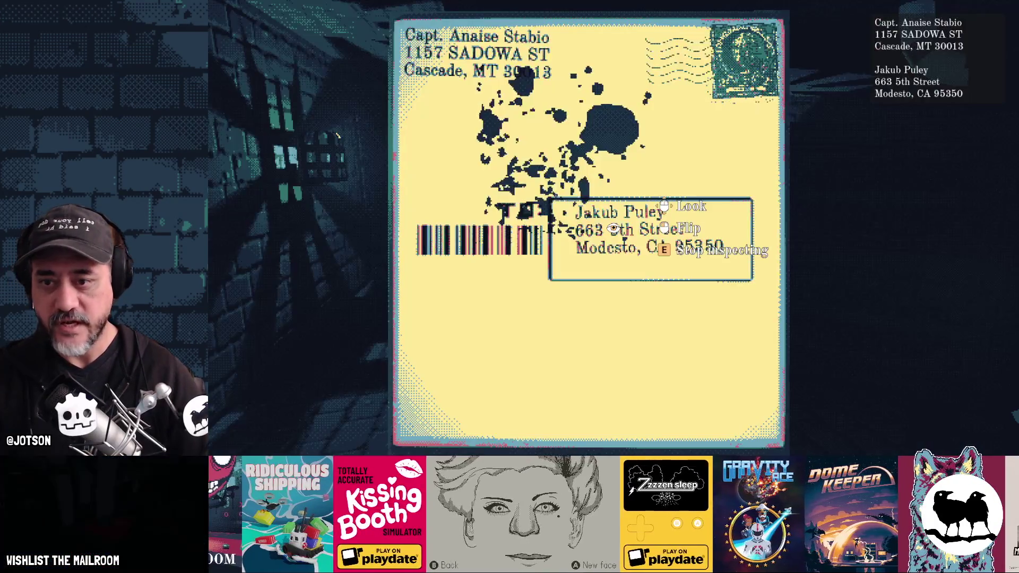
key(e)
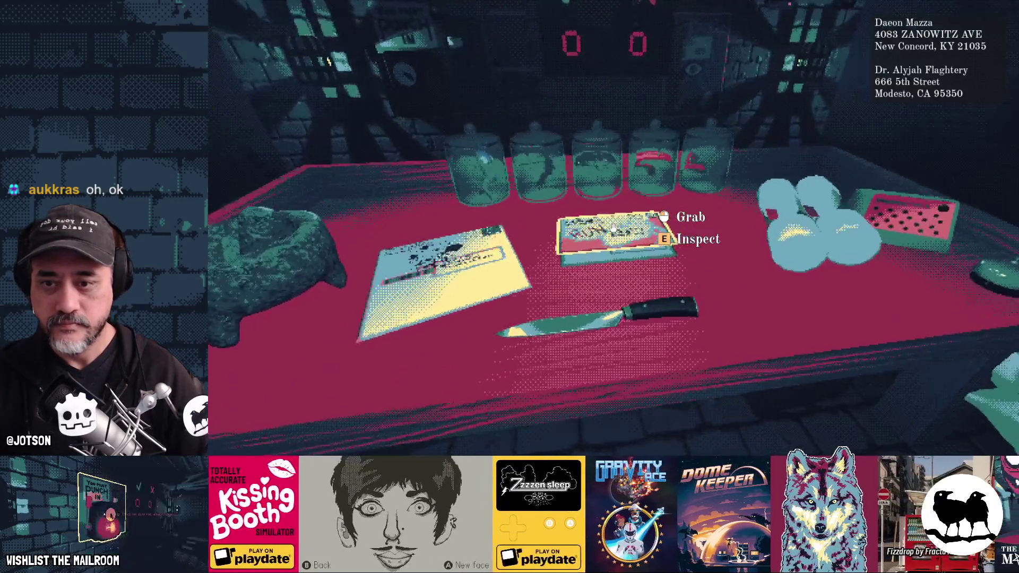
click(613, 229)
click(613, 229)
click(613, 228)
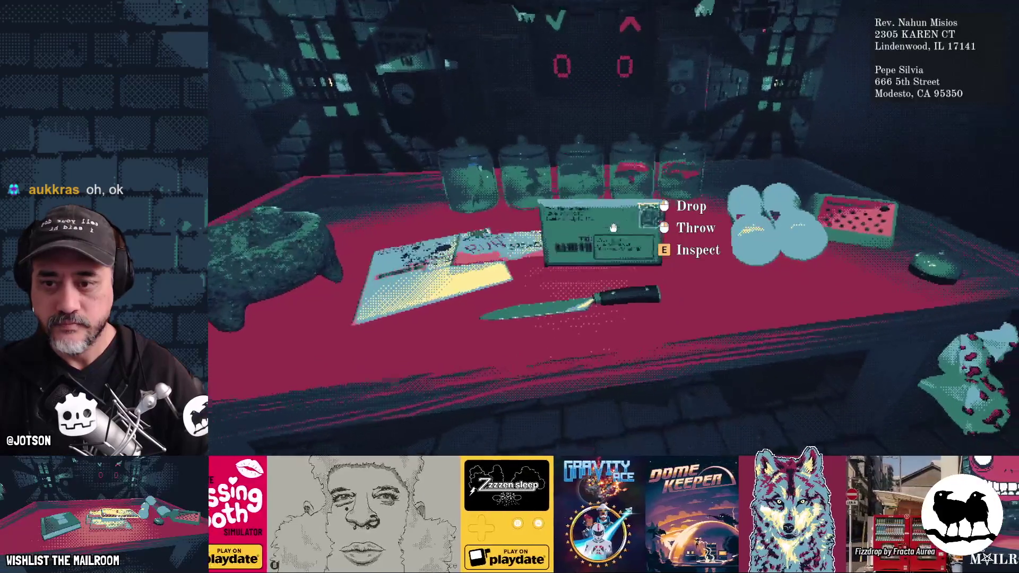
click(614, 228)
key(Escape)
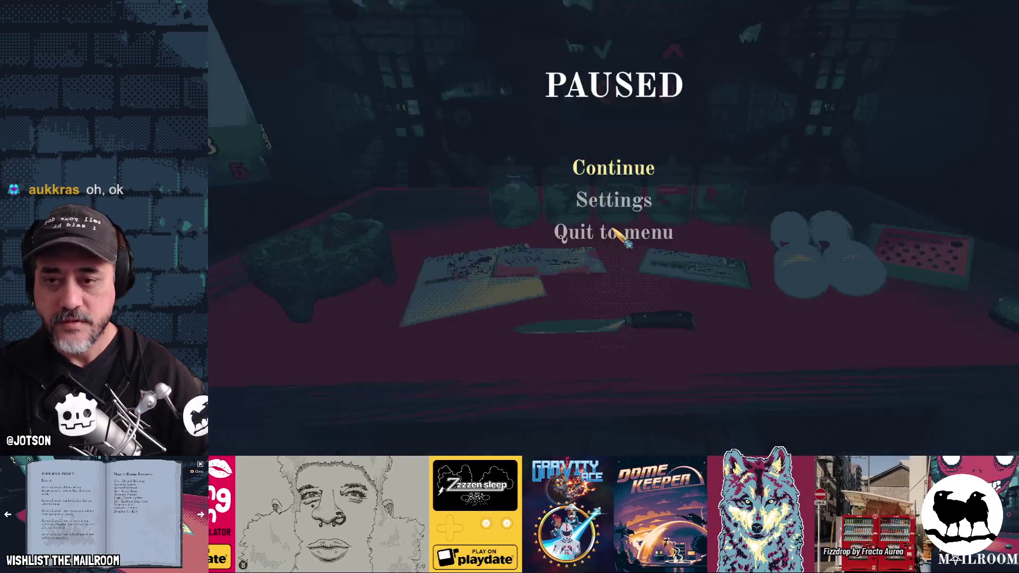
key(alt+Tab)
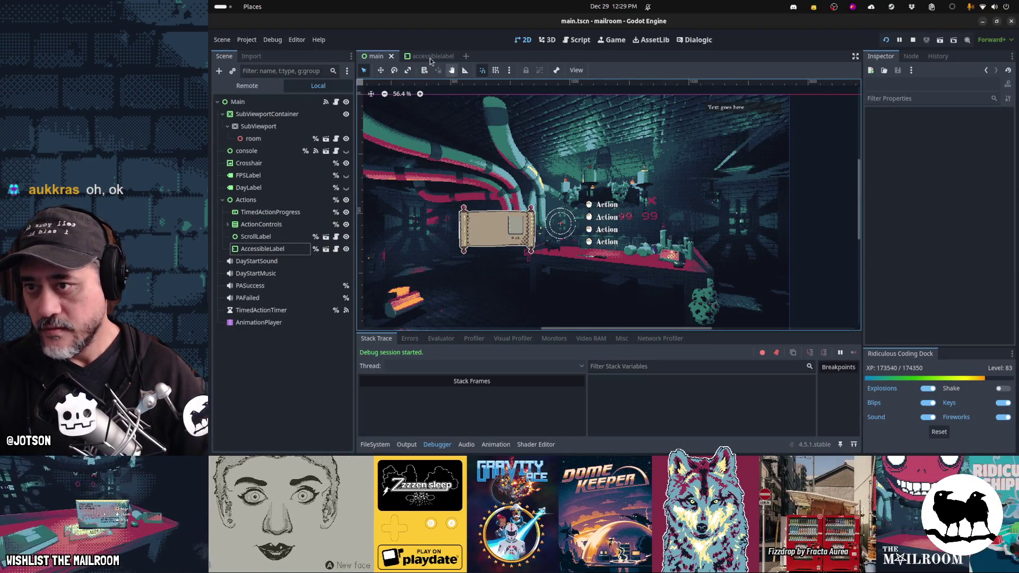
Open accessiblelabel and expand the MarginContainer's Theme Overrides > Constants, showing four margins of 10
click(429, 55)
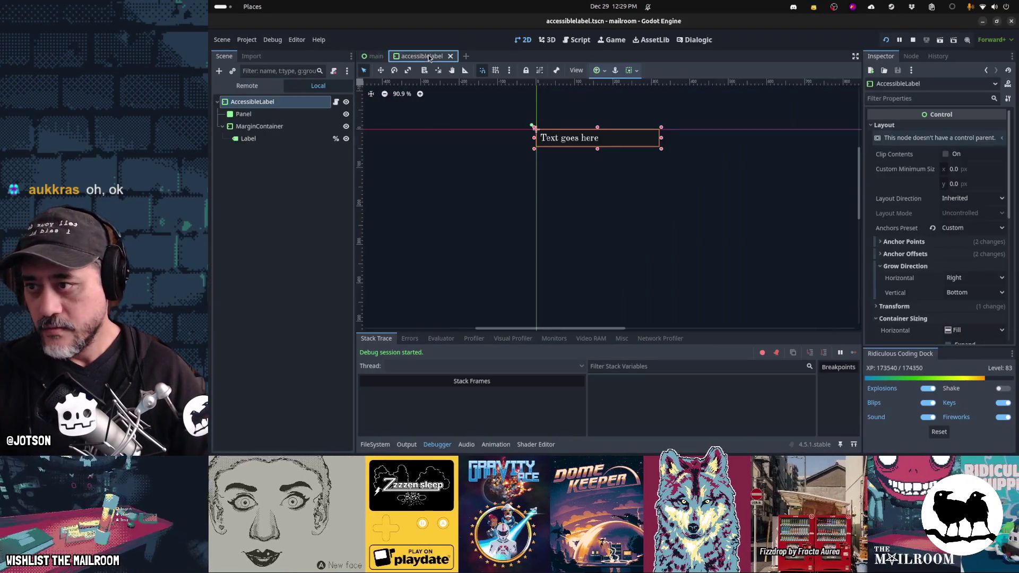
click(280, 139)
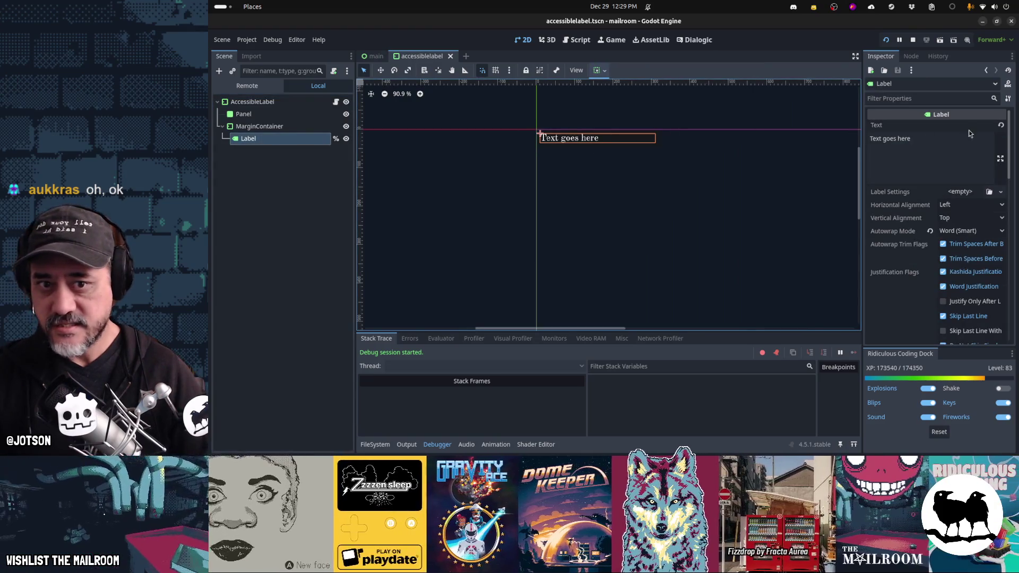
scroll(928, 260, down, 5)
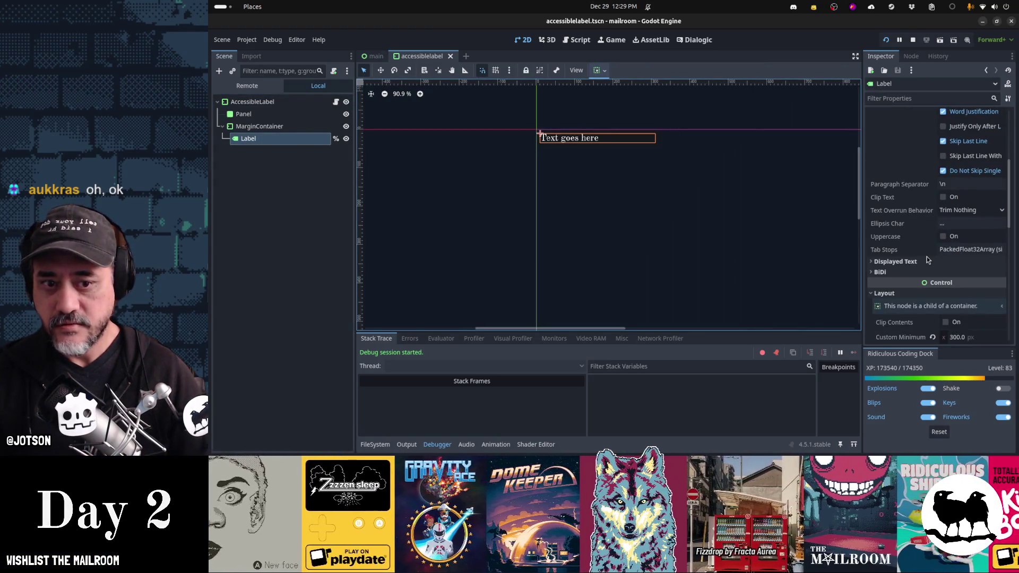
scroll(927, 260, down, 2)
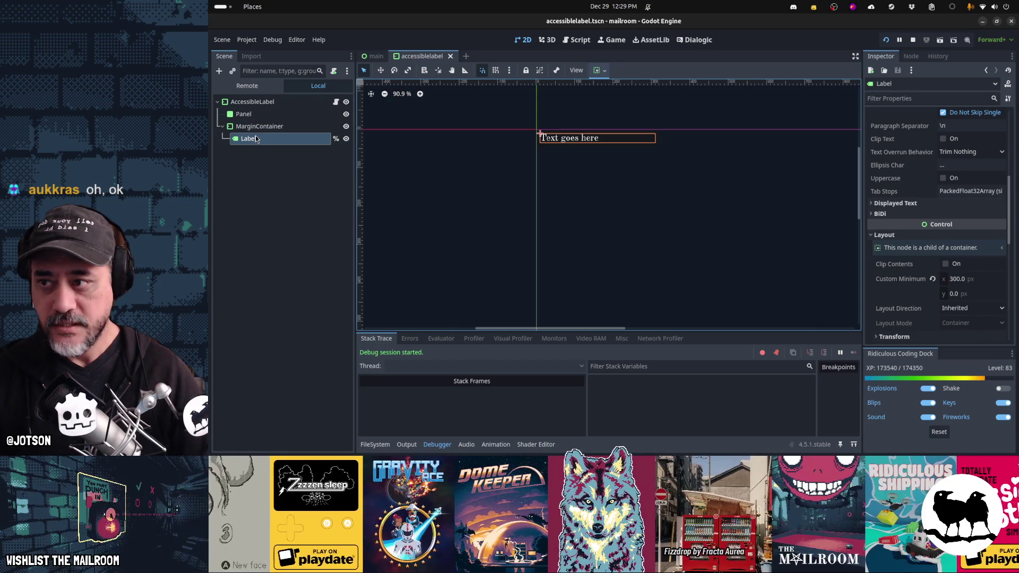
click(256, 130)
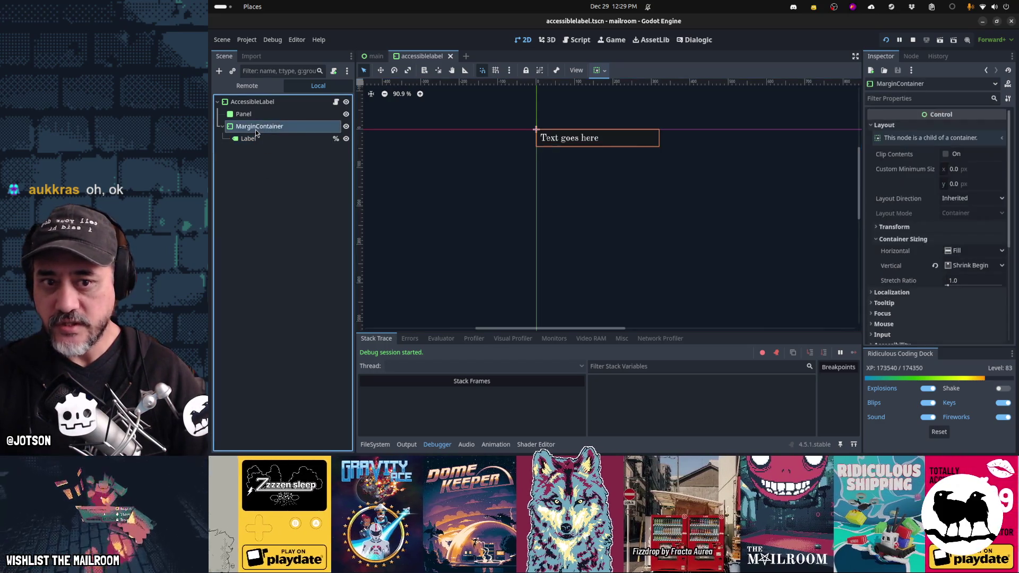
scroll(903, 265, down, 5)
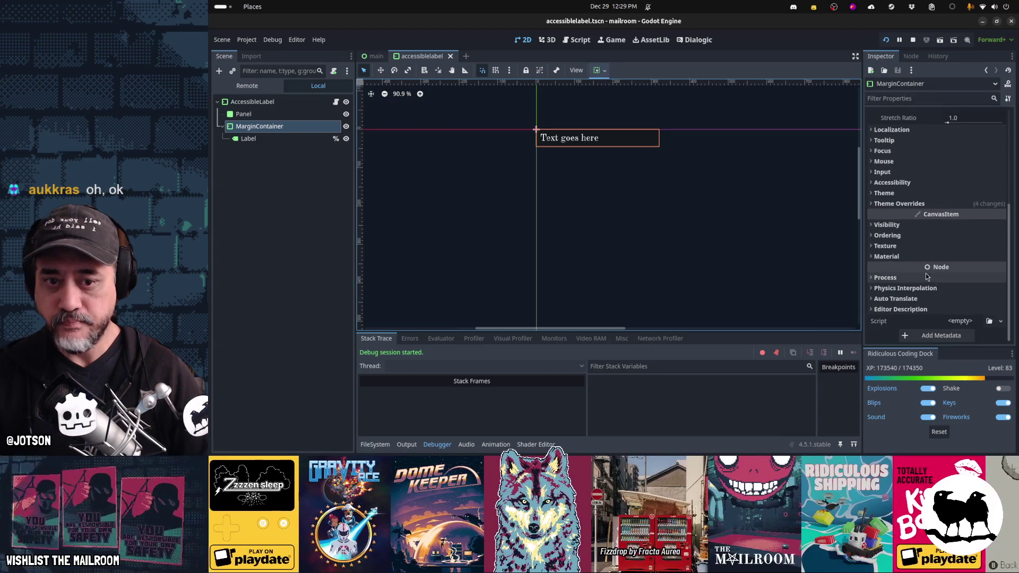
click(899, 204)
click(909, 215)
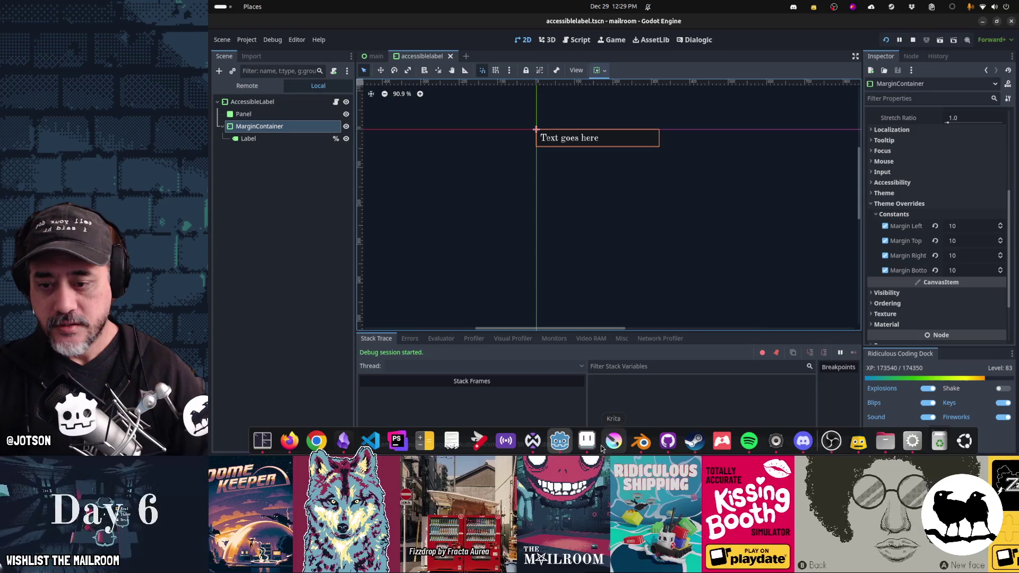
click(587, 441)
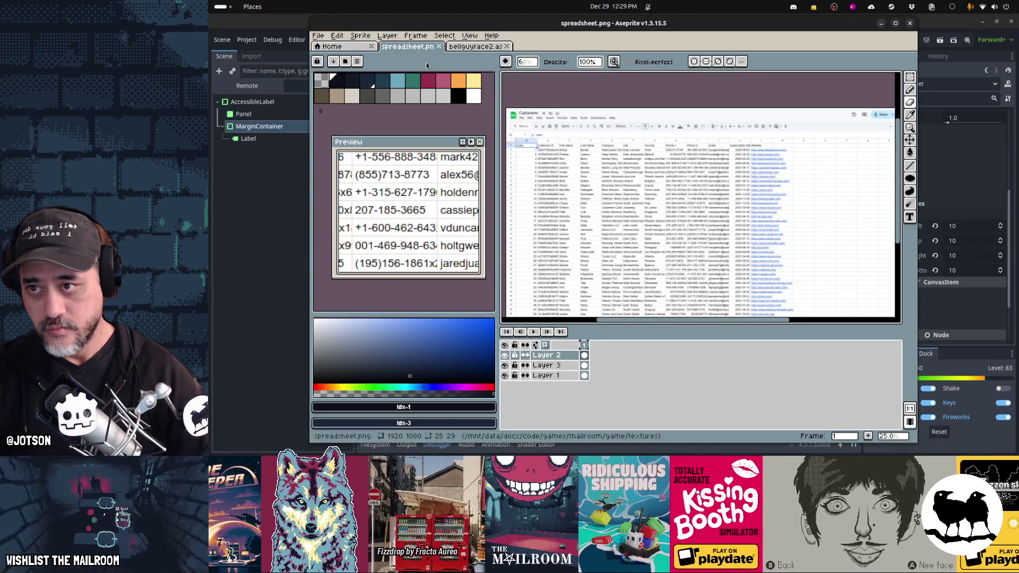
Open scrolllabel.ase from the textures folder
key(ctrl+o)
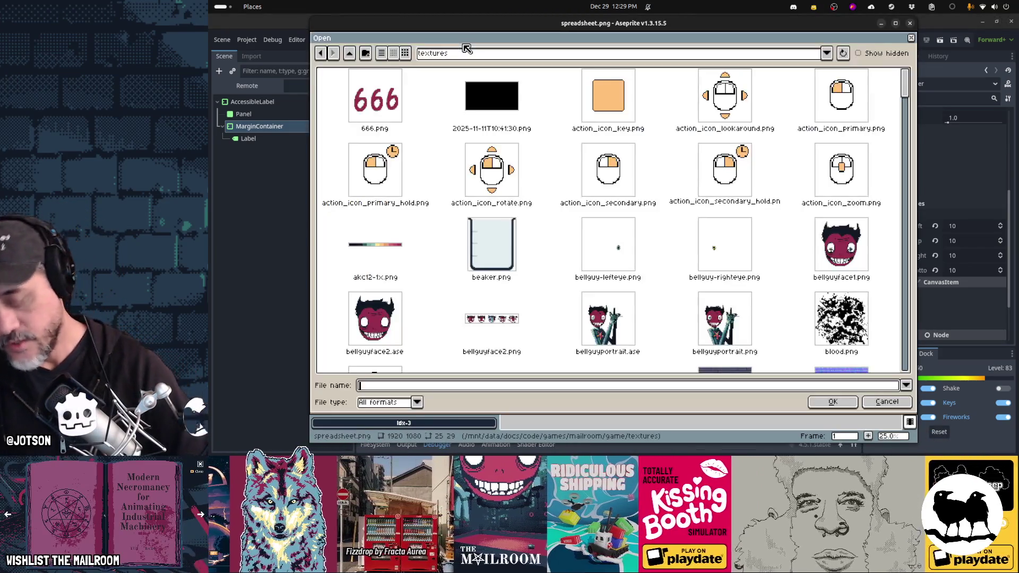
text(scr)
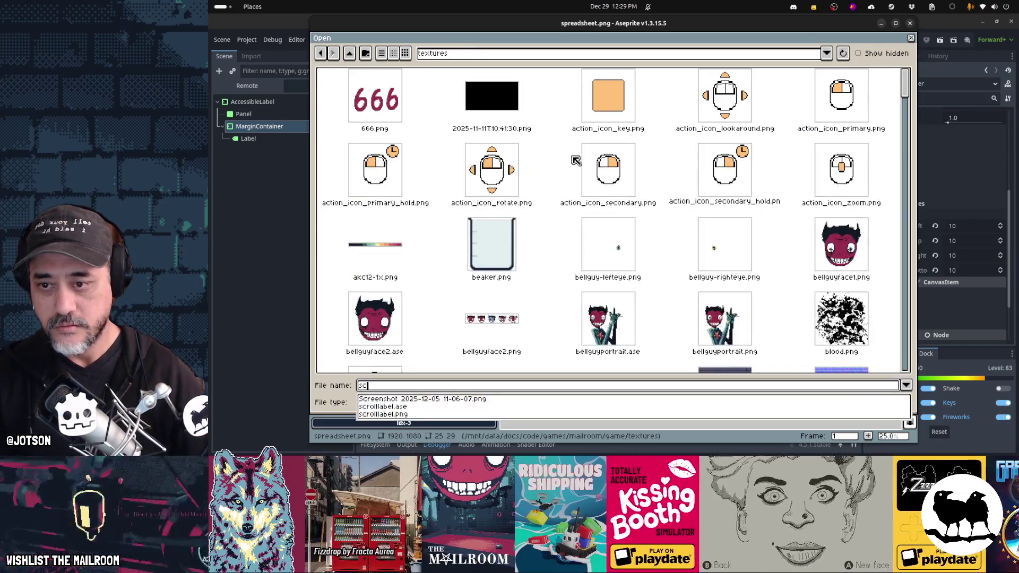
key(Down)
key(Return)
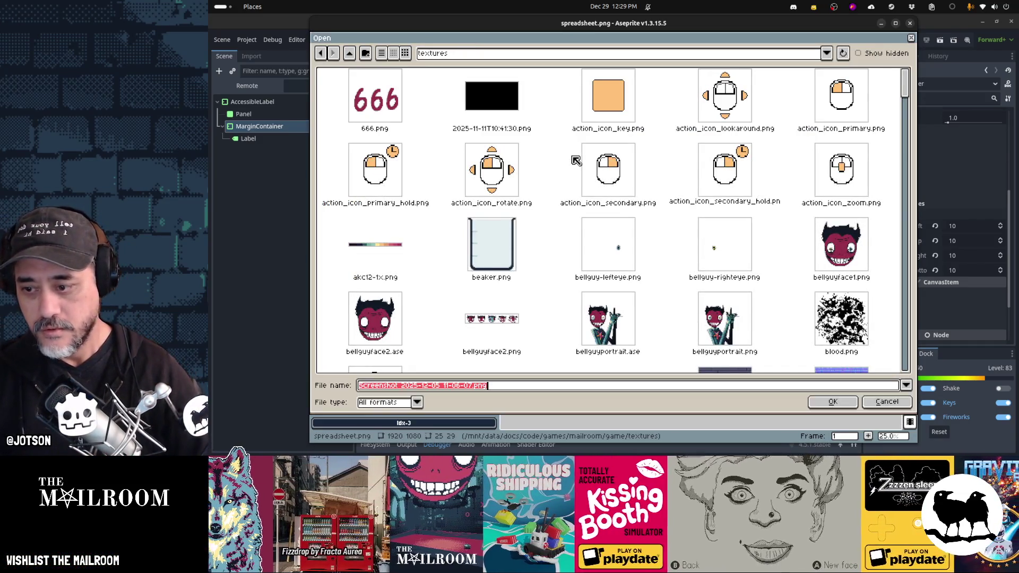
key(Home)
text(scroll)
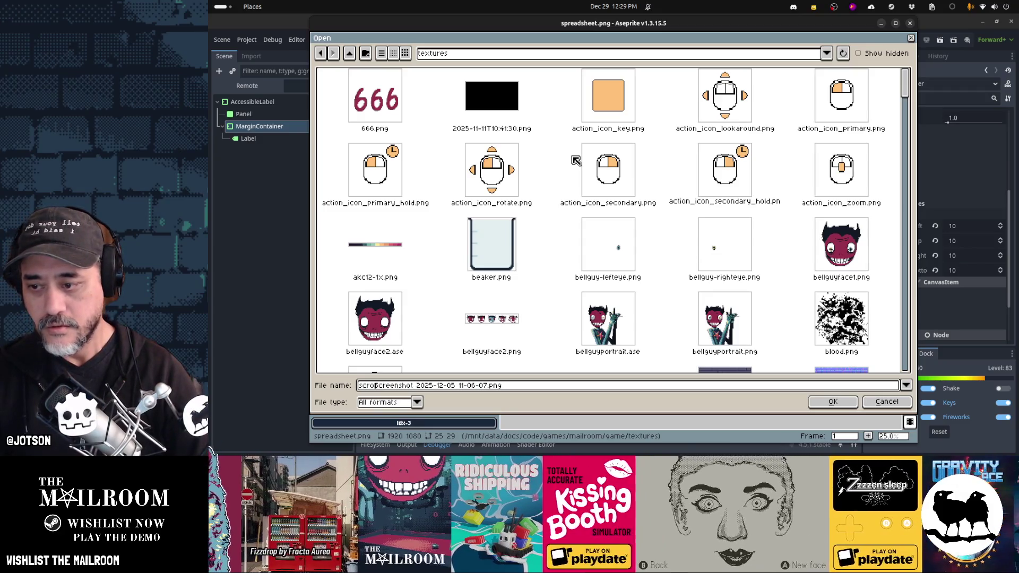
key(shift+End)
key(Delete)
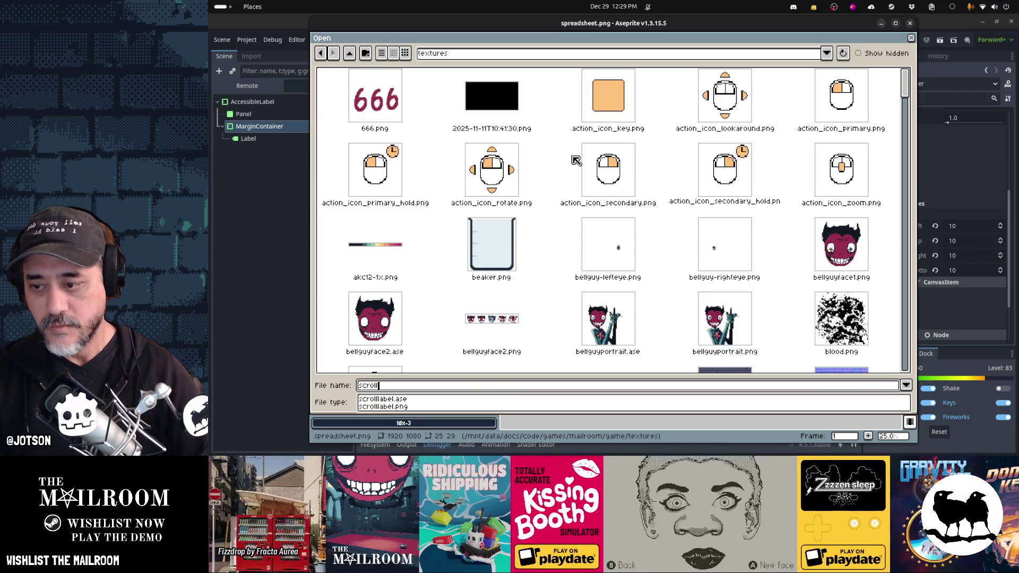
text(llabel.)
key(Down)
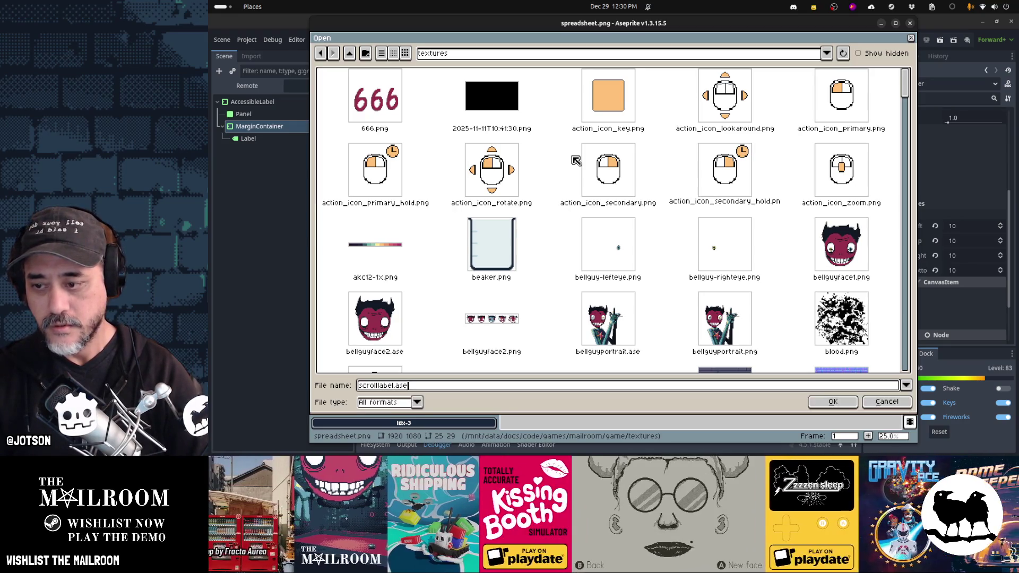
key(Return)
key(Return)
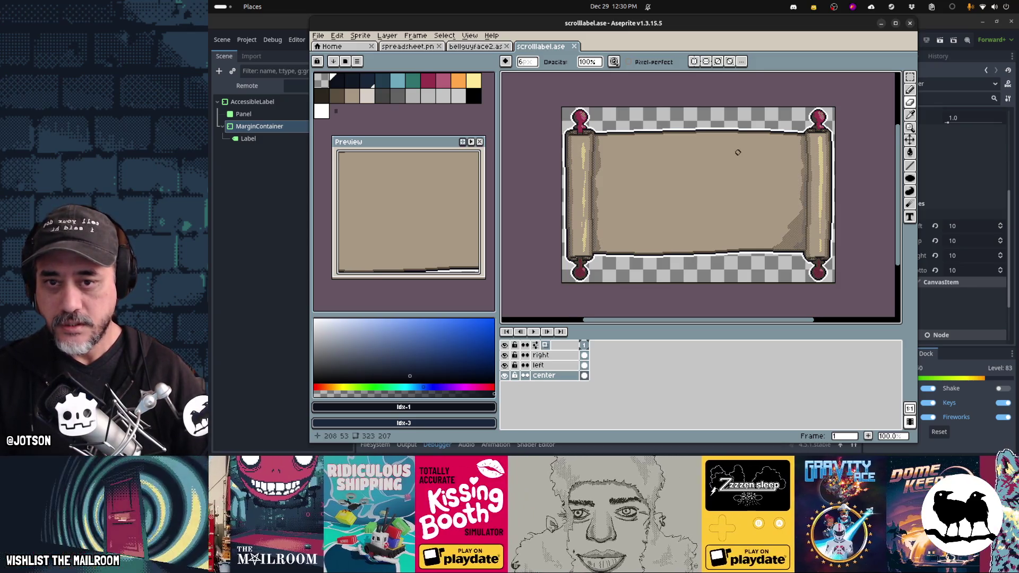
Start a Save As to store the sprite under a new file name
scroll(738, 153, down, 2)
scroll(738, 152, up, 1)
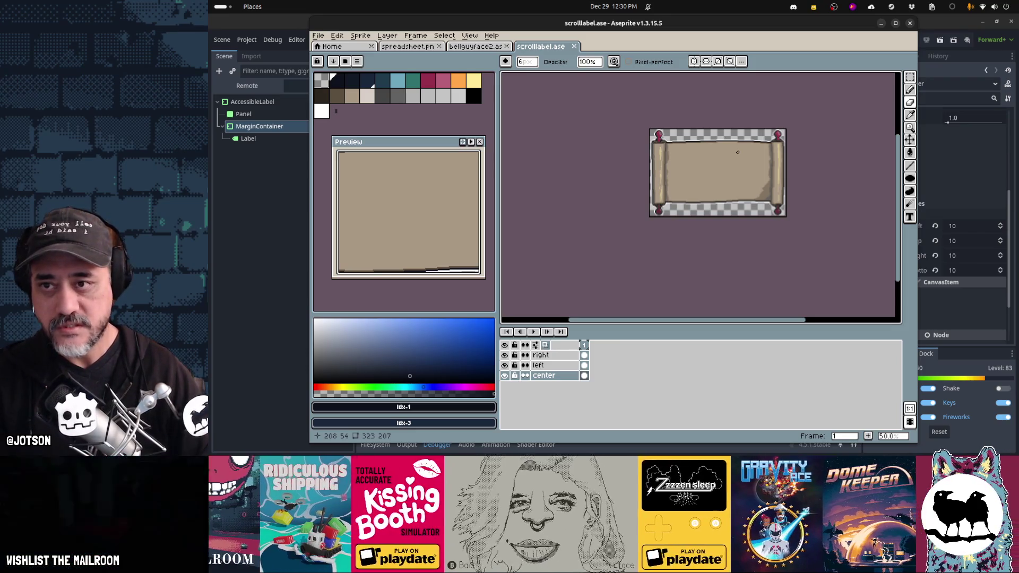
key(ctrl+shift+s)
text(accessiblelabel.as)
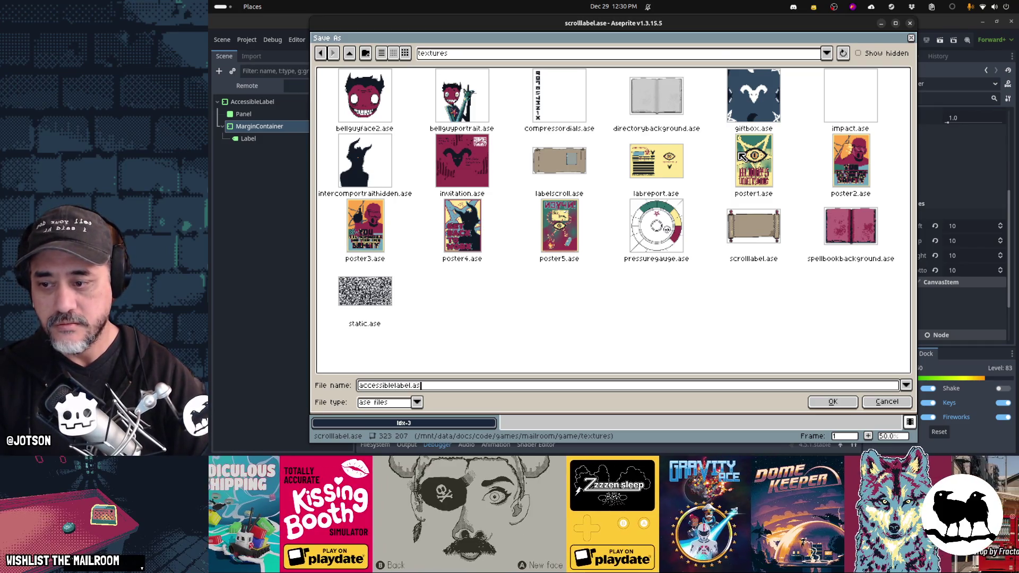
text(e)
key(Return)
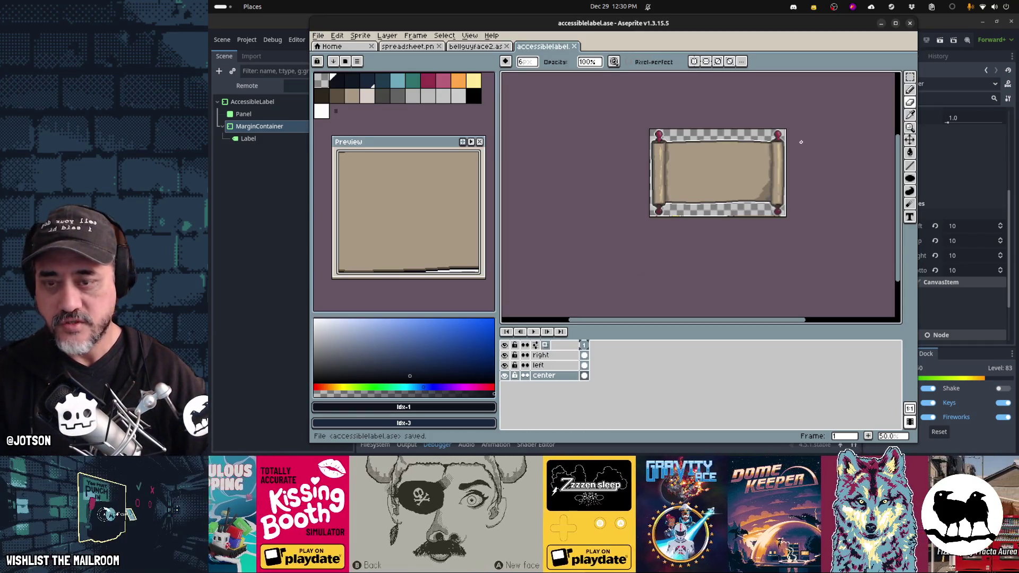
key(m)
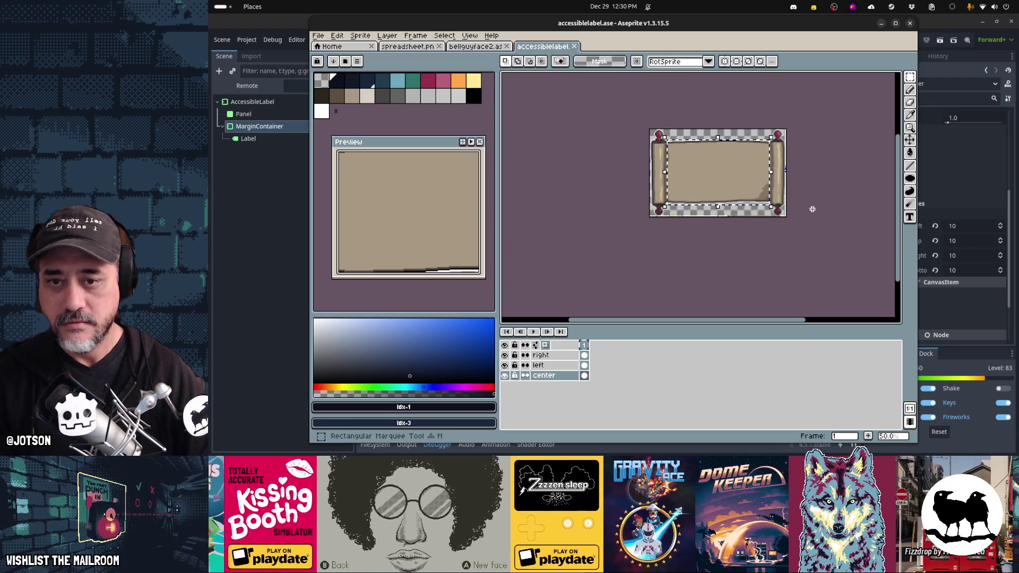
click(357, 37)
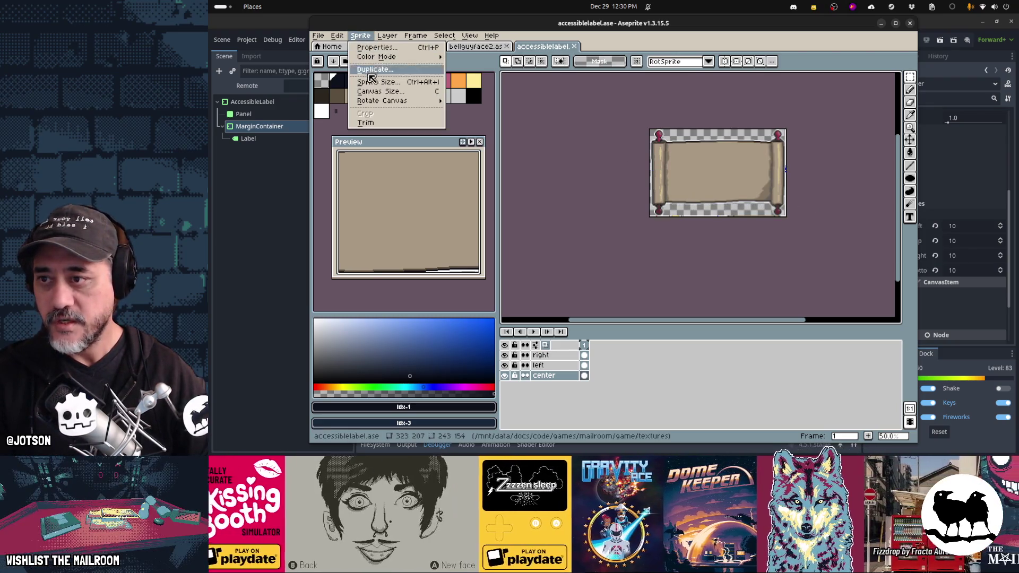
mouse_move(383, 102)
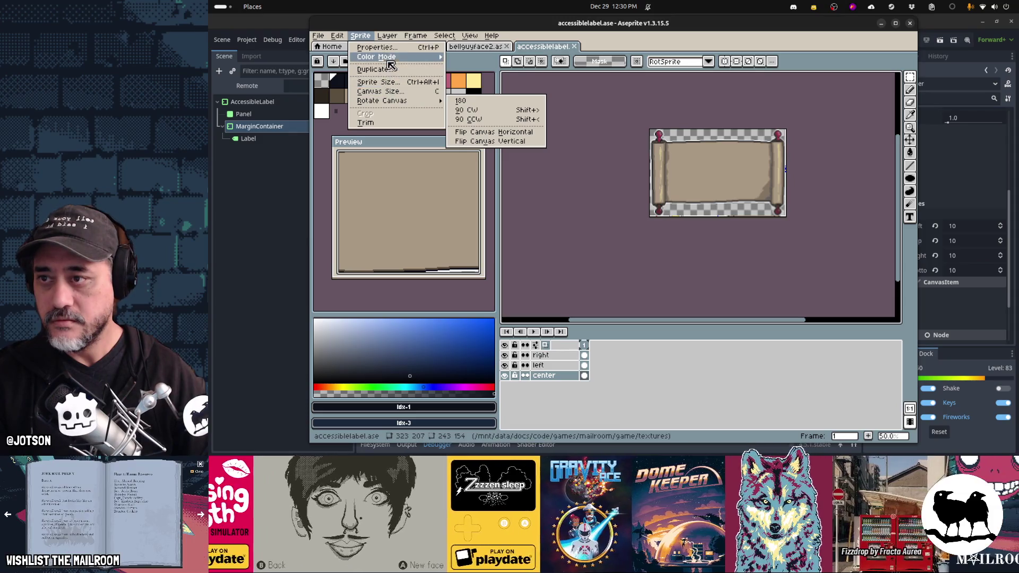
mouse_move(342, 38)
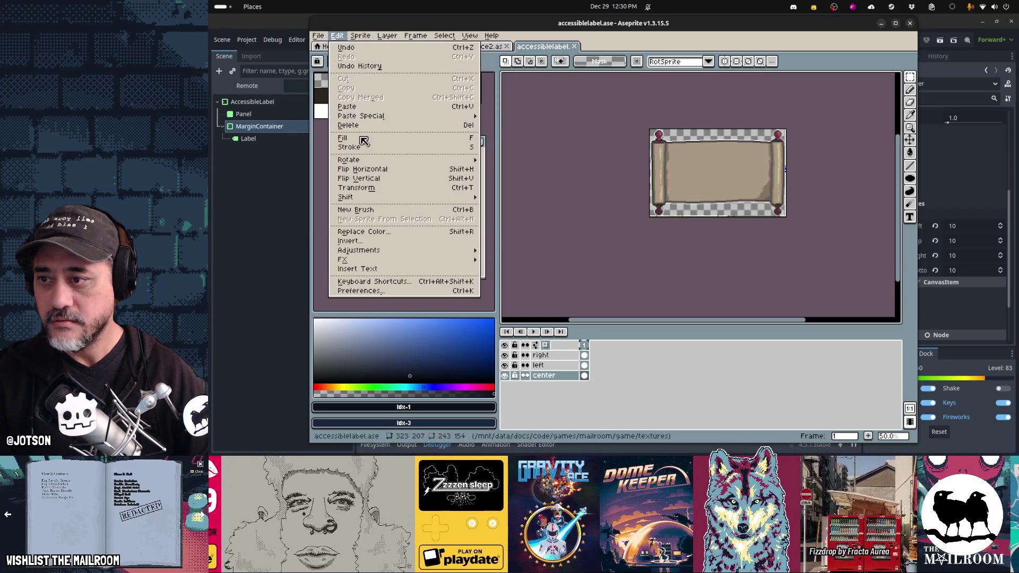
mouse_move(388, 159)
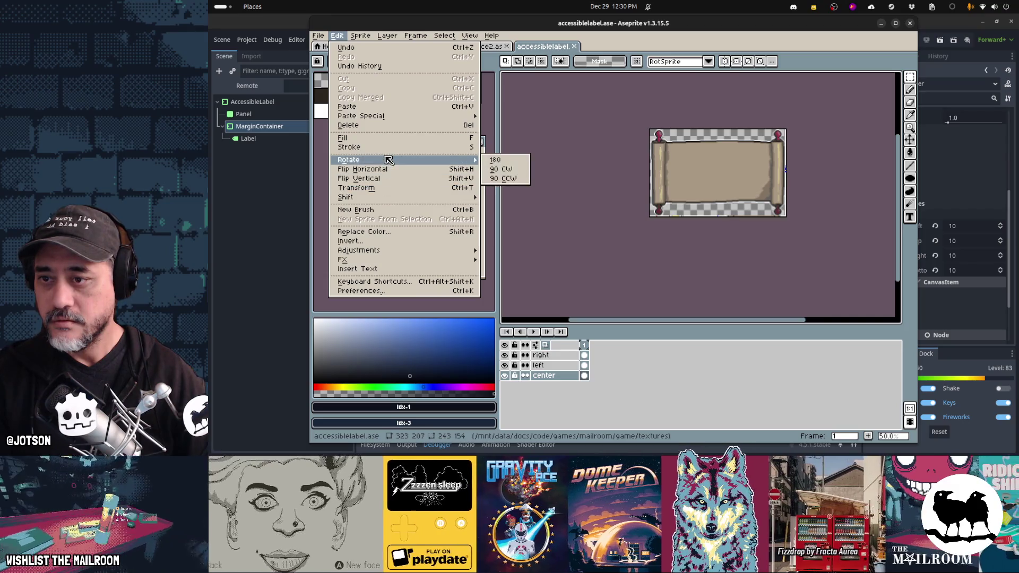
click(505, 172)
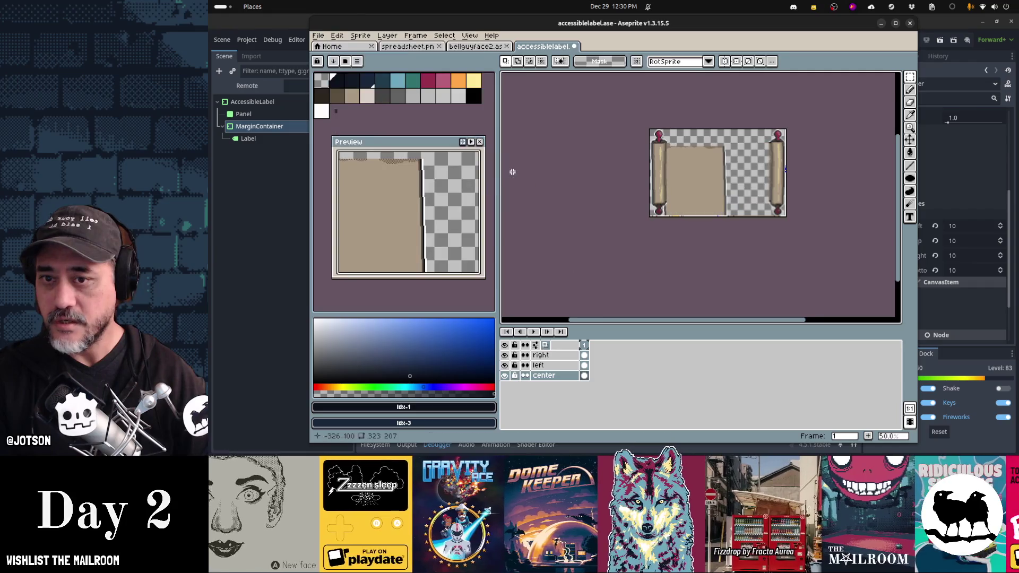
key(ctrl+z)
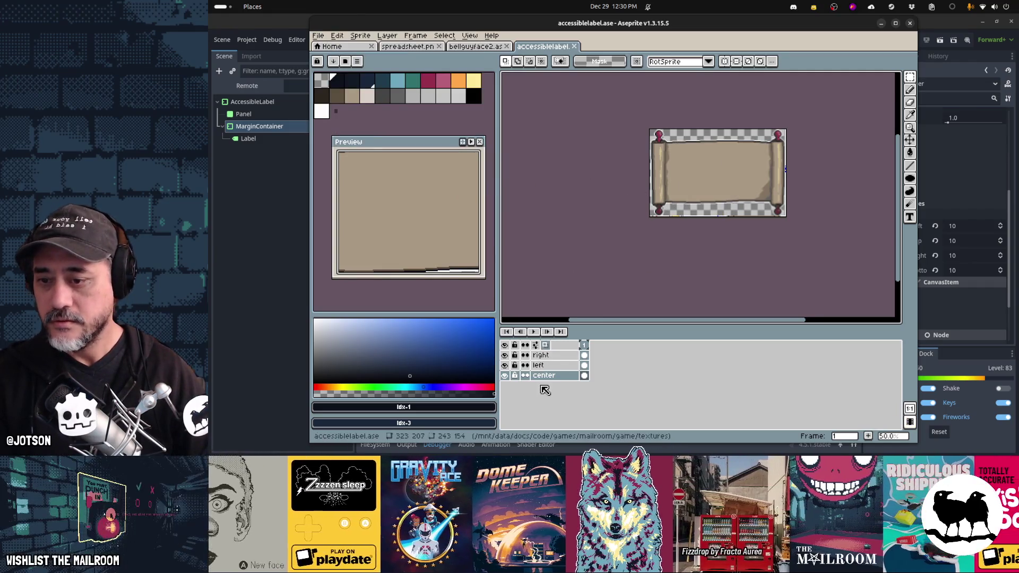
click(361, 37)
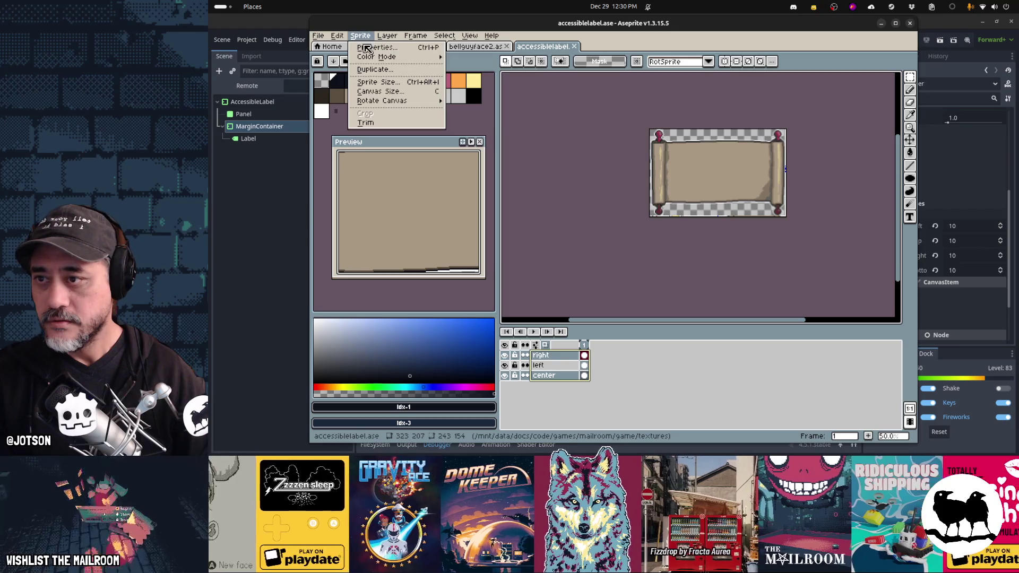
mouse_move(344, 38)
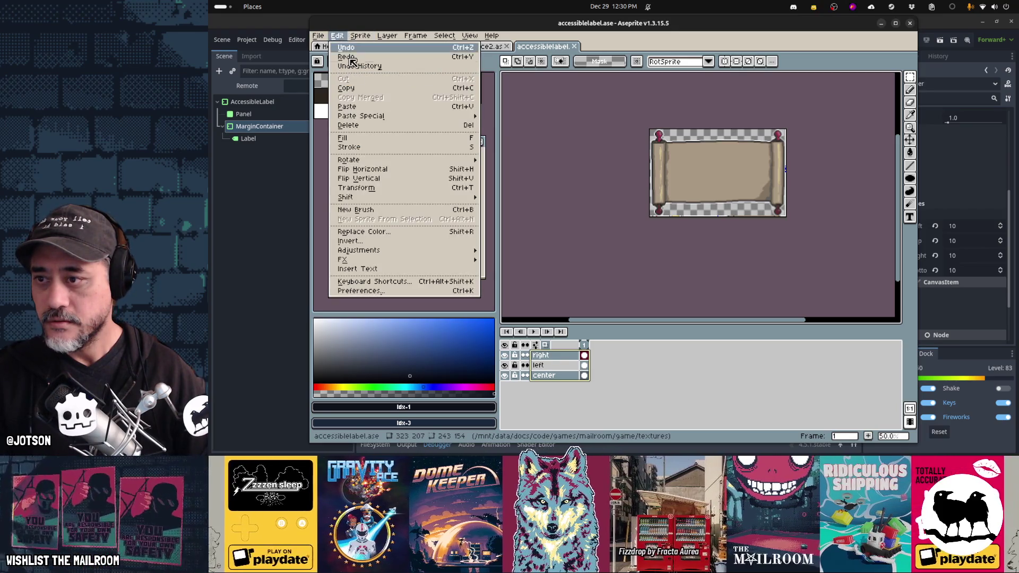
Try and undo 90° rotations, then extend the canvas downward to 405 px tall
click(500, 169)
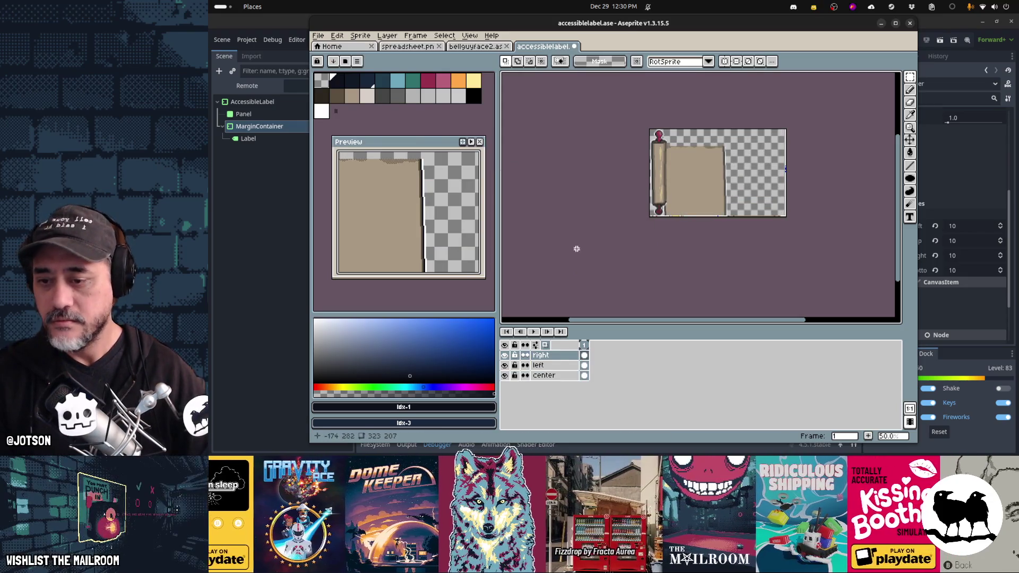
key(ctrl+z)
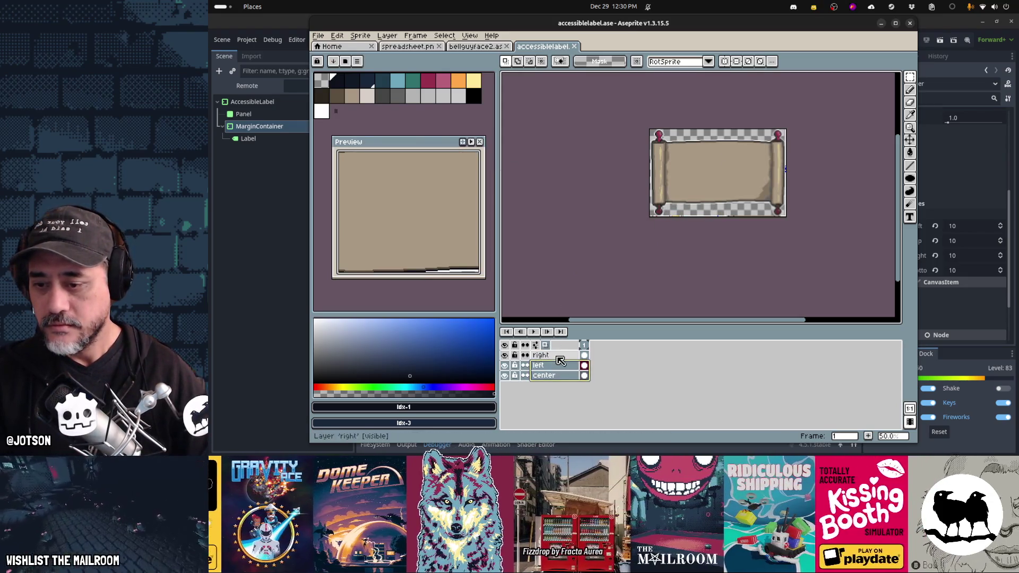
click(343, 36)
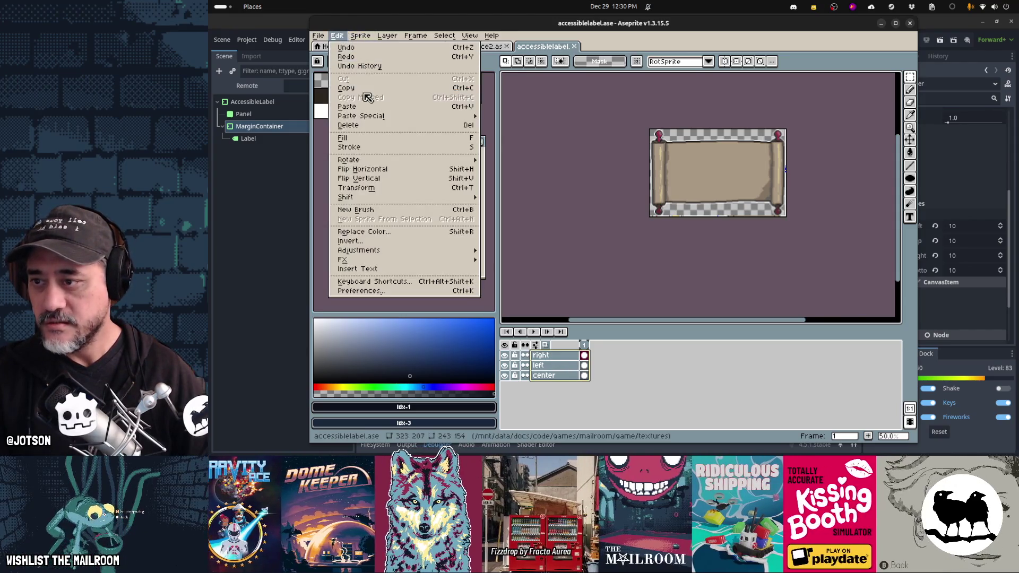
click(504, 178)
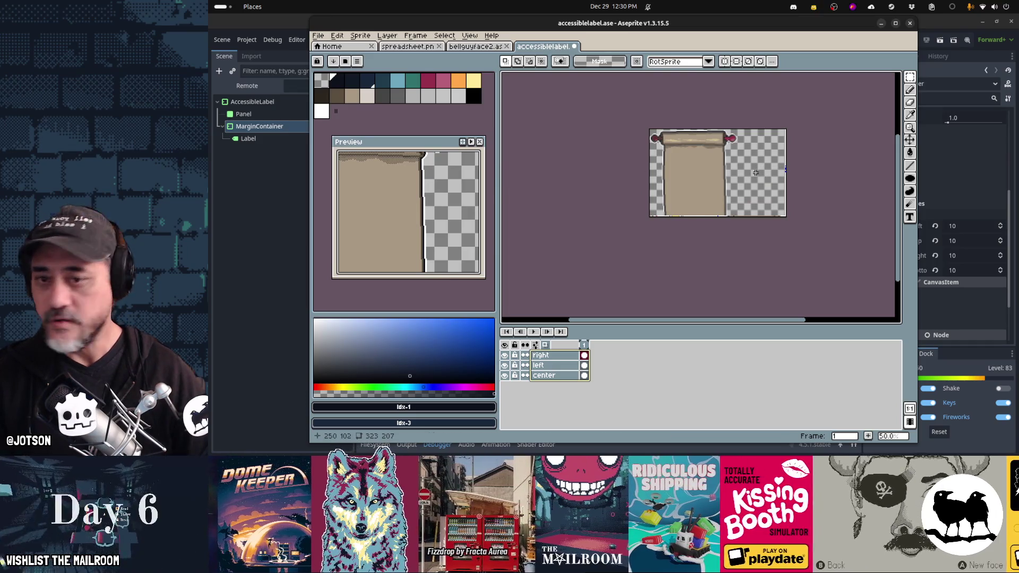
key(ctrl+z)
key(ctrl+alt+c)
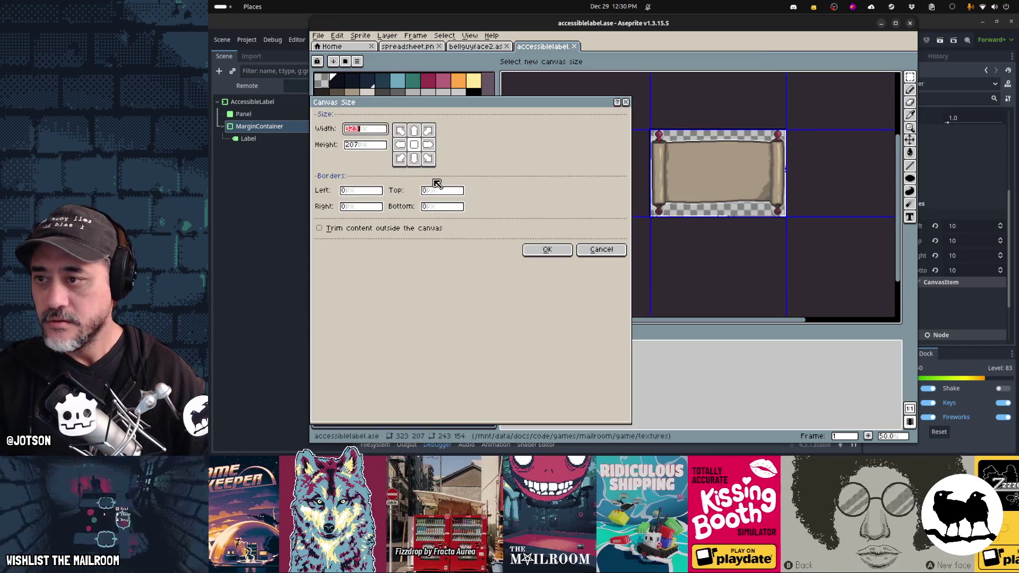
drag(742, 216, 741, 300)
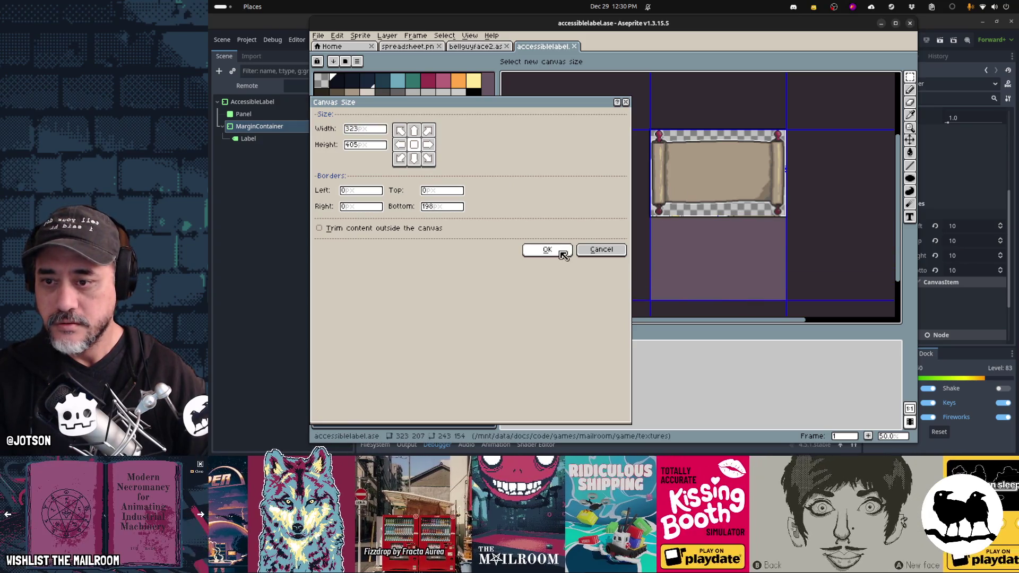
click(562, 250)
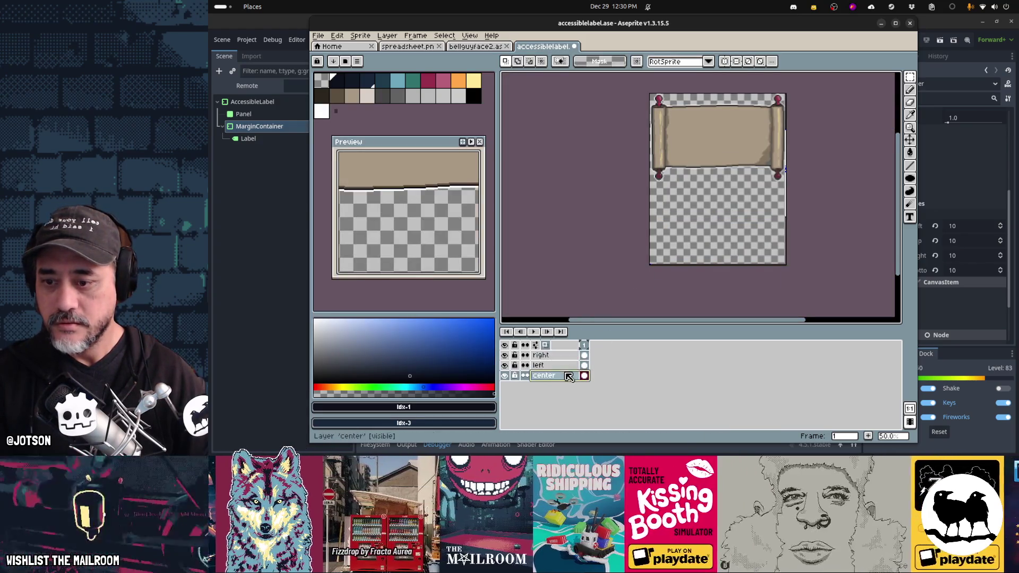
Rotate the right roller 90° clockwise and move it to the canvas centre
ctrl+click(561, 366)
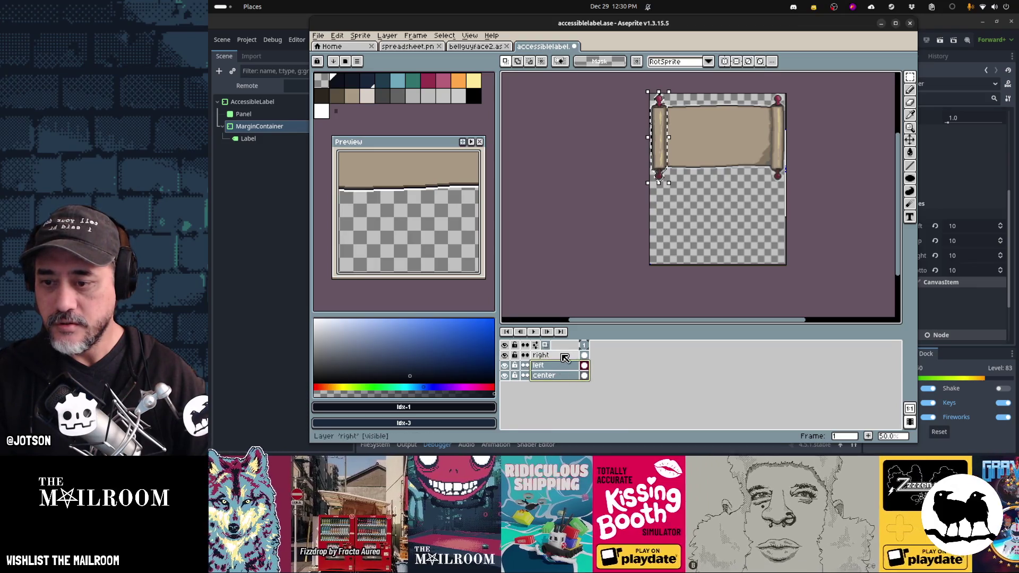
click(552, 355)
drag(767, 92, 788, 183)
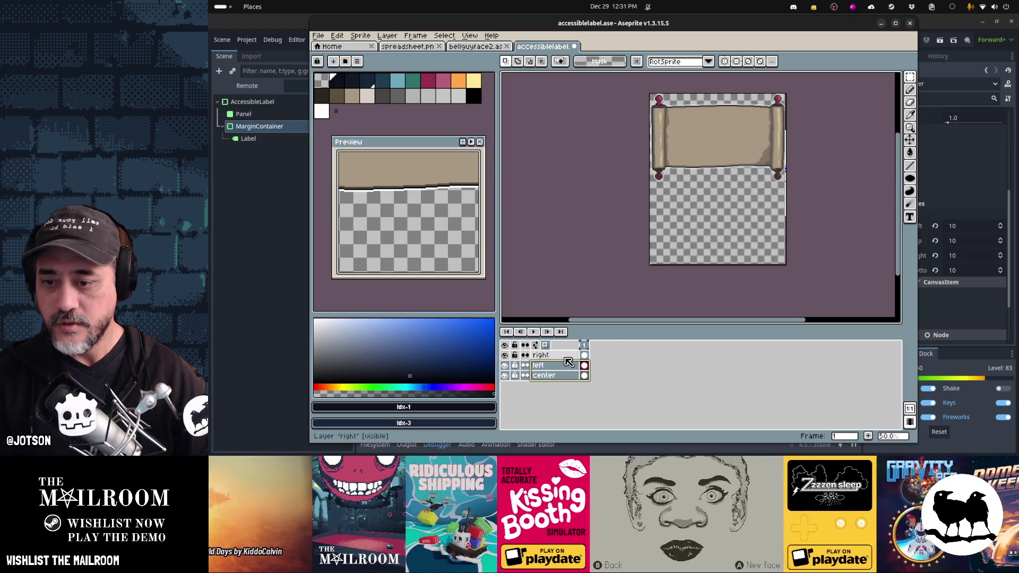
click(337, 38)
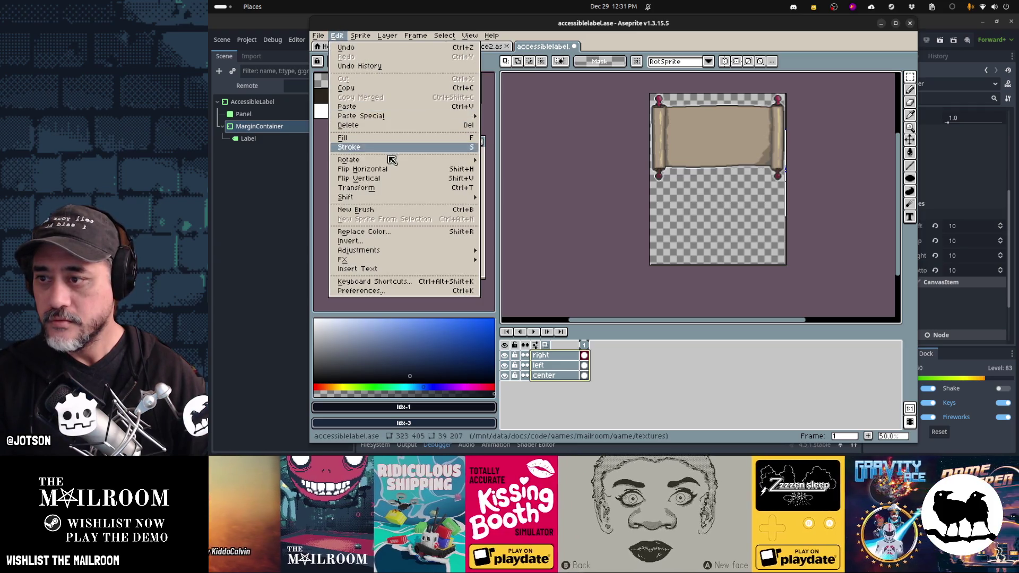
mouse_move(403, 159)
click(518, 172)
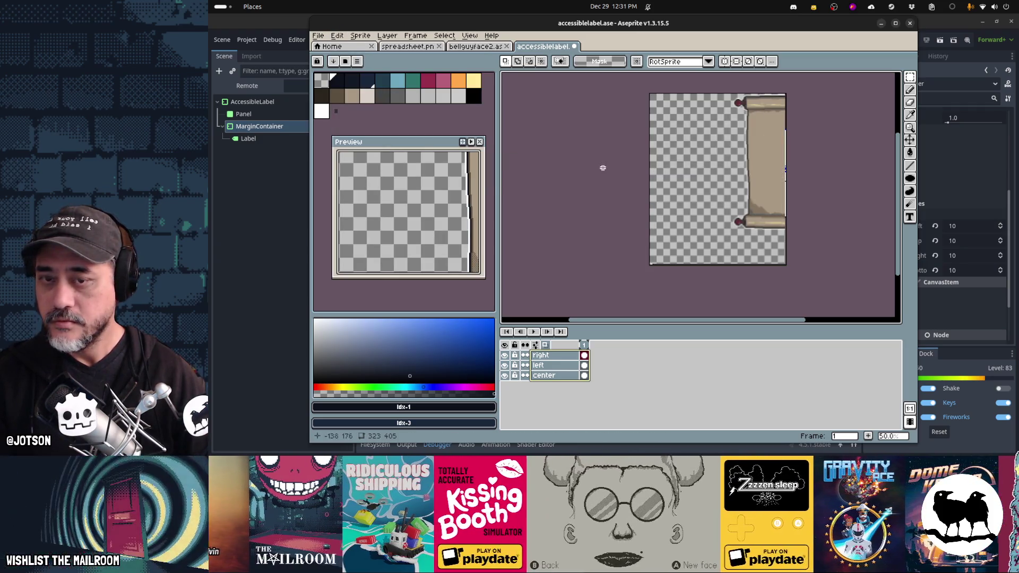
key(v)
mouse_move(778, 175)
mouse_down()
mouse_move(713, 192)
mouse_move(696, 173)
mouse_up()
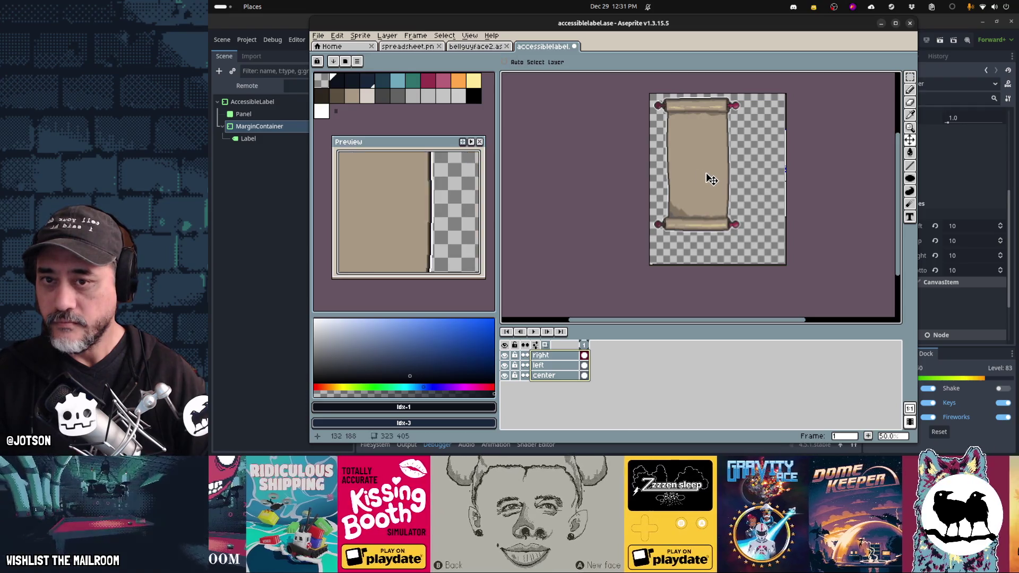
Trim the canvas width to 320 pixels
key(ctrl+alt+c)
text(320)
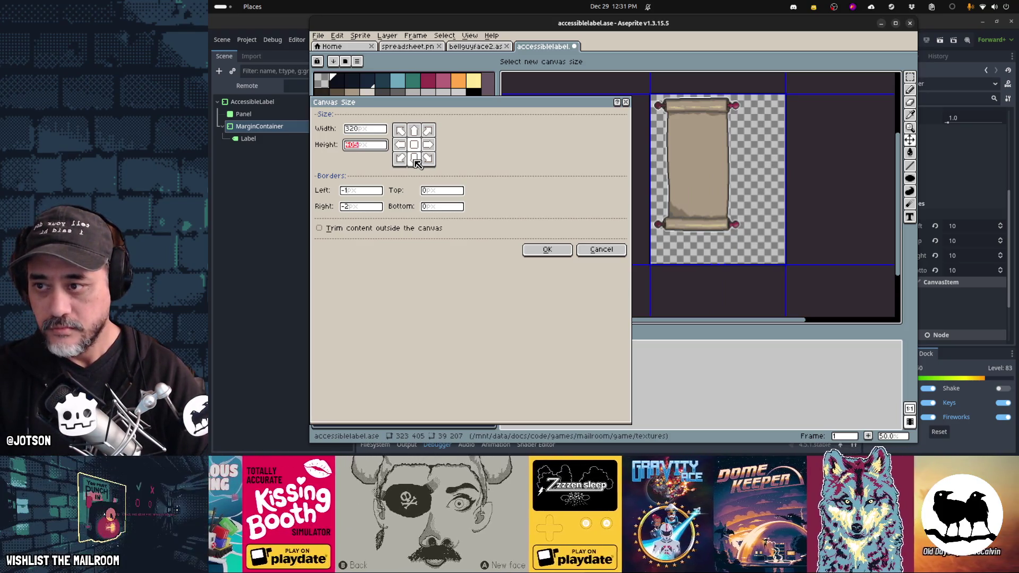
key(Return)
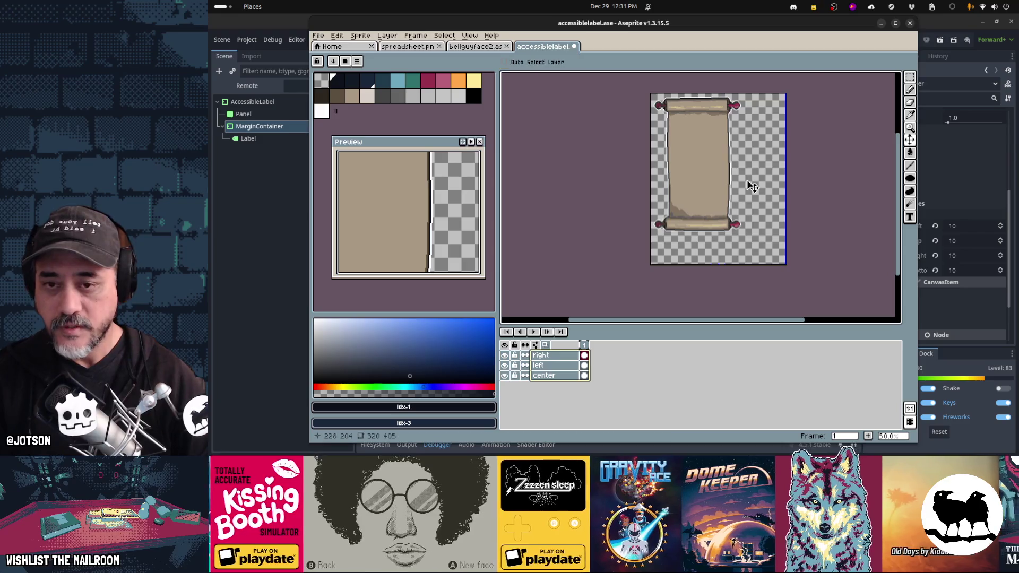
scroll(753, 186, up, 2)
scroll(753, 186, down, 2)
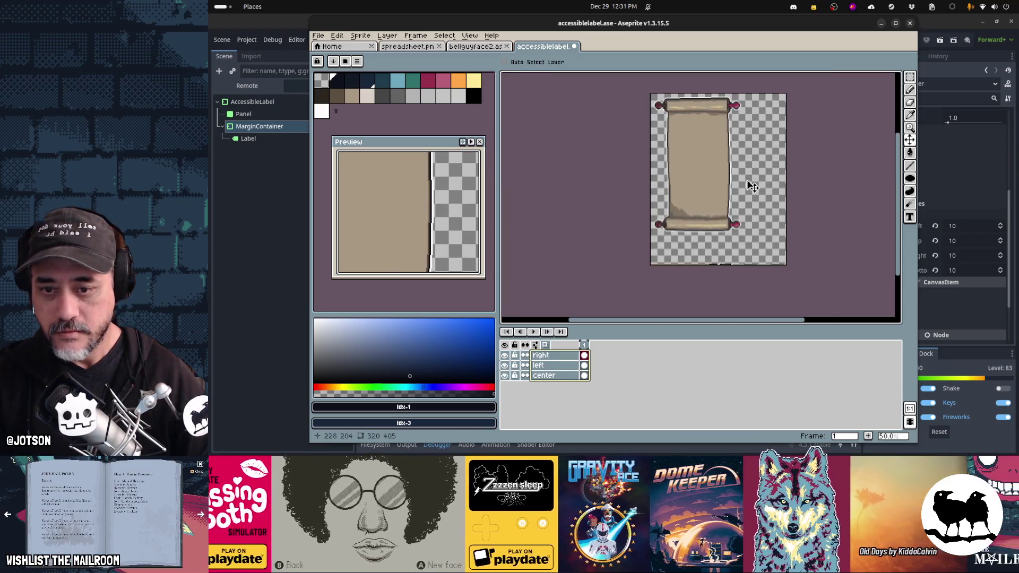
drag(753, 234, 732, 218)
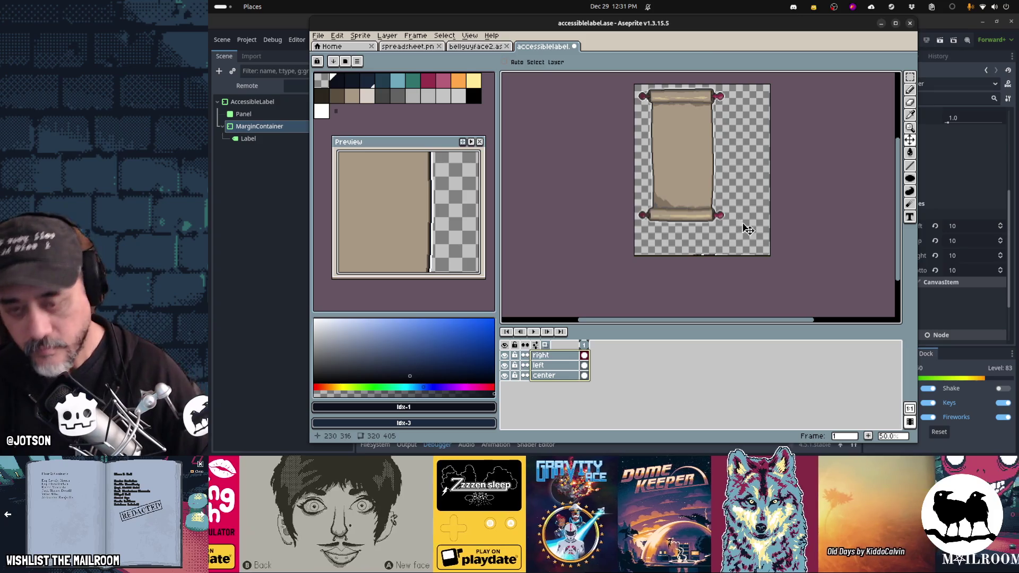
Try moving the scroll's right portion about 50 px right, then cancel the move
key(m)
drag(724, 158, 679, 83)
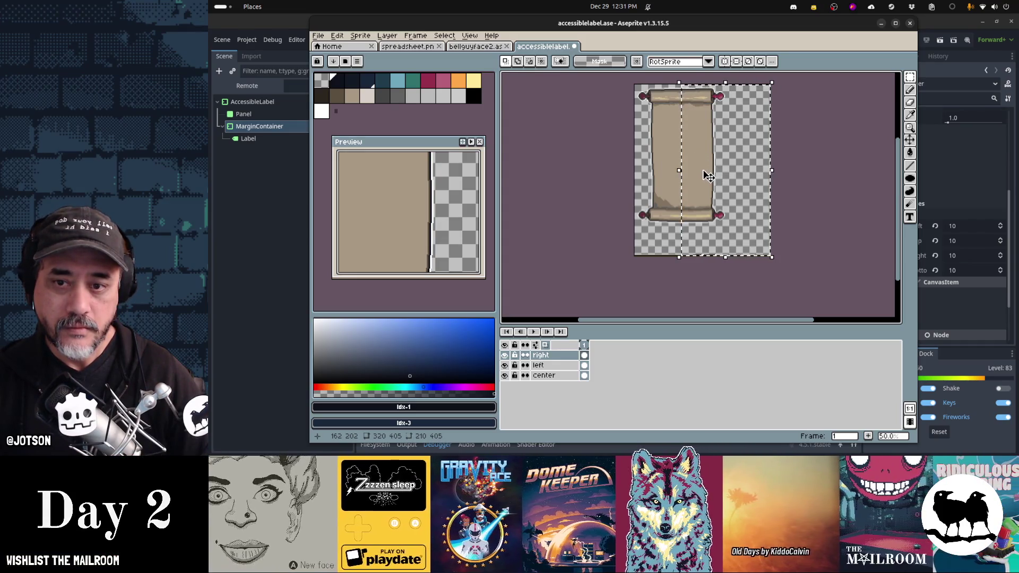
drag(706, 174, 736, 175)
key(Escape)
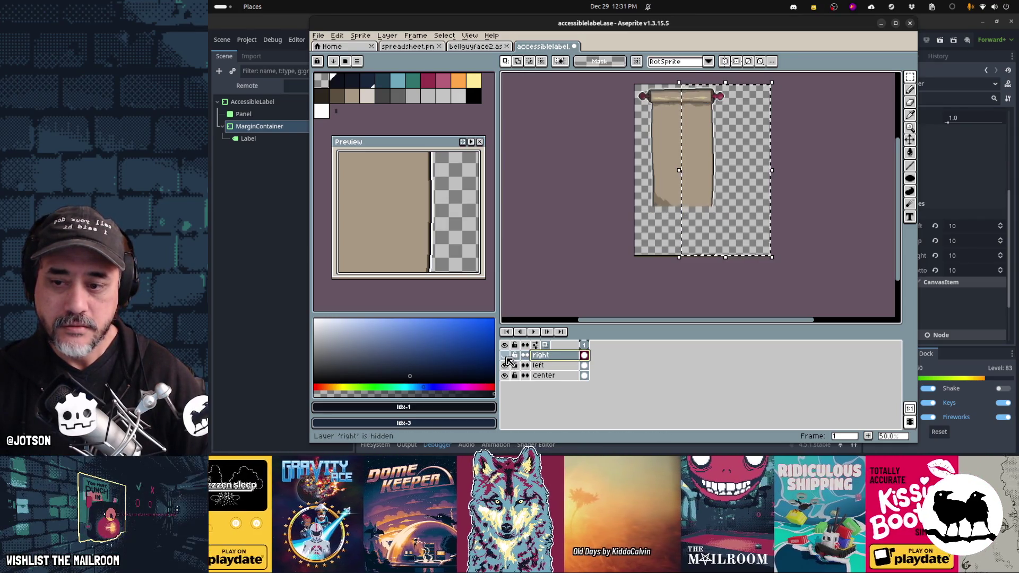
Rename the right roller layer to 'bottom'
double_click(539, 357)
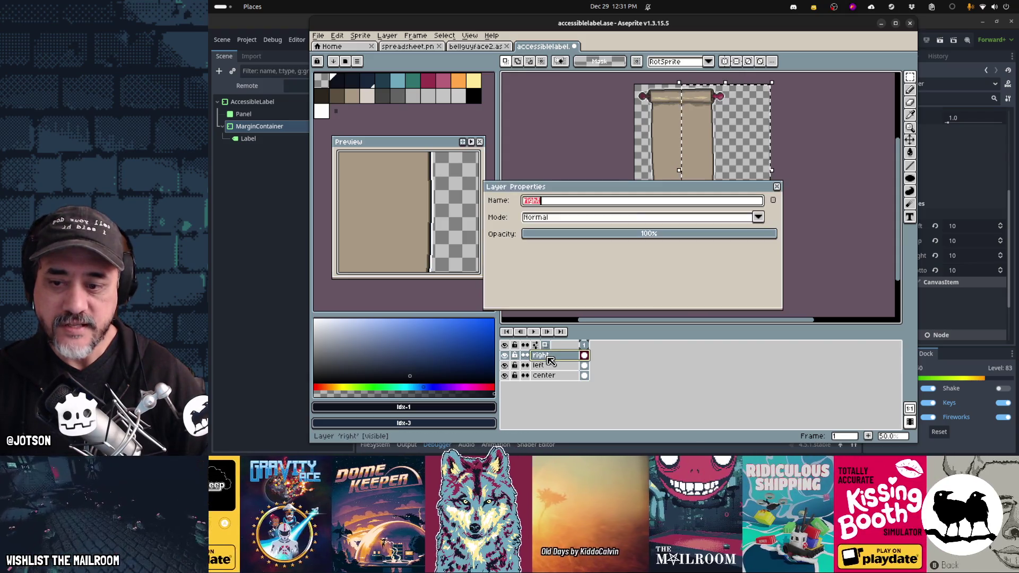
text(bottom)
key(Return)
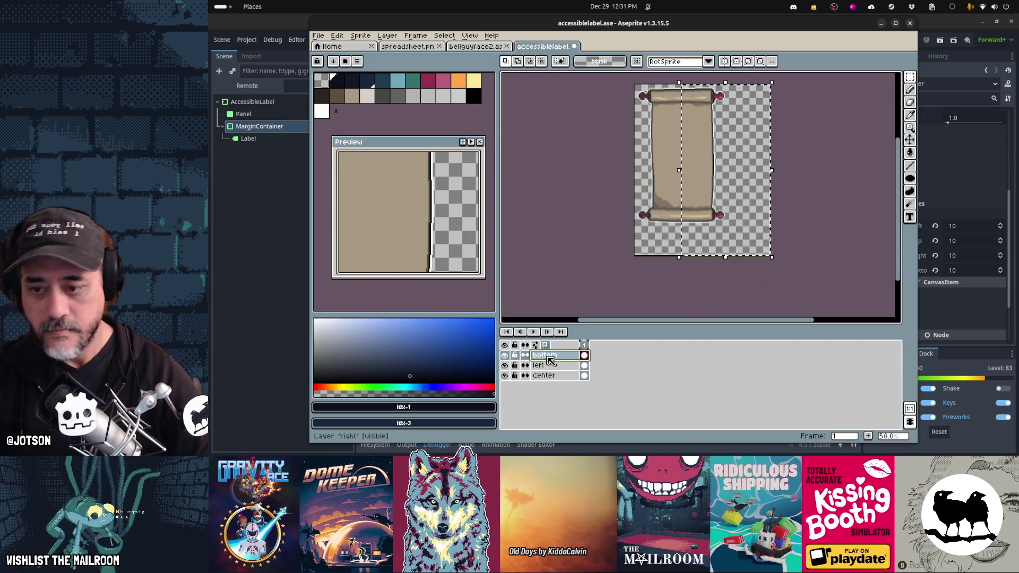
double_click(550, 358)
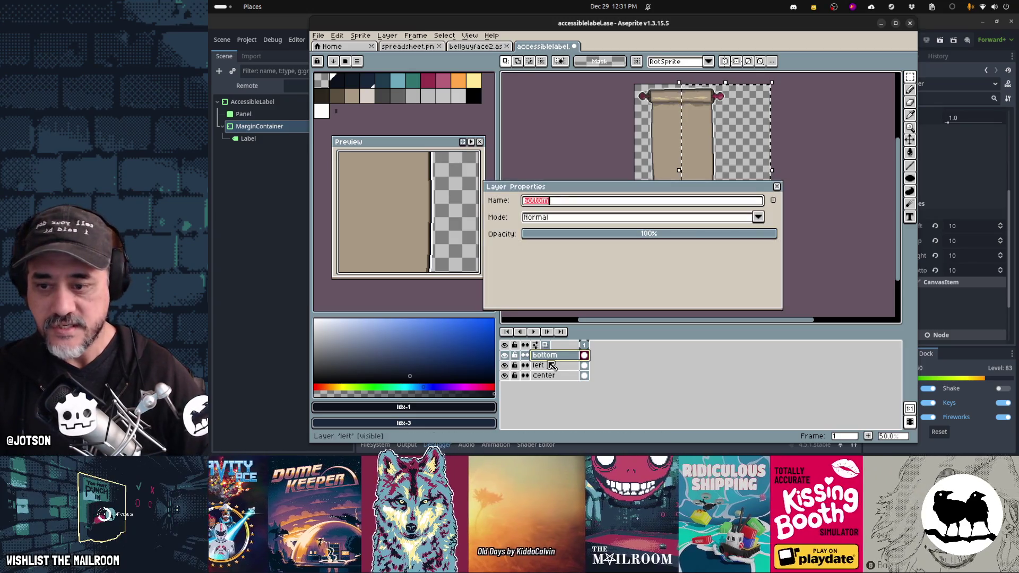
text(top)
key(Return)
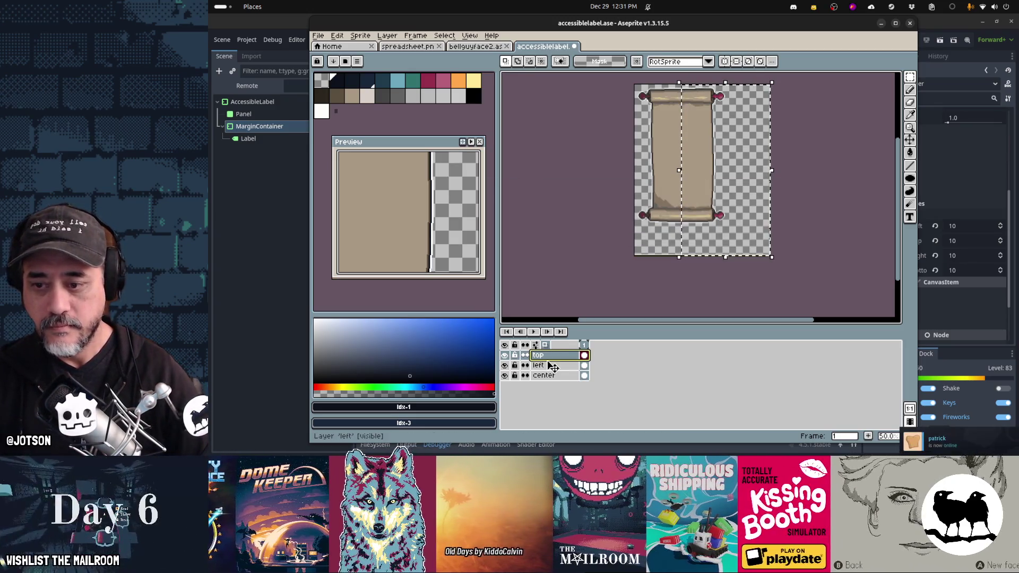
double_click(547, 357)
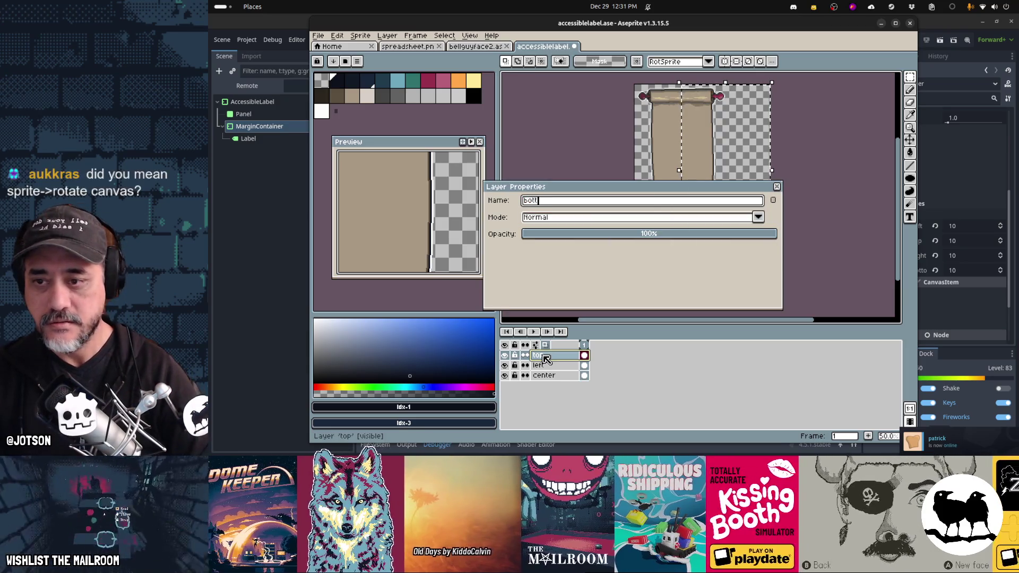
text(bottom)
key(Return)
Rename the left roller layer to 'top'
key(ctrl+t)
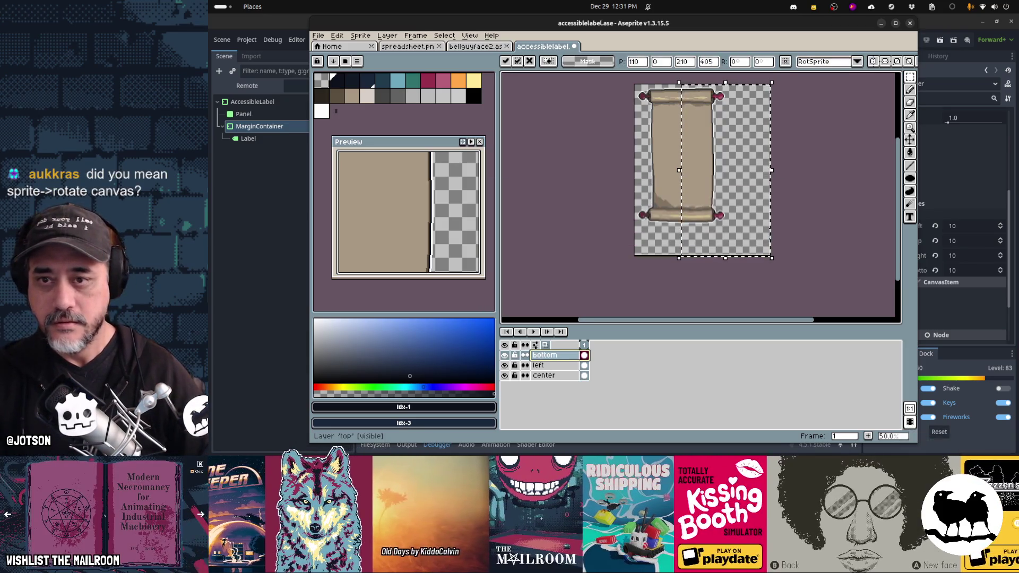
click(550, 367)
double_click(549, 366)
text(top)
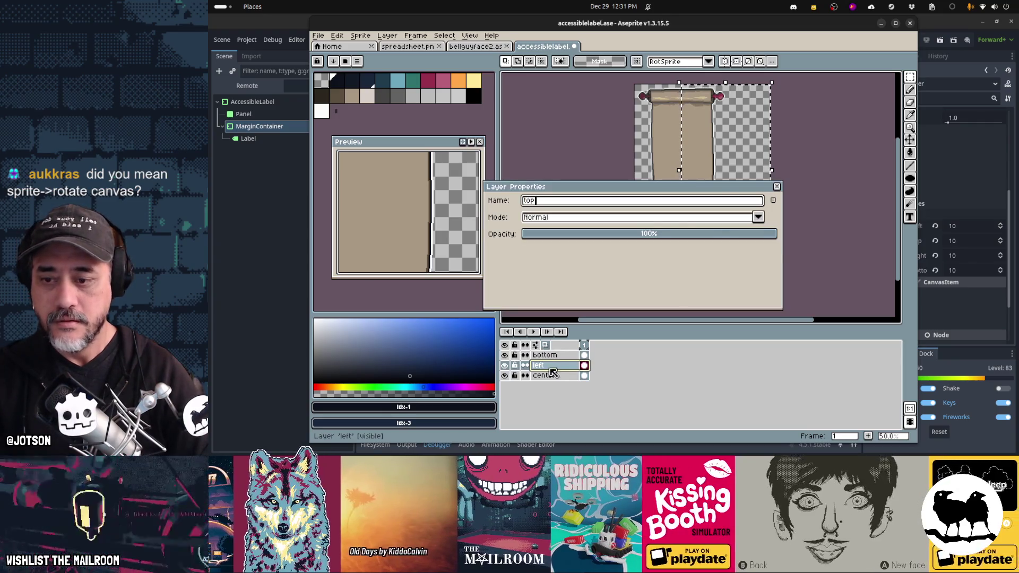
key(Return)
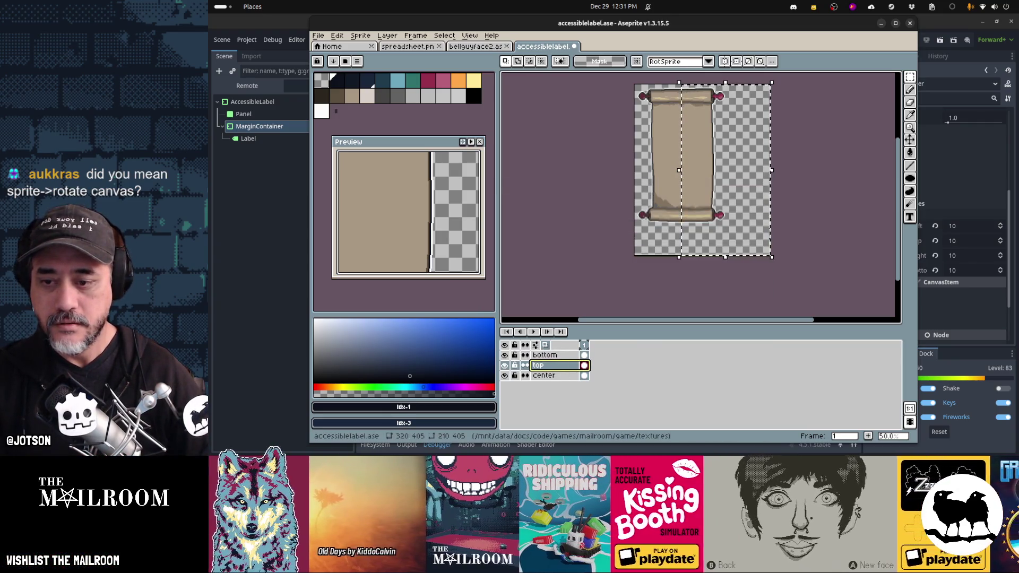
Move the top layer above bottom, leaving center lowest in the stack
mouse_move(550, 366)
mouse_down()
mouse_move(530, 362)
mouse_move(533, 349)
mouse_up()
double_click(558, 376)
key(Return)
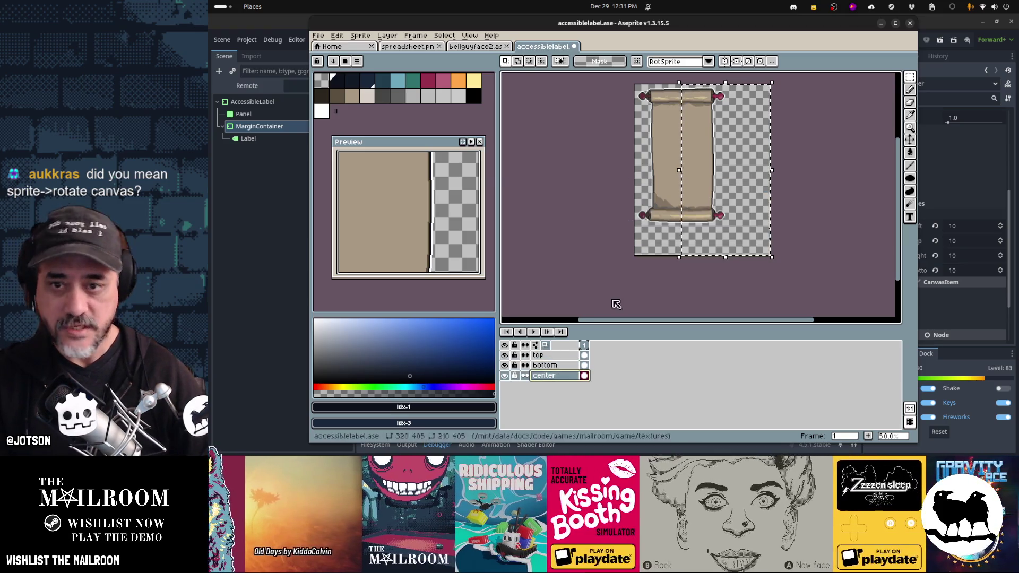
Across all three layers, shift the scroll's right half out into a separate strip
click(544, 356)
shift+click(564, 375)
mouse_move(793, 265)
mouse_down()
mouse_move(717, 159)
mouse_move(683, 76)
mouse_move(702, 87)
mouse_move(689, 89)
mouse_up()
key(Return)
drag(547, 355, 552, 375)
drag(714, 189, 757, 184)
key(Return)
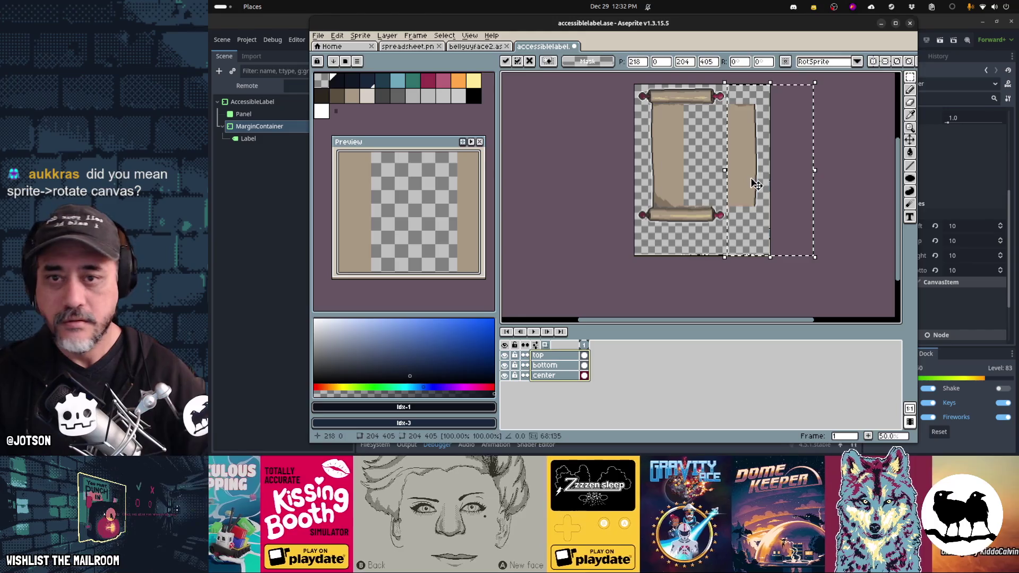
key(Return)
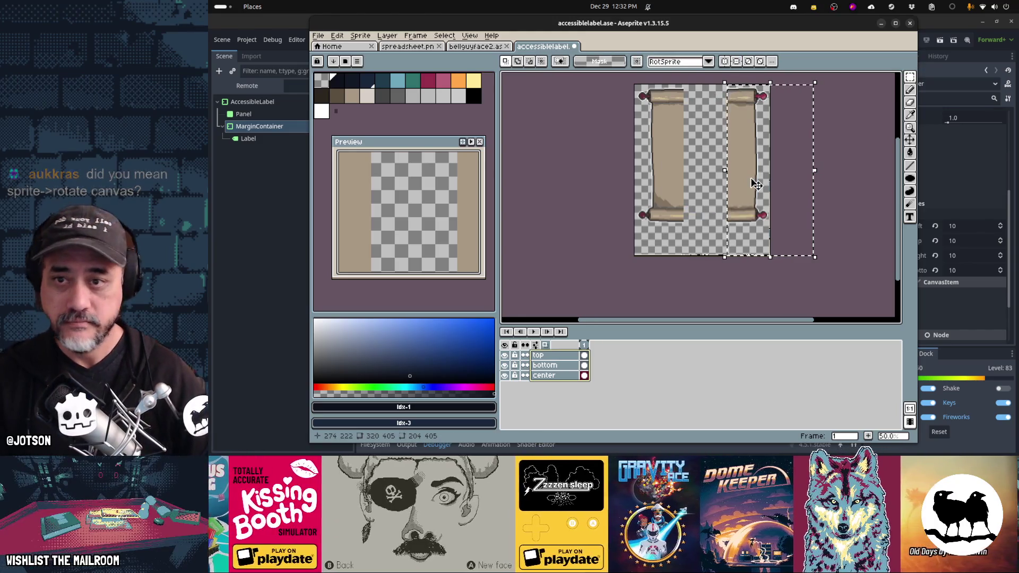
key(Left)
key(Left)
key(Left)
key(Left)
key(Left)
key(Left)
key(Return)
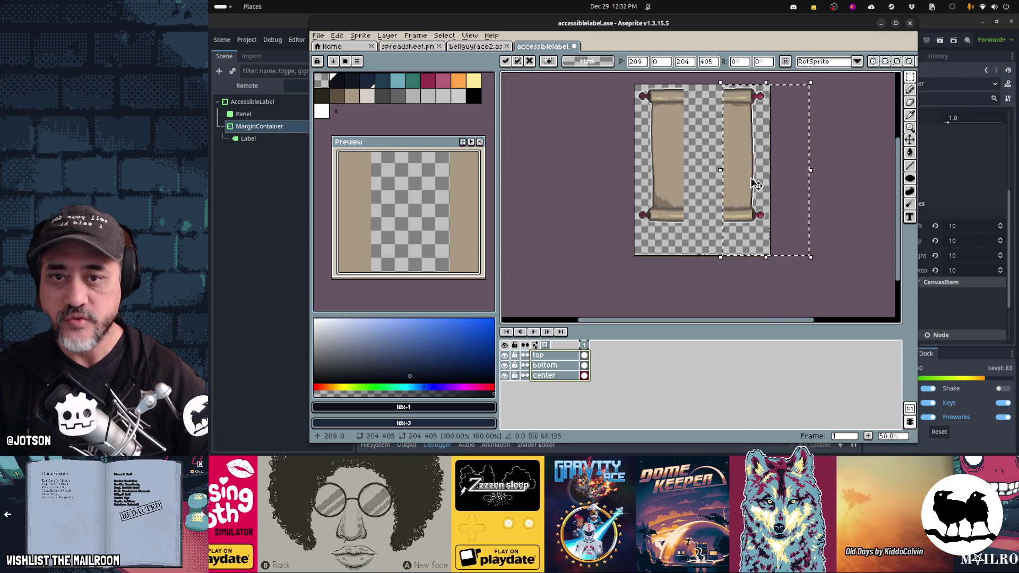
key(ctrl+d)
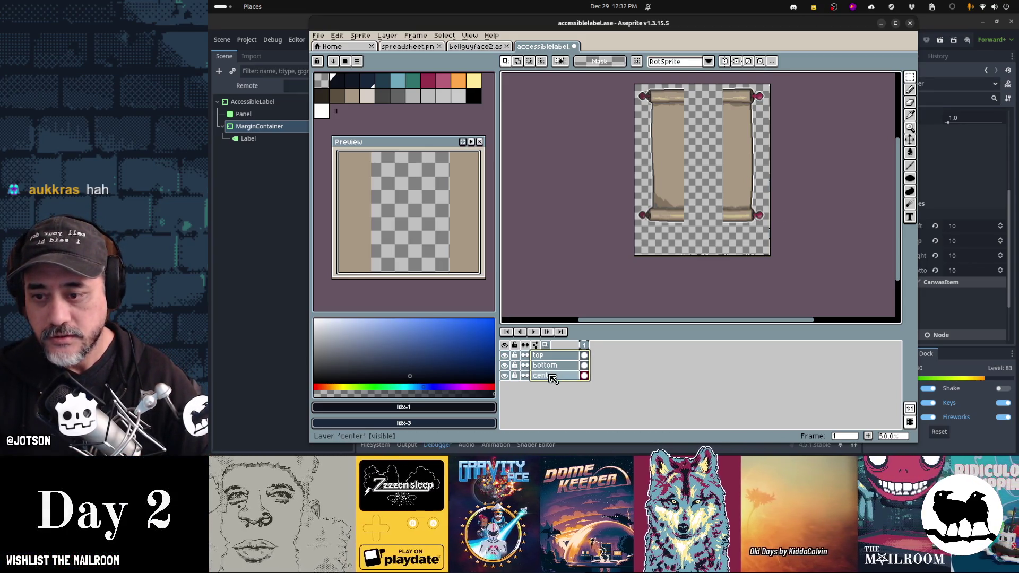
Raise the bottom rollers and center layer together to the middle of the sprite
click(552, 375)
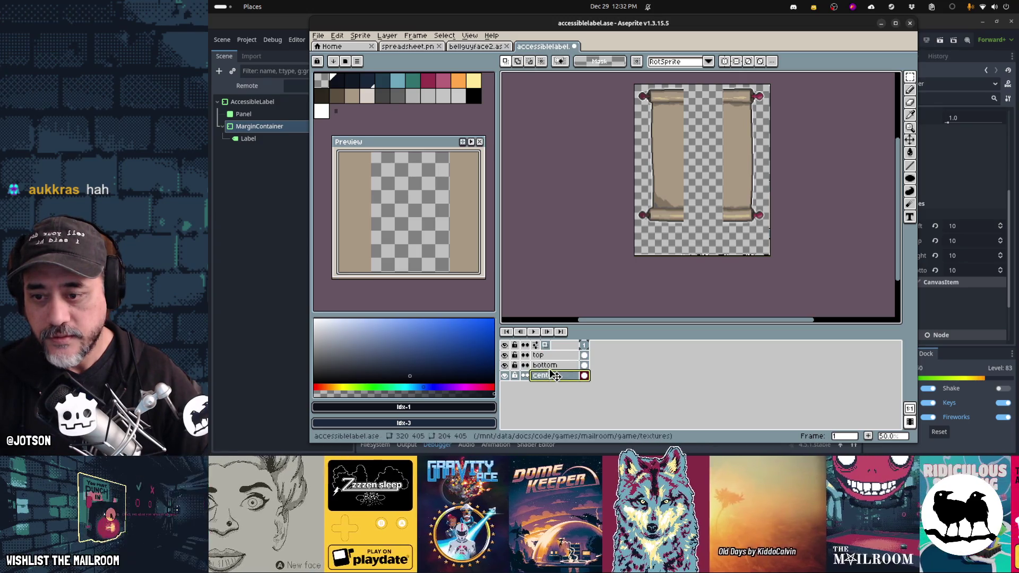
shift+click(555, 366)
drag(826, 274, 604, 189)
key(Up)
key(Up)
key(Up)
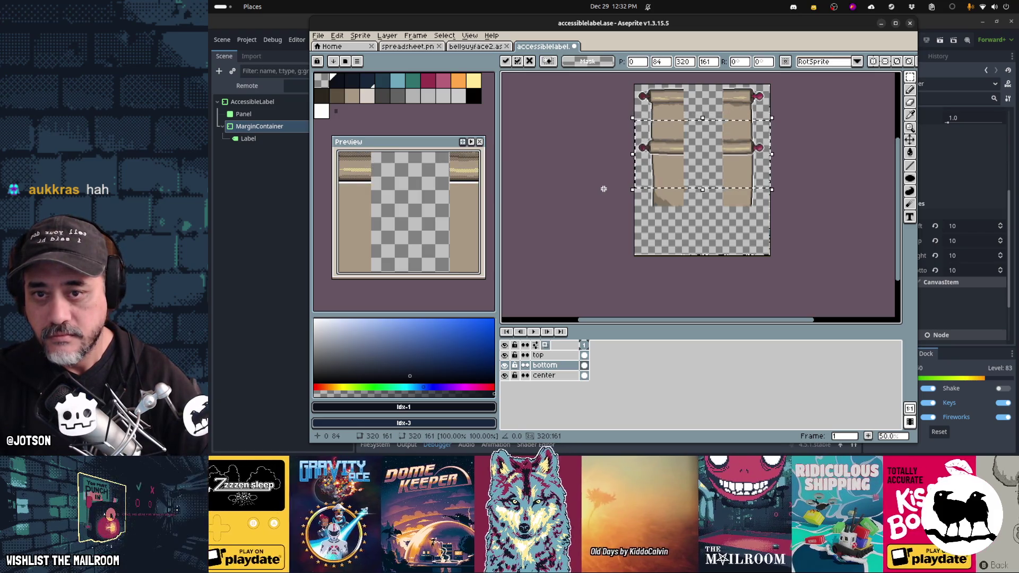
key(Return)
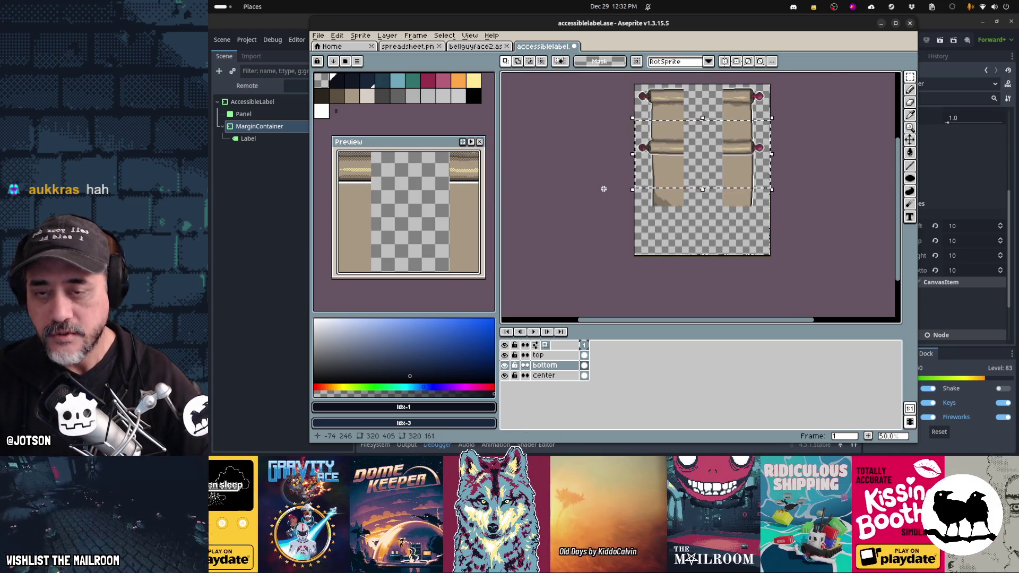
key(ctrl+z)
shift+click(544, 375)
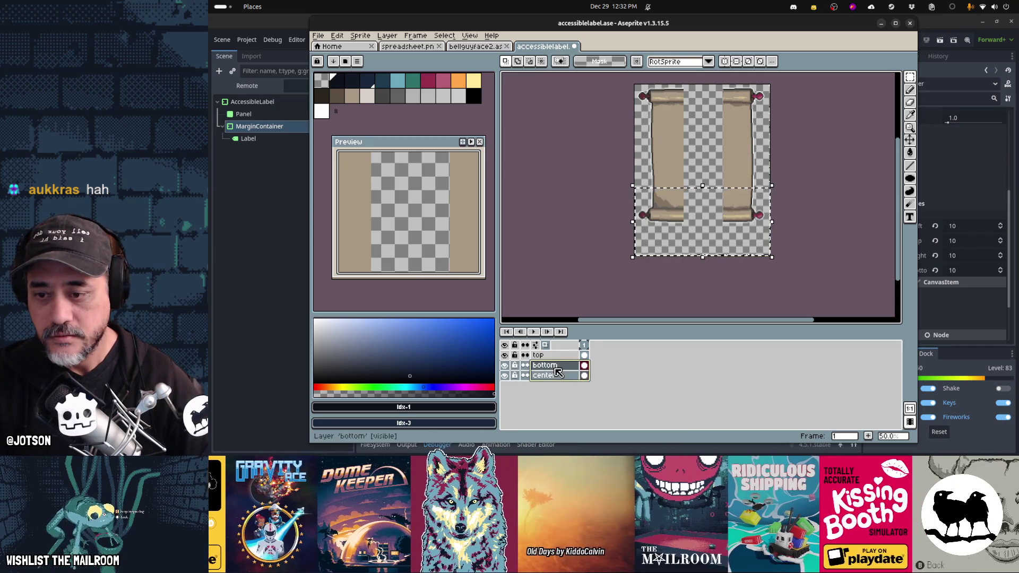
drag(718, 204, 718, 130)
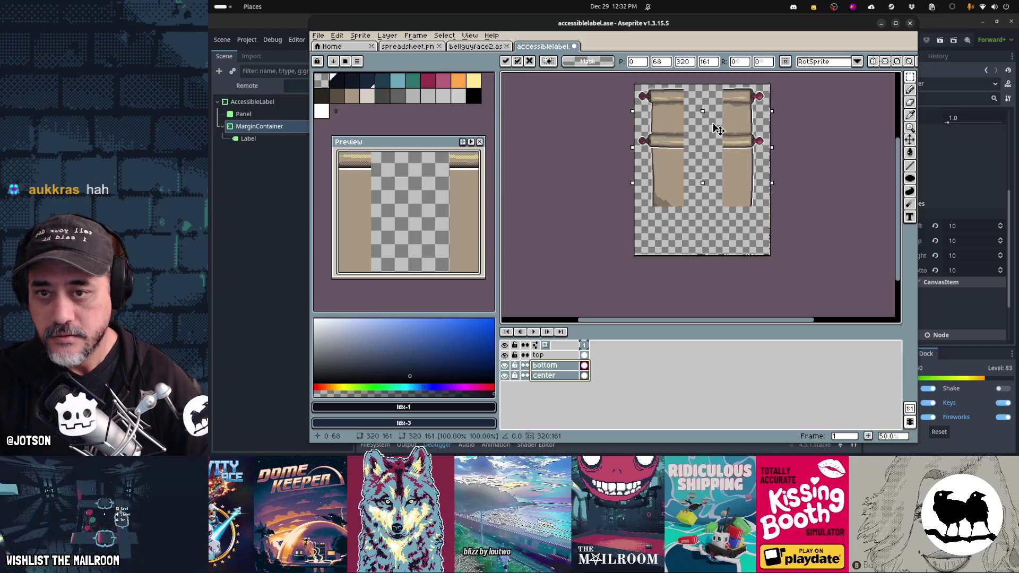
key(Return)
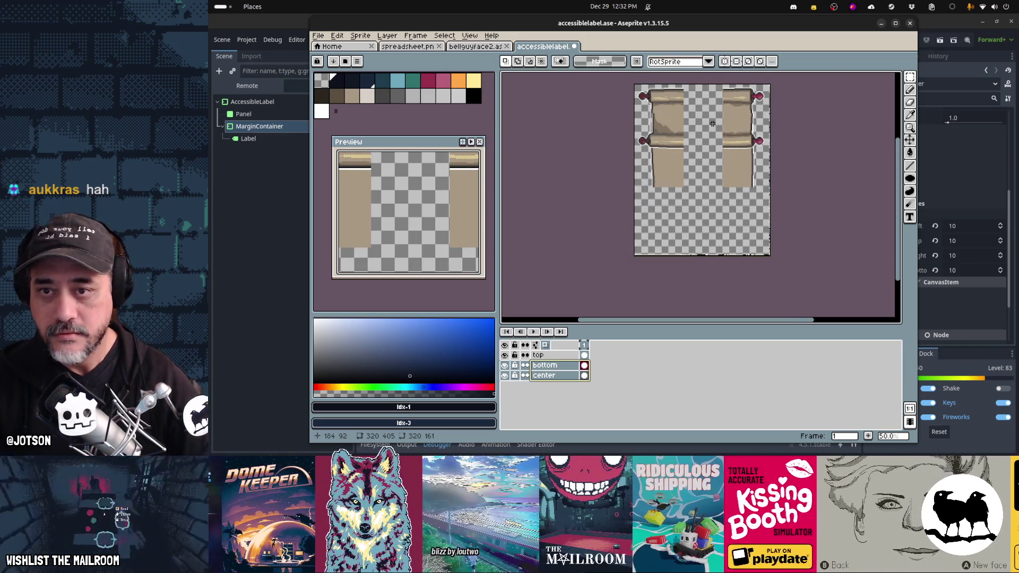
scroll(713, 124, up, 1)
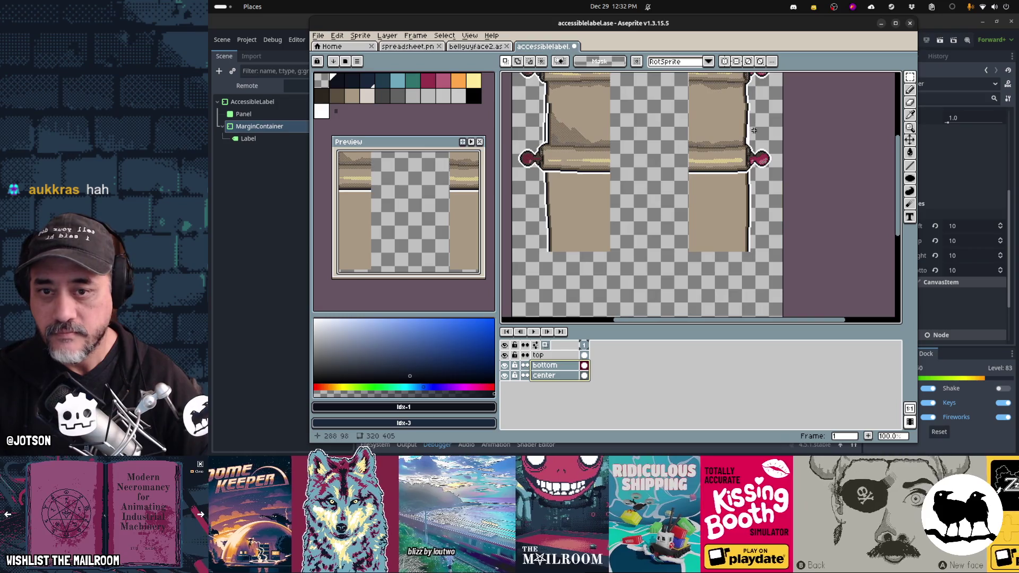
click(566, 377)
mouse_move(775, 275)
mouse_down()
mouse_move(505, 138)
mouse_move(507, 92)
mouse_move(514, 121)
mouse_up()
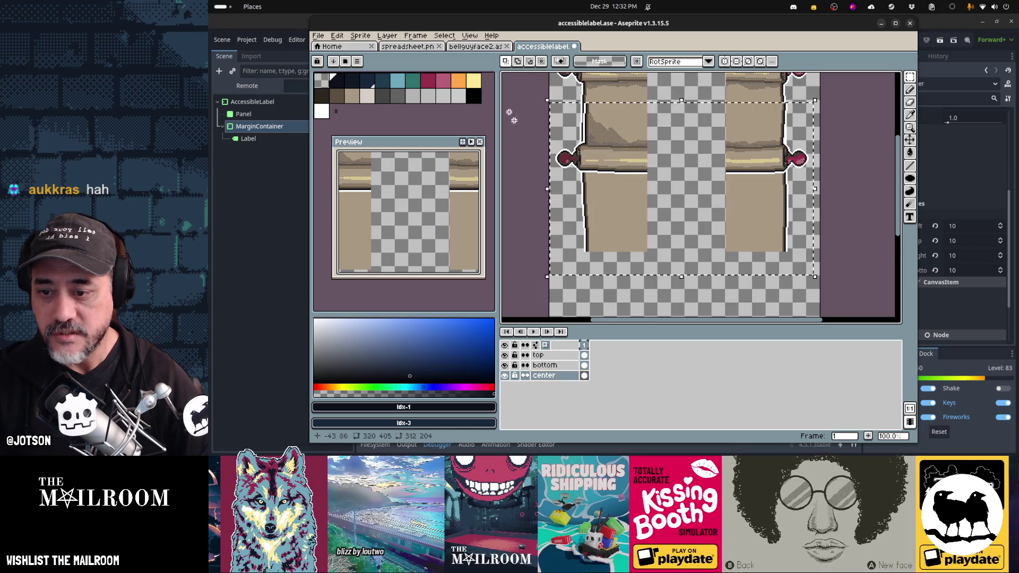
key(Delete)
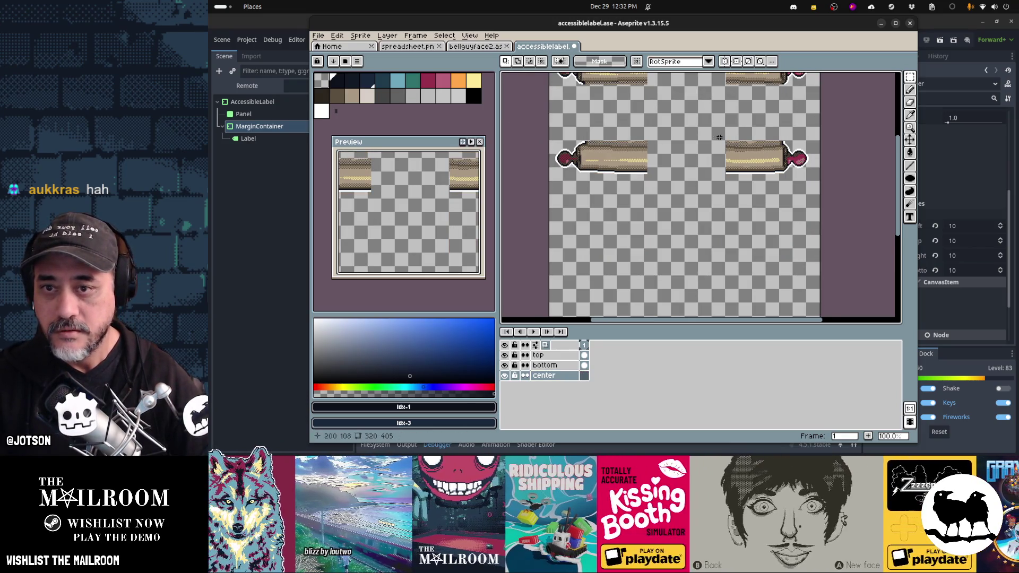
key(ctrl+z)
key(ctrl+z)
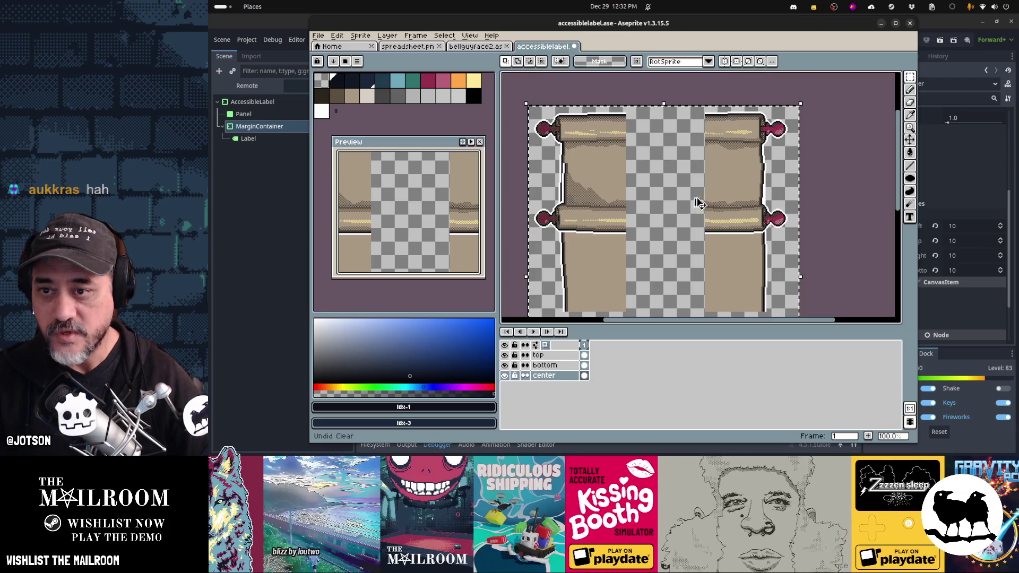
scroll(594, 193, up, 1)
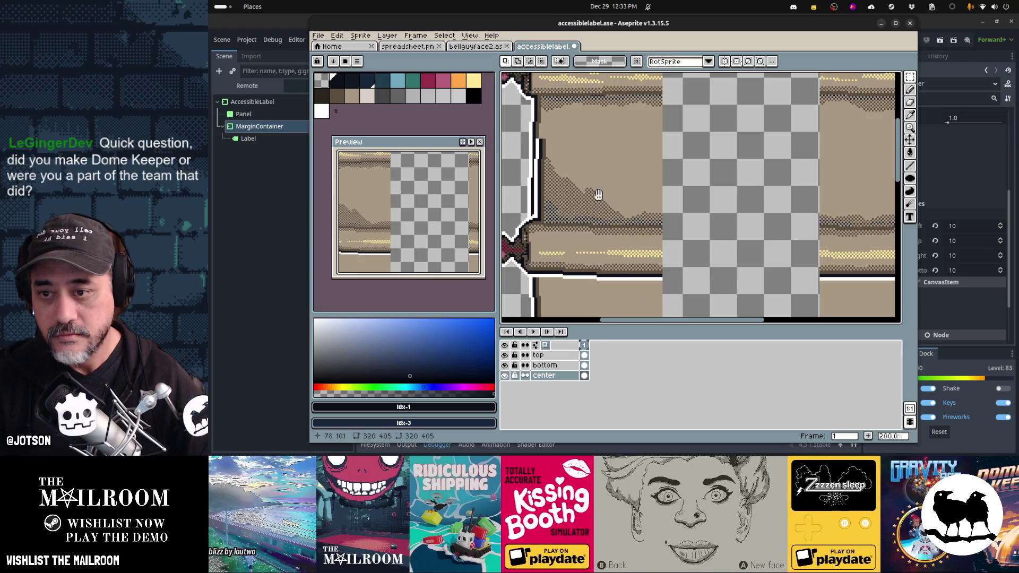
scroll(597, 199, down, 3)
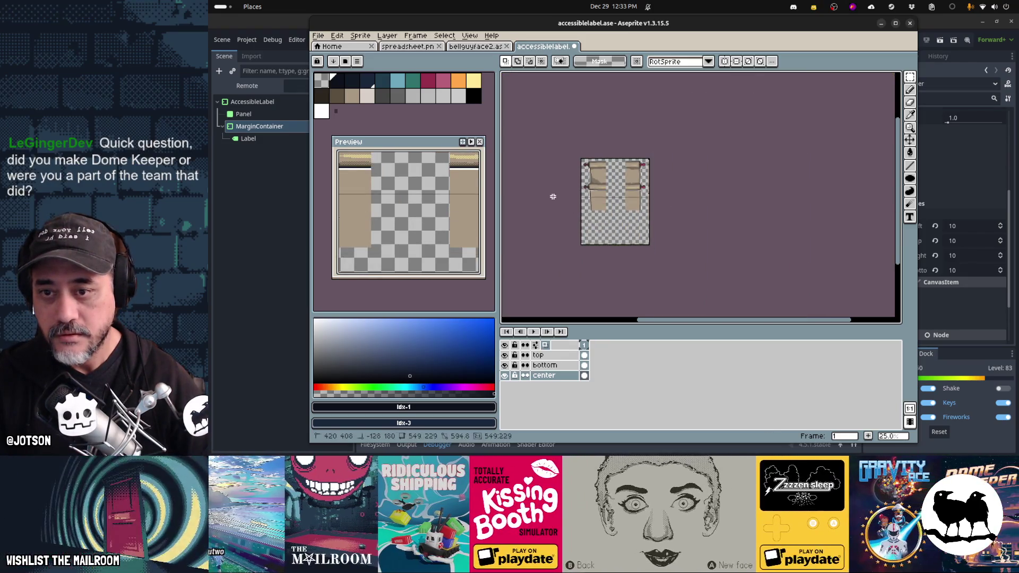
key(Delete)
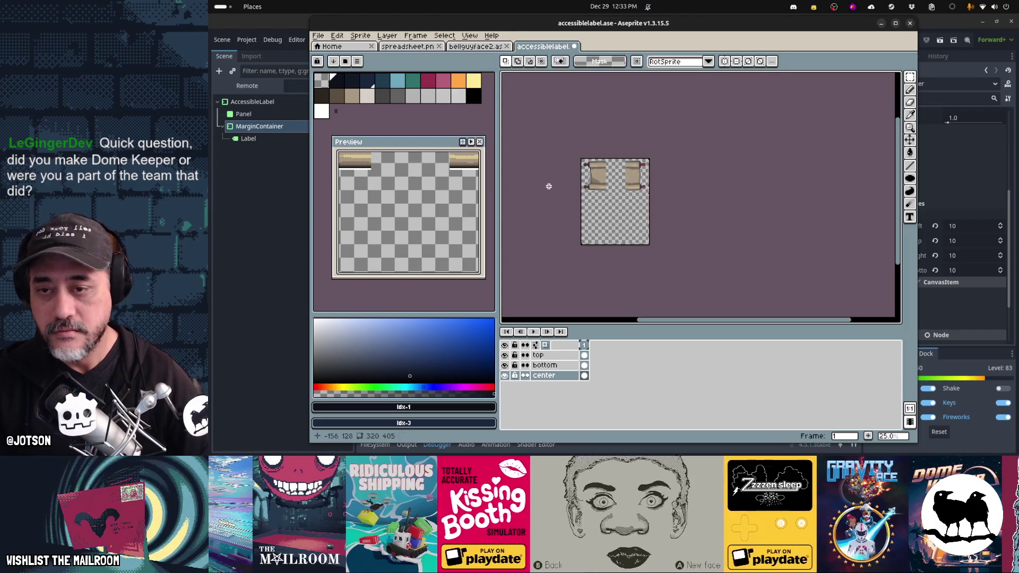
scroll(549, 186, up, 5)
mouse_move(700, 126)
mouse_down()
mouse_move(670, 170)
mouse_move(639, 186)
mouse_up()
scroll(640, 186, up, 1)
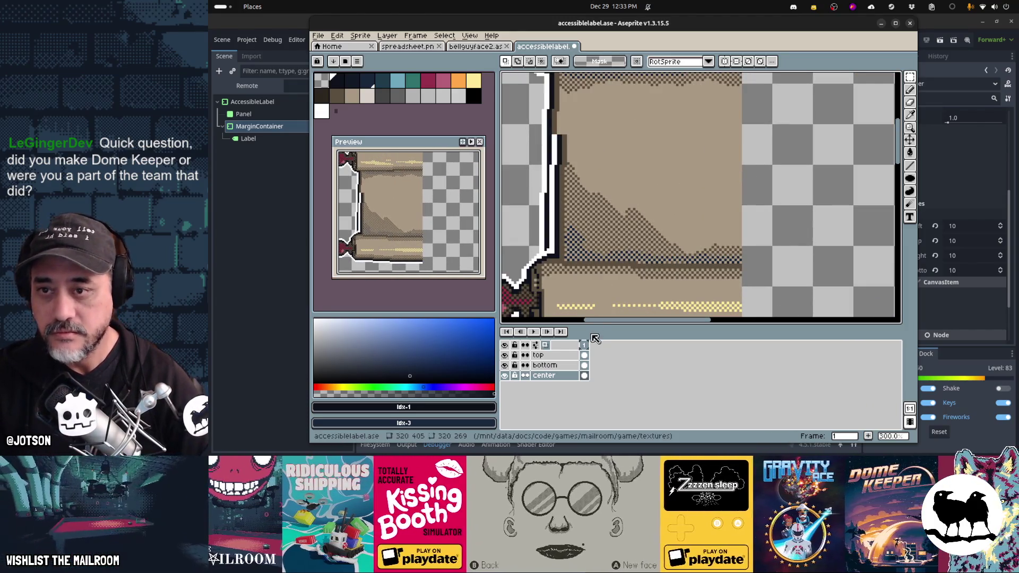
key(ctrl+y)
key(ctrl+z)
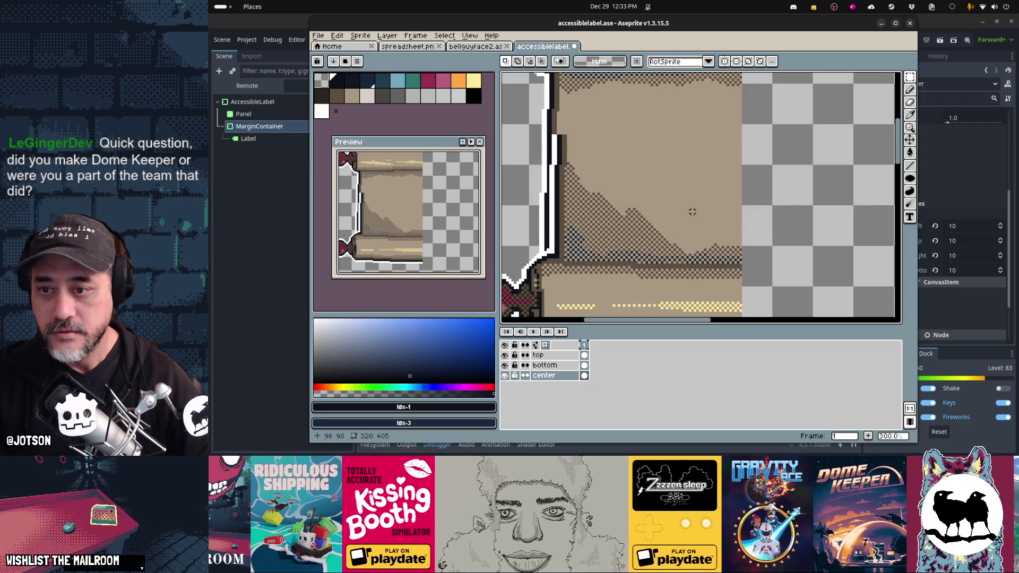
scroll(692, 212, down, 1)
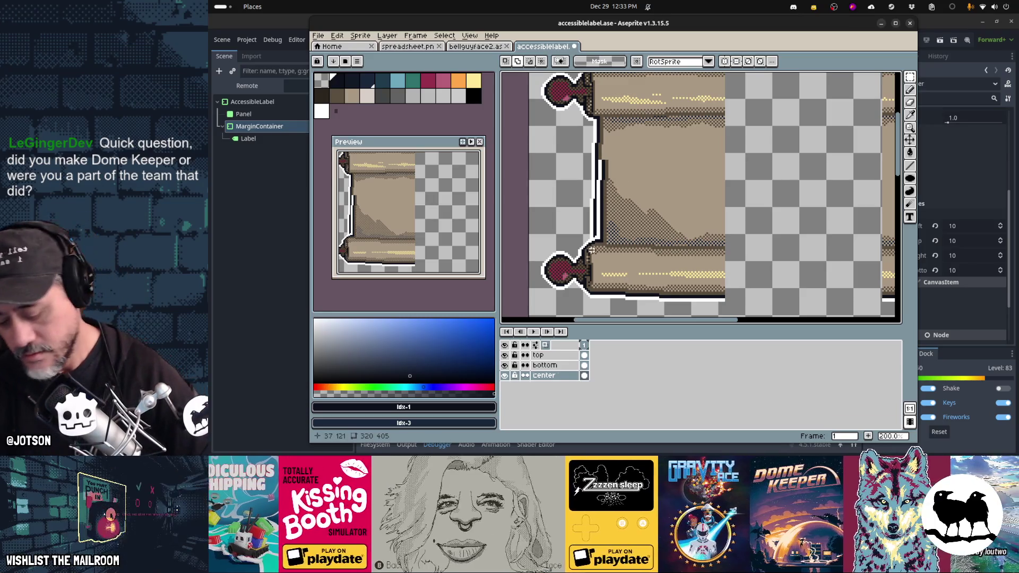
Add a new empty layer and lower the center layer's opacity to 29%
key(shift+n)
click(556, 387)
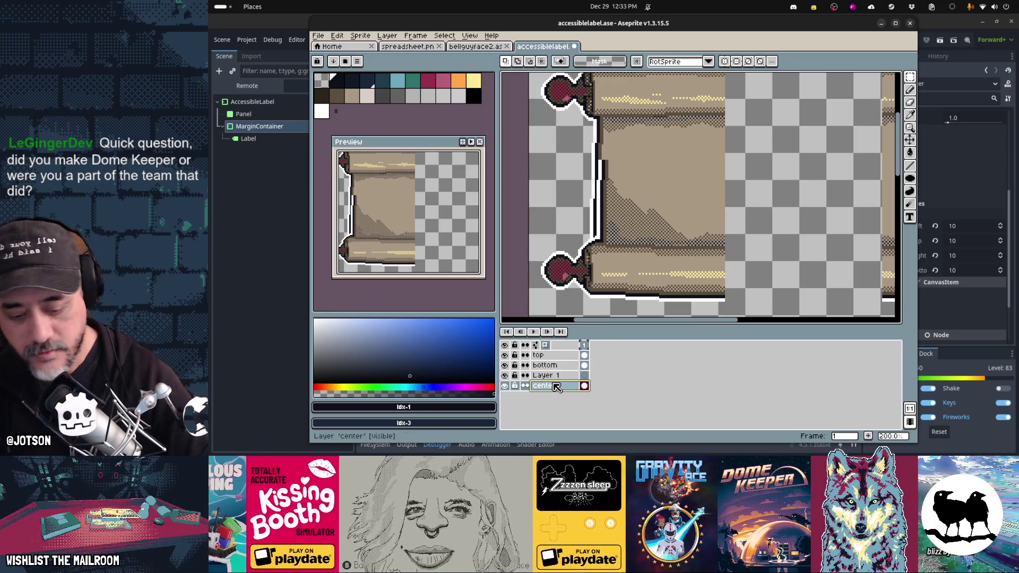
key(ctrl+p)
key(Escape)
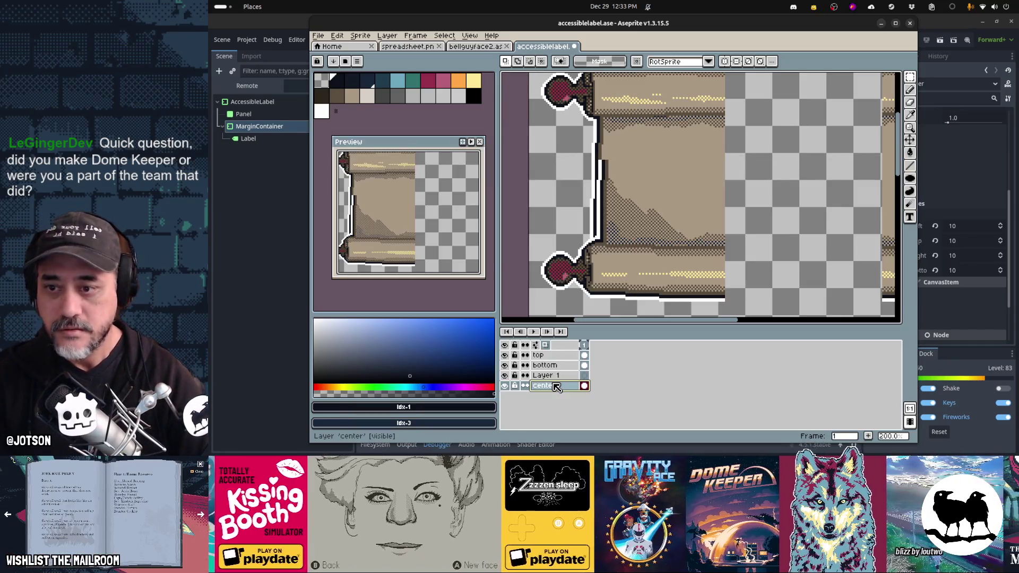
key(shift+p)
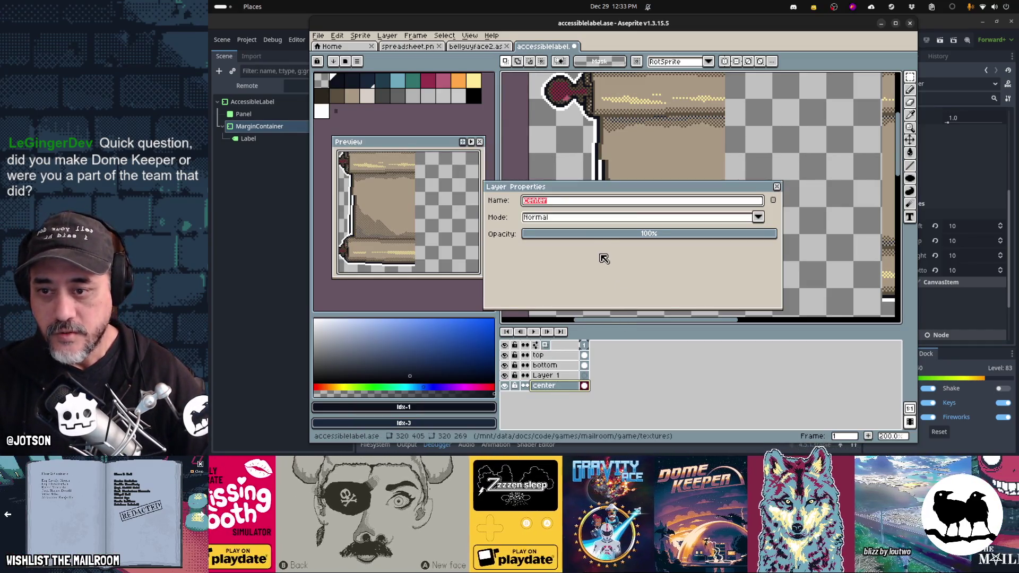
click(601, 241)
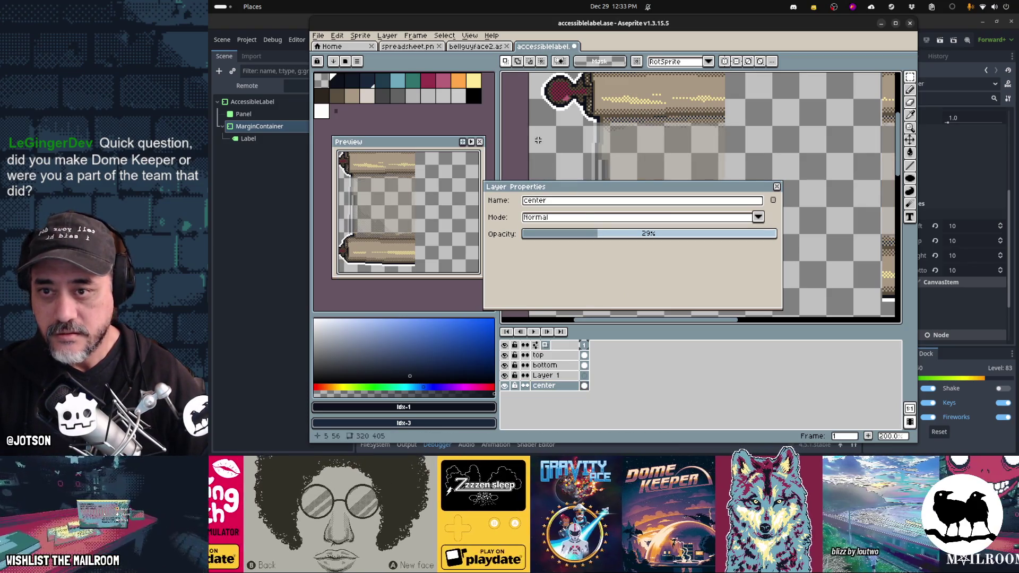
Select Layer 1 and ready the pencil with palette colour 11
click(547, 376)
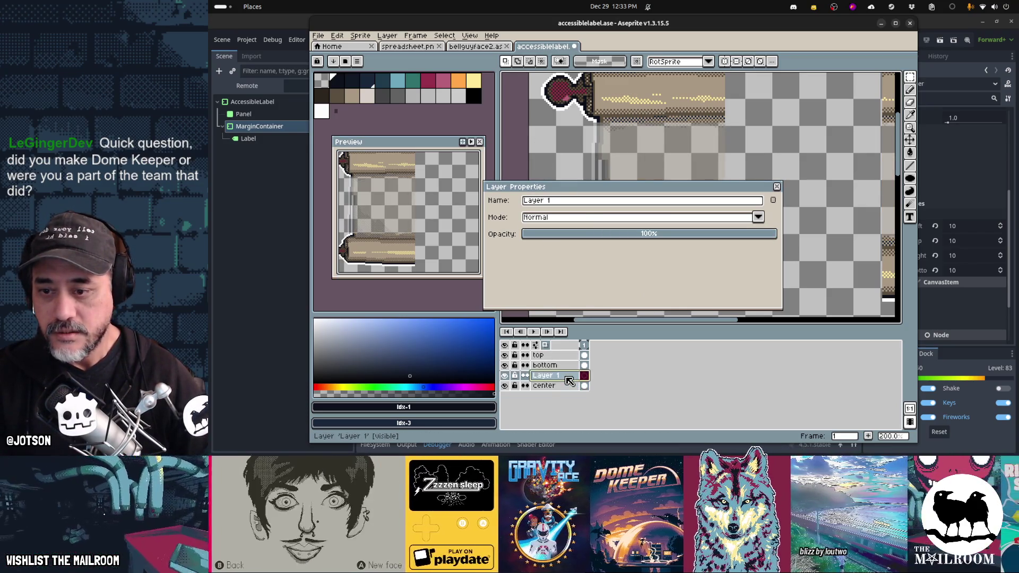
click(778, 187)
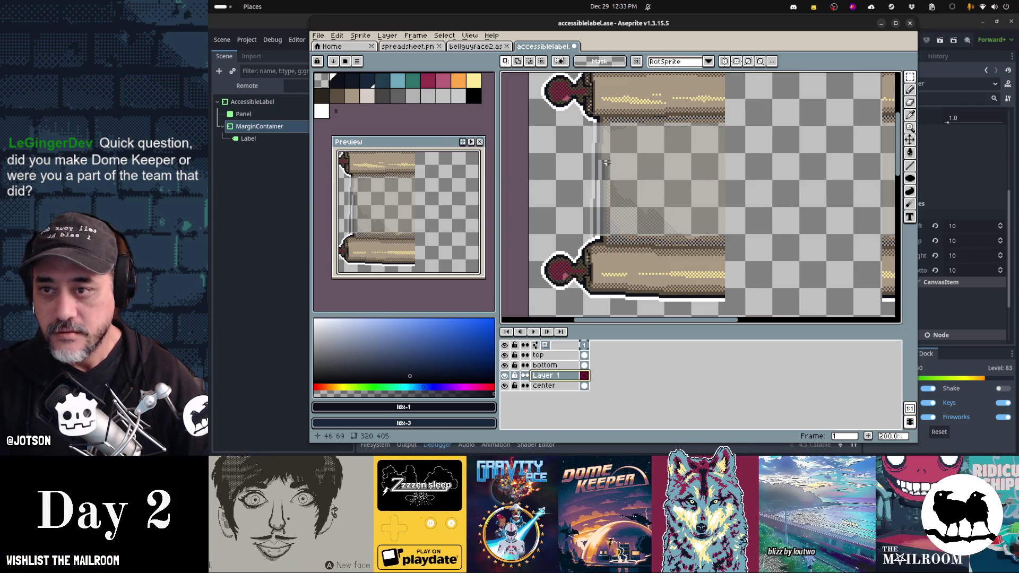
click(324, 98)
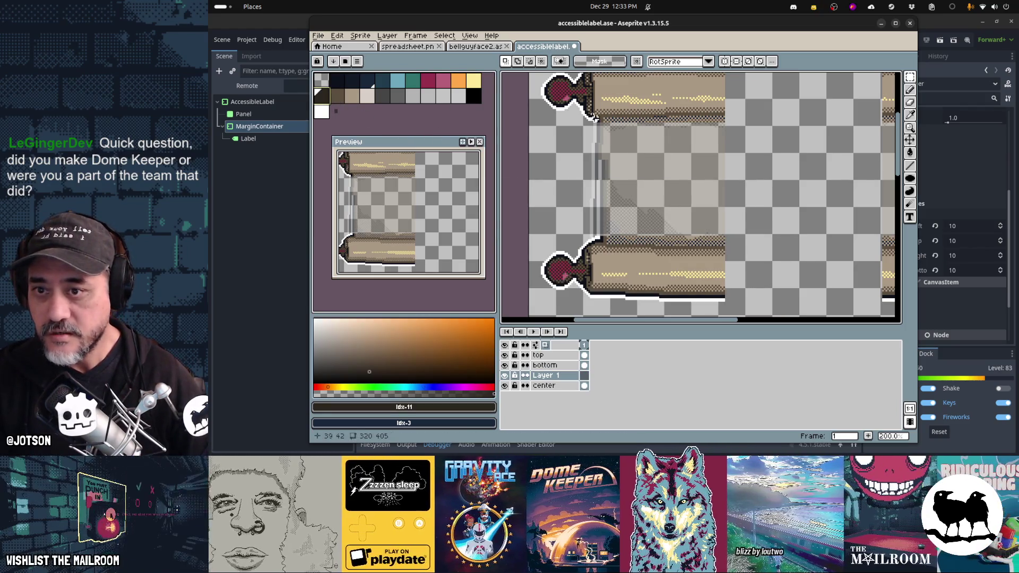
key(b)
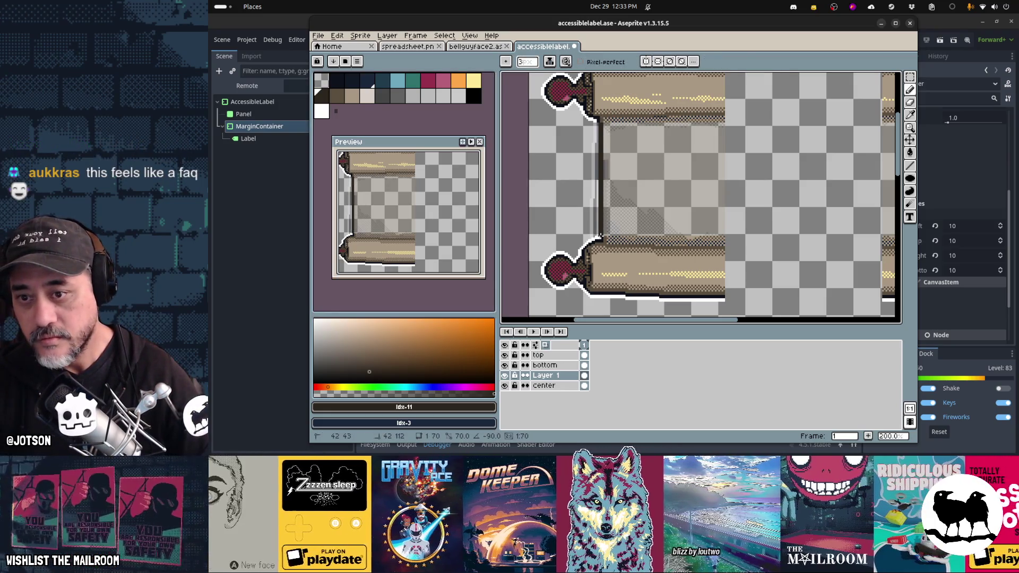
Draw straight brown and dark vertical edge lines on the scroll's right half
shift+click(600, 236)
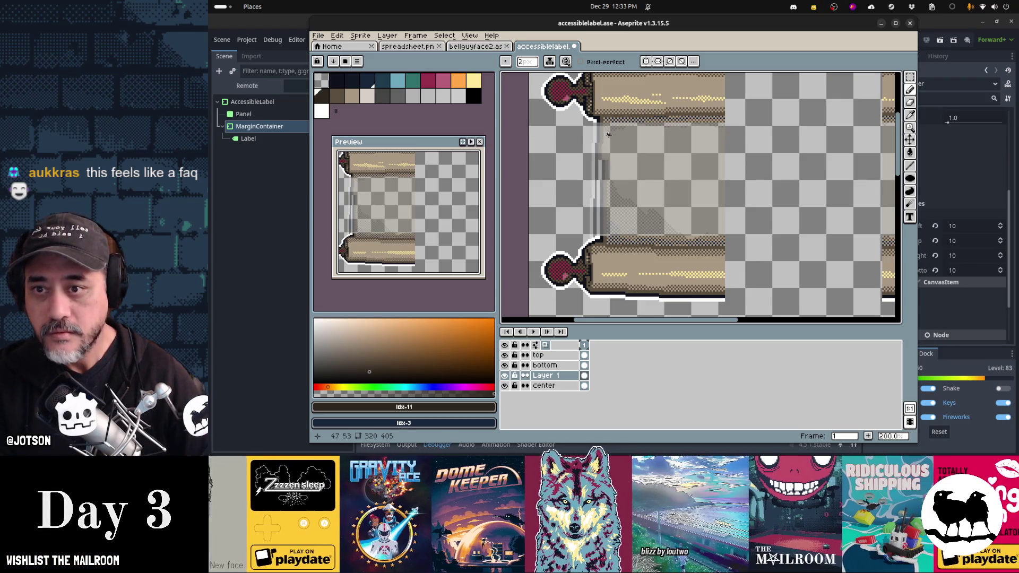
alt+click(601, 122)
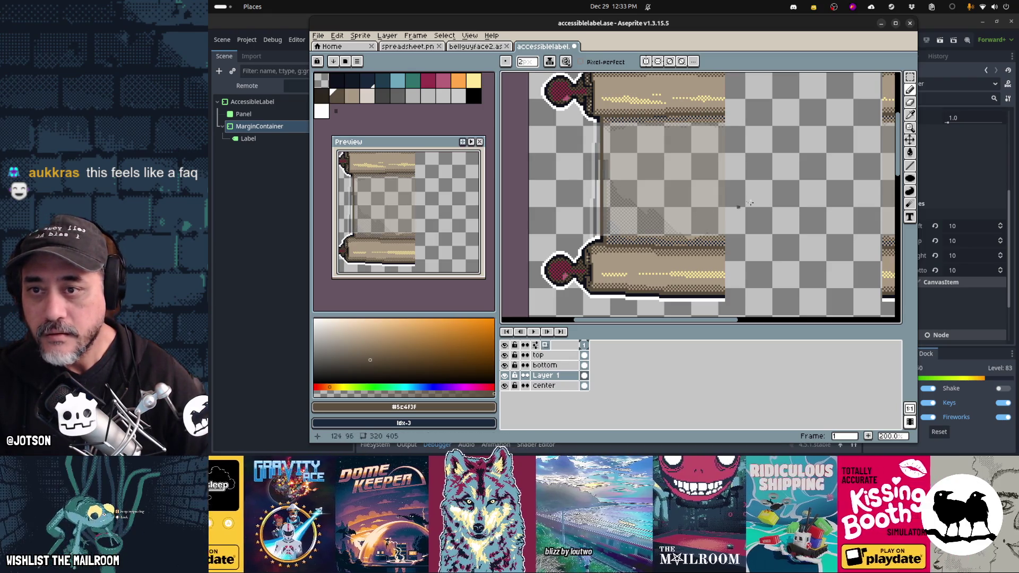
key(shift+h)
scroll(750, 202, right, 5)
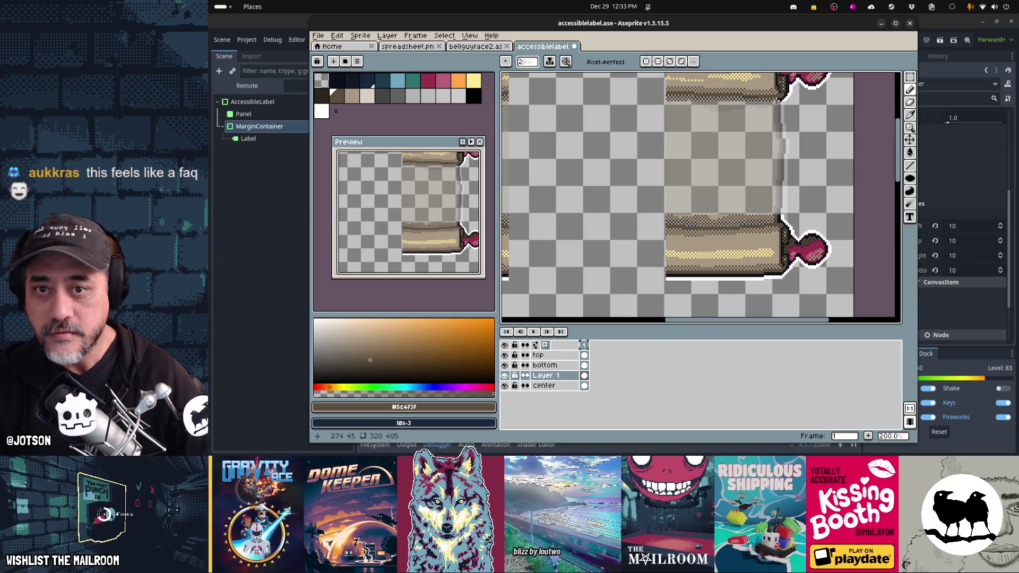
shift+click(776, 202)
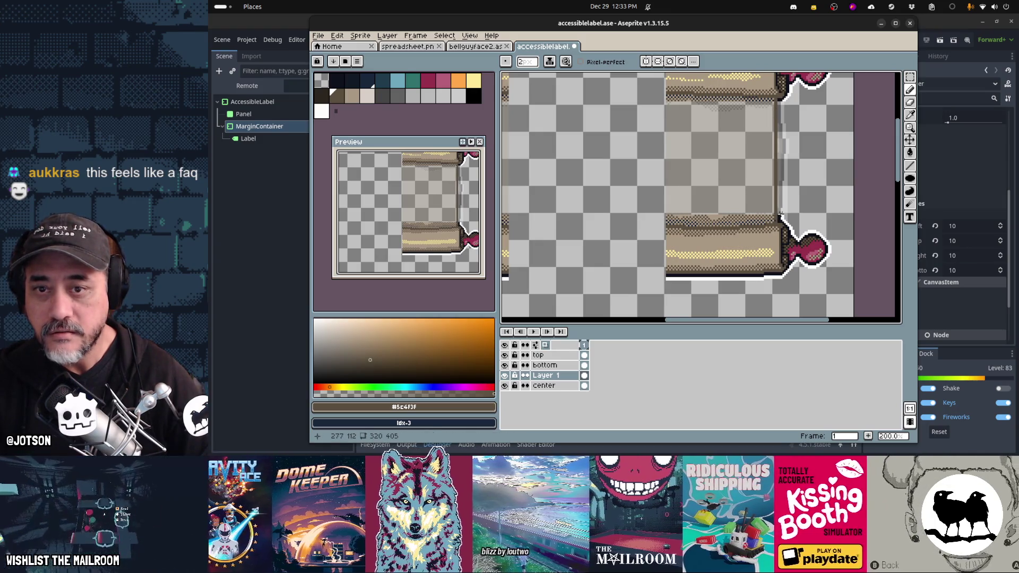
key(i)
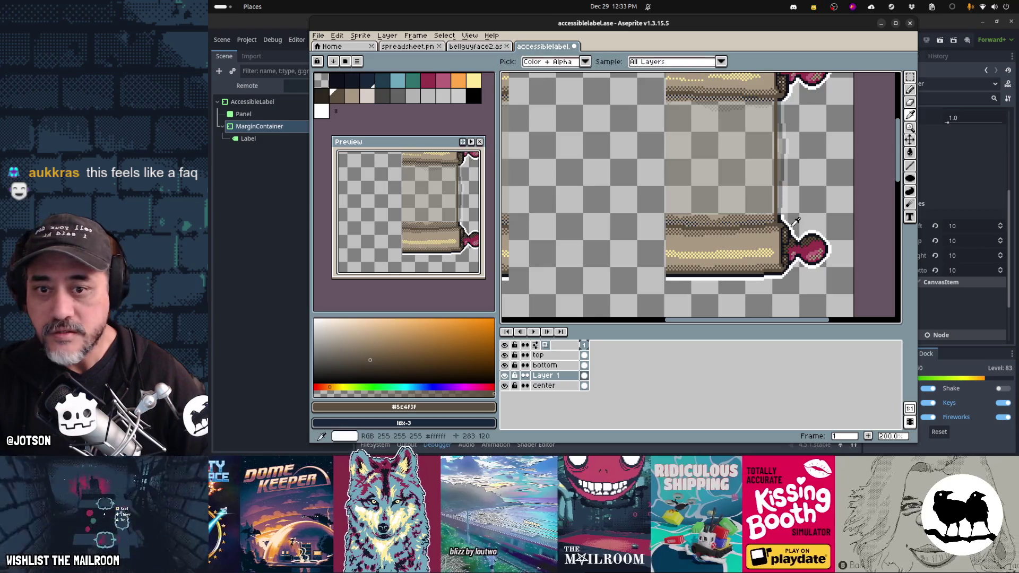
click(780, 214)
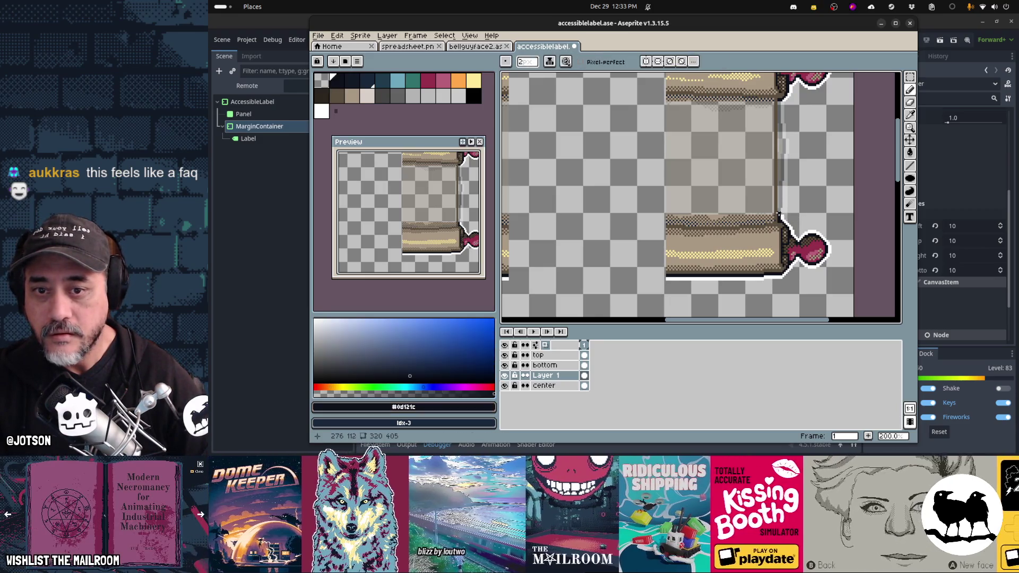
drag(778, 213, 776, 98)
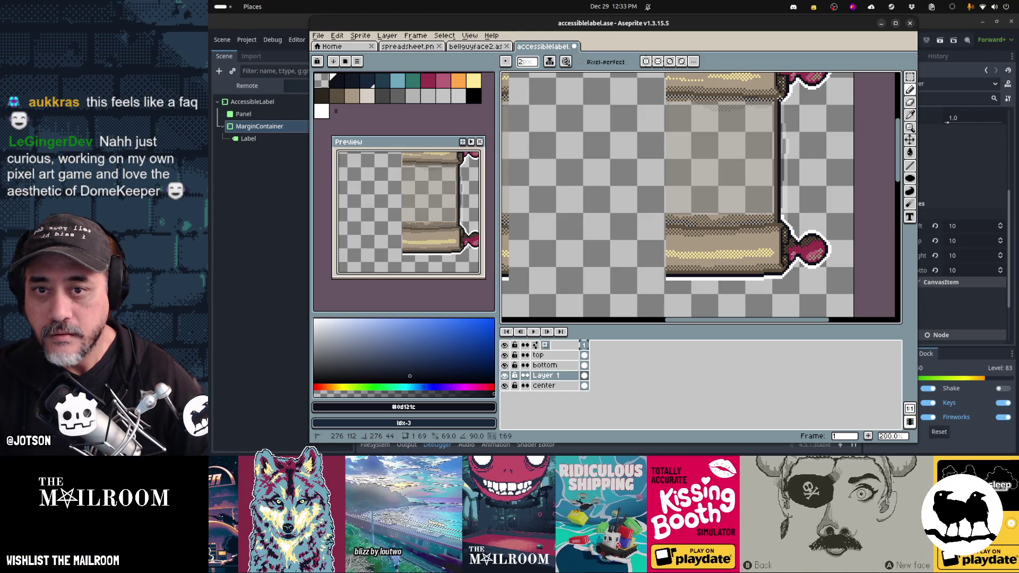
Draw dark and white vertical outlines along the left half's edge up to the top
scroll(760, 126, left, 5)
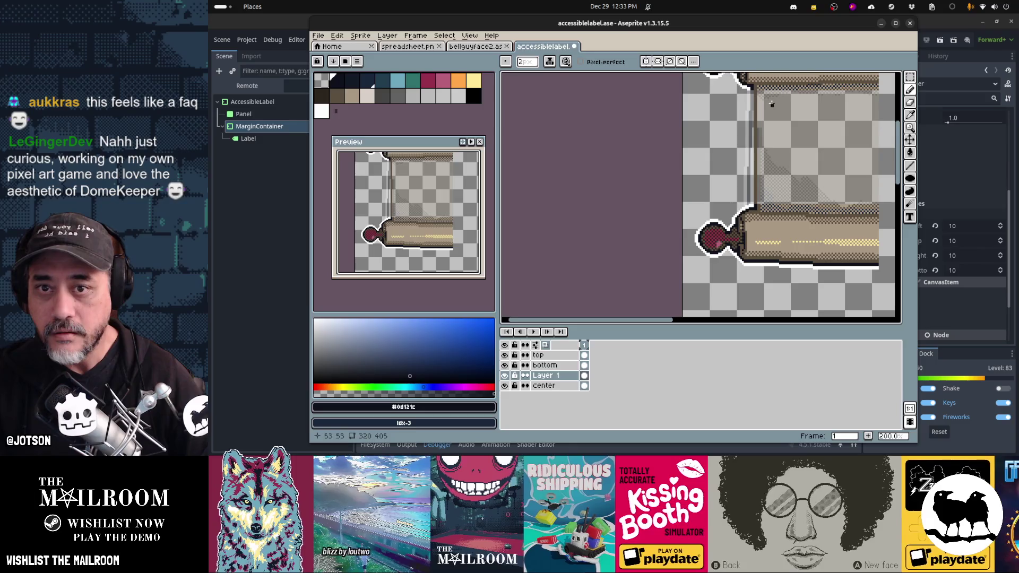
drag(752, 176, 751, 201)
key(Escape)
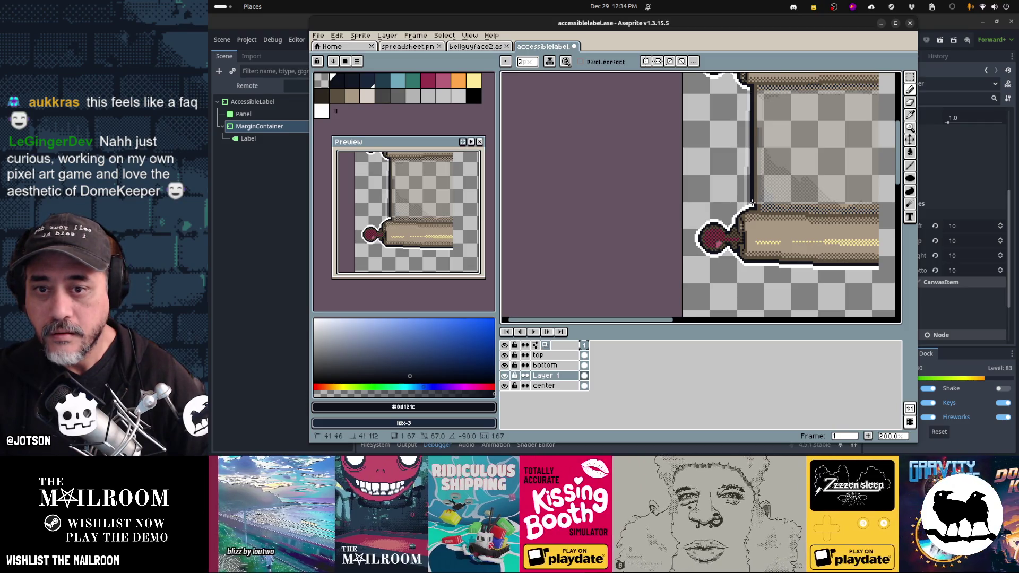
drag(751, 203, 752, 206)
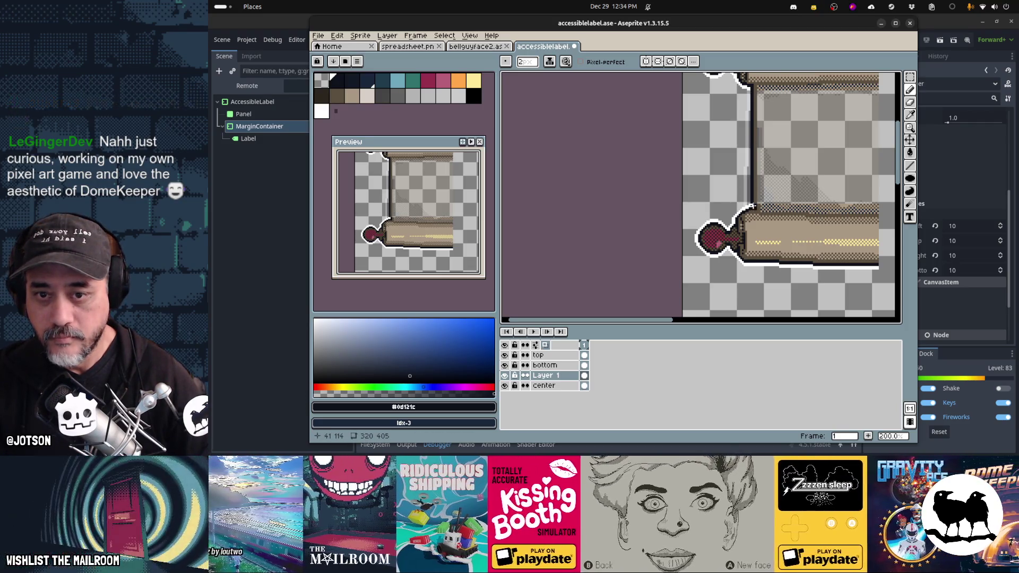
alt+click(749, 203)
drag(749, 203, 748, 159)
drag(749, 108, 748, 89)
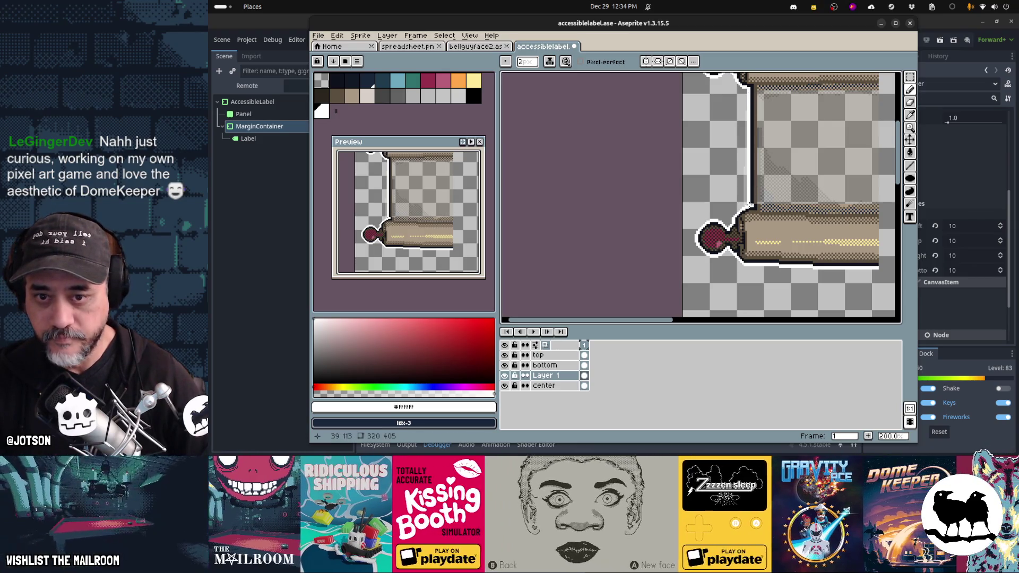
scroll(719, 210, right, 4)
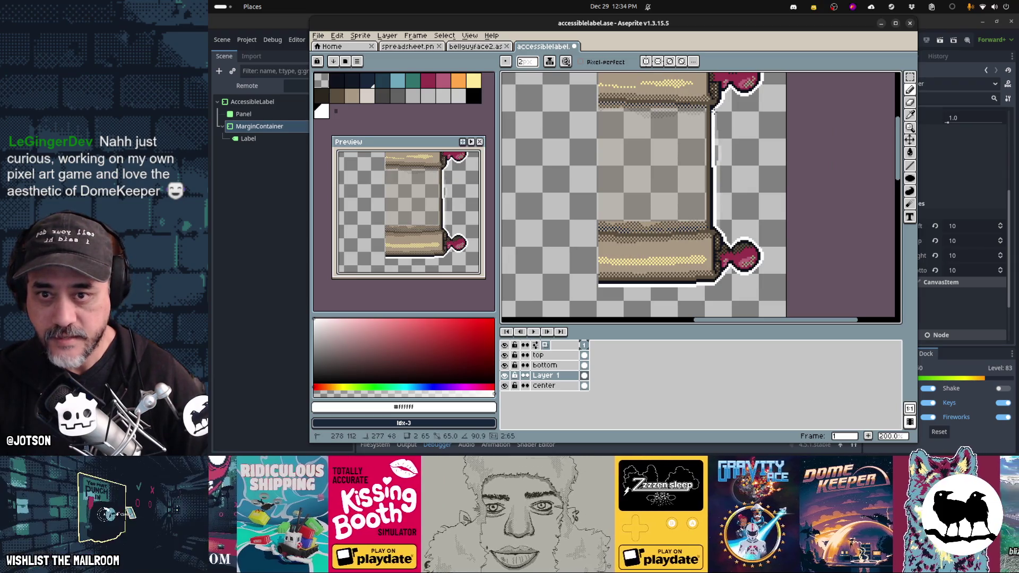
scroll(610, 220, down, 3)
scroll(717, 209, up, 2)
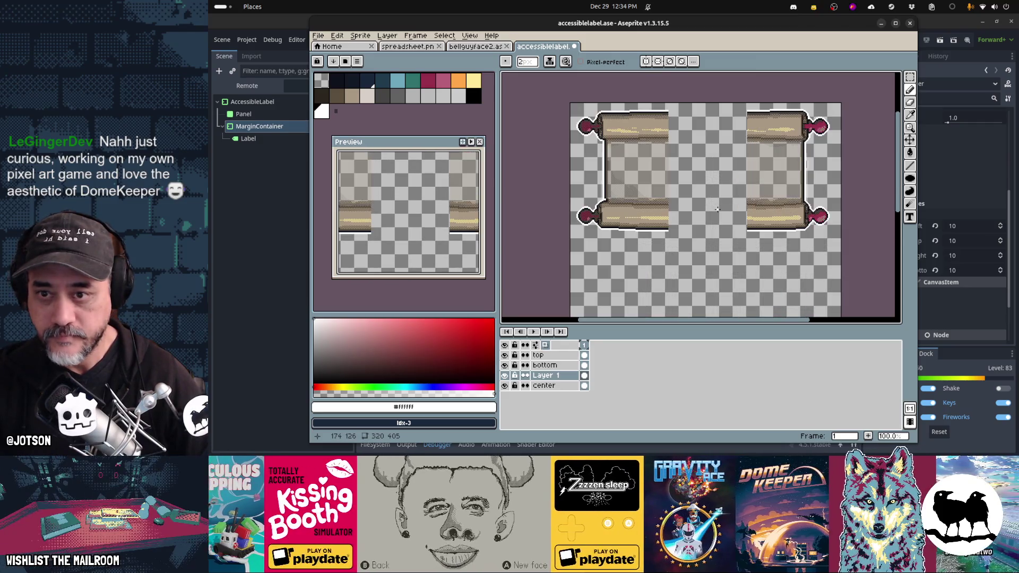
Eyedrop the scroll's tan, marquee the middle rectangle, and bucket-fill it on Layer 1
scroll(717, 208, right, 2)
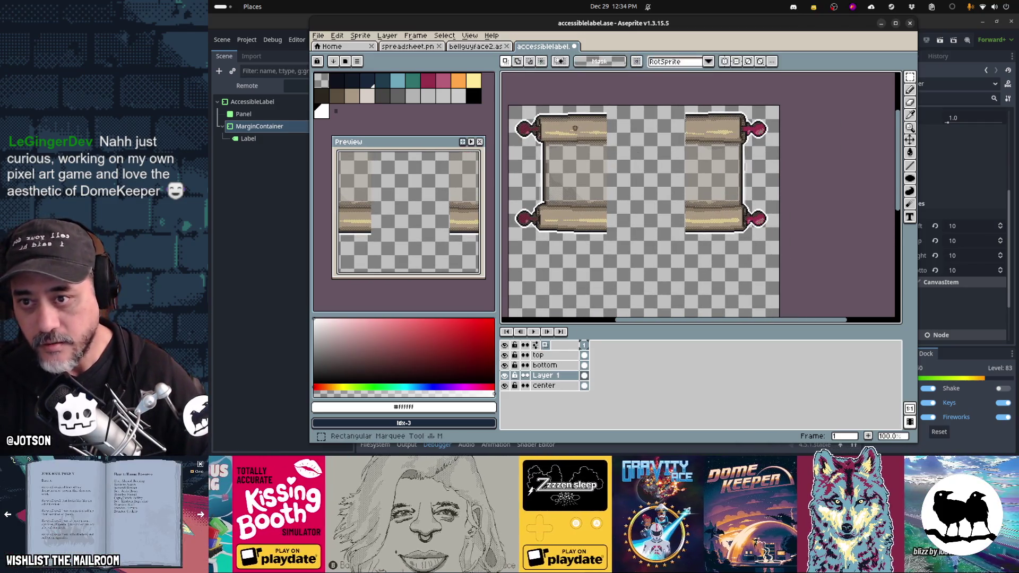
alt+click(586, 133)
mouse_move(551, 140)
mouse_down()
mouse_move(642, 175)
mouse_move(711, 182)
mouse_up()
scroll(653, 181, up, 2)
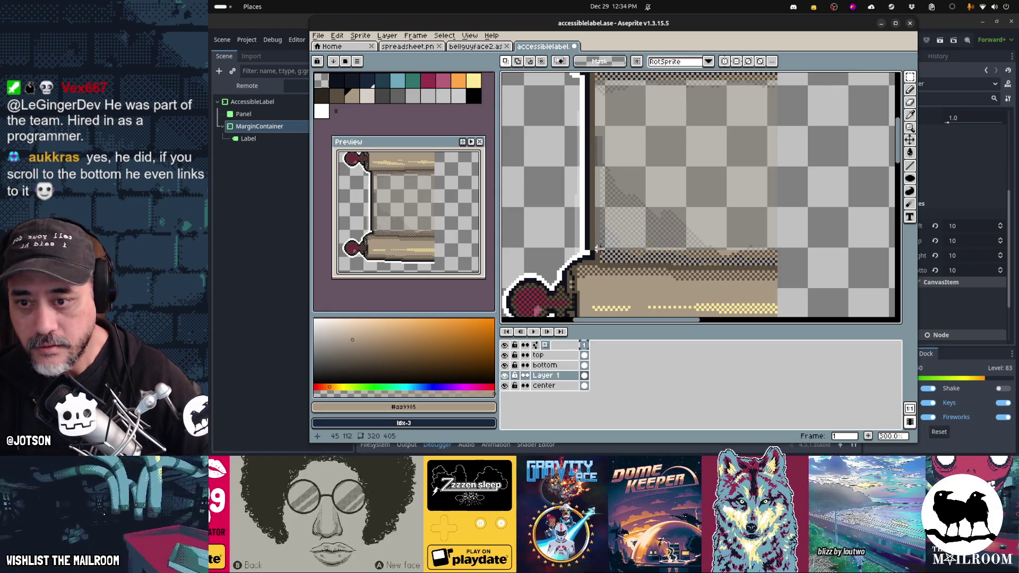
scroll(603, 246, right, 5)
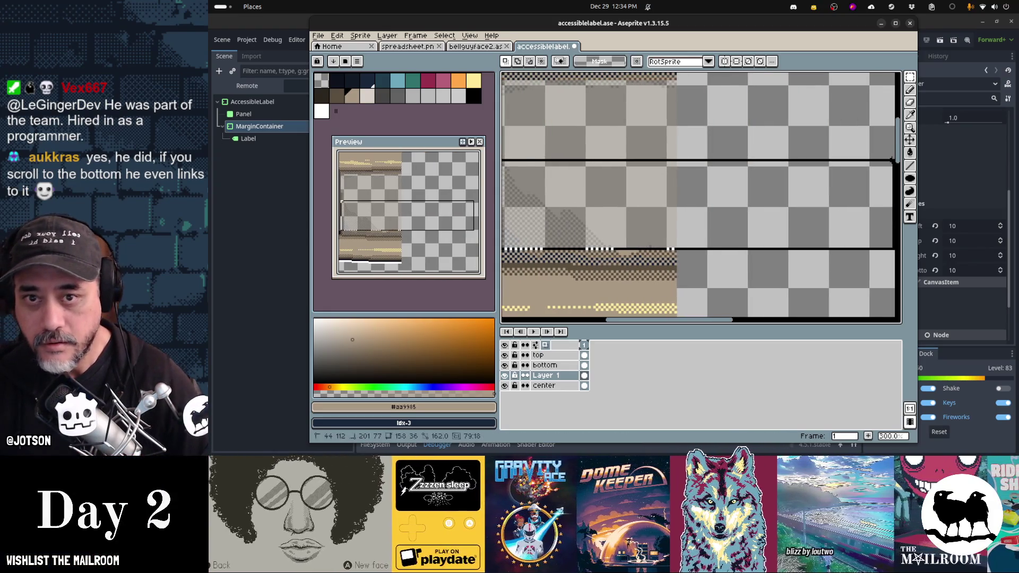
scroll(701, 197, right, 5)
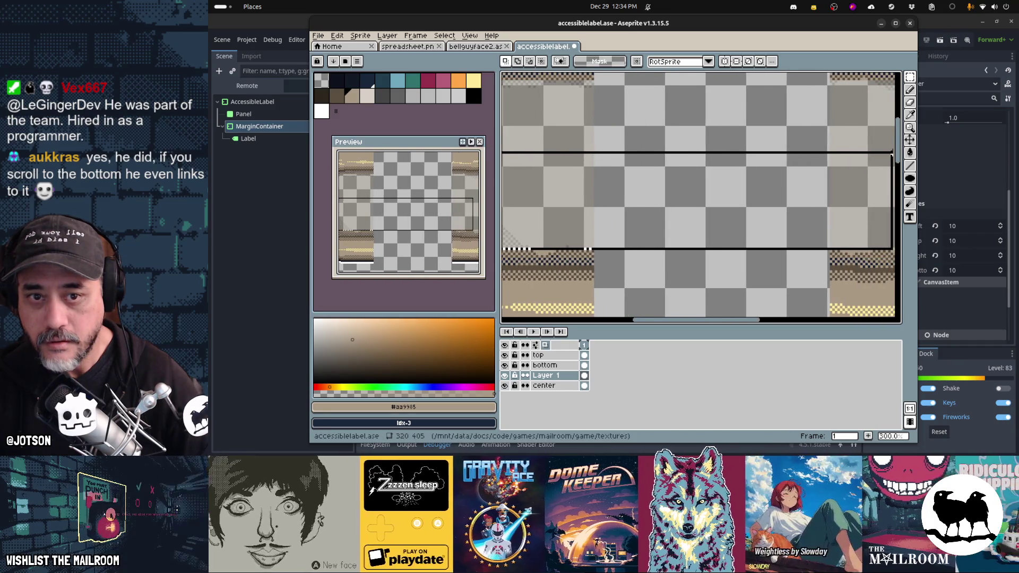
scroll(701, 196, right, 3)
drag(525, 249, 848, 75)
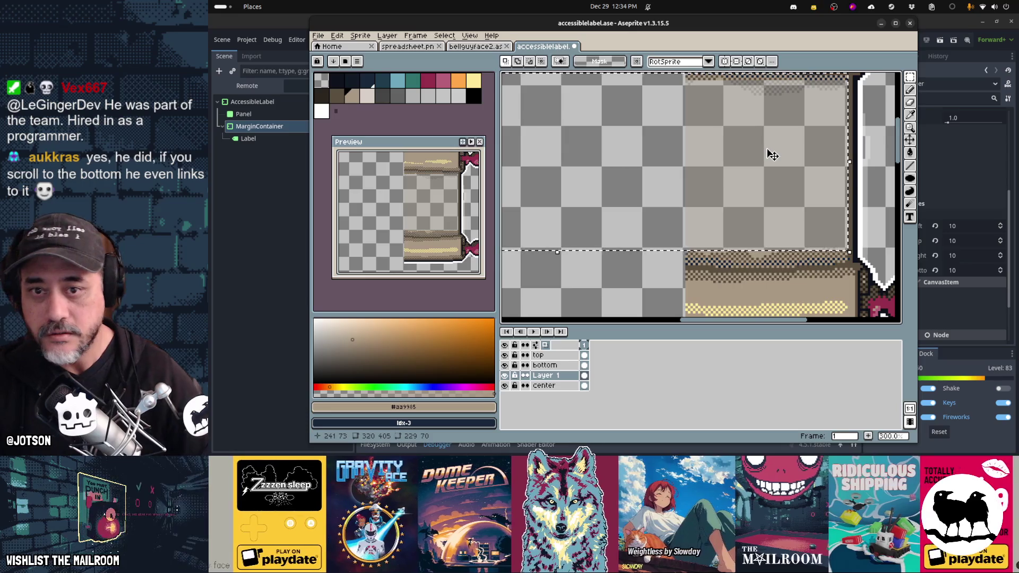
key(g)
click(725, 181)
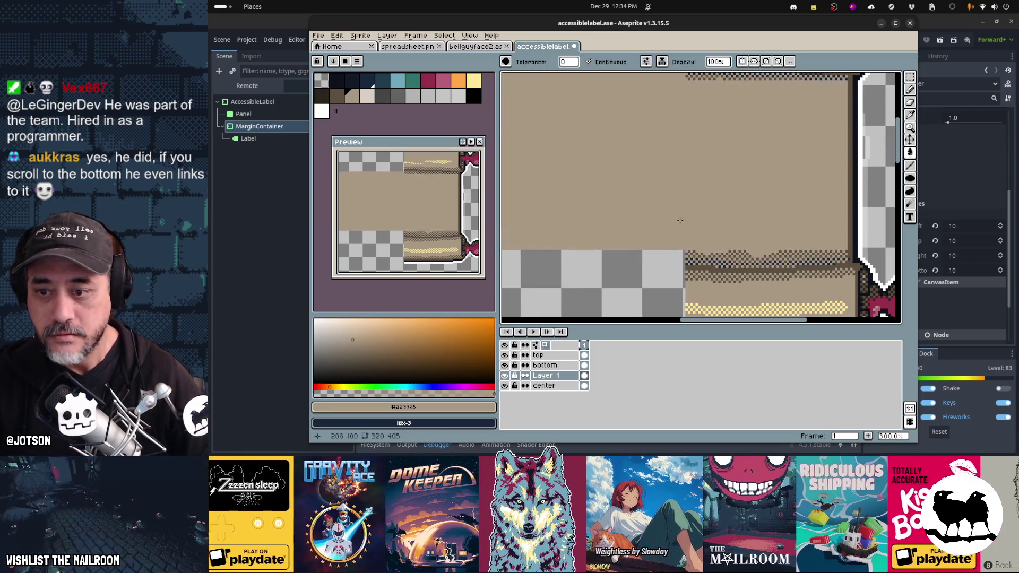
Hide the original center layer and rename Layer 1 to 'center'
scroll(680, 220, down, 1)
click(504, 386)
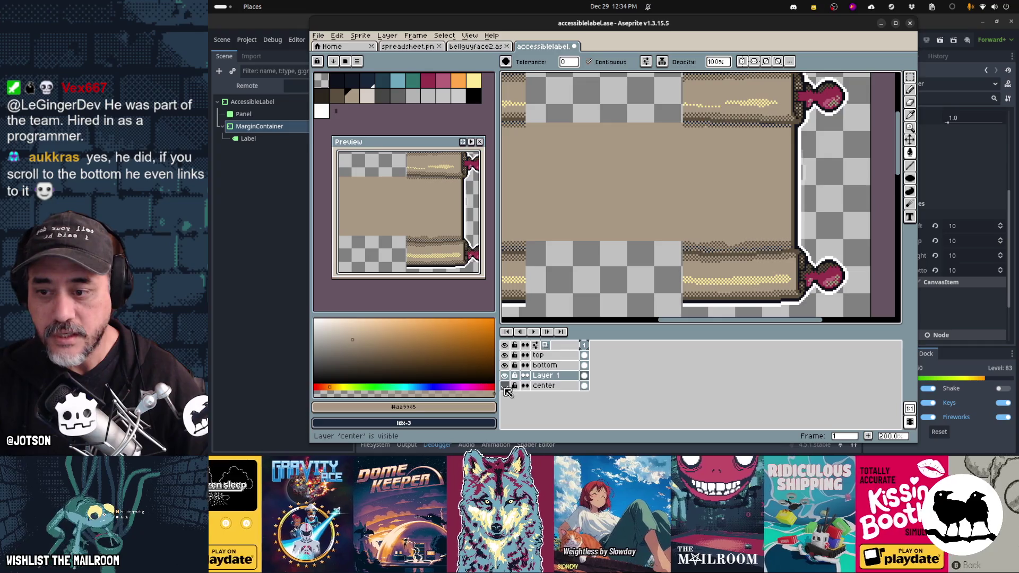
double_click(556, 376)
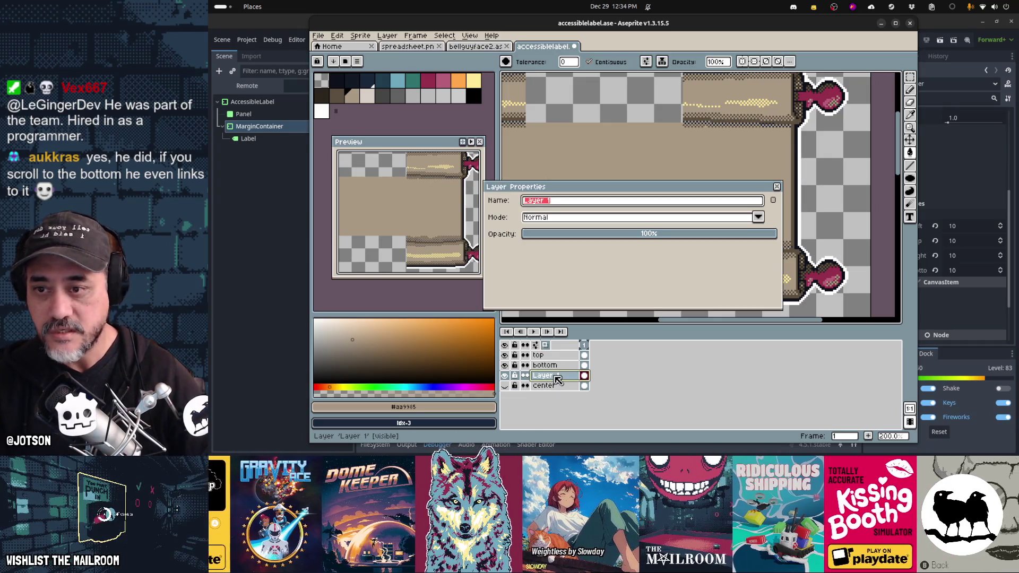
text(center)
key(Return)
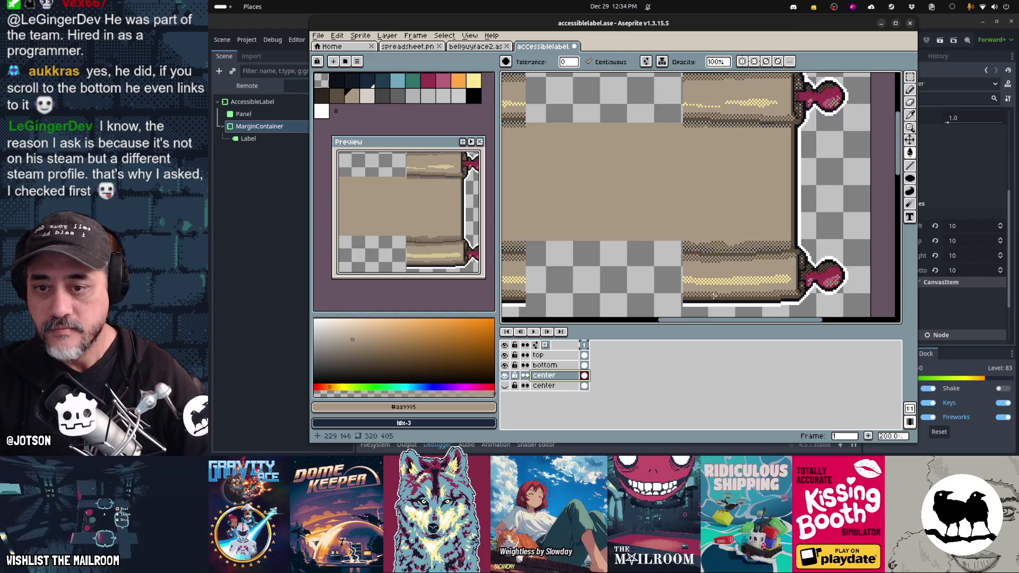
scroll(637, 255, down, 4)
scroll(637, 255, up, 1)
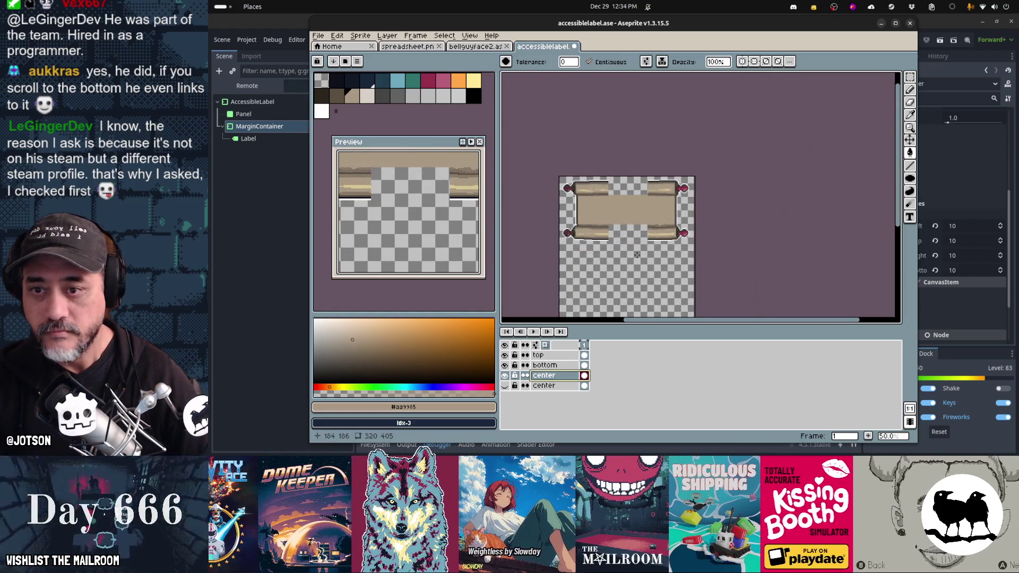
scroll(659, 228, up, 1)
drag(660, 213, 698, 213)
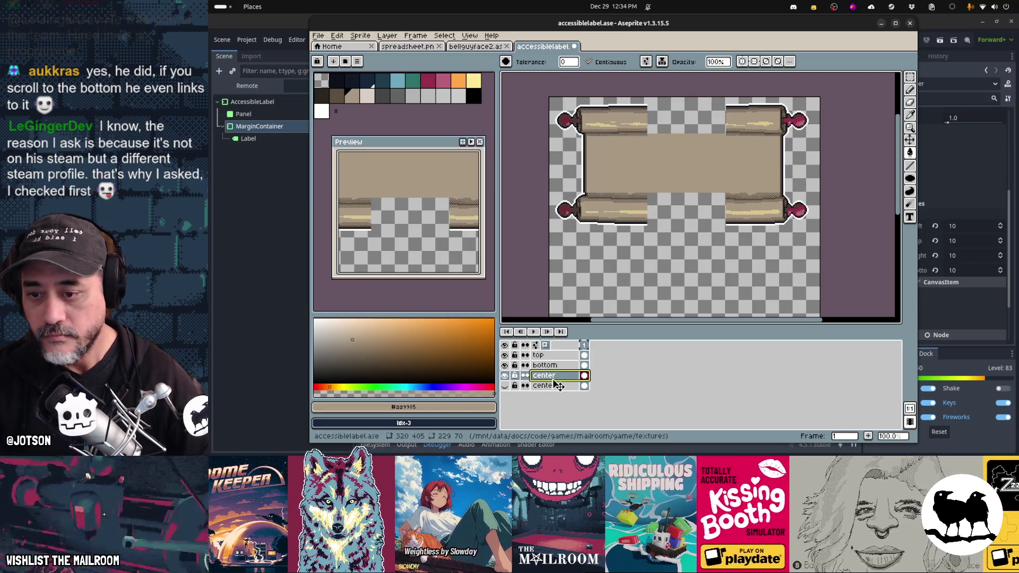
Compare layer visibility, then leave the tan center fill hidden
click(504, 366)
click(506, 376)
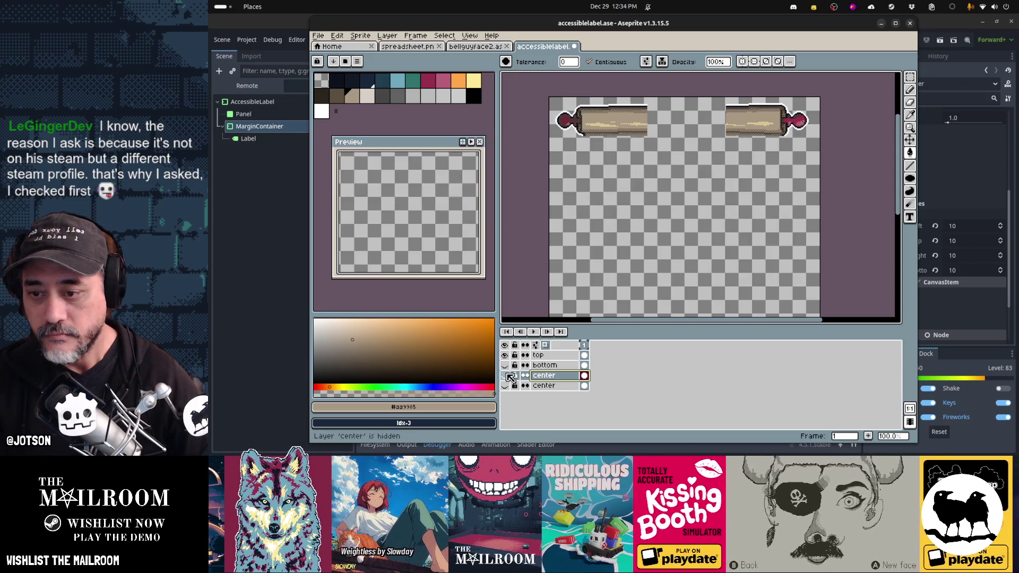
click(506, 366)
click(505, 376)
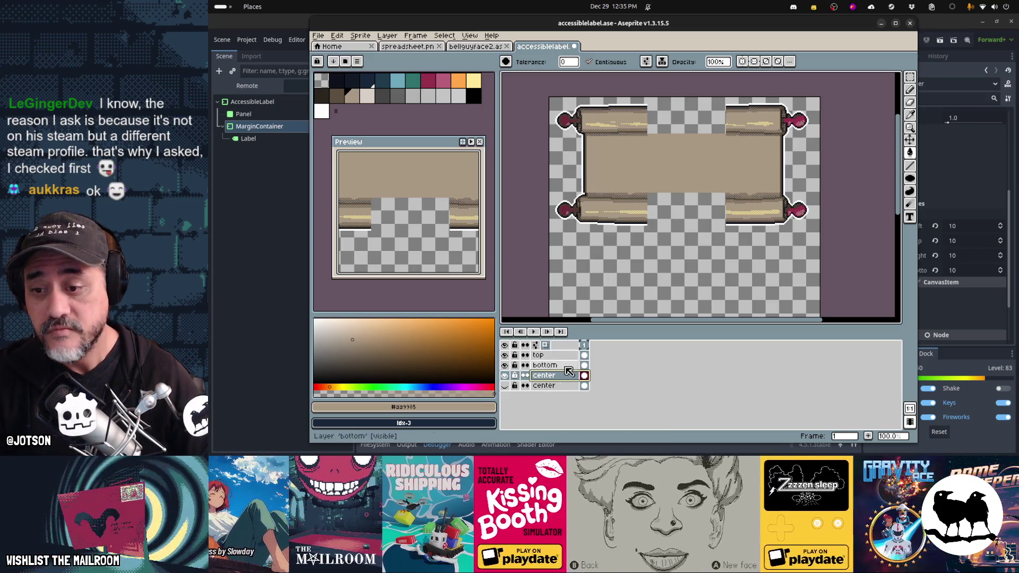
click(505, 375)
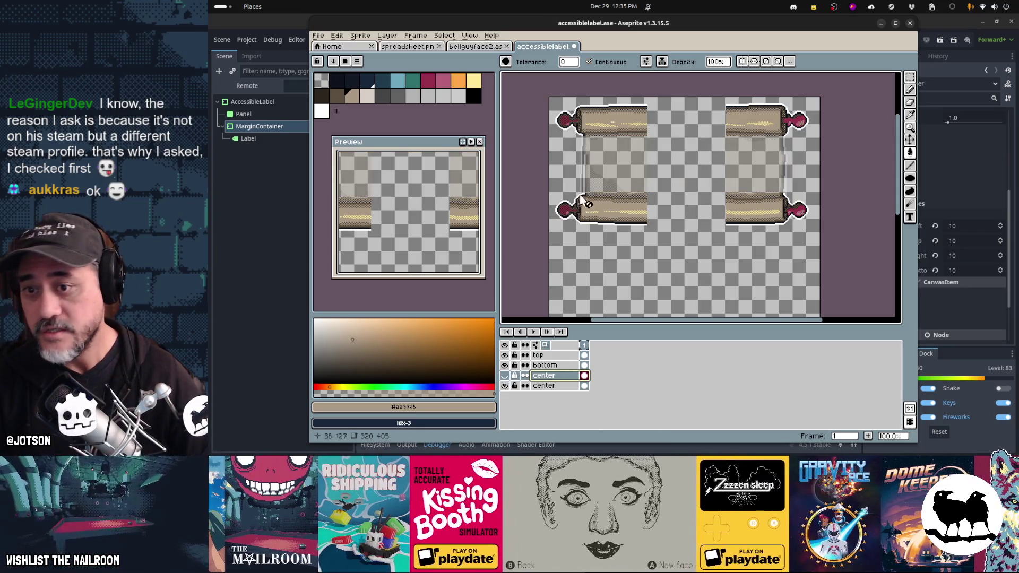
On the original center layer, marquee a rectangle across the left half's middle
click(547, 385)
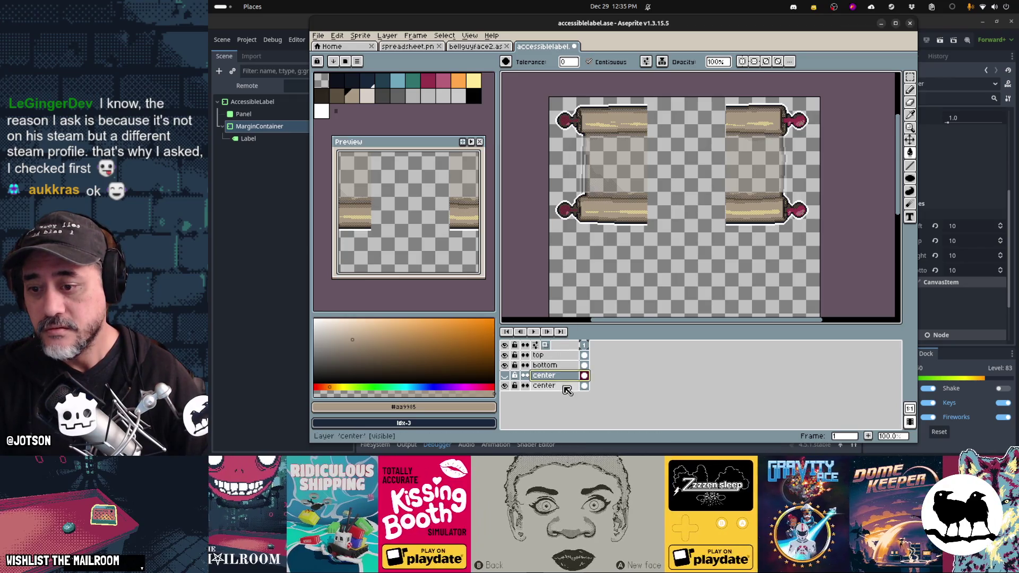
key(m)
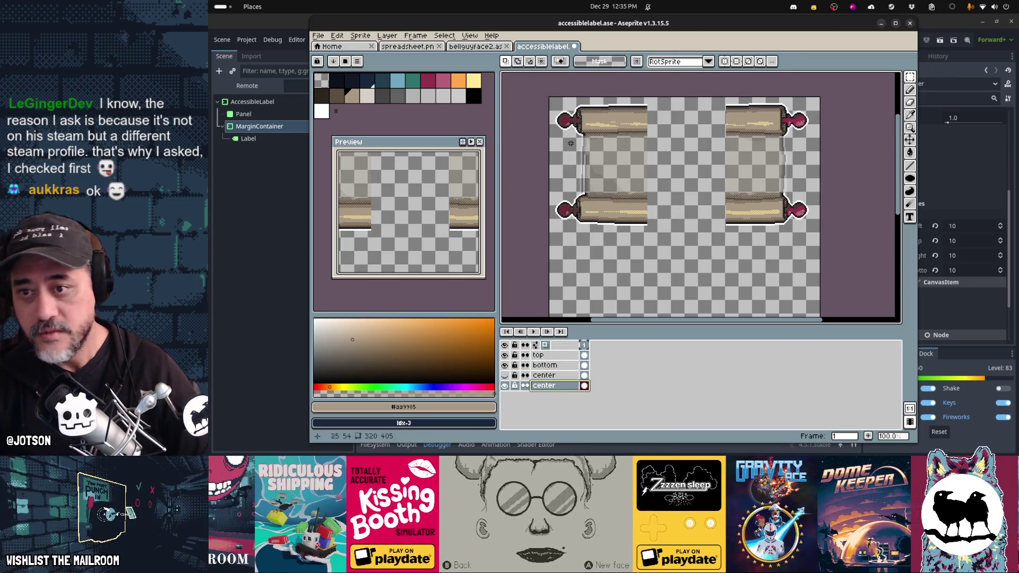
drag(560, 142, 694, 194)
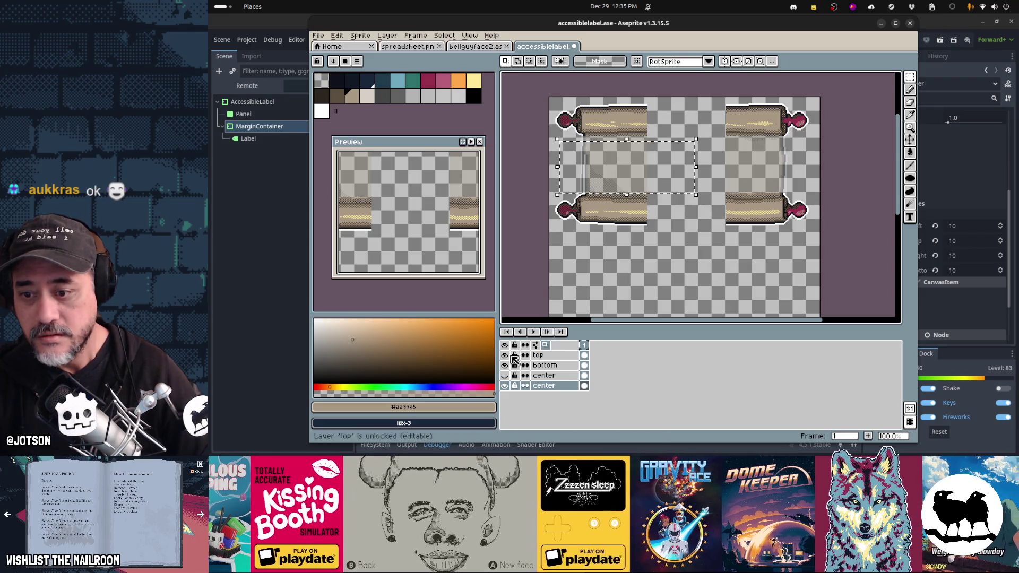
Pick the upper center layer and try selecting the outline region by colour, then deselect
click(539, 375)
click(505, 376)
click(505, 385)
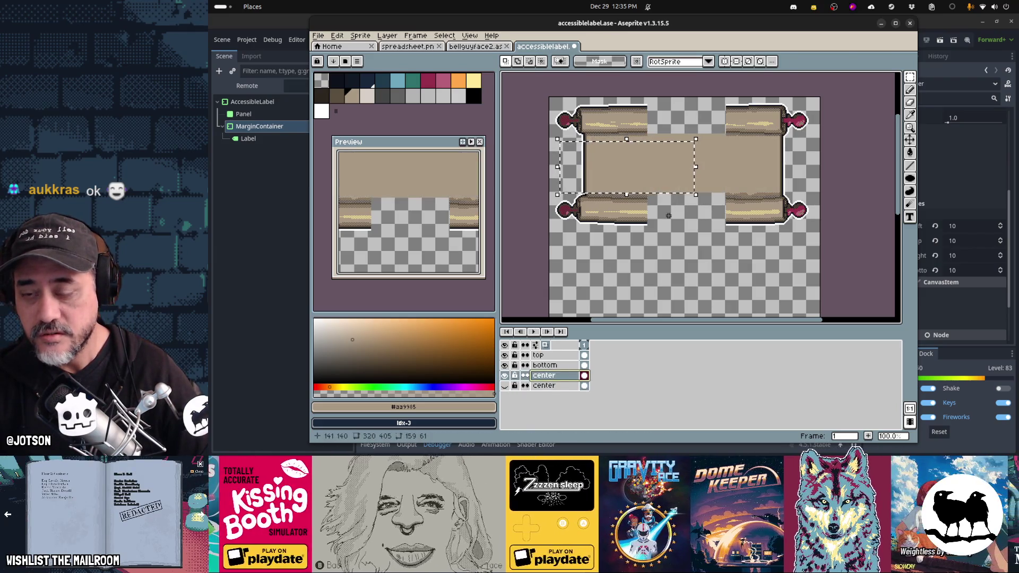
key(ctrl+t)
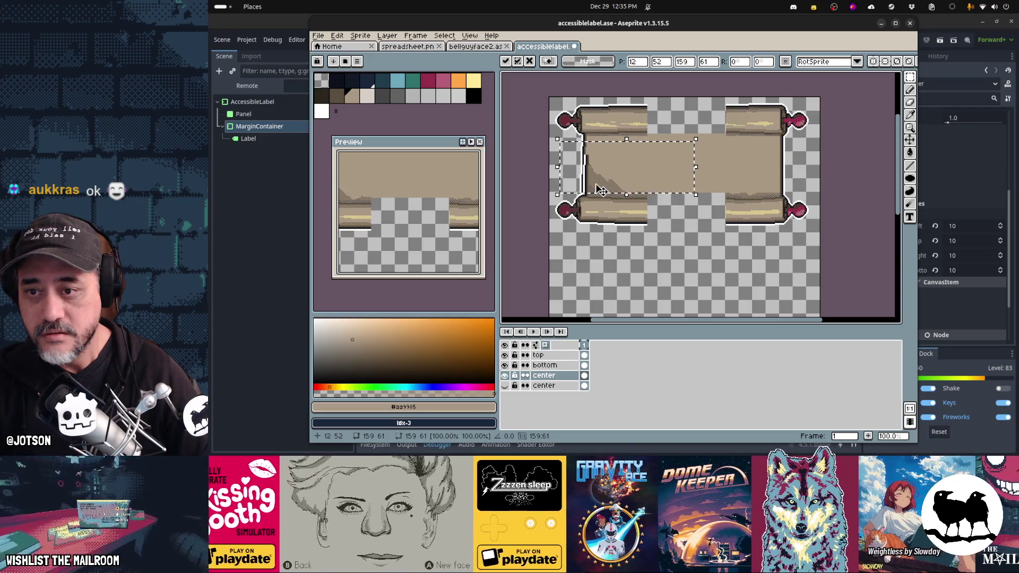
scroll(597, 188, up, 2)
drag(596, 184, 623, 184)
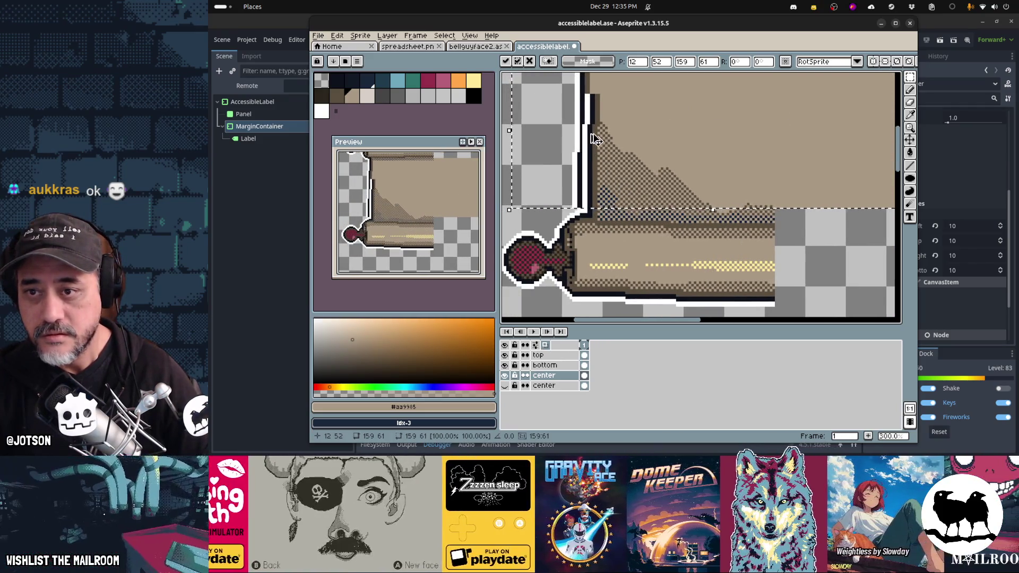
key(e)
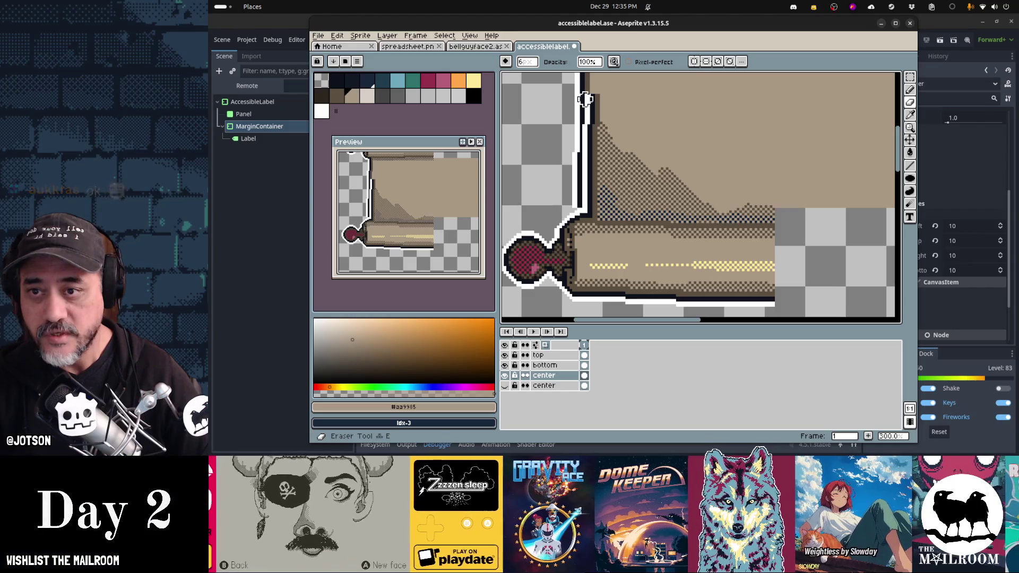
key(w)
click(593, 106)
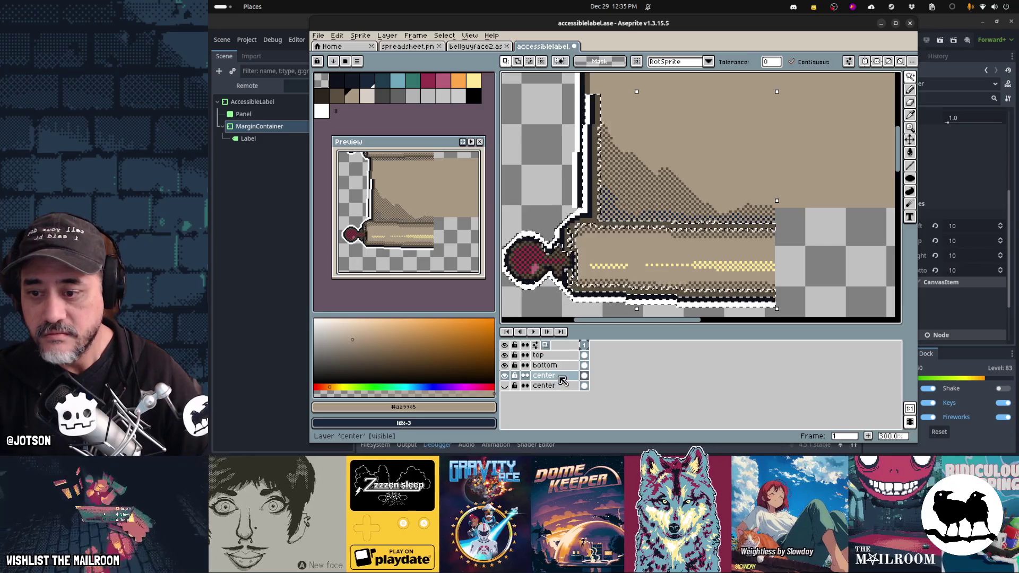
key(ctrl+d)
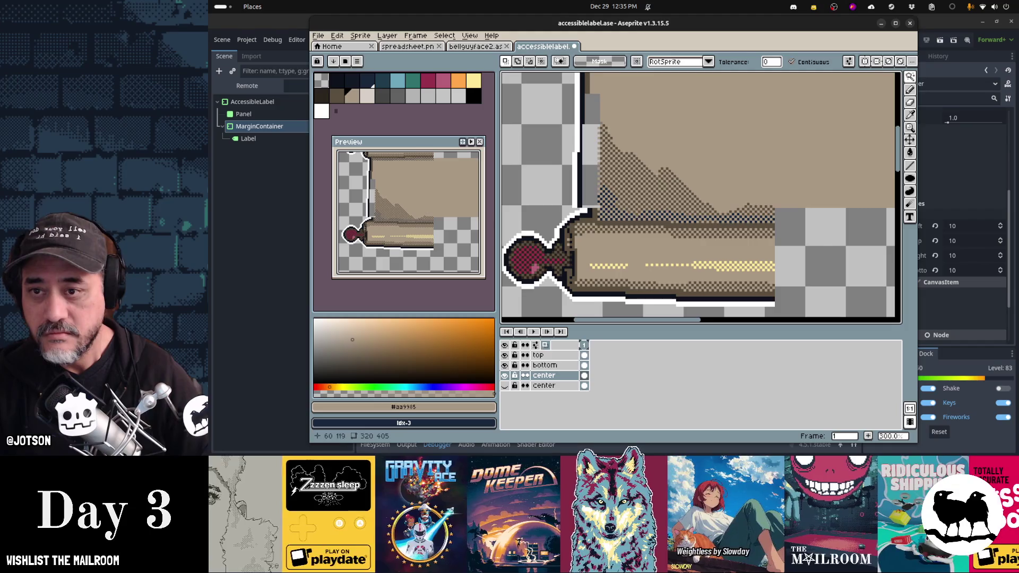
Redo the previous cut, try filling the transparent area, and undo the unwanted fill
scroll(634, 218, down, 2)
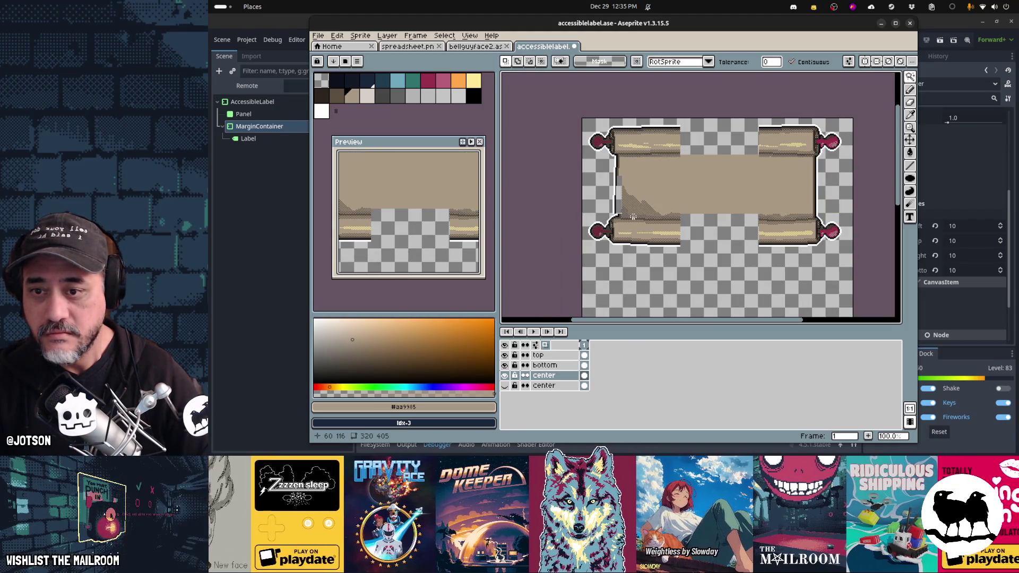
scroll(633, 217, up, 1)
key(ctrl+y)
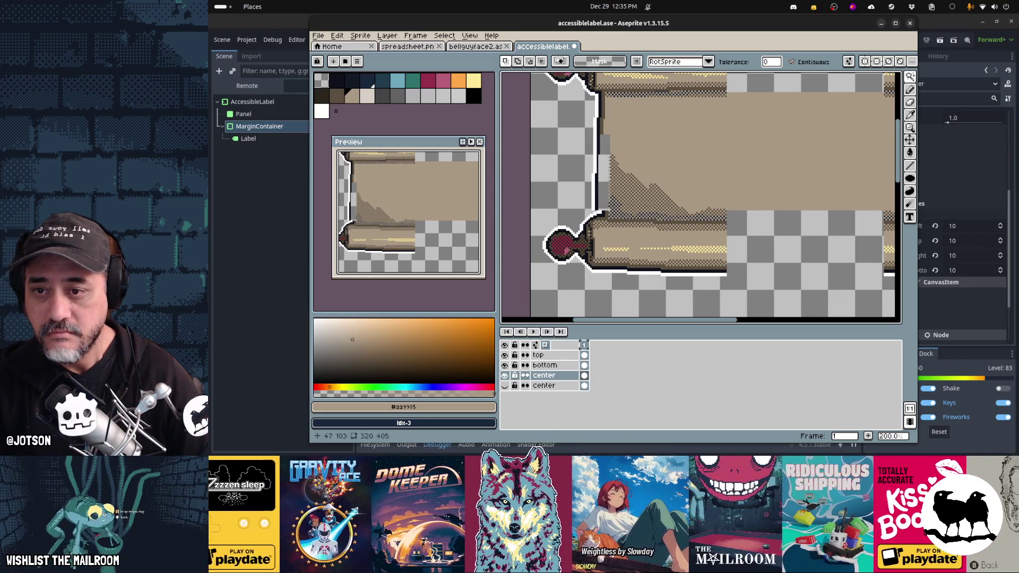
key(m)
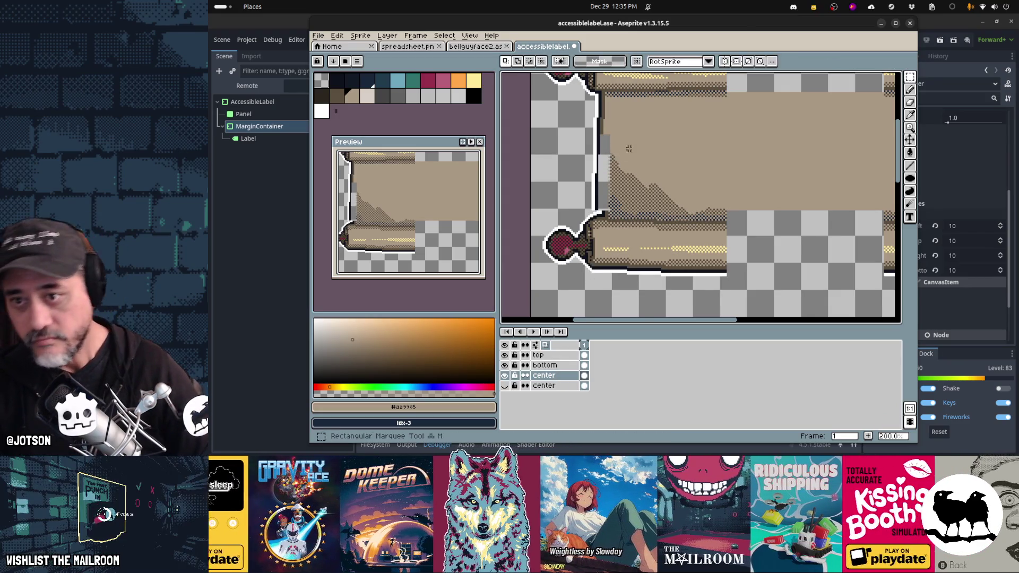
key(g)
click(607, 144)
key(ctrl+z)
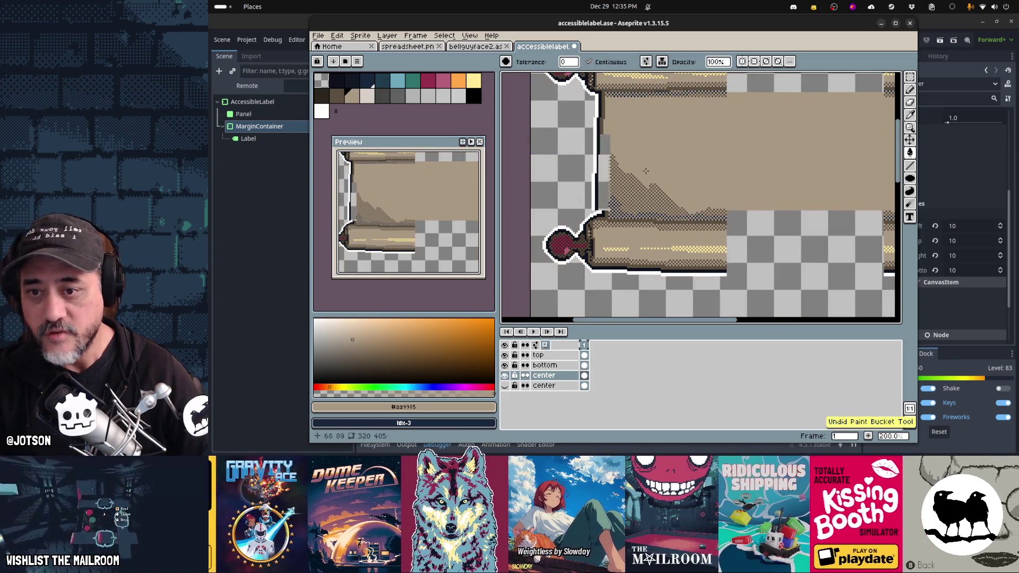
Undo the earlier cut and colour selection, and toggle the center layer's visibility to check its fill
scroll(615, 178, up, 2)
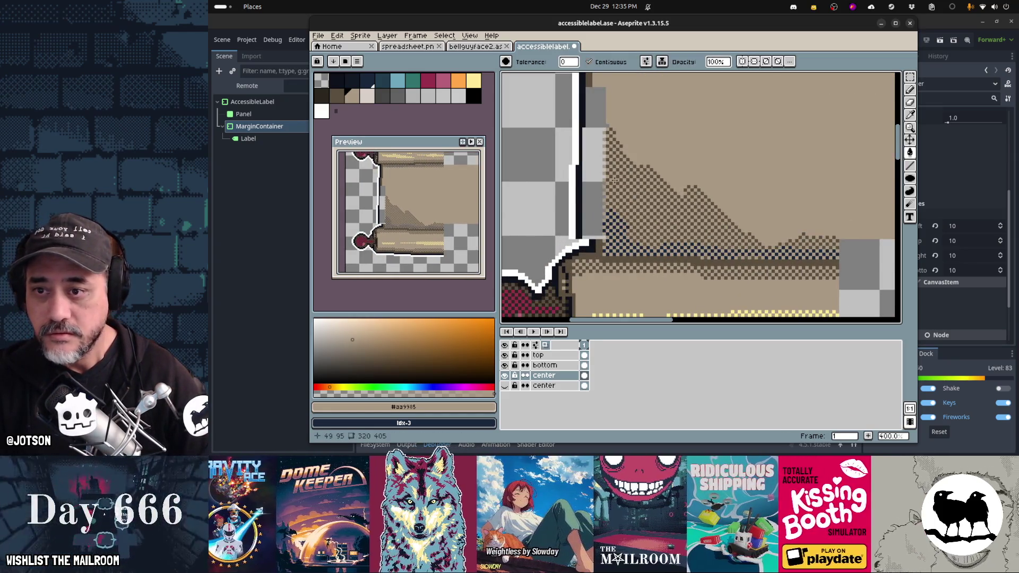
scroll(615, 181, down, 2)
key(ctrl+z)
key(v)
key(ctrl+z)
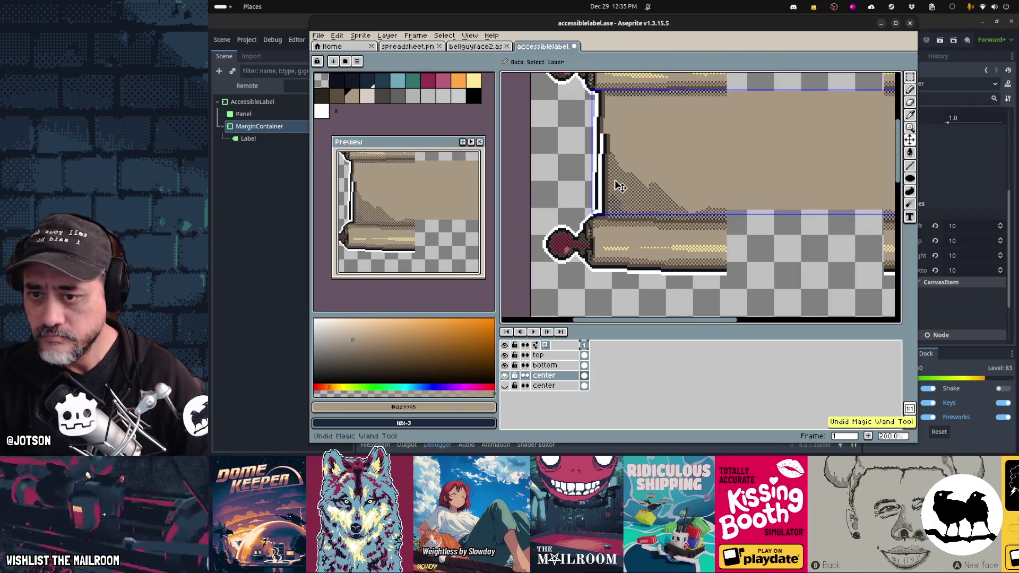
key(w)
click(505, 377)
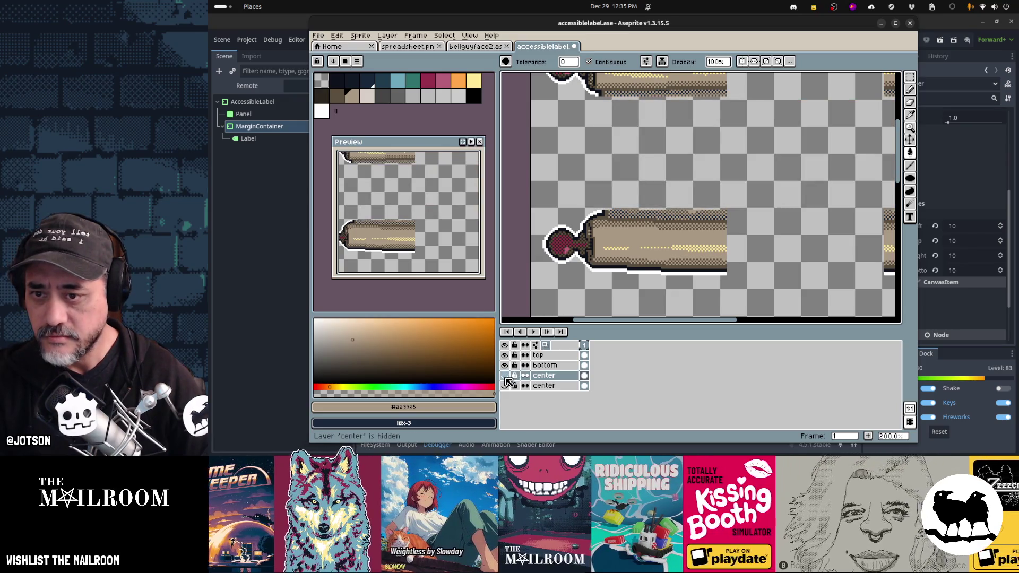
click(506, 376)
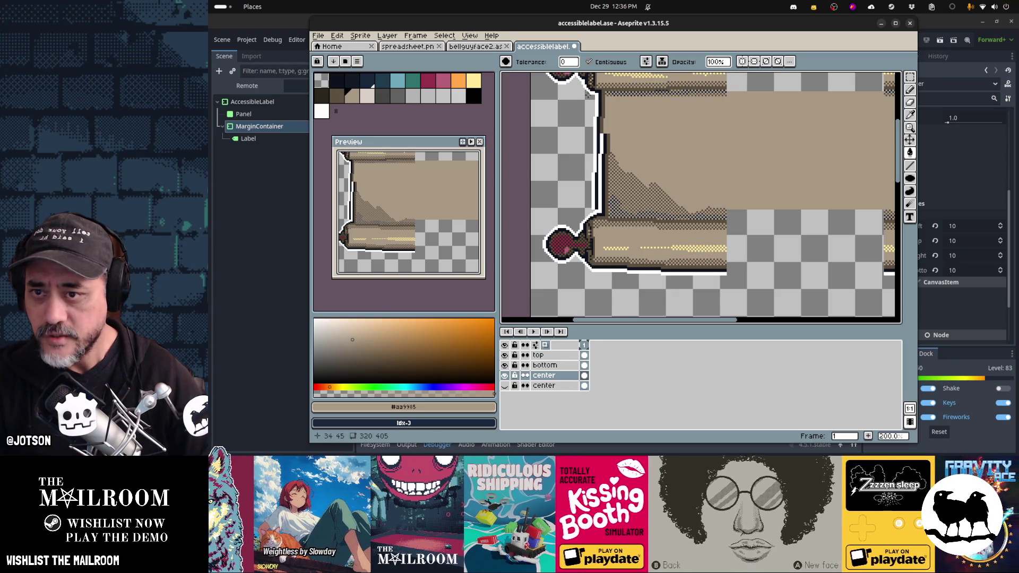
Delete a 3x10 strip of the left border from the center layer
key(m)
mouse_move(587, 95)
mouse_down()
mouse_move(597, 203)
mouse_move(608, 209)
mouse_up()
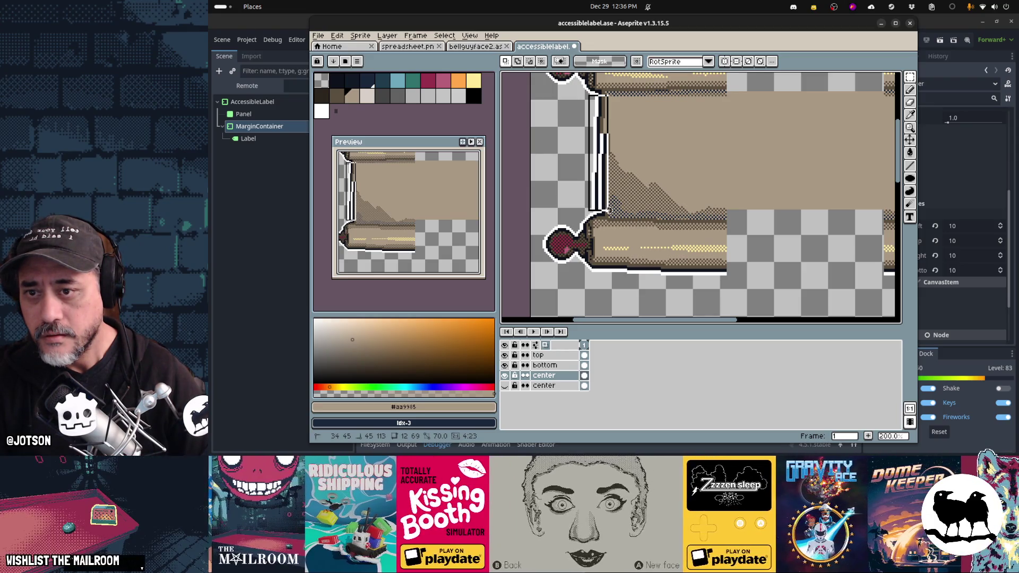
key(Delete)
scroll(595, 207, right, 5)
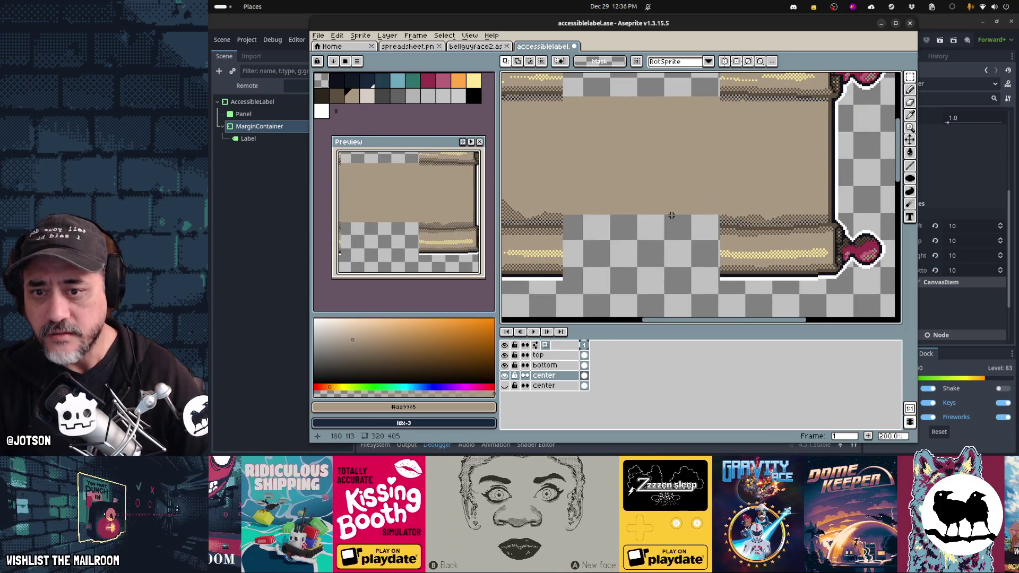
scroll(671, 215, left, 5)
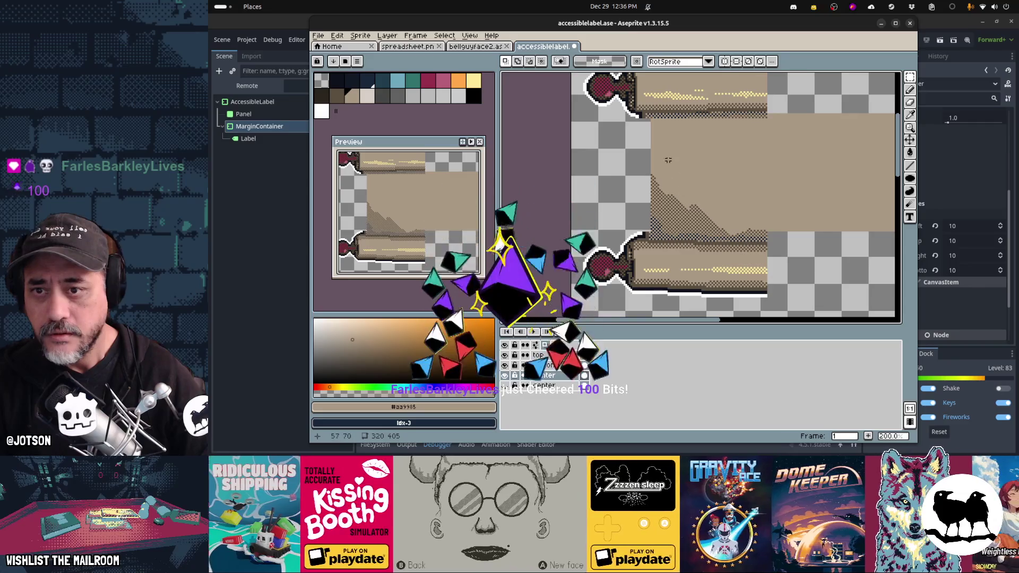
Sample the white outline colour and draw a line down the left edge, undoing a stray dark line
key(i)
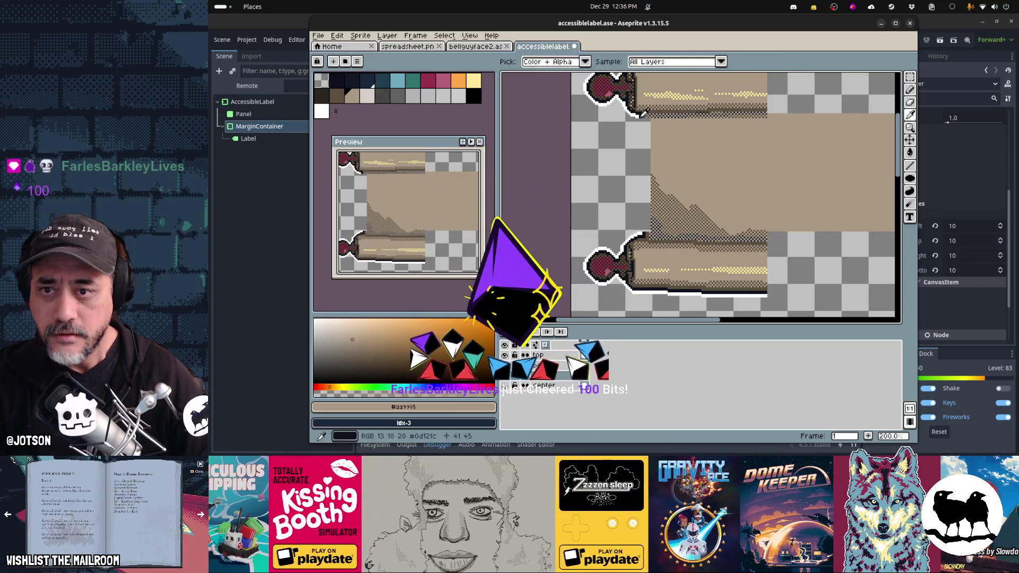
click(641, 115)
key(b)
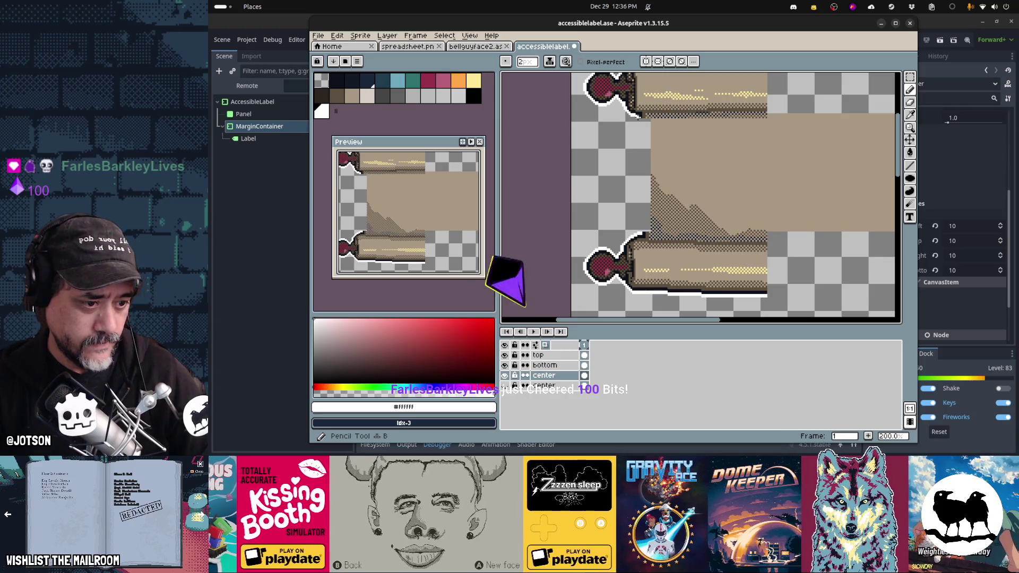
shift+click(639, 233)
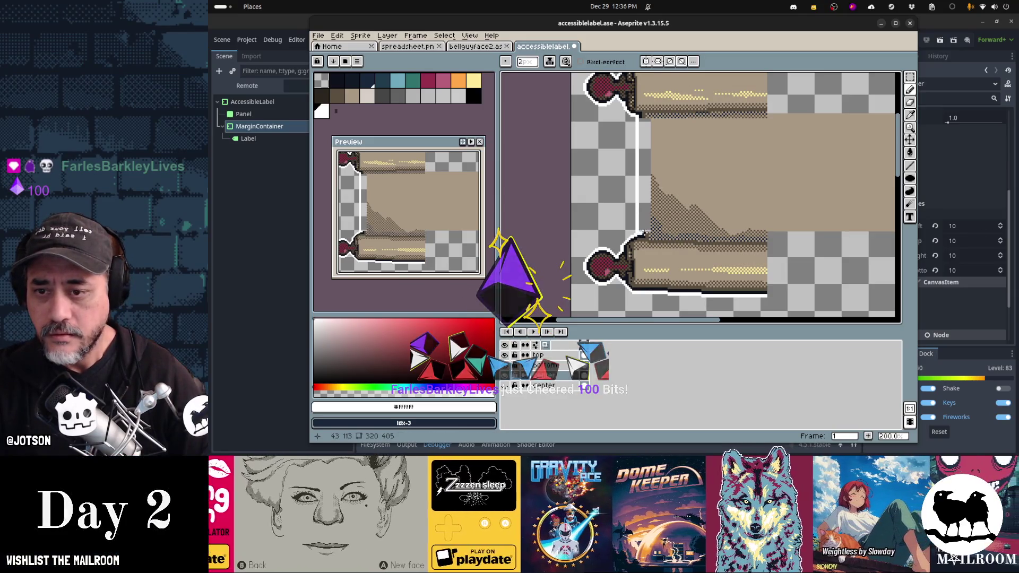
alt+click(642, 234)
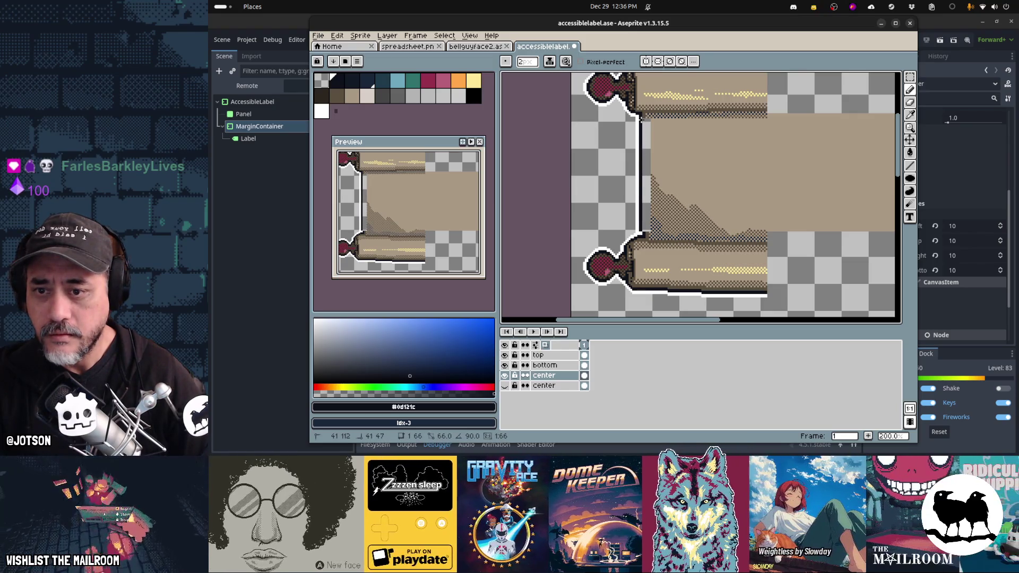
key(ctrl+z)
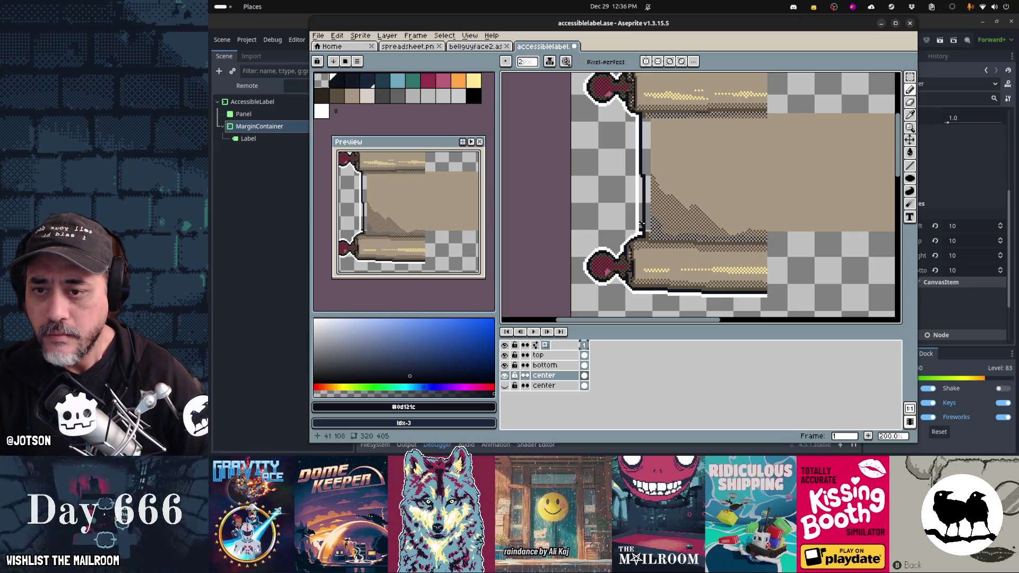
Redraw a white line up the left outline, erase a vertical run beside it, and resample the tan parchment
alt+click(640, 225)
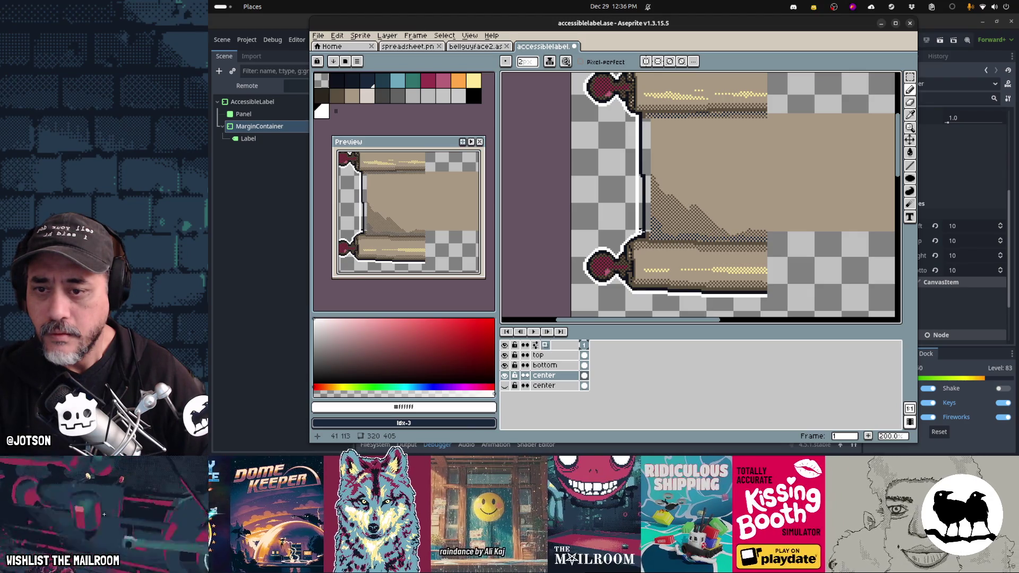
drag(642, 234, 643, 189)
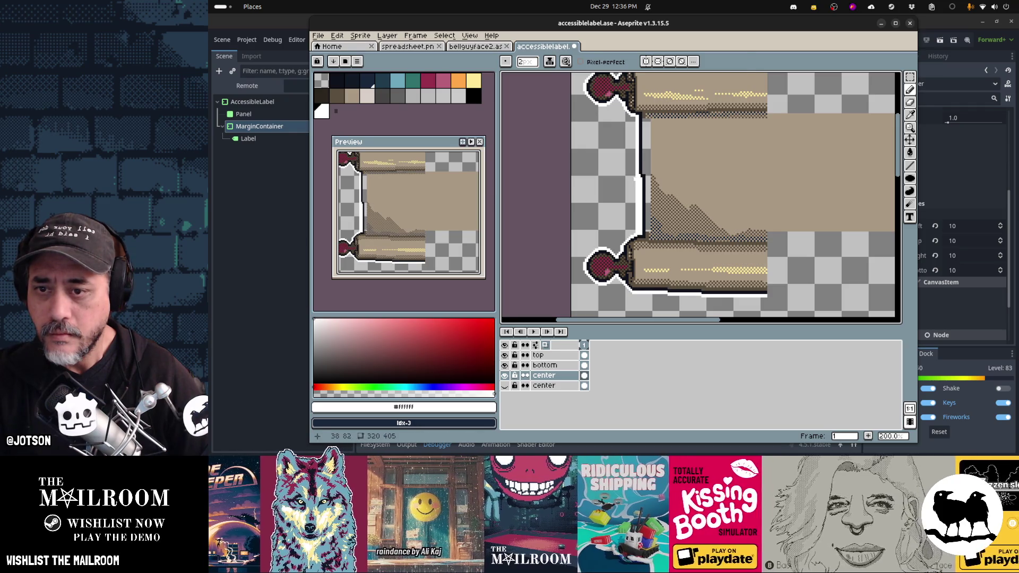
key(e)
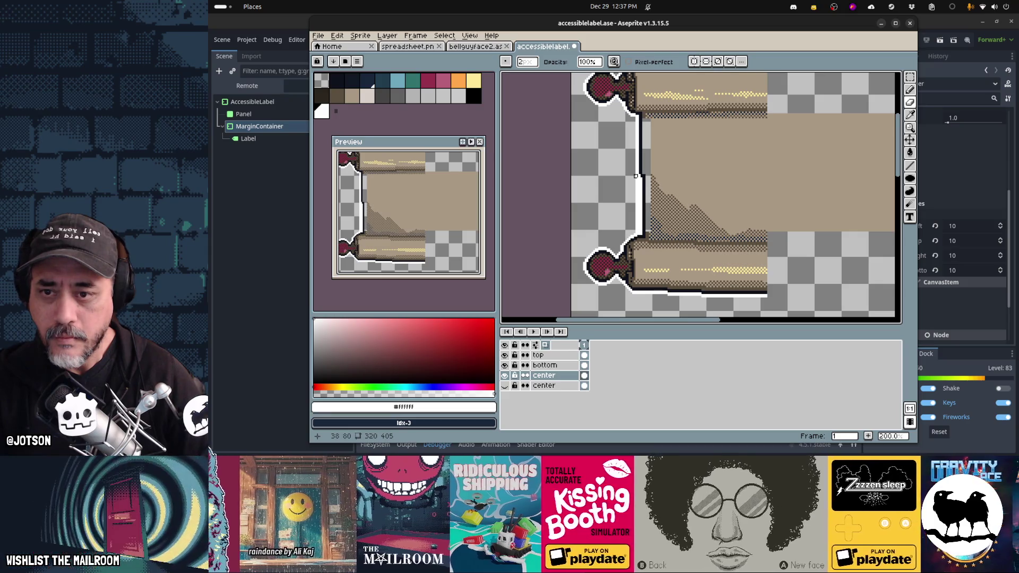
mouse_move(636, 181)
mouse_down()
mouse_move(636, 232)
mouse_move(637, 205)
mouse_up()
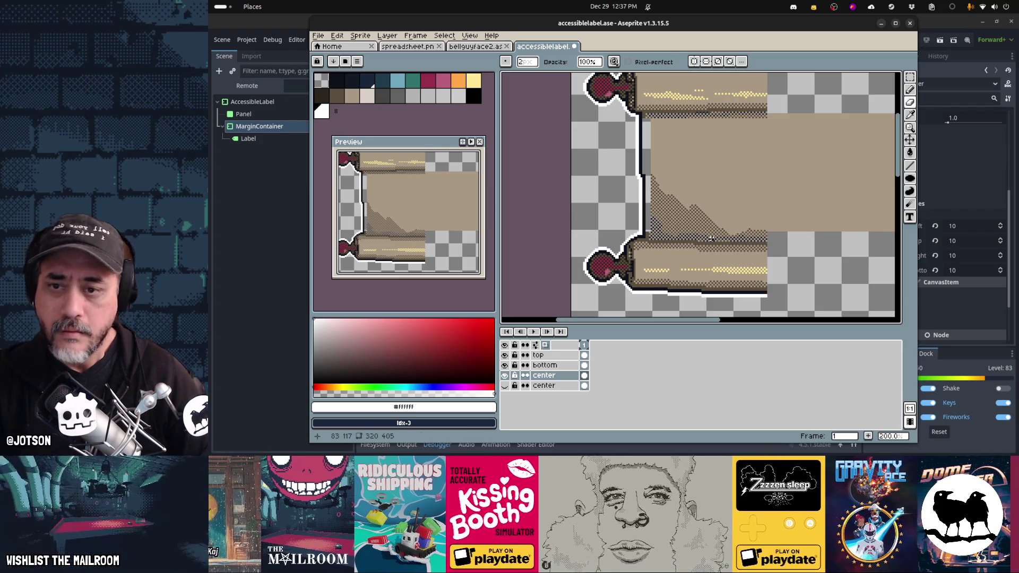
alt+click(705, 159)
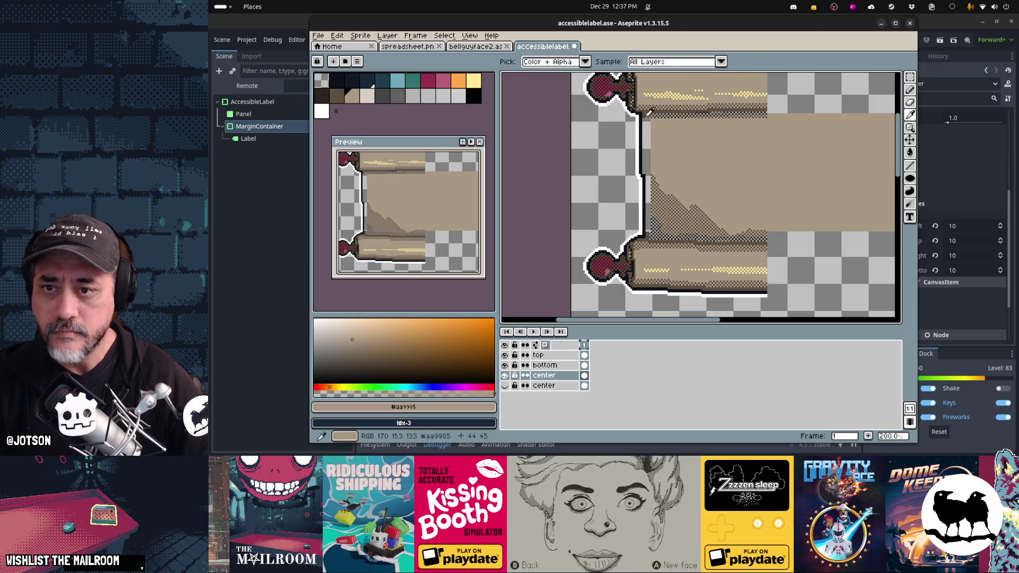
alt+click(646, 118)
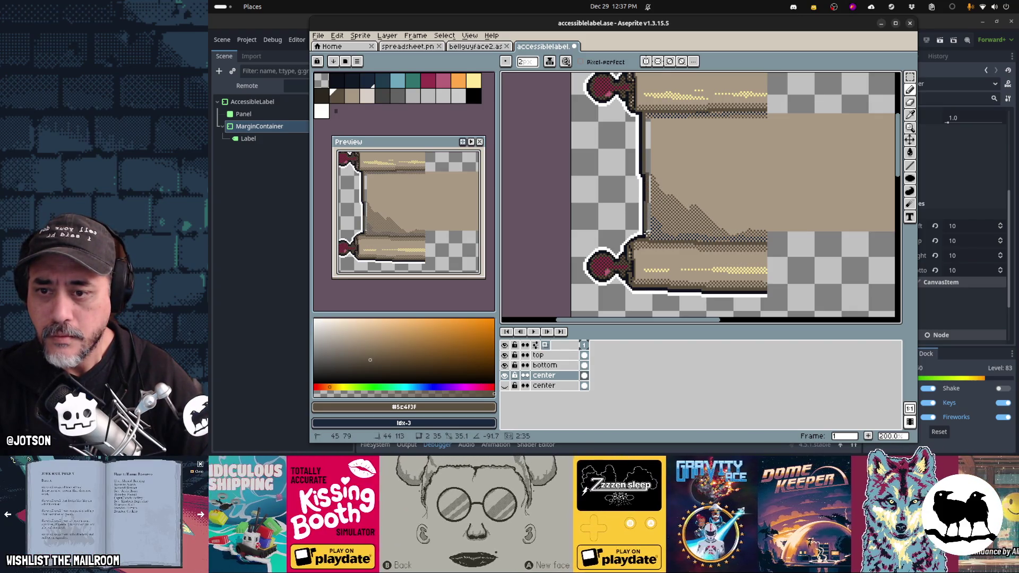
alt+click(682, 171)
scroll(645, 250, up, 2)
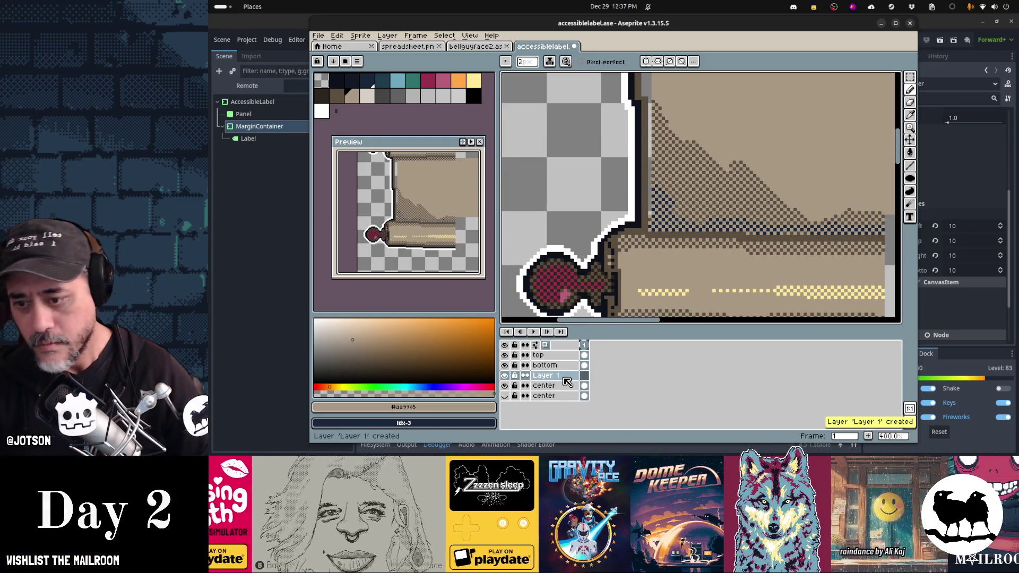
Move Layer 1 between the center layers, add dark edge pixels, flip the sprite vertically and draw a light line
click(568, 377)
drag(574, 388, 573, 390)
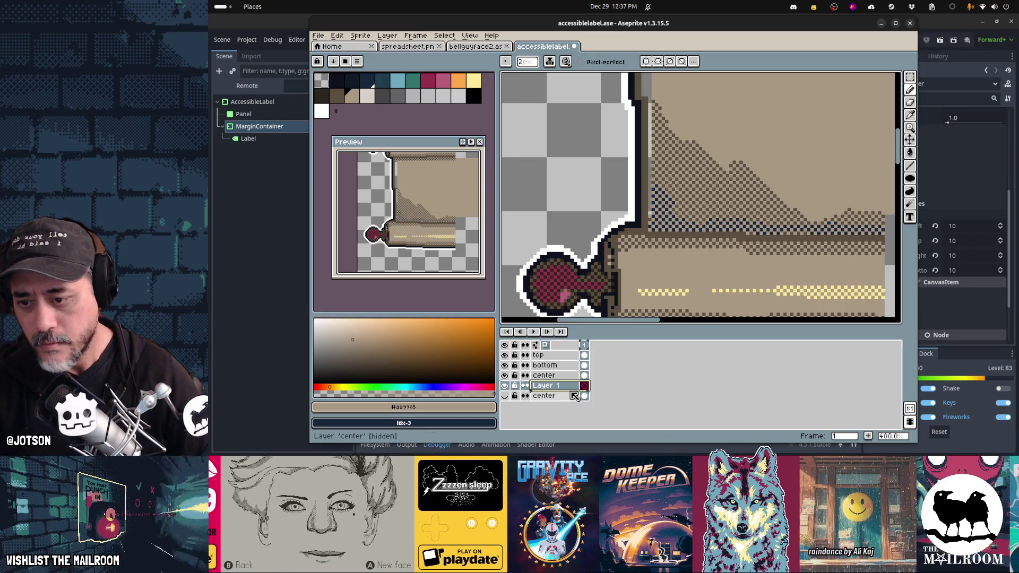
drag(649, 217, 653, 93)
key(shift+v)
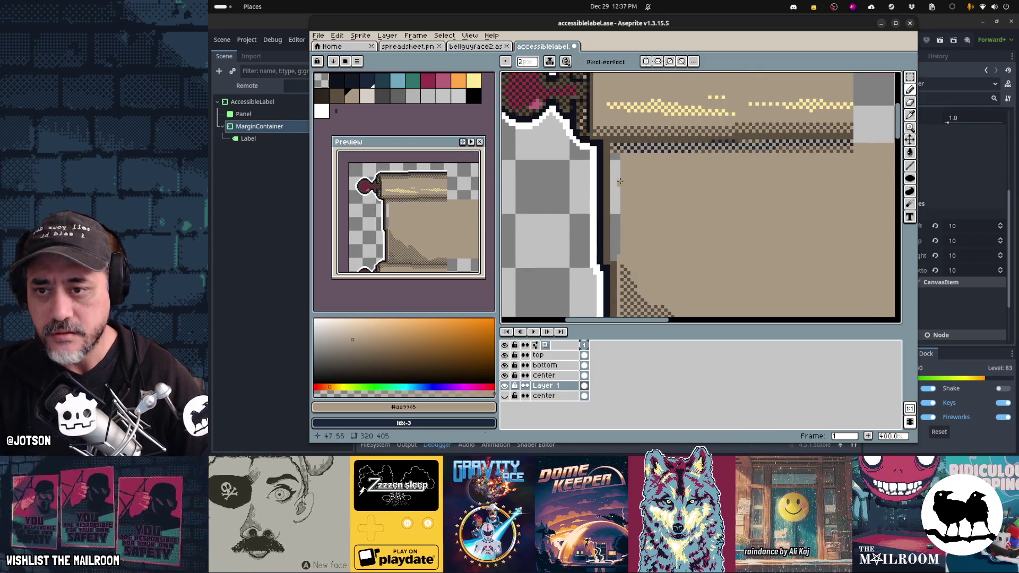
drag(614, 152, 619, 257)
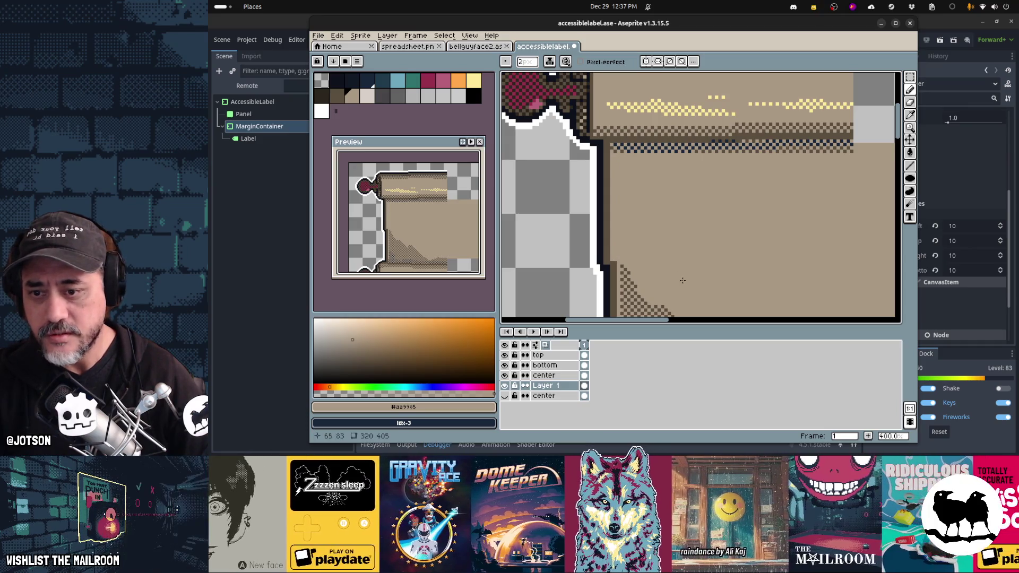
scroll(682, 280, down, 5)
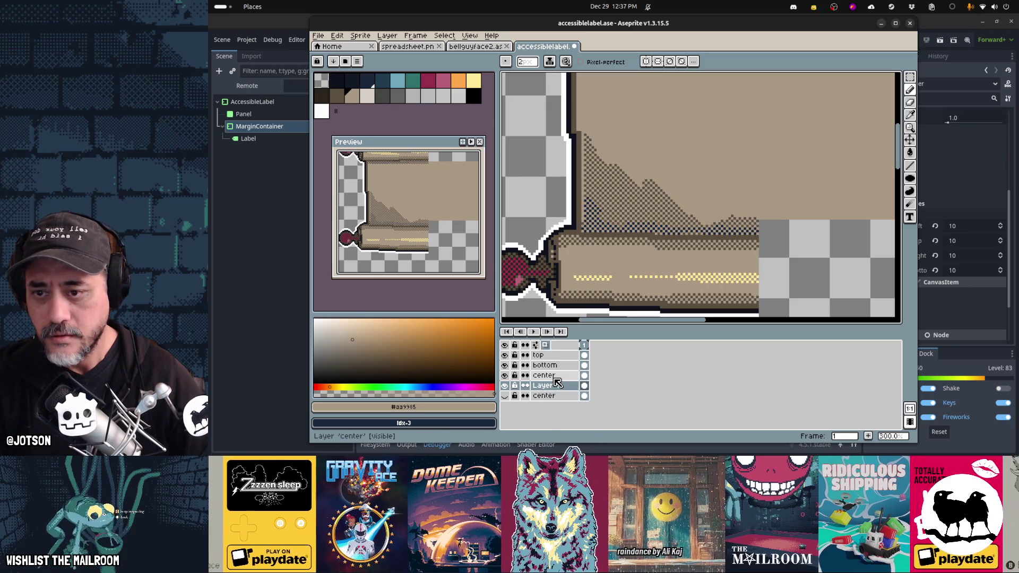
Select the parchment on the center layer and nudge it one pixel left
click(554, 378)
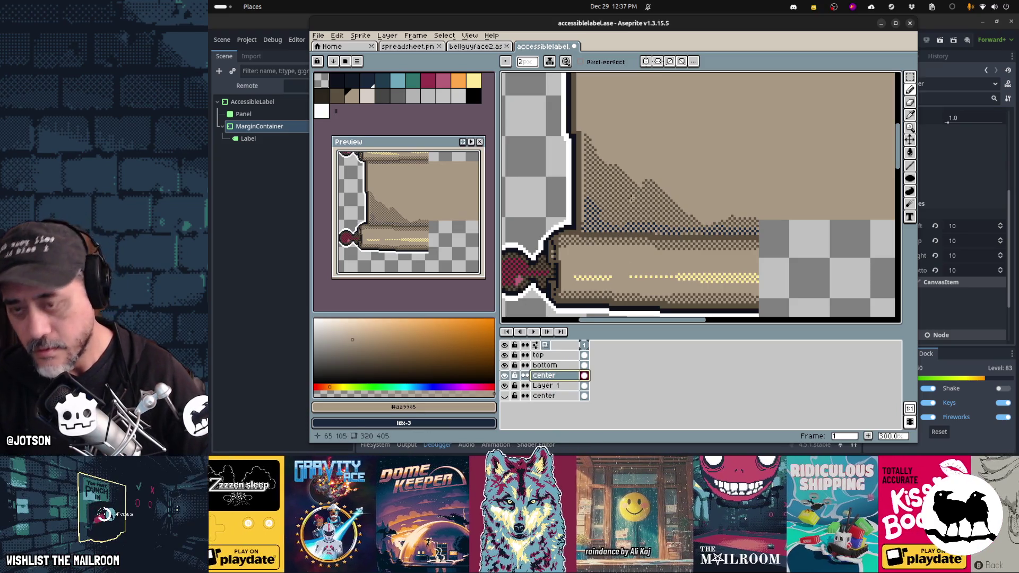
key(m)
drag(809, 255, 585, 125)
drag(657, 206, 660, 212)
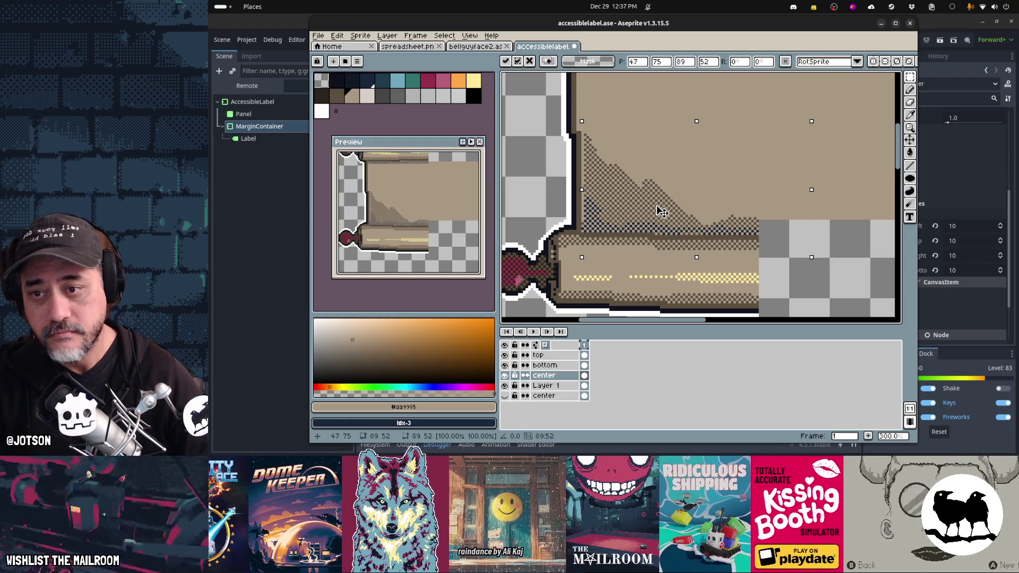
Commit the shifted parchment and dot its edge with a 1px pencil in dark brown #5c4f3f and dark blue
key(Return)
scroll(661, 211, up, 2)
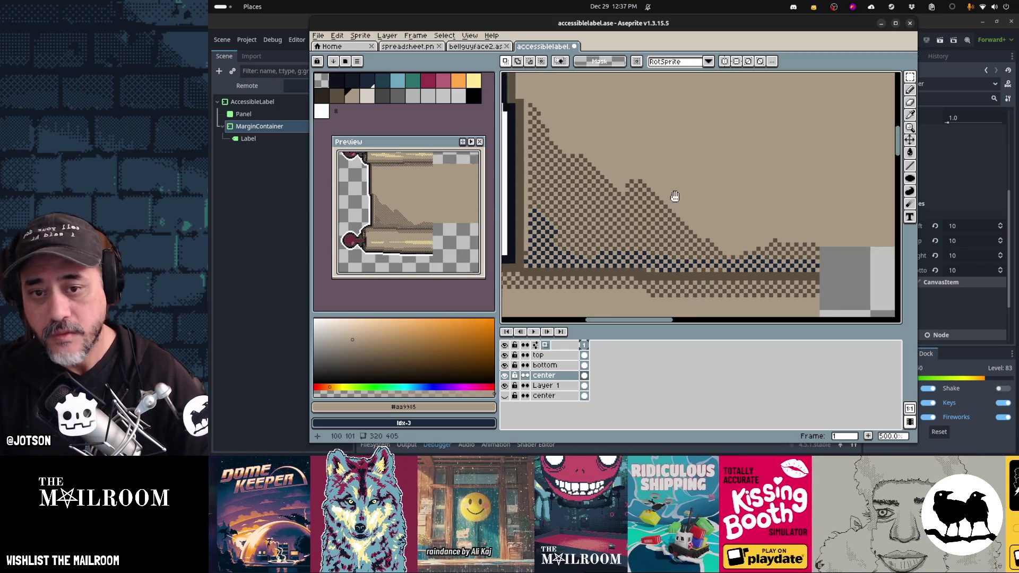
scroll(797, 239, left, 3)
scroll(697, 285, up, 1)
key(i)
click(721, 215)
key(b)
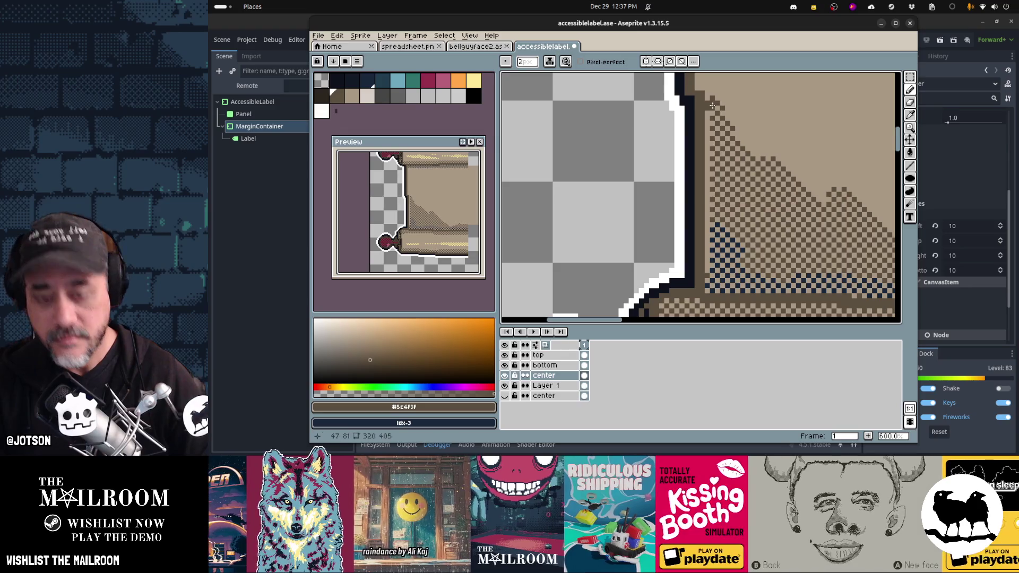
key(minus)
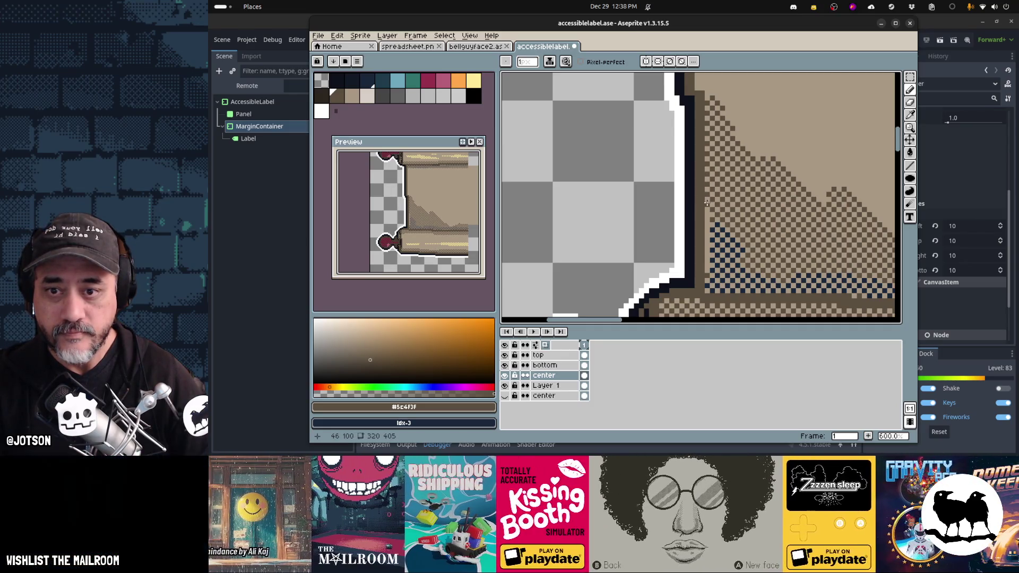
alt+click(712, 230)
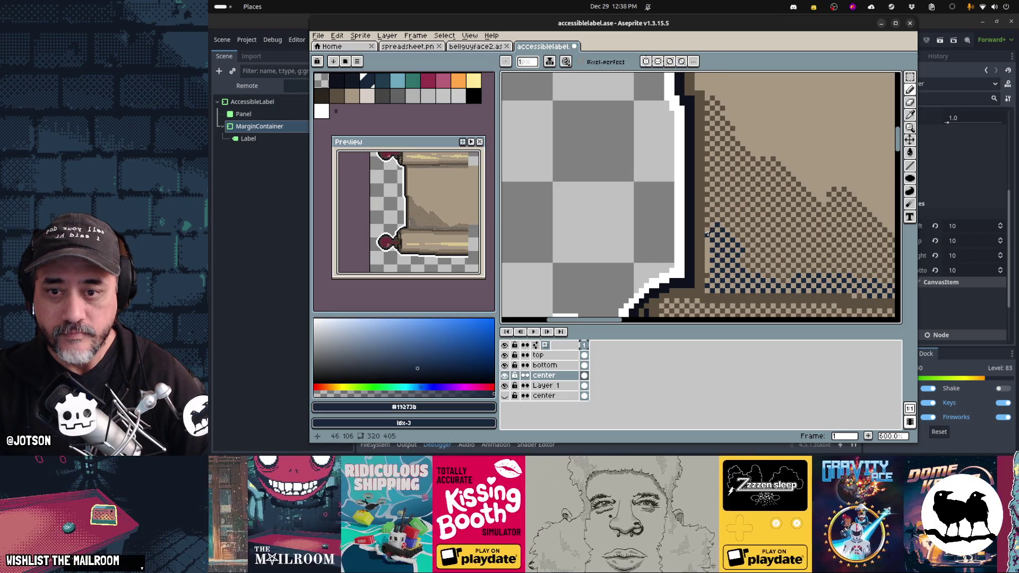
click(708, 245)
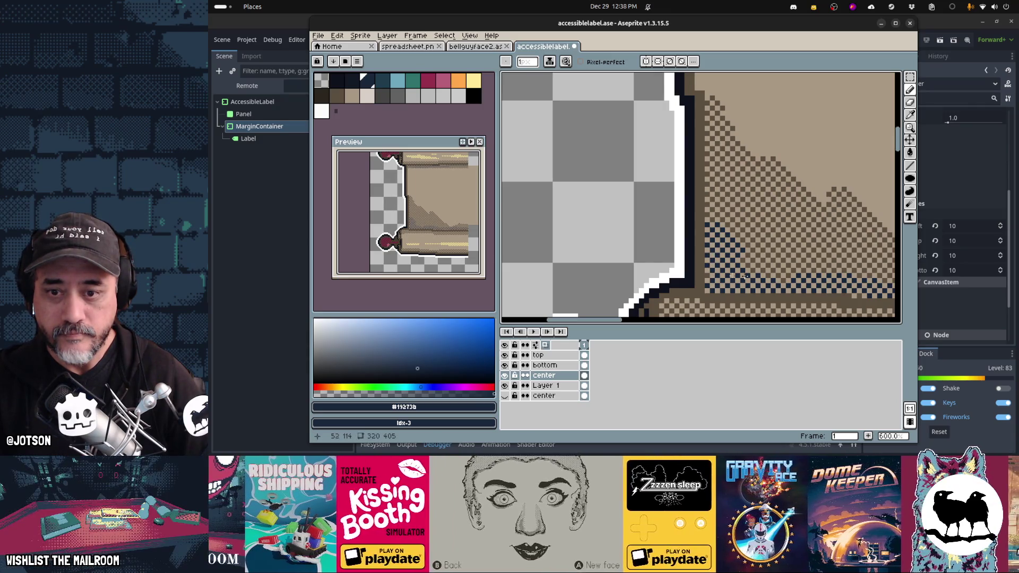
click(506, 366)
Make the bottom layer active and toggle its visibility to compare its art
click(506, 366)
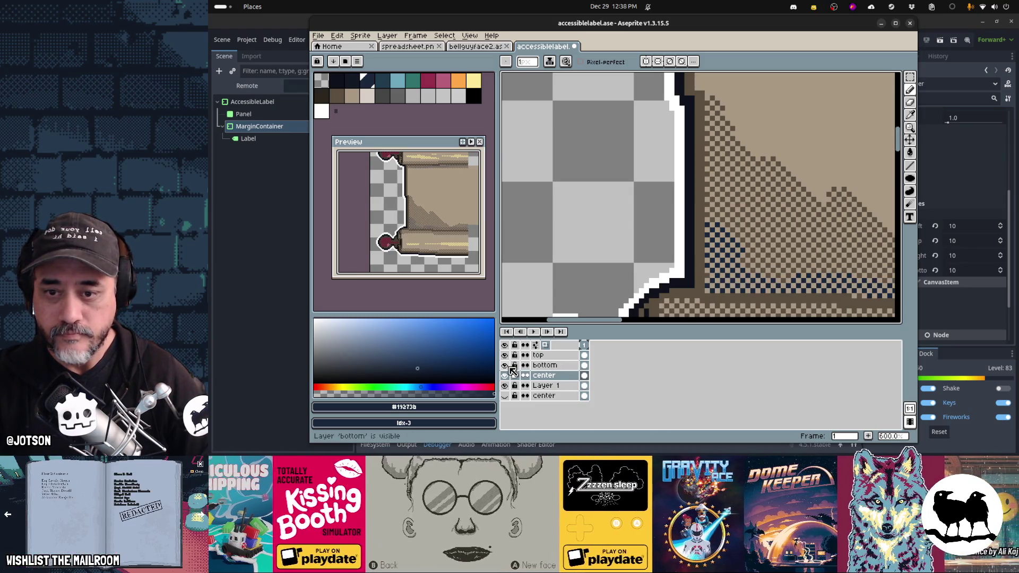
click(541, 366)
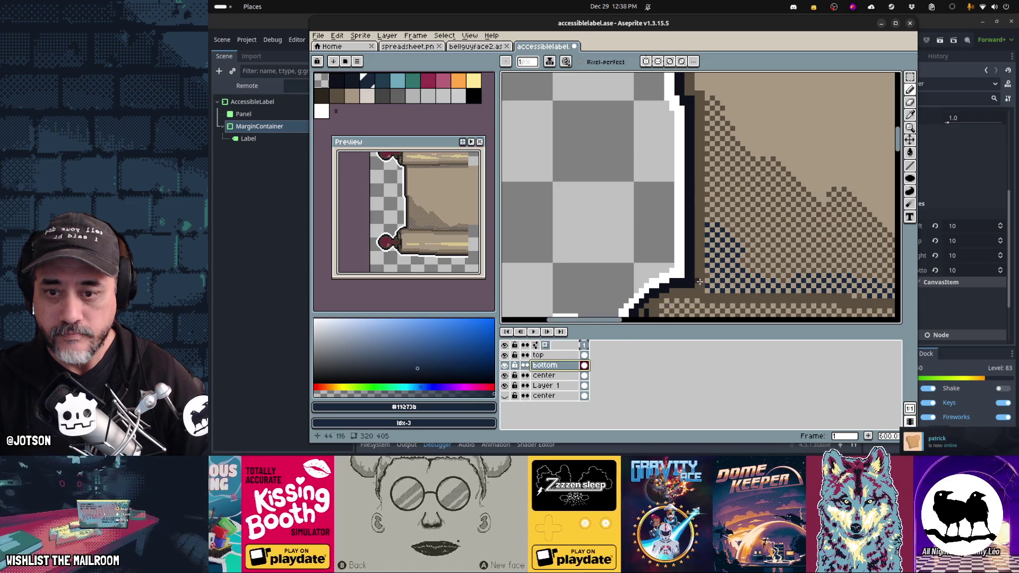
scroll(708, 275, down, 3)
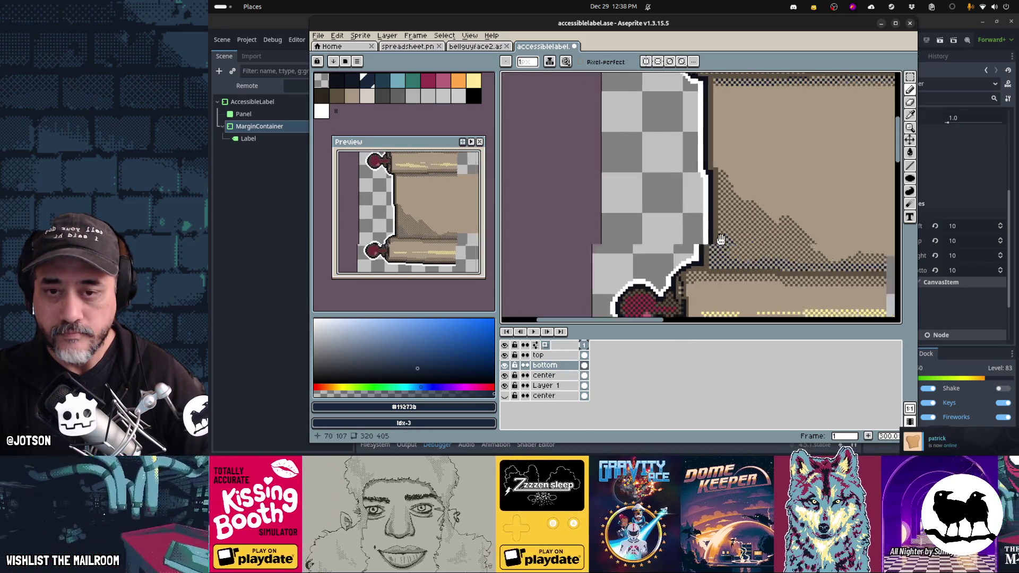
scroll(705, 233, down, 2)
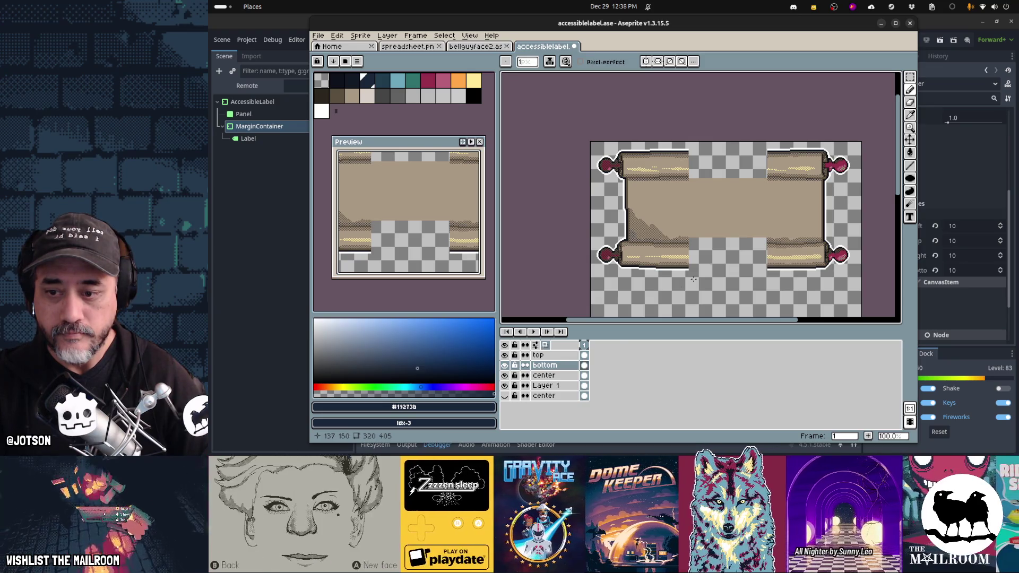
click(506, 365)
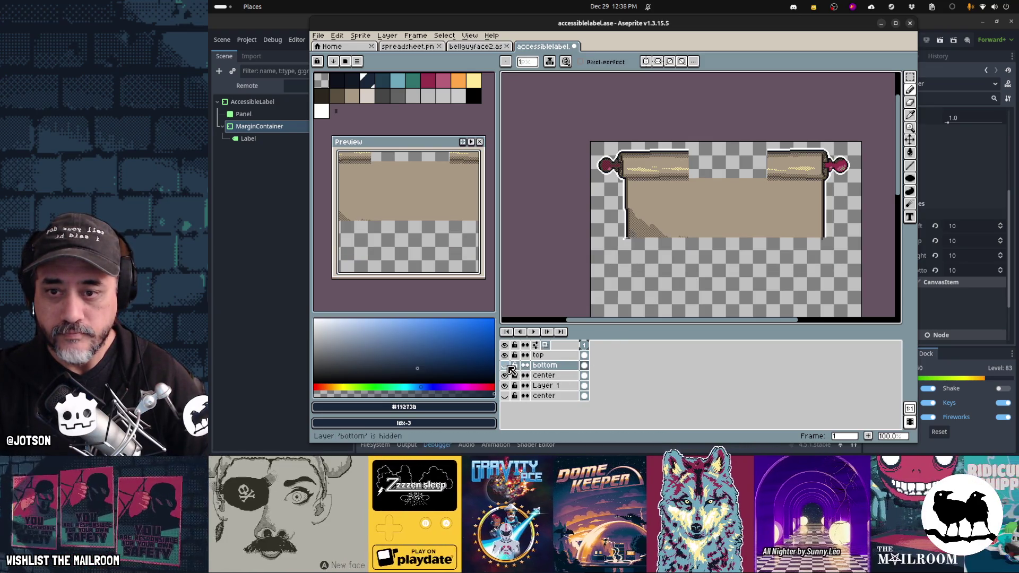
click(508, 366)
click(508, 366)
click(507, 366)
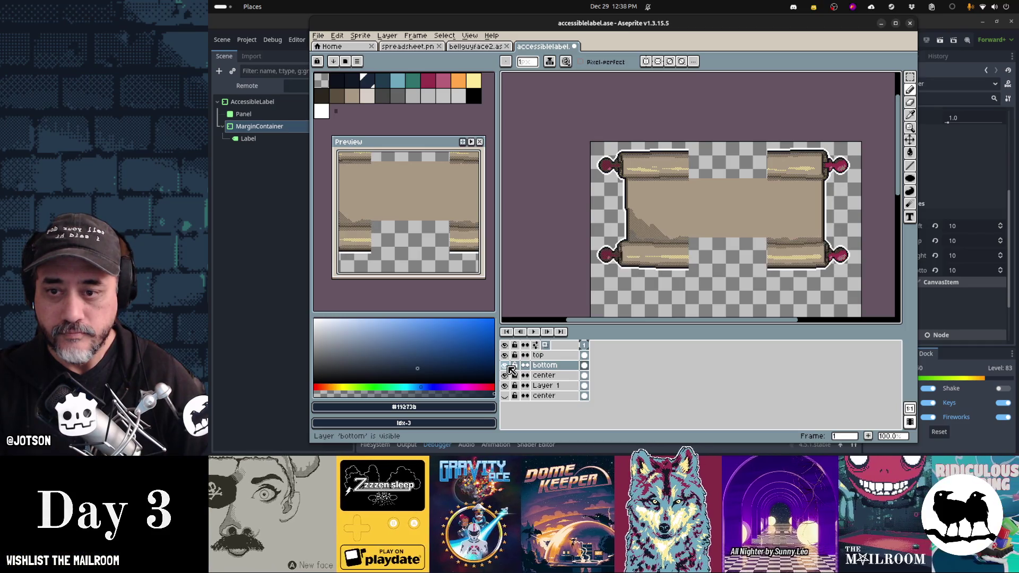
Cut a small strip near the parchment's left edge from the center layer and paste it onto the bottom layer
click(584, 375)
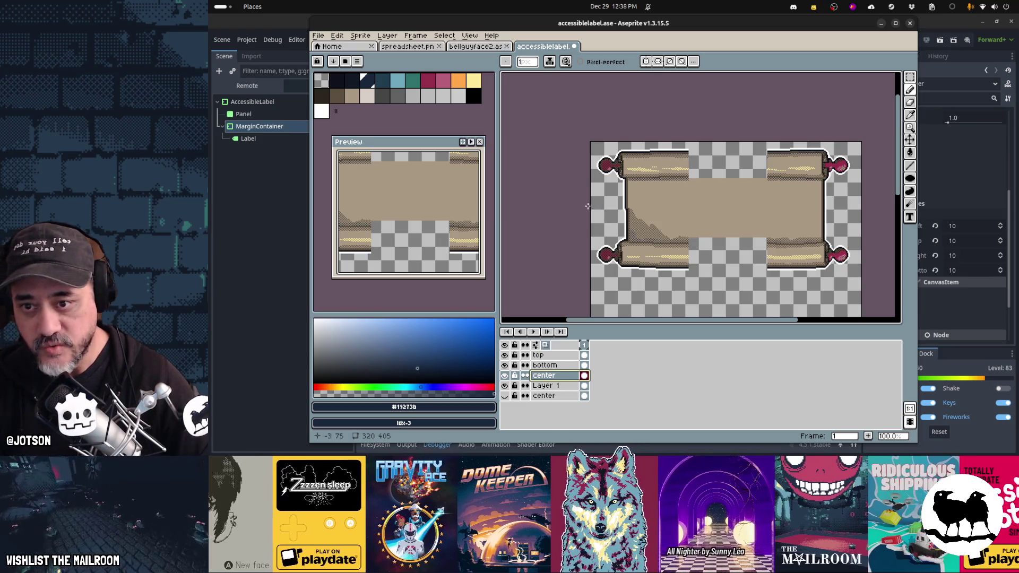
key(m)
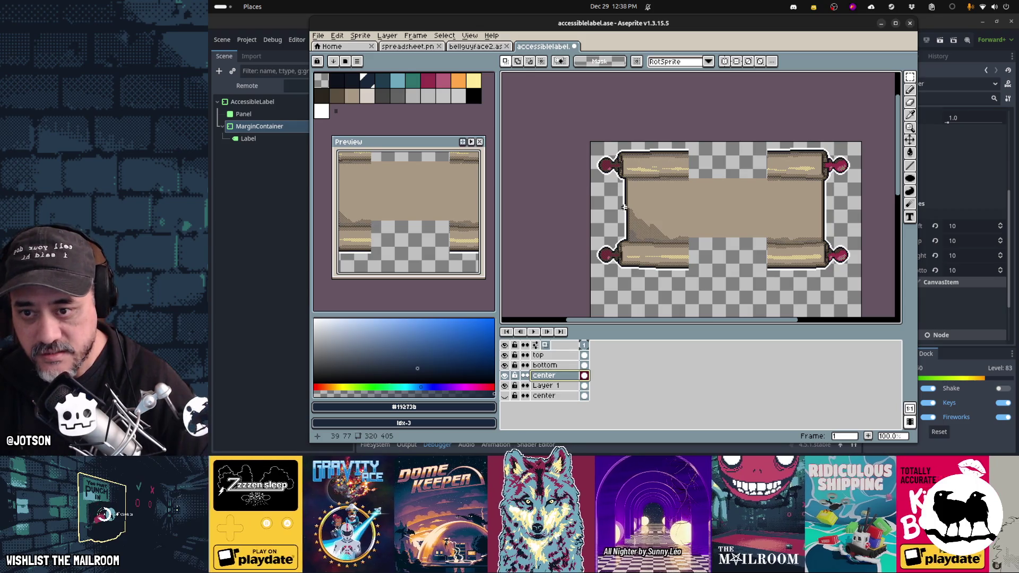
mouse_move(620, 207)
mouse_down()
mouse_move(602, 211)
mouse_move(872, 284)
mouse_up()
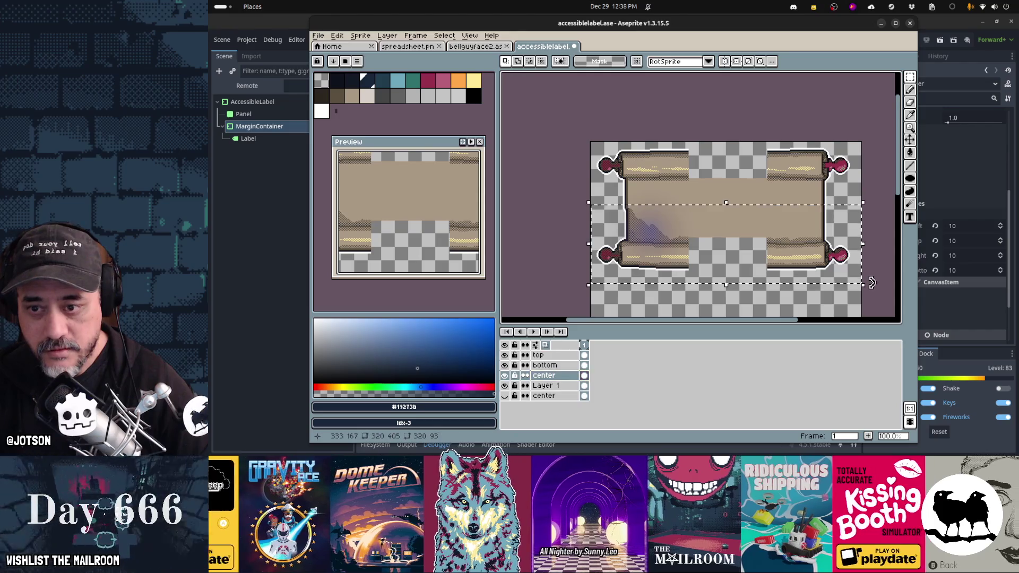
key(ctrl+x)
click(545, 365)
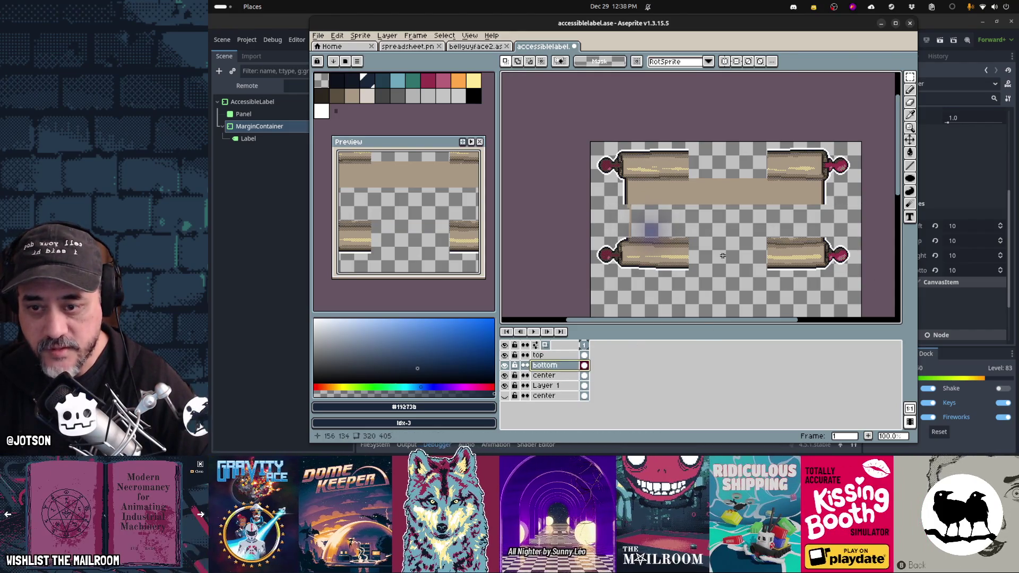
key(ctrl+v)
key(Return)
Toggle the bottom layer to check the result, then hide the top and center layers
click(504, 365)
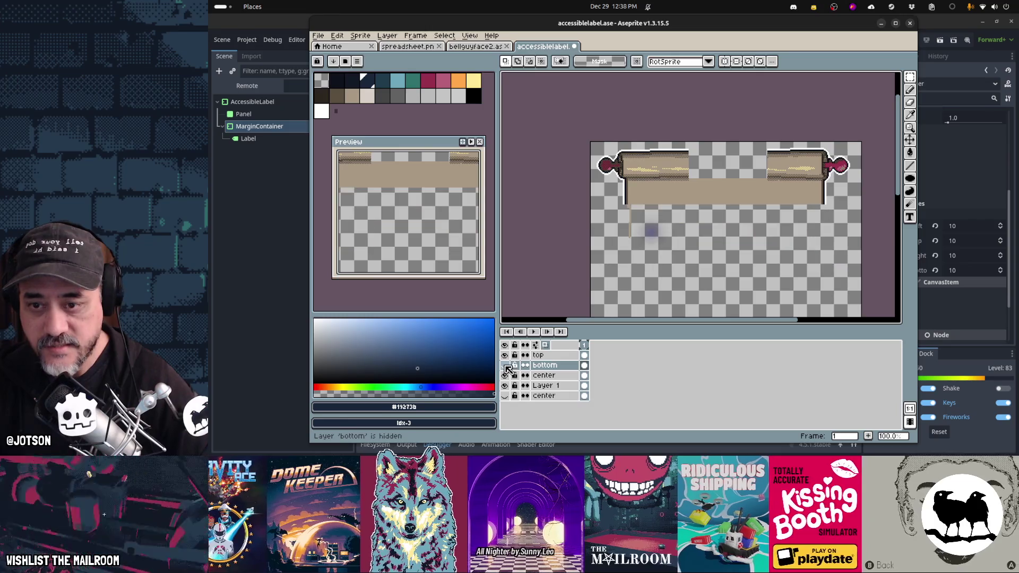
click(504, 366)
click(505, 366)
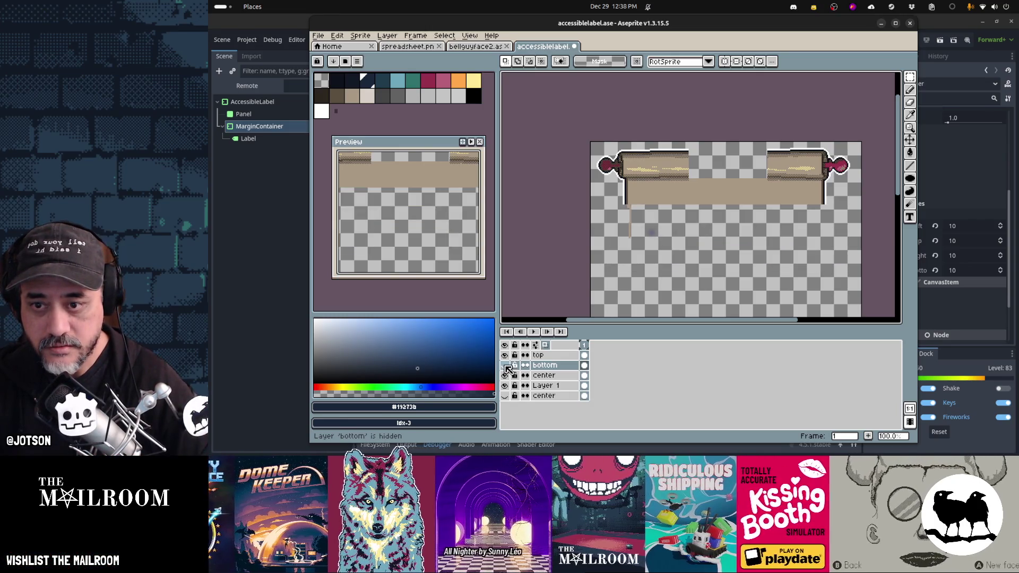
click(505, 366)
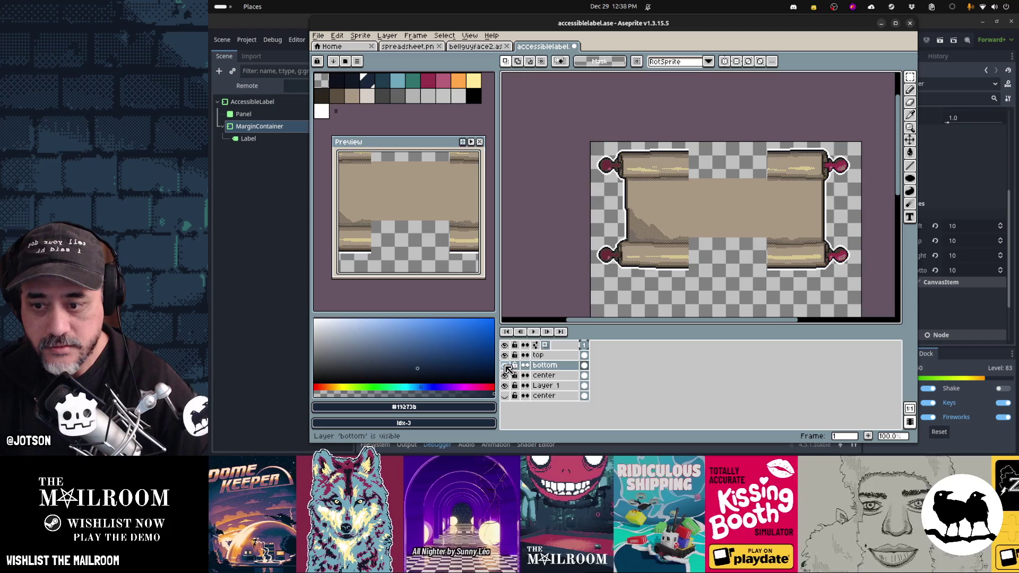
click(505, 355)
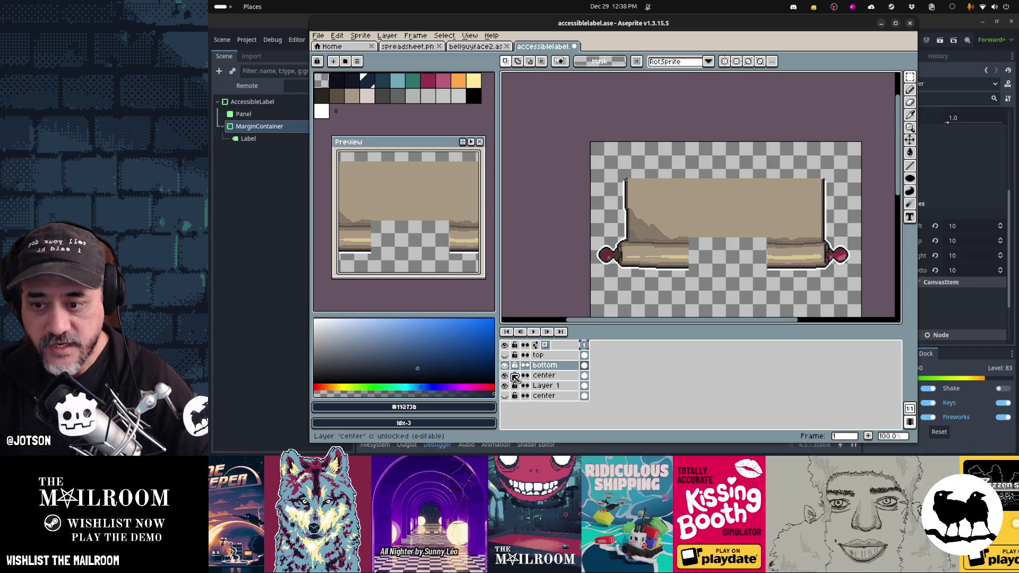